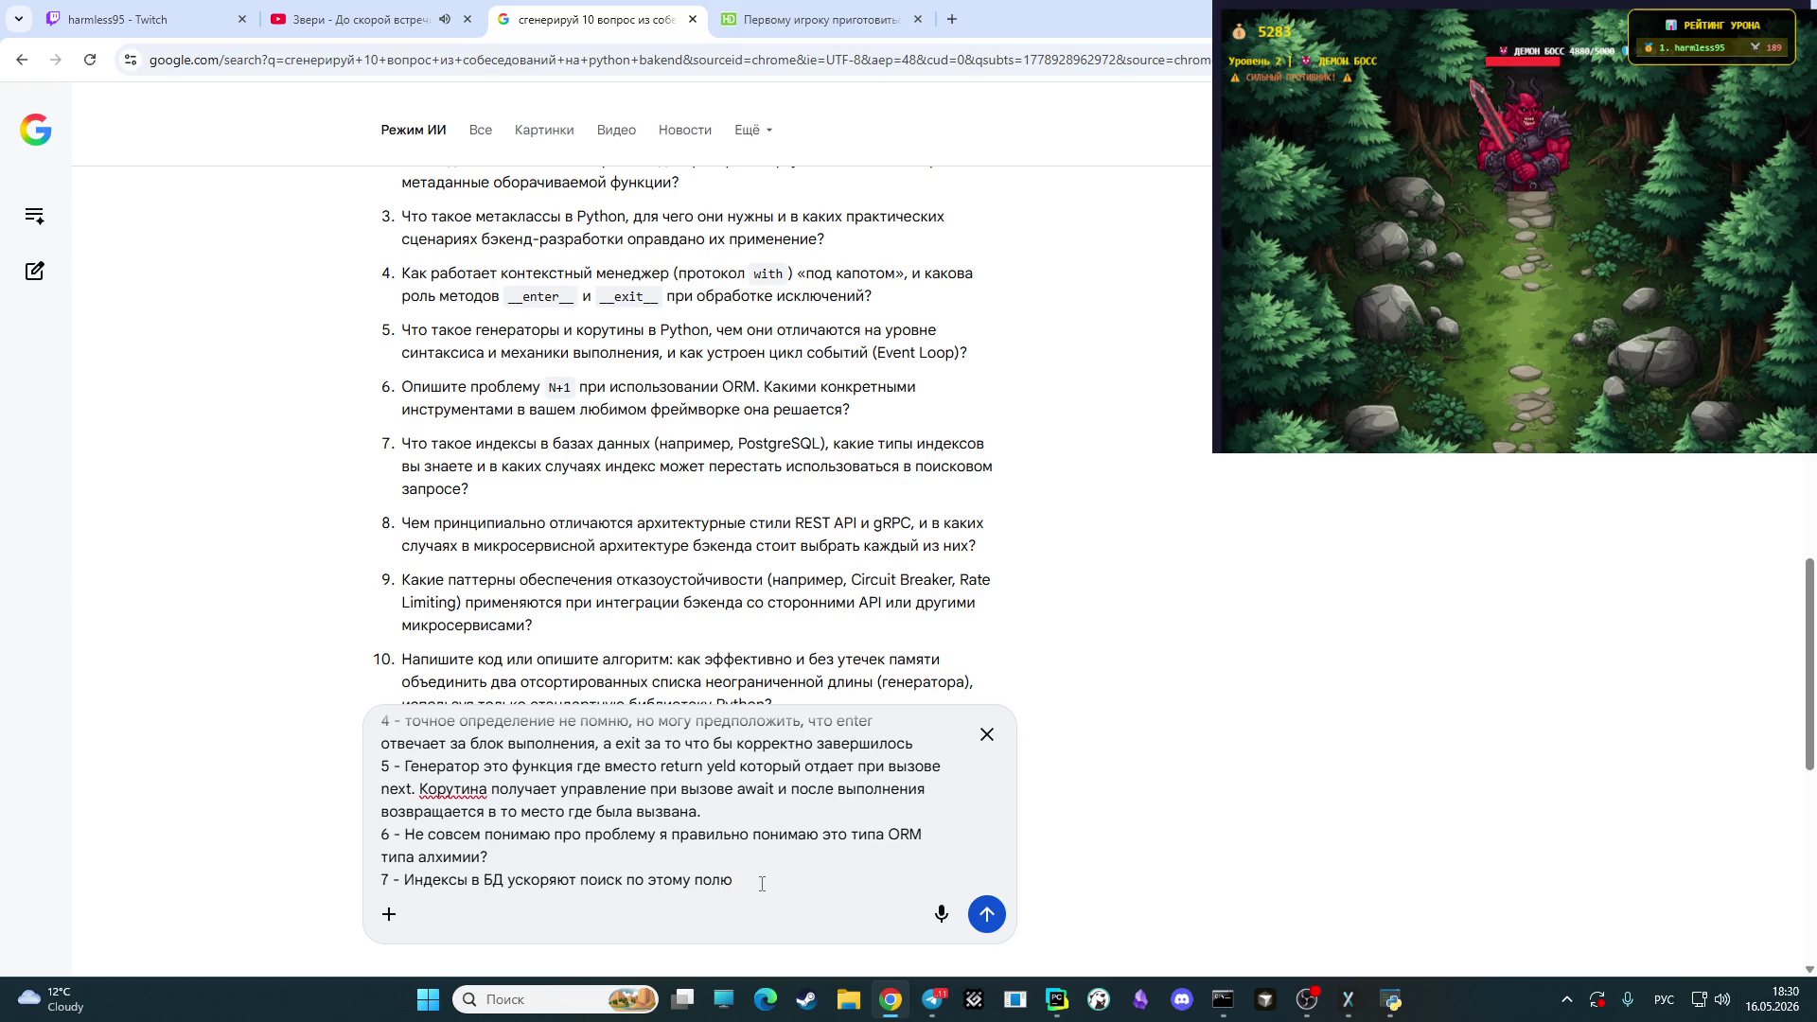
- Continue answer 7: indexes should be added with caution since they can slow things down
{"action": "key", "text": "BackSpace"}
{"action": "type", "text": "но"}
{"action": "type", "text": "и"}
{"action": "type", "text": "х часто"}
{"action": "type", "text": "не стоит"}
{"action": "key", "text": "BackSpace"}
{"action": "key", "text": "BackSpace"}
{"action": "key", "text": "BackSpace"}
{"action": "key", "text": "BackSpace"}
{"action": "key", "text": "BackSpace"}
{"action": "key", "text": "BackSpace"}
{"action": "key", "text": "BackSpace"}
{"action": "type", "text": "нужно до"}
{"action": "type", "text": "бовлять "}
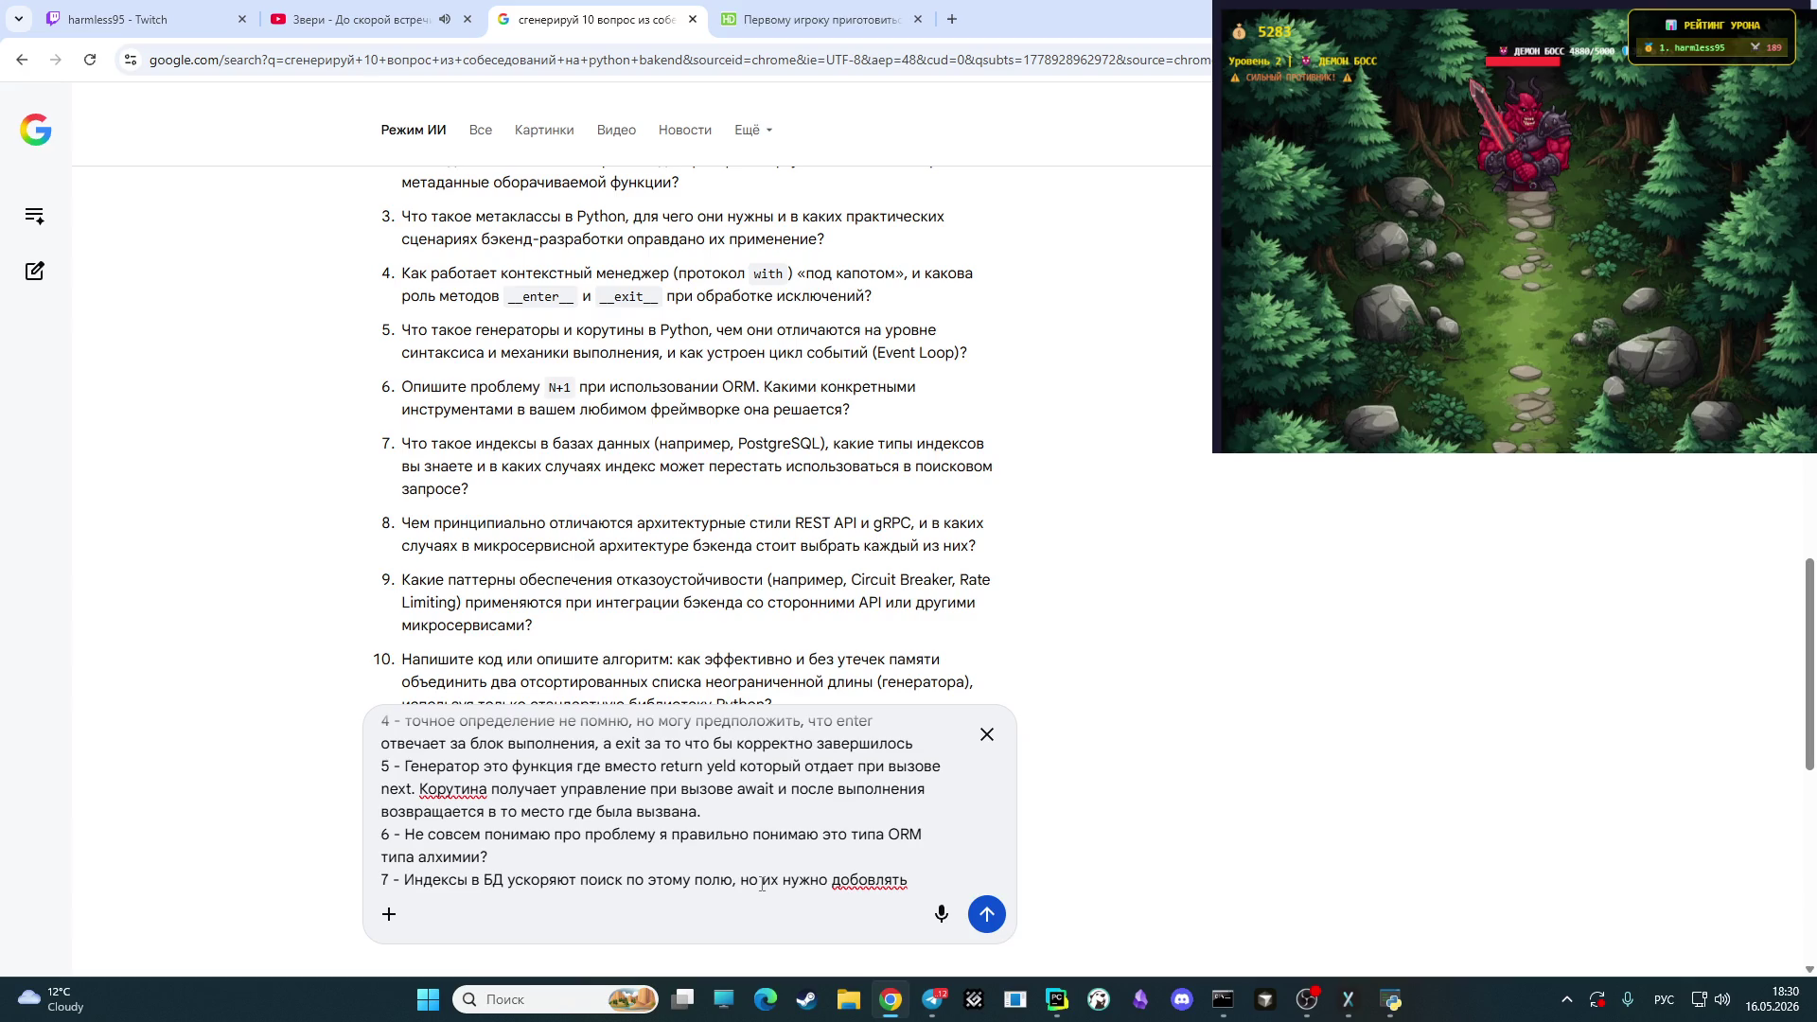
{"action": "type", "text": " с о"}
{"action": "type", "text": "сторожностью "}
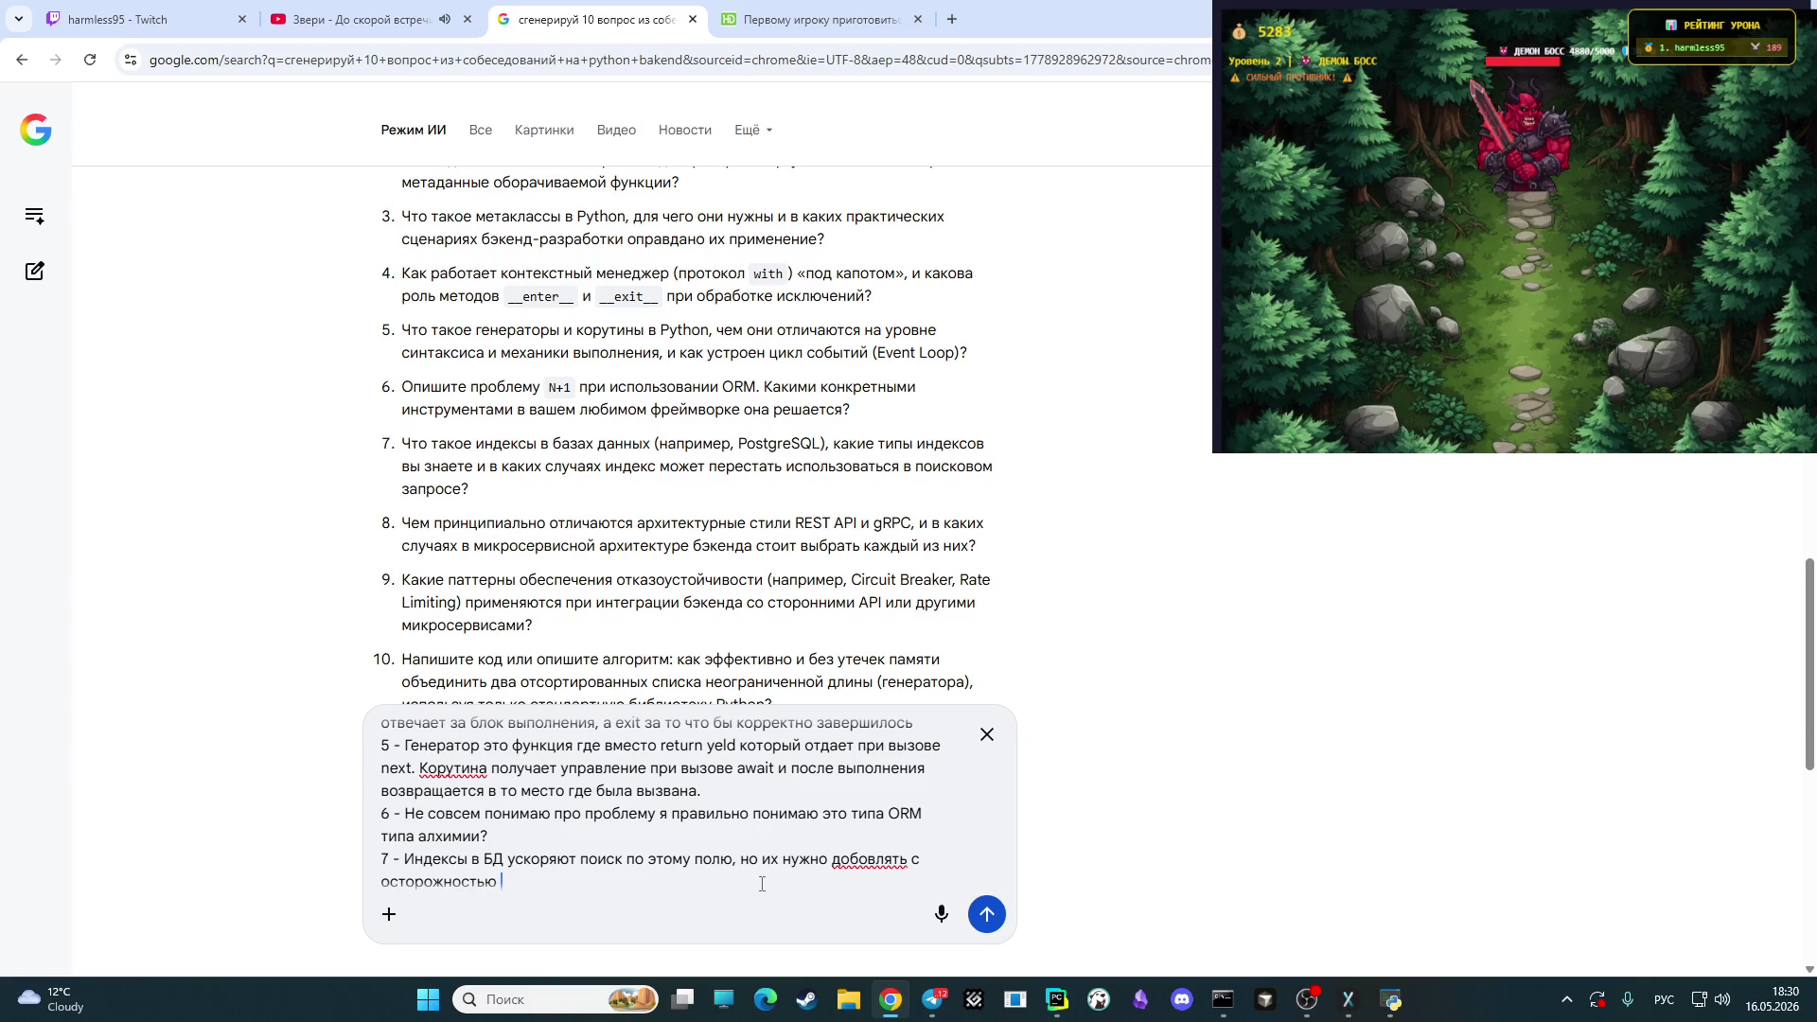
{"action": "type", "text": "так как "}
{"action": "type", "text": "они "}
{"action": "type", "text": "могу "}
{"action": "type", "text": "быт"}
{"action": "key", "text": "BackSpace"}
{"action": "key", "text": "BackSpace"}
{"action": "key", "text": "BackSpace"}
{"action": "type", "text": "замбле"}
{"action": "key", "text": "BackSpace"}
{"action": "key", "text": "BackSpace"}
{"action": "key", "text": "BackSpace"}
{"action": "type", "text": "длять"}
{"action": "type", "text": "е"}
{"action": "type", "text": " при "}
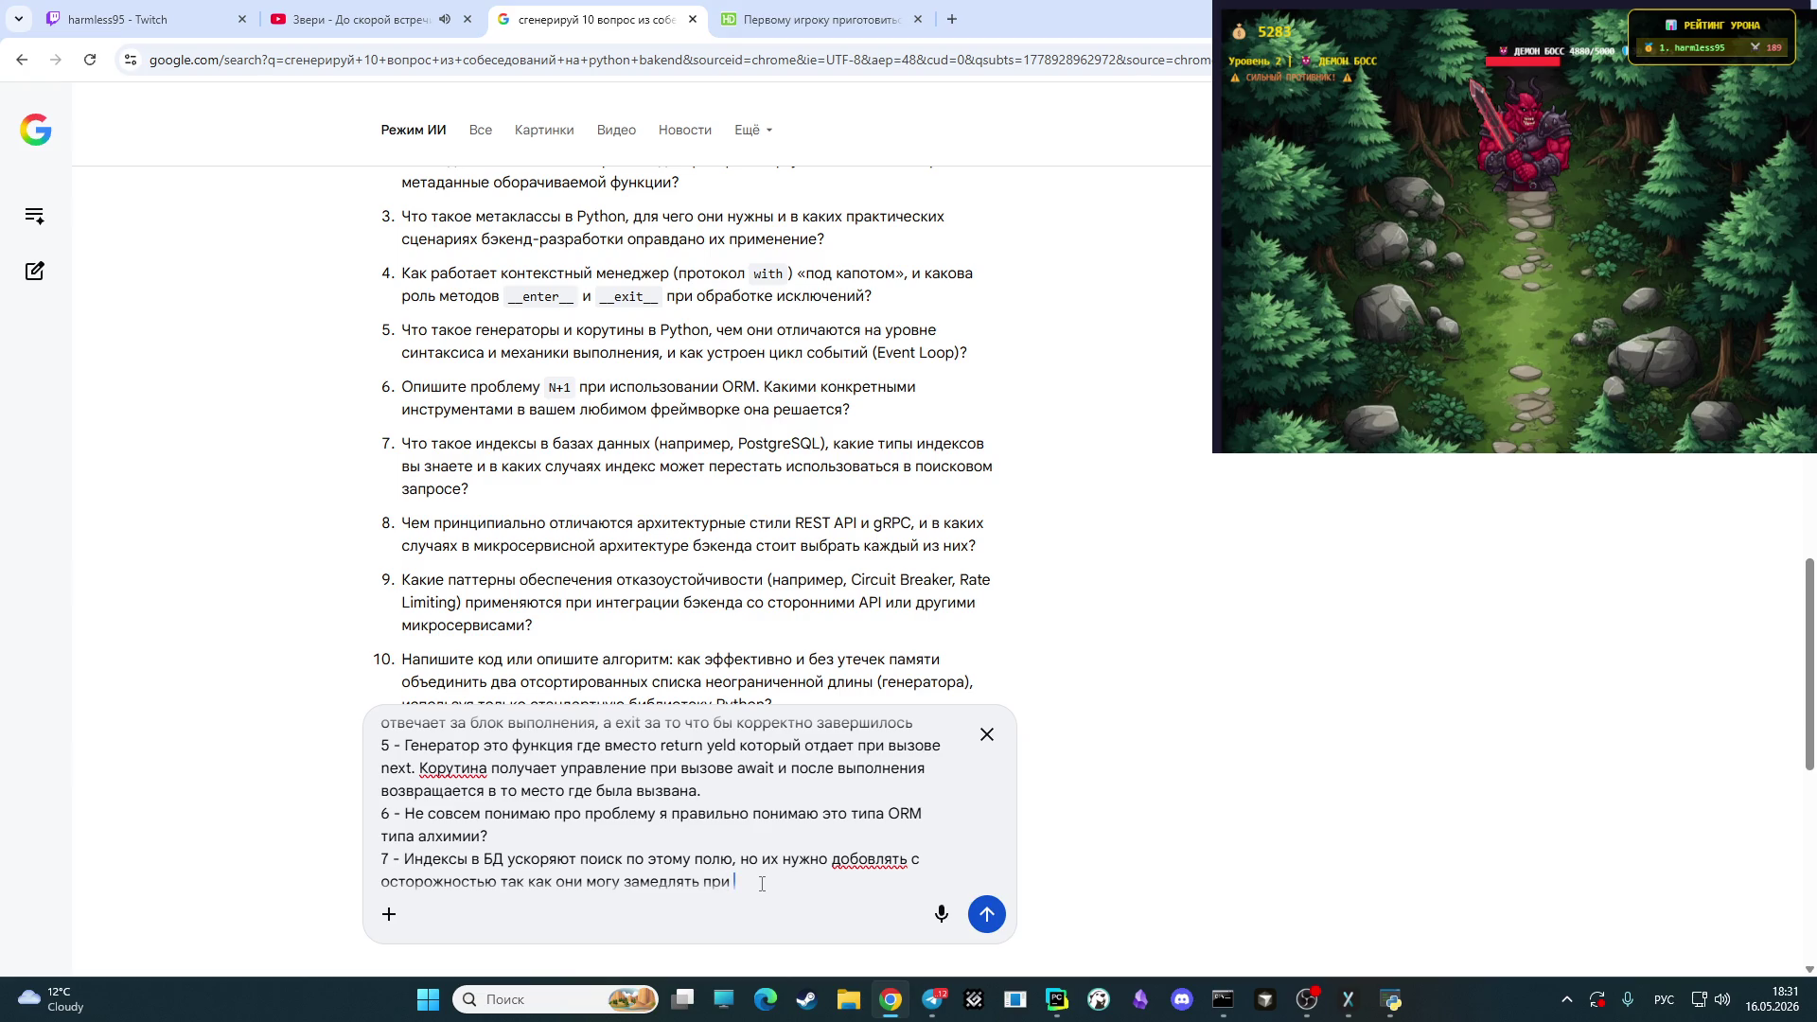
{"action": "type", "text": "выз"}
- Add 'при изменении в это поле' to answer 7 and correct 'добовлять' to 'добавлять'
{"action": "key", "text": "BackSpace"}
{"action": "type", "text": "изменении в "}
{"action": "type", "text": "это поле"}
{"action": "key", "text": "Left"}
{"action": "key", "text": "BackSpace"}
{"action": "type", "text": "а"}
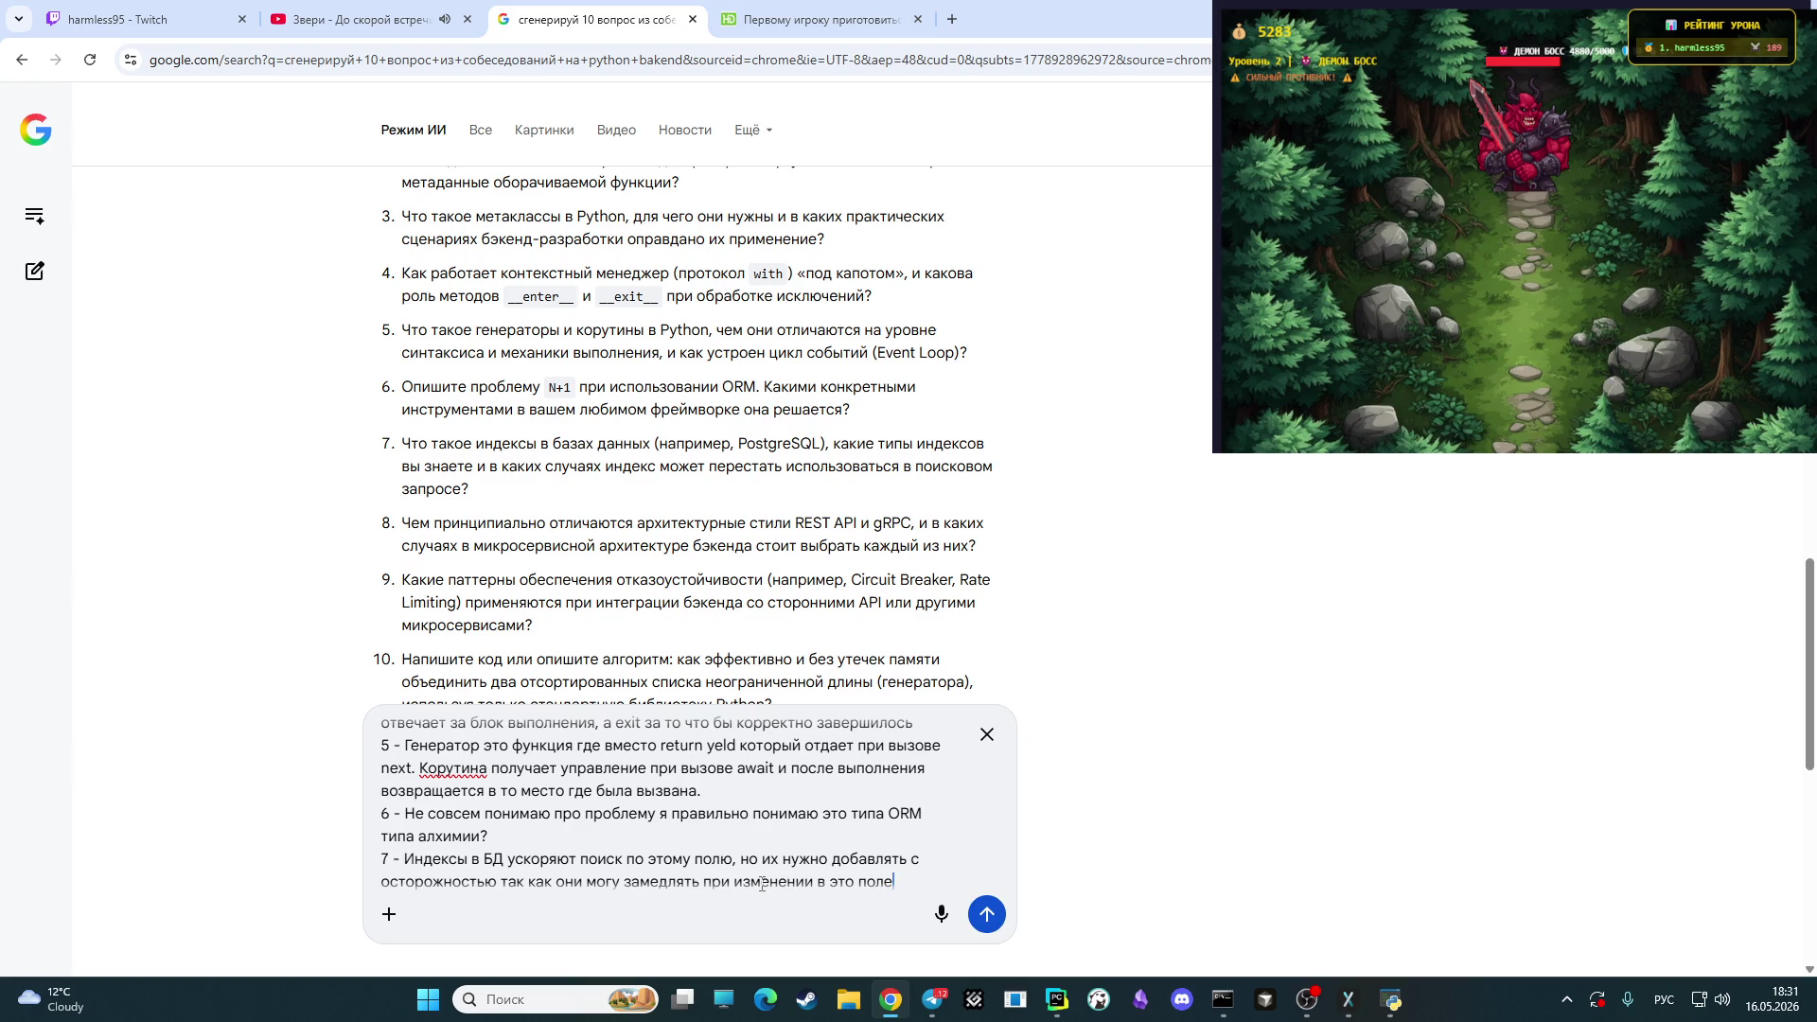
- Explain in answer 7 that each index creates an extra table for fast lookup
{"action": "type", "text": "так как "}
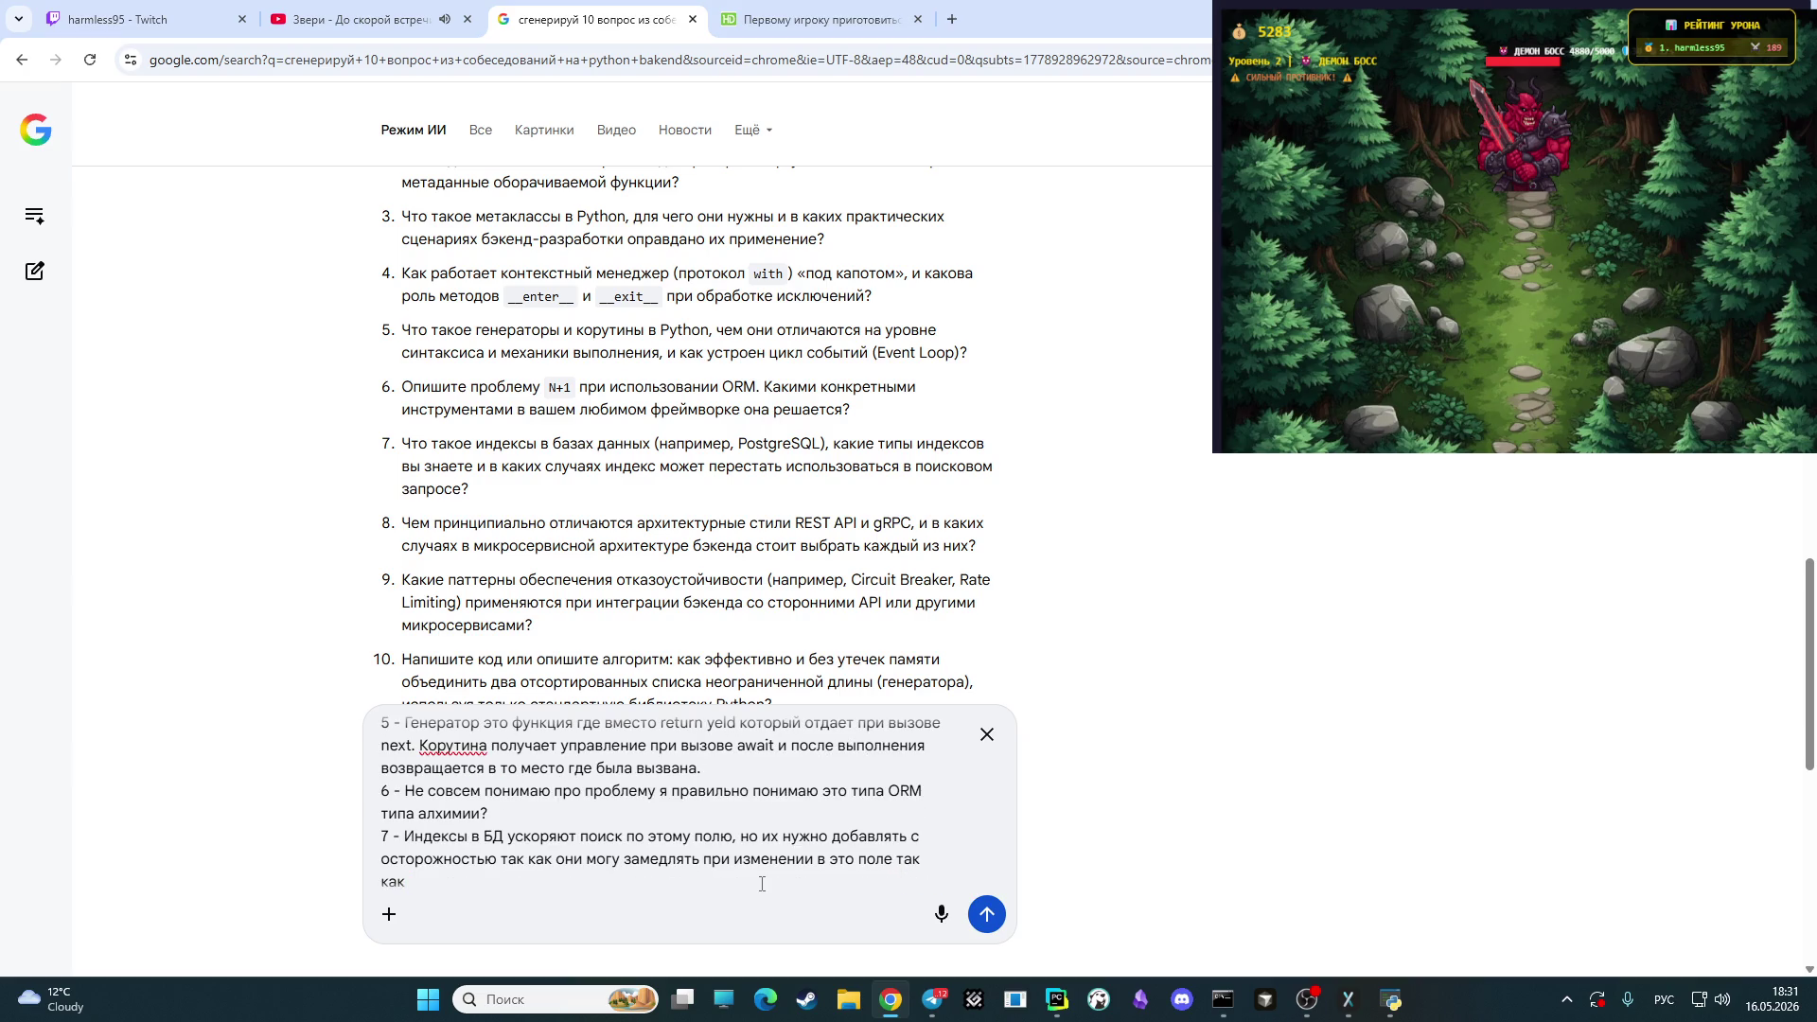
{"action": "type", "text": "при кажд"}
{"action": "type", "text": "ом индексе он"}
{"action": "type", "text": "делате"}
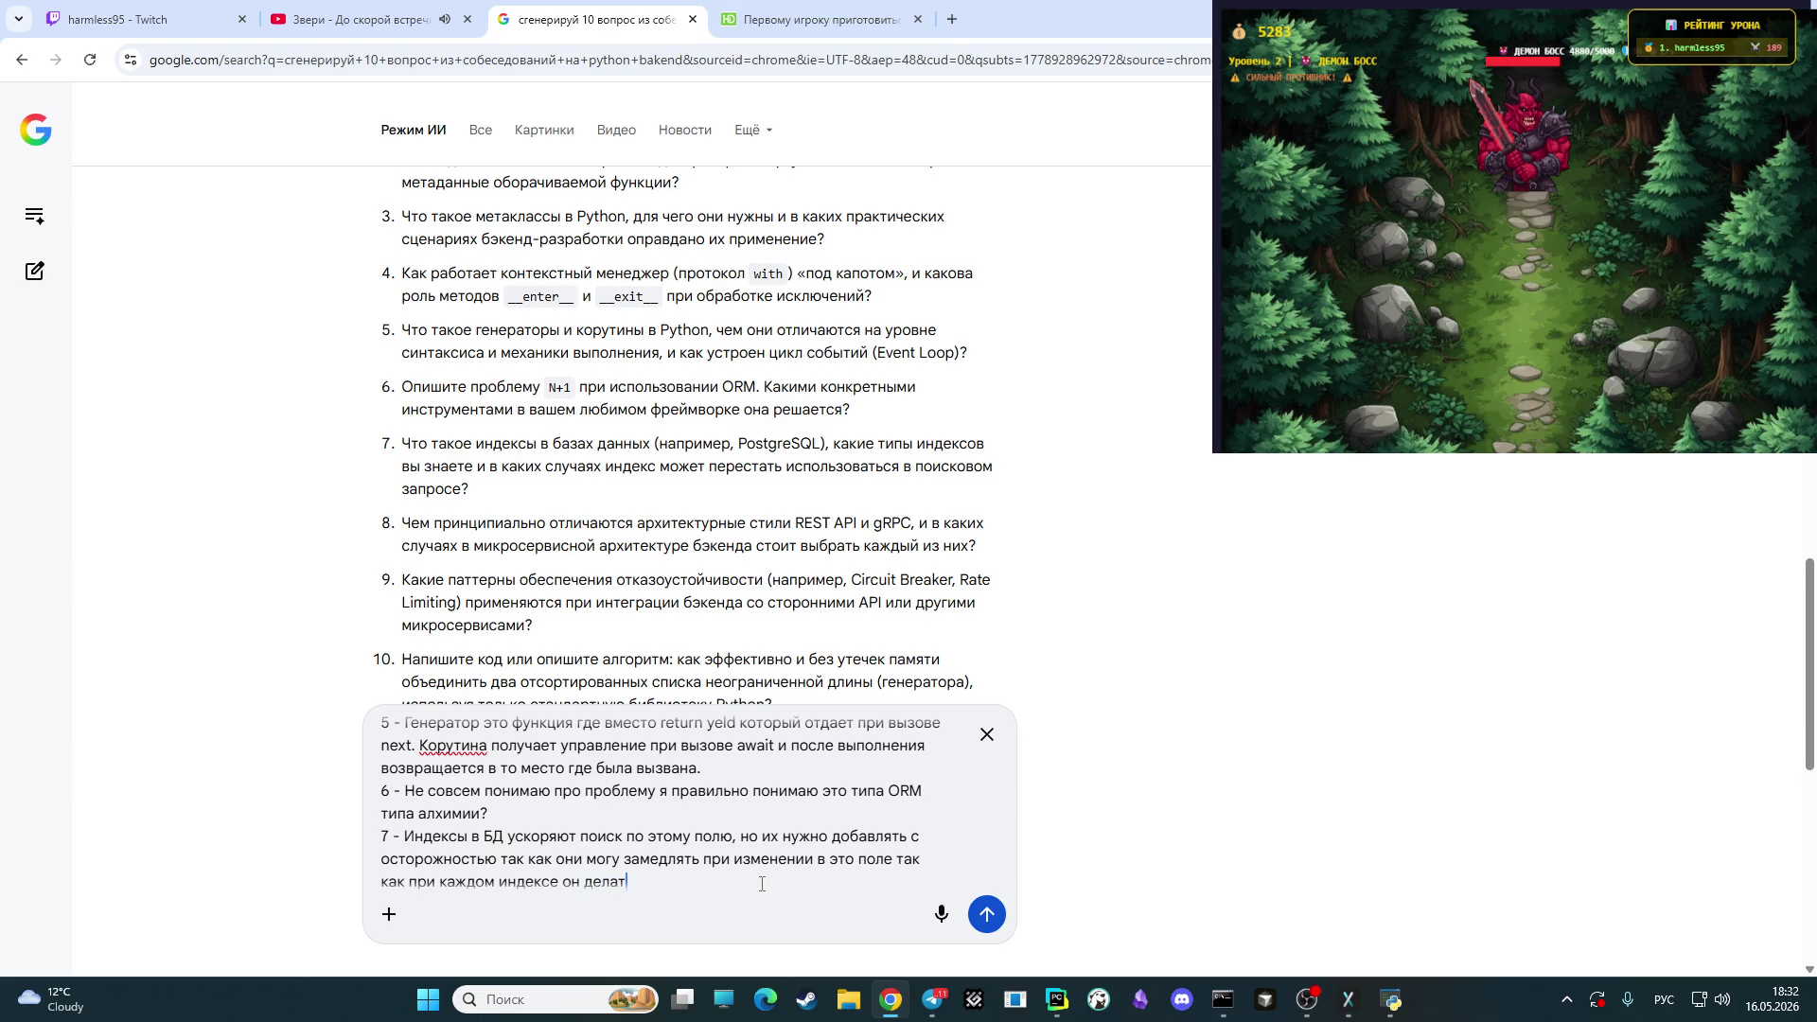
{"action": "key", "text": "BackSpace"}
{"action": "key", "text": "BackSpace"}
{"action": "type", "text": "ет"}
{"action": "type", "text": "дполнител"}
{"action": "type", "text": "ьную"}
{"action": "key", "text": "BackSpace"}
{"action": "type", "text": "ю пр"}
{"action": "type", "text": "о"}
{"action": "type", "text": "таблиц"}
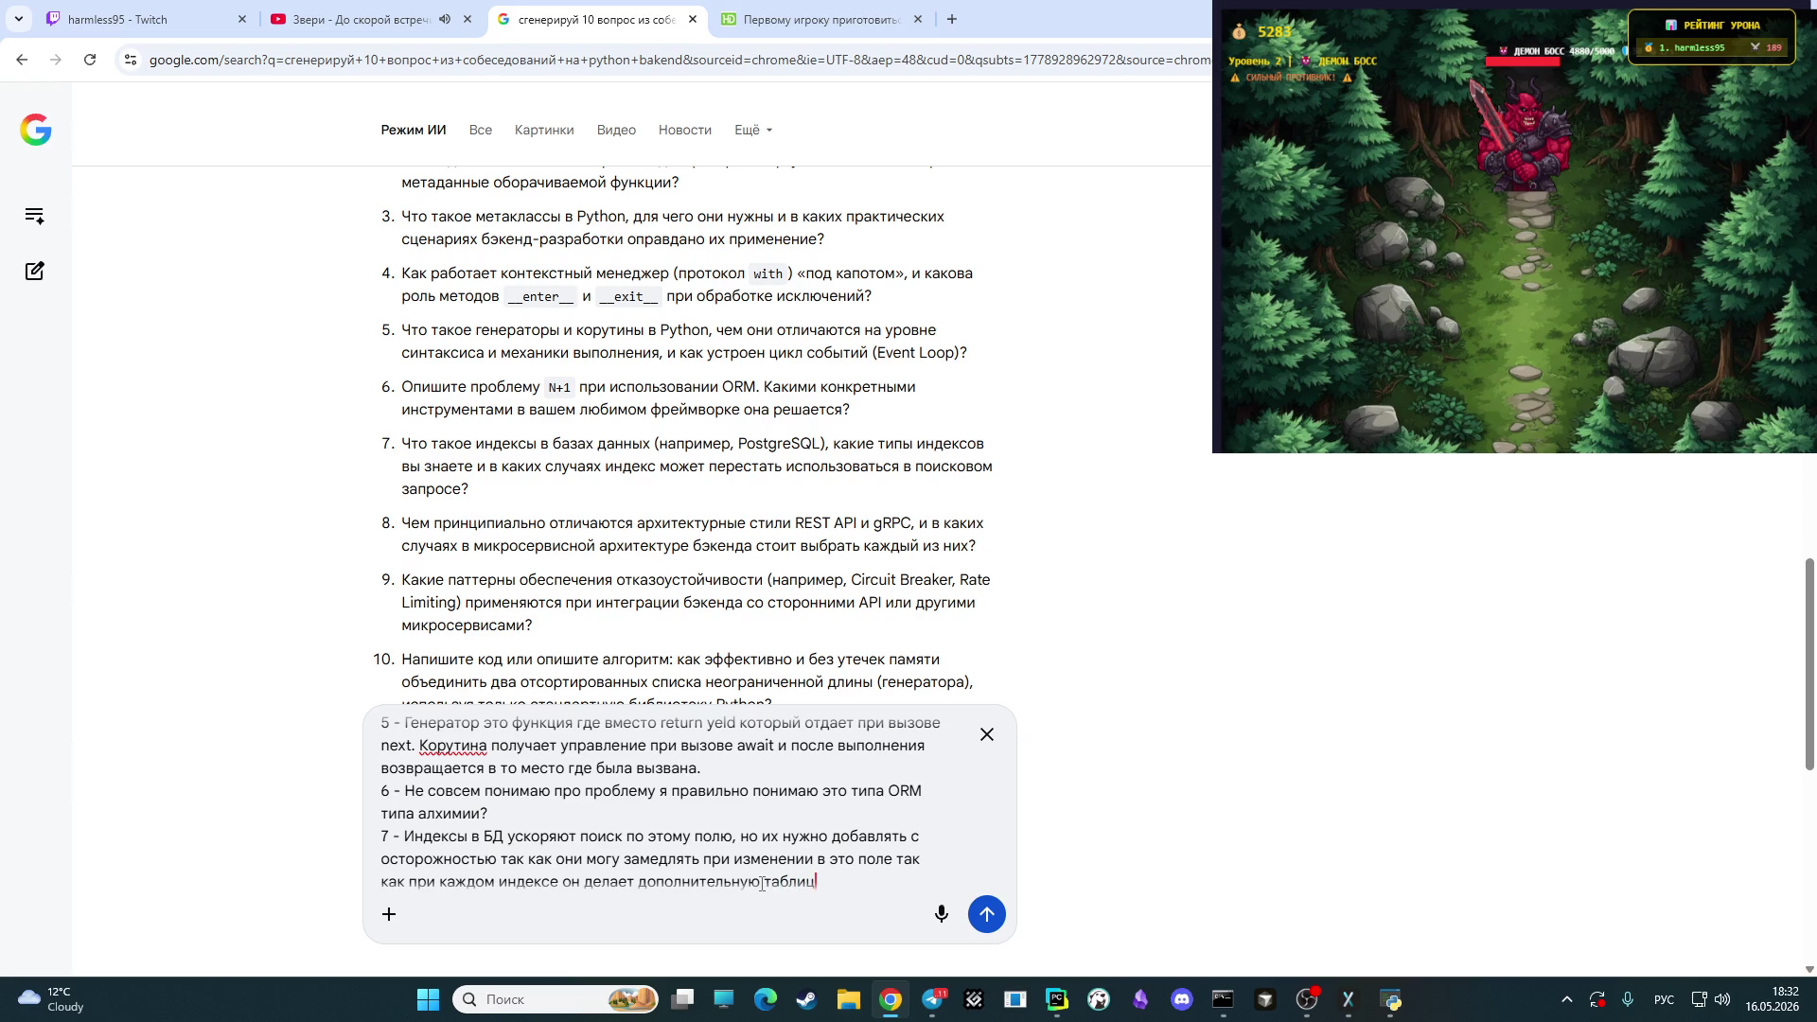
{"action": "type", "text": "у"}
{"action": "type", "text": " где "}
{"action": "type", "text": "можно пол"}
{"action": "type", "text": "учить "}
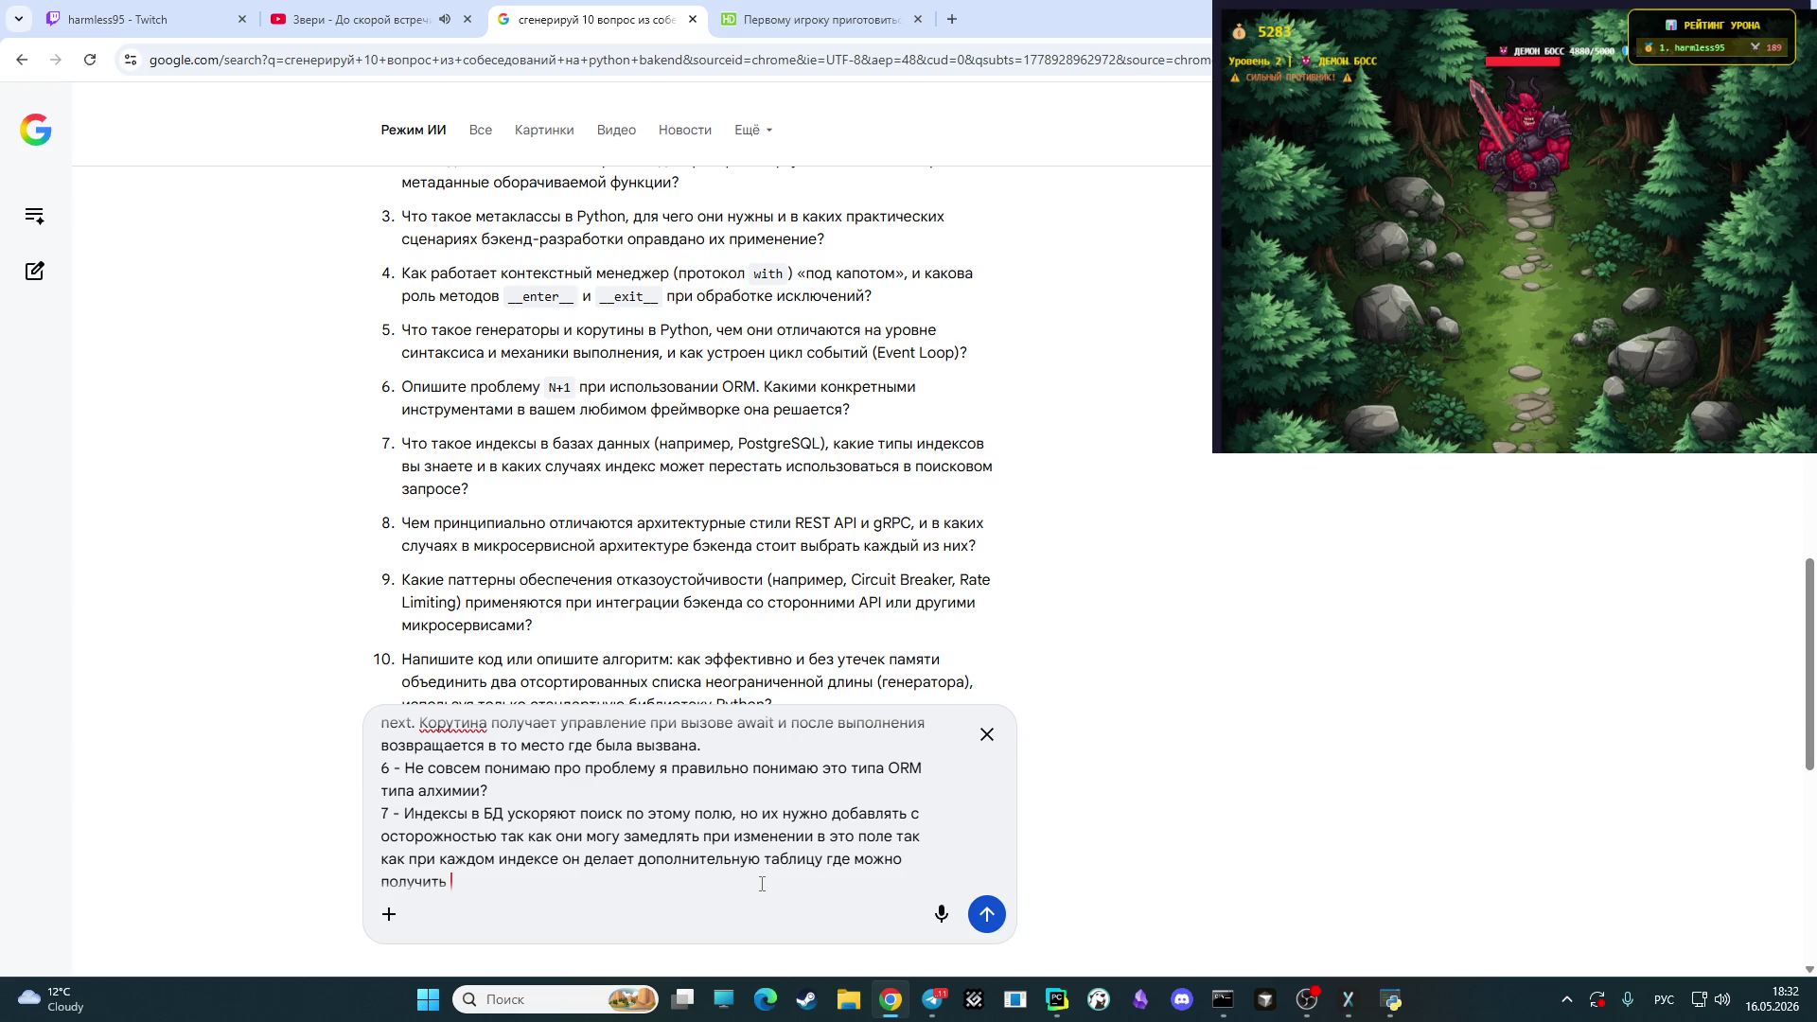
{"action": "type", "text": "быстро по "}
{"action": "type", "text": "индексу"}
{"action": "type", "text": "."}
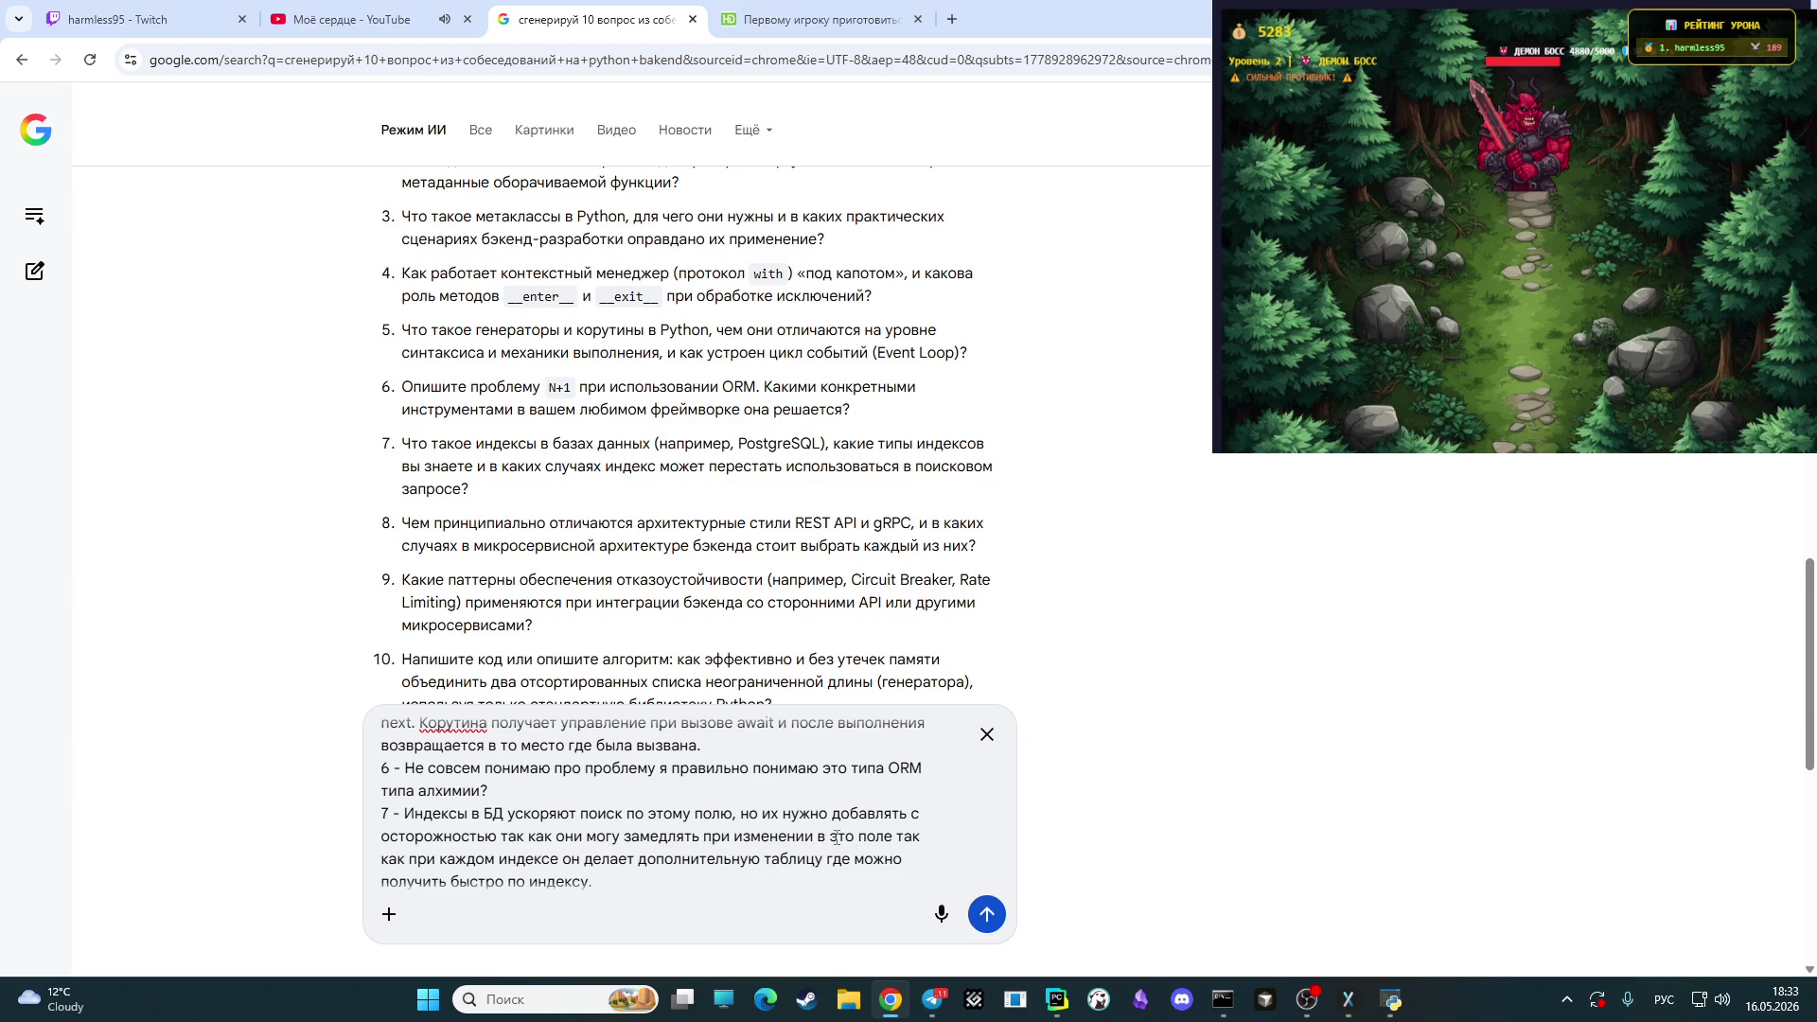
- Correct 'это' to 'этом' and insert 'то есть добавление, обновление' after 'поле'
{"action": "type", "text": "м"}
{"action": "left_click", "coordinate": [882, 845]}
{"action": "key", "text": "Right"}
{"action": "type", "text": "то е"}
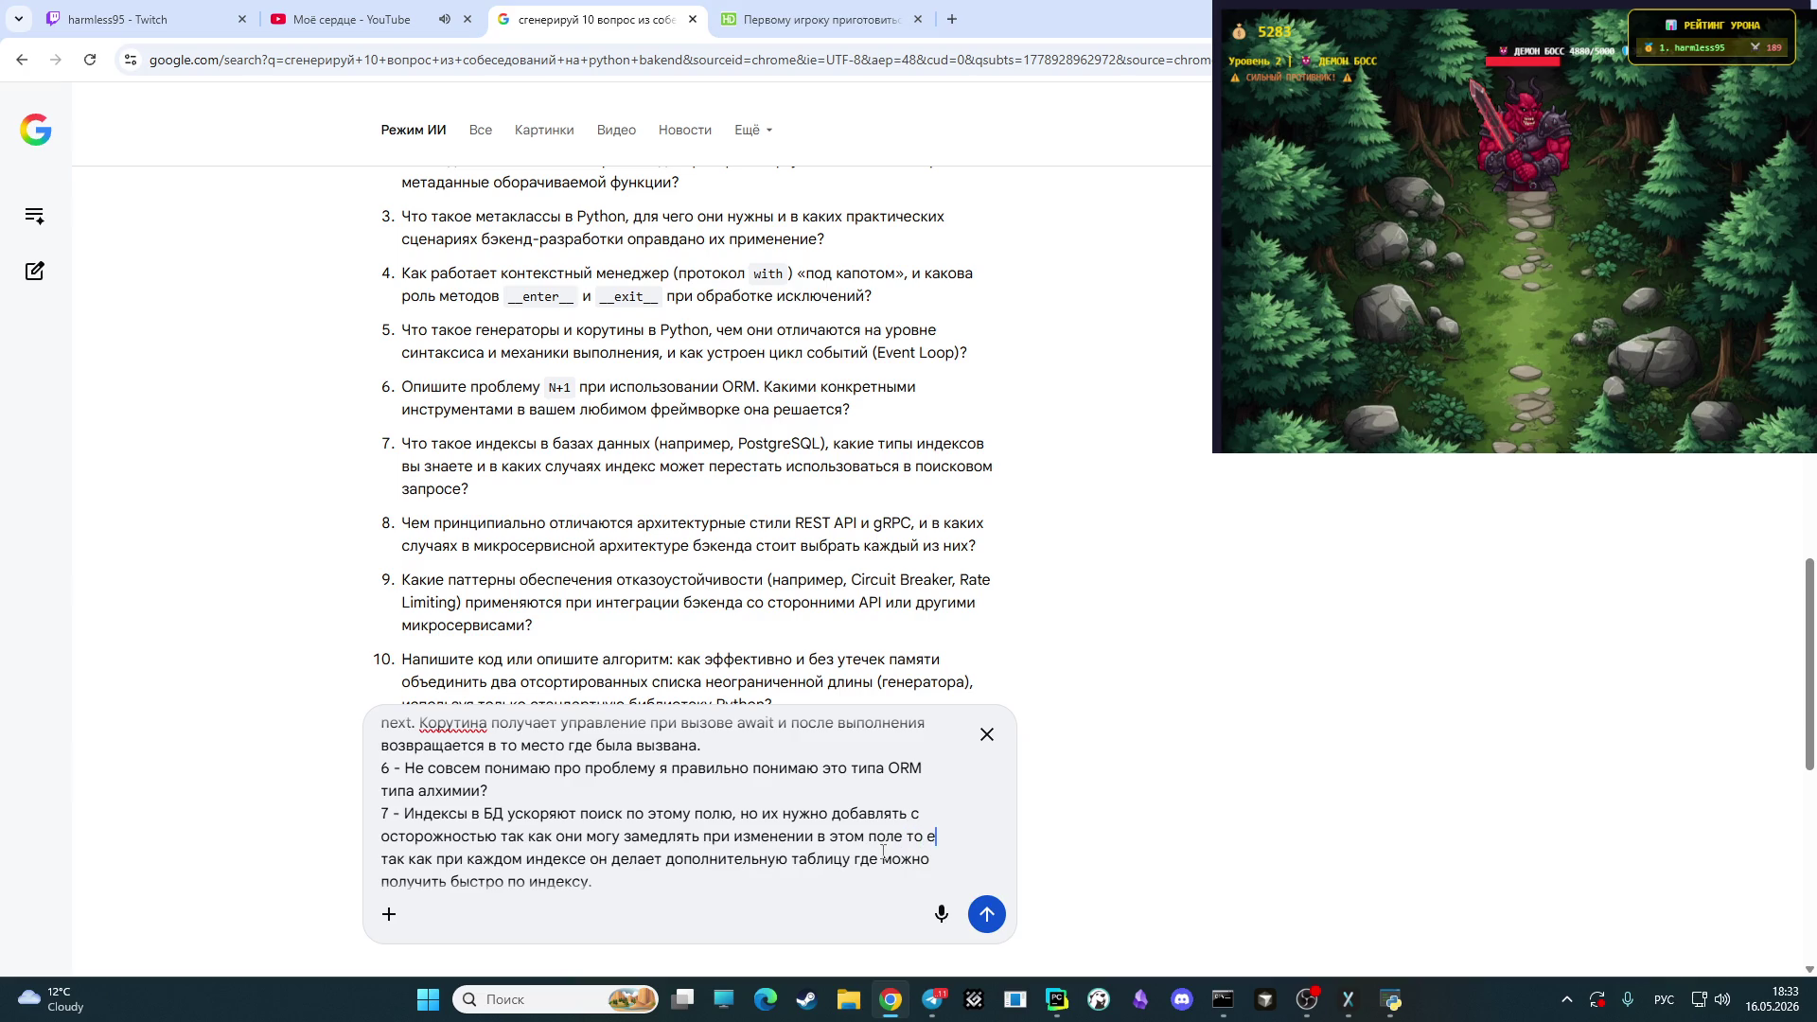
{"action": "type", "text": "сть добавле"}
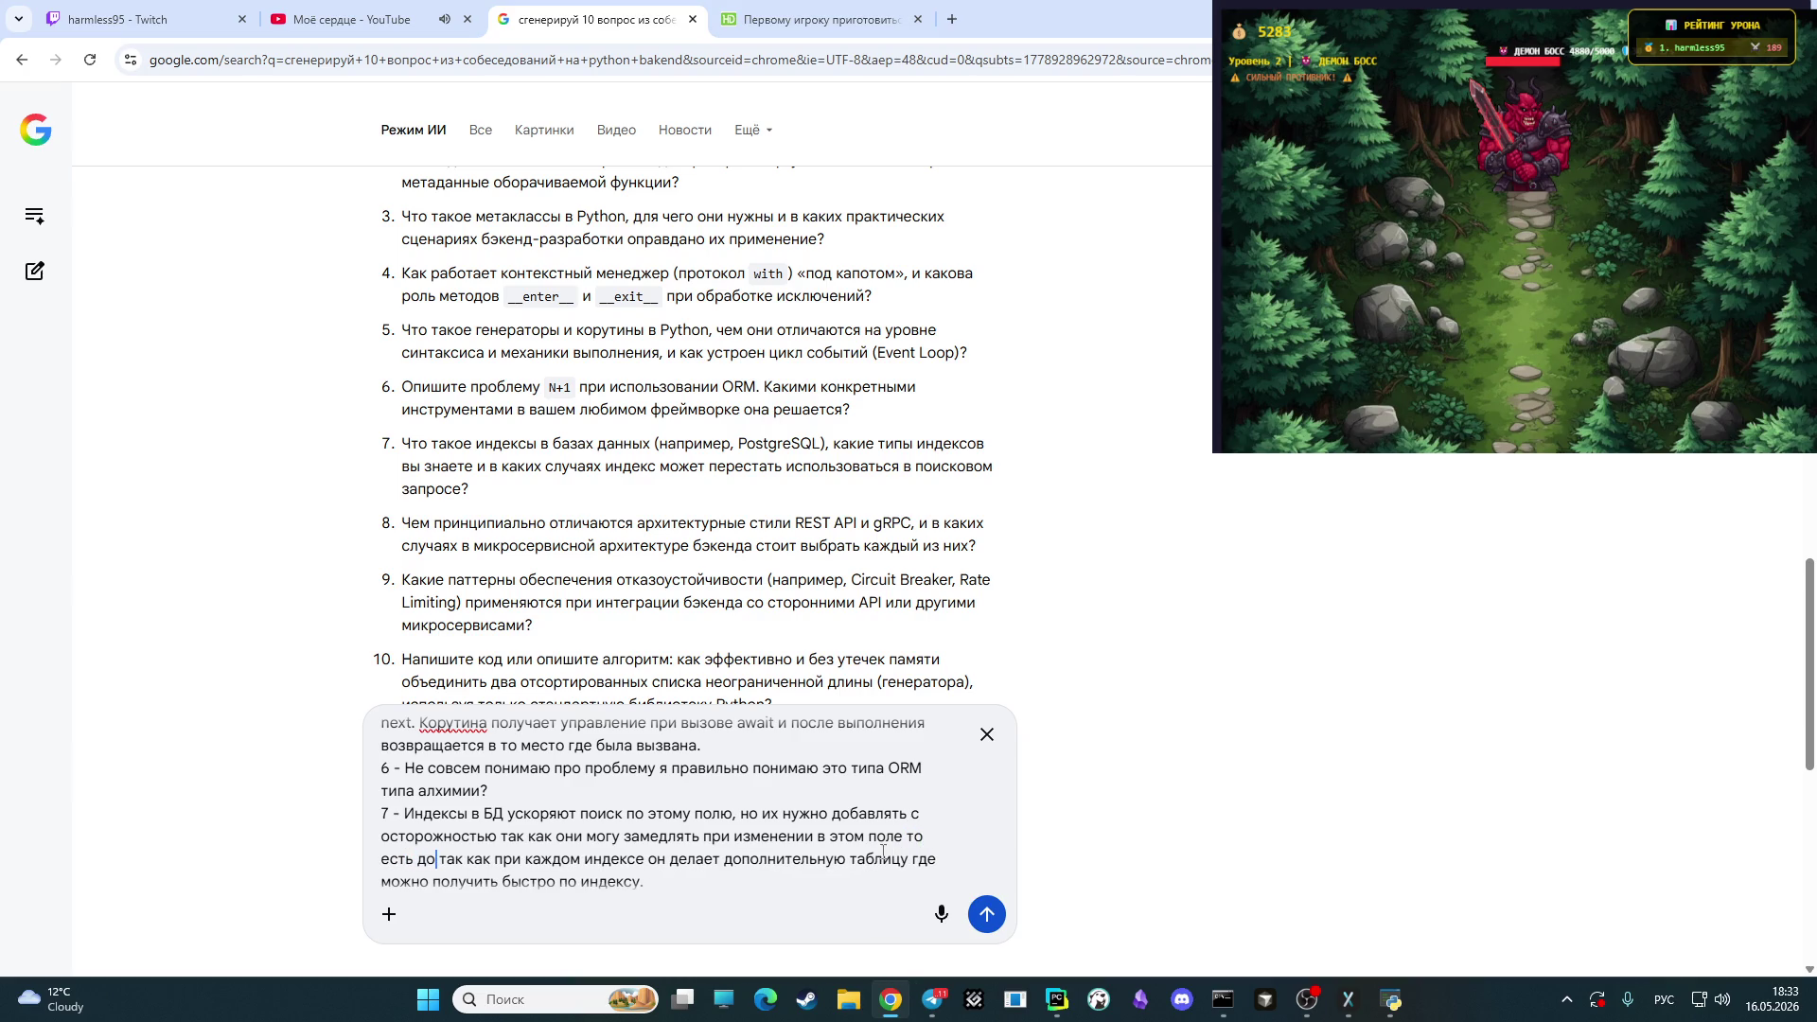
{"action": "type", "text": "ние об"}
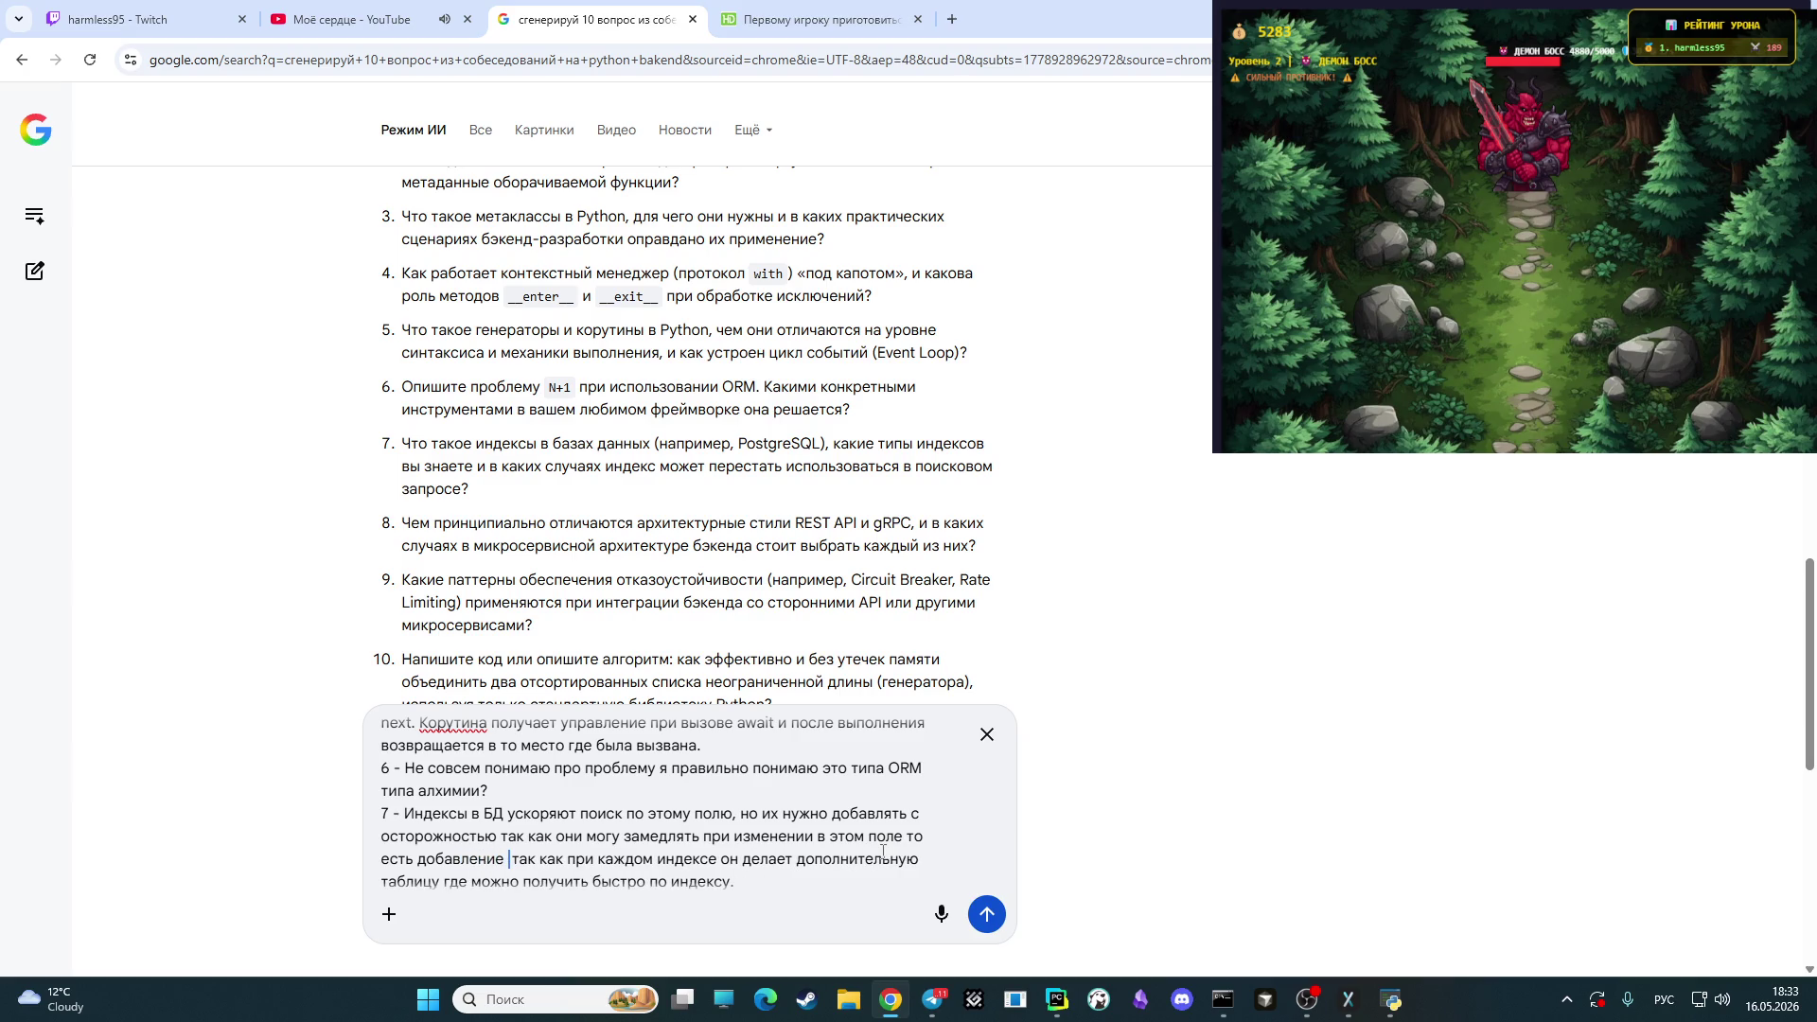
{"action": "type", "text": "новление"}
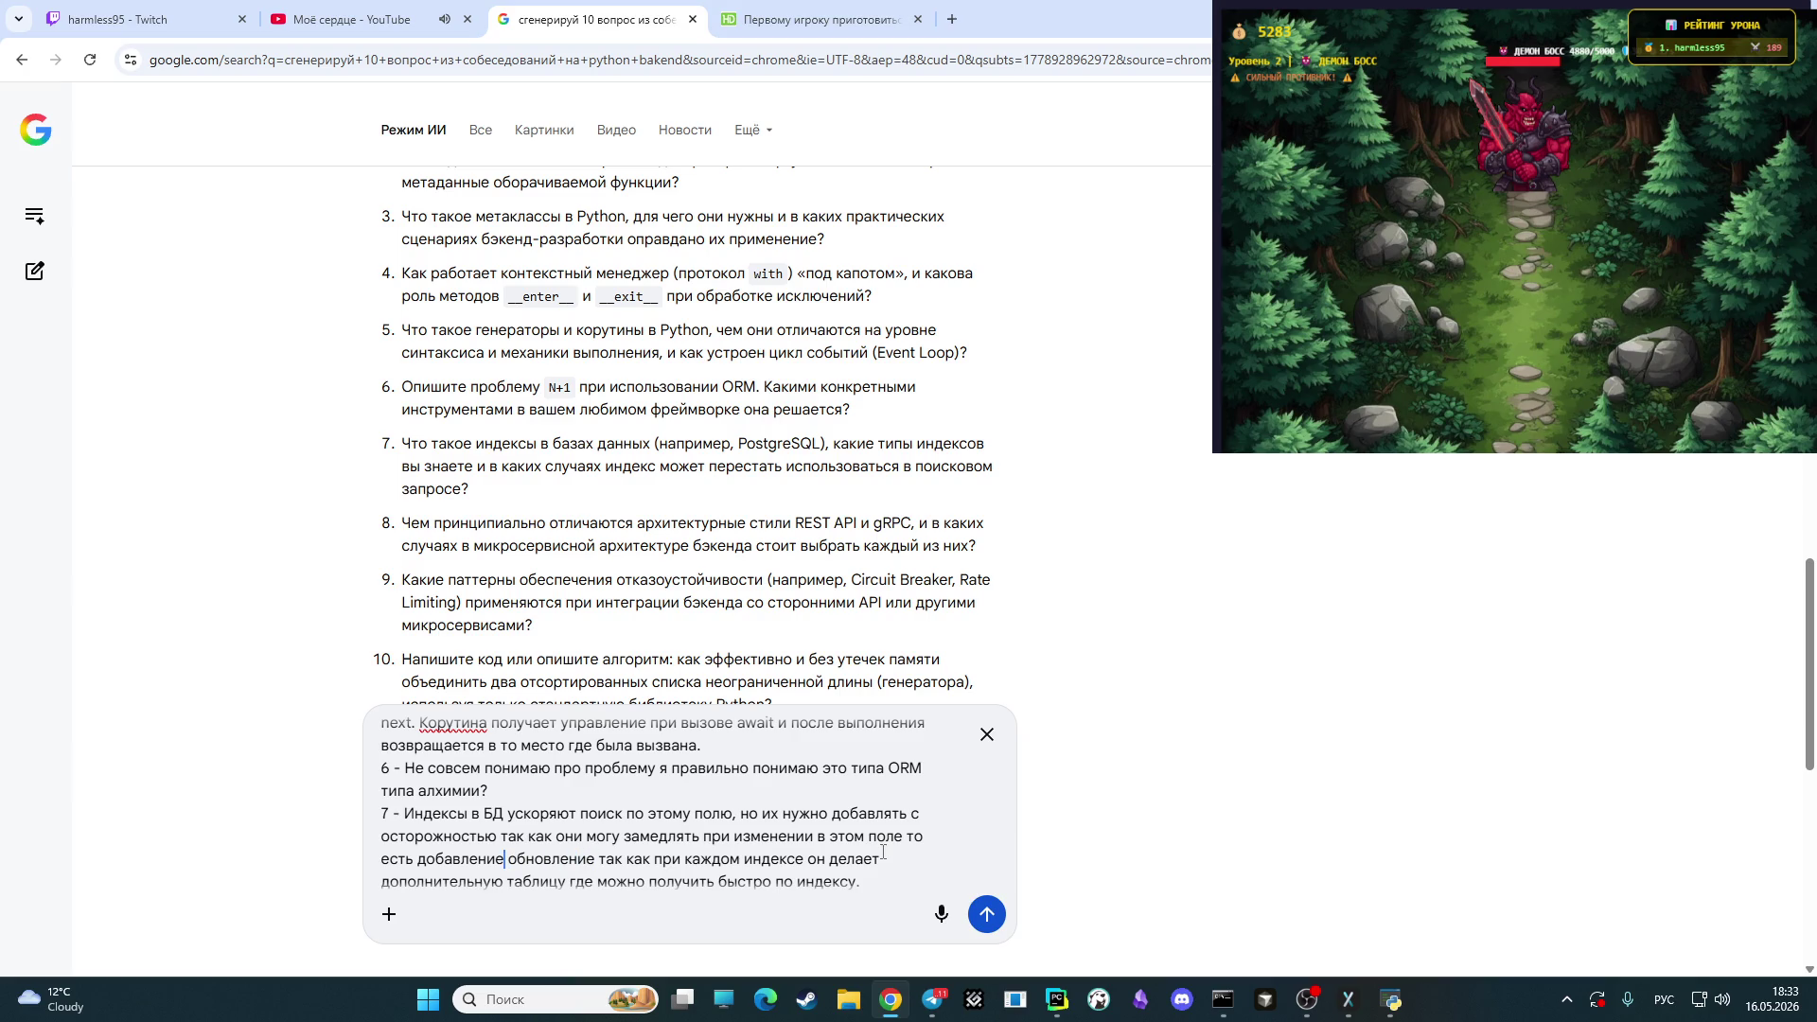
{"action": "type", "text": ","}
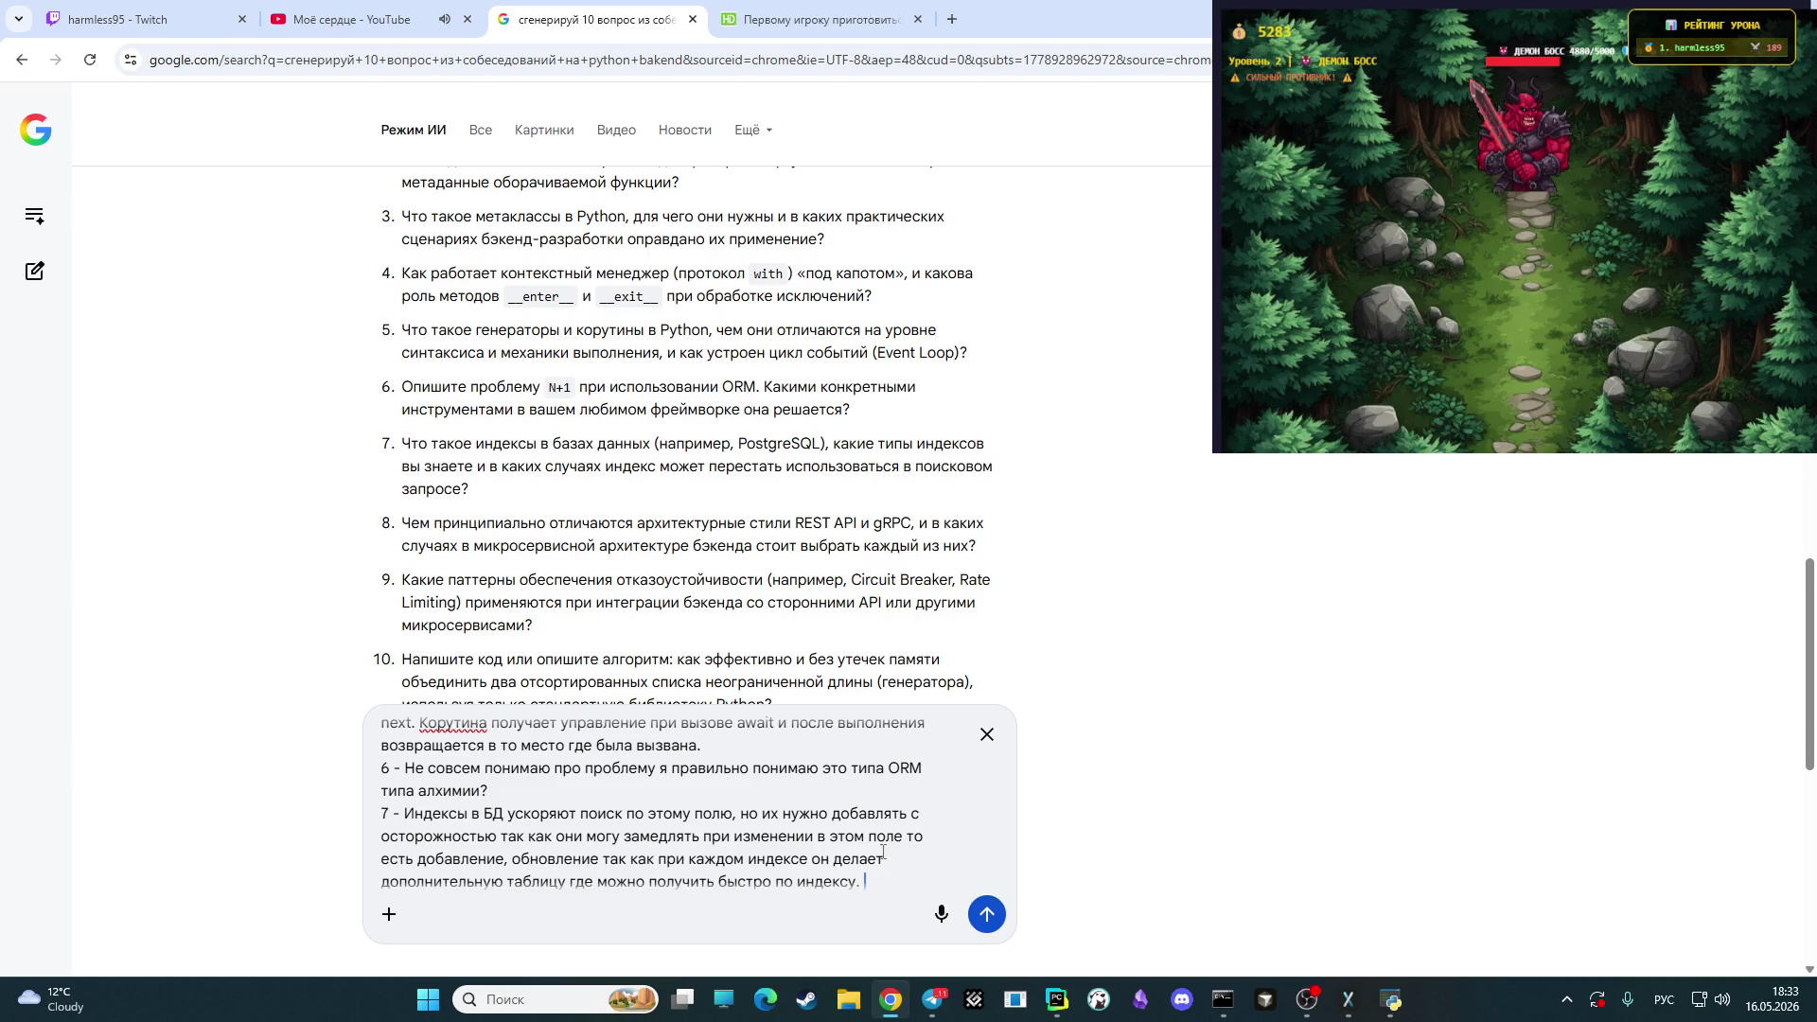
- Add to answer 7 that updates must be applied in all the extra tables
{"action": "type", "text": "И "}
{"action": "type", "text": "когда "}
{"action": "type", "text": "ну"}
{"action": "type", "text": "жно обновить"}
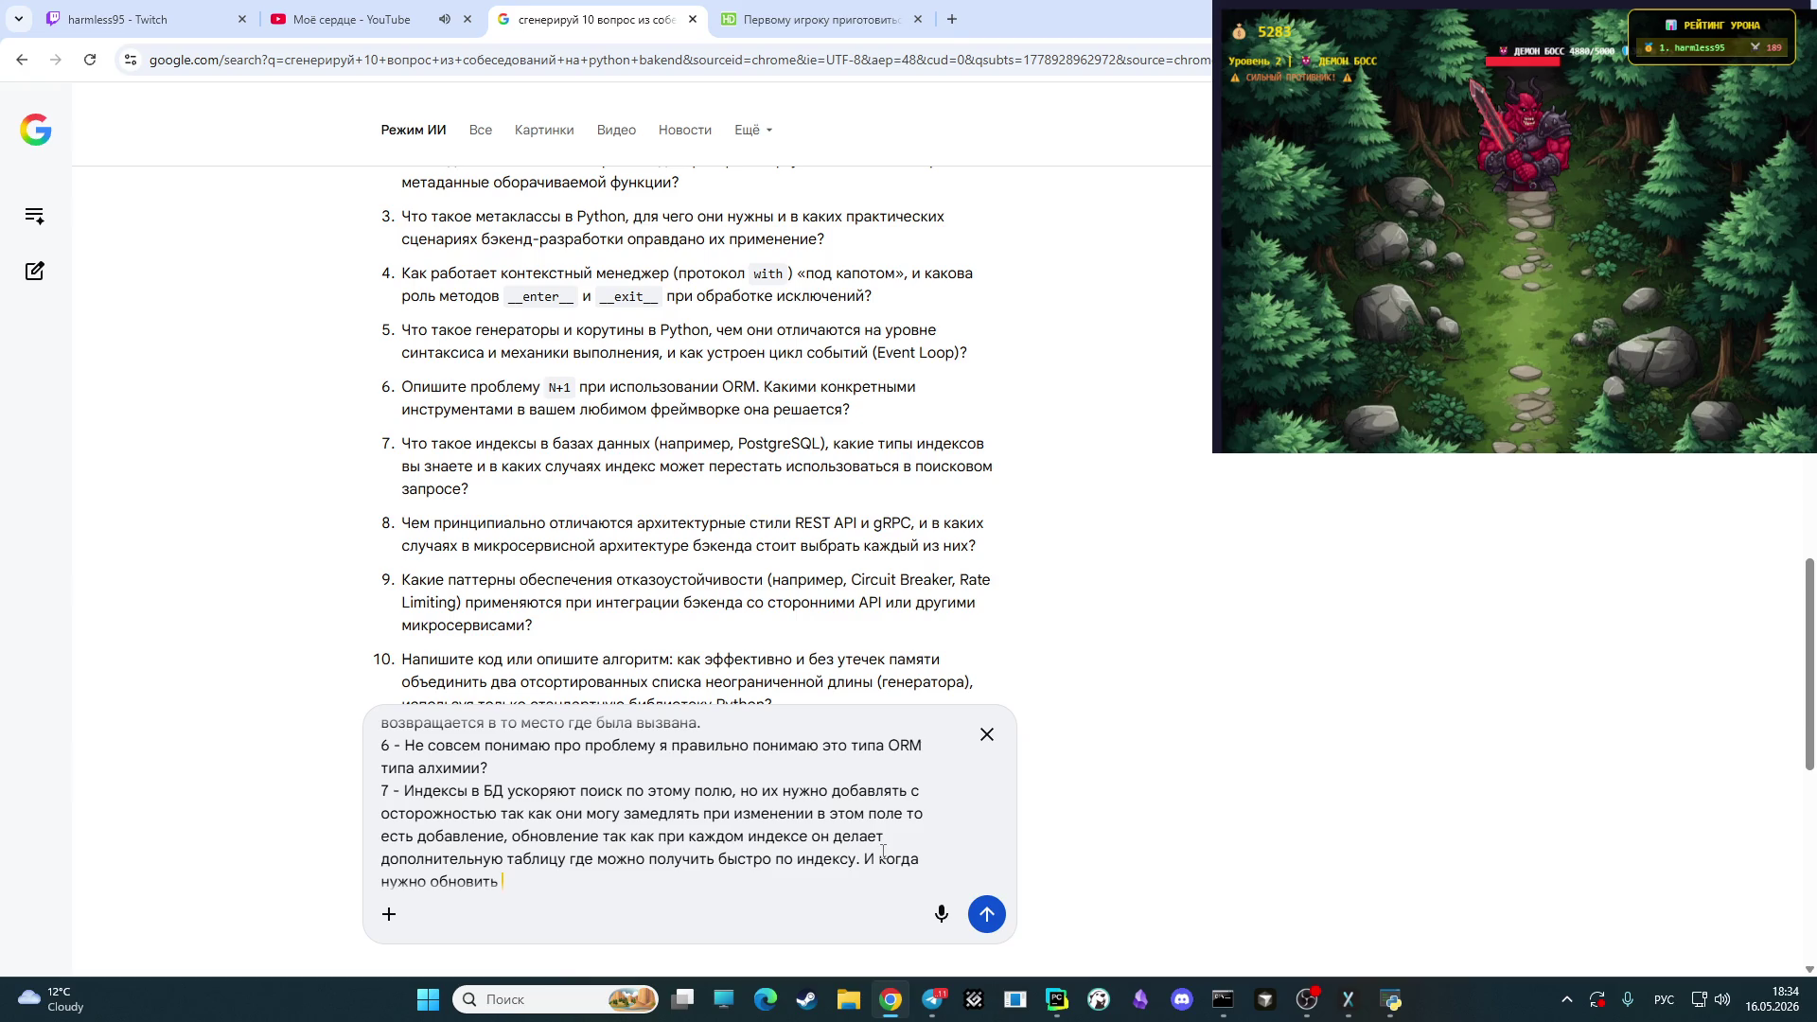
{"action": "type", "text": "он должен сделать во всех "}
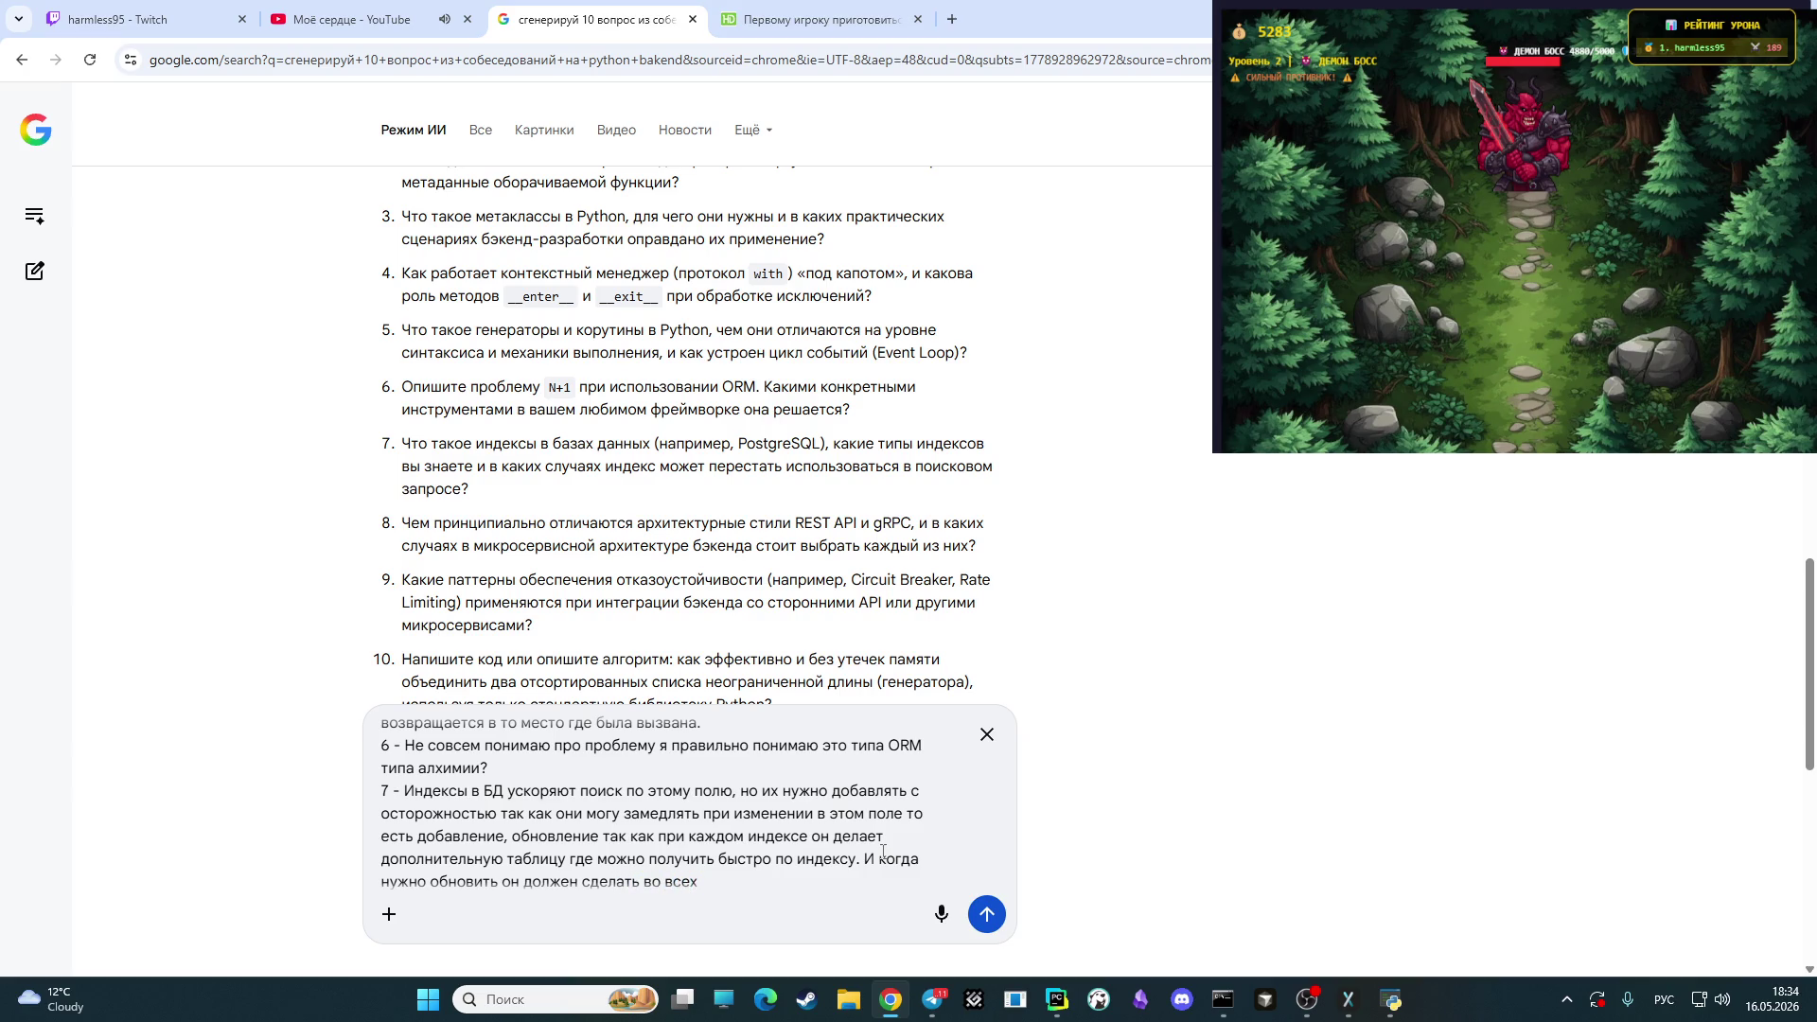
{"action": "type", "text": "дополнител"}
{"action": "type", "text": "ьны"}
{"action": "type", "text": "х табди"}
{"action": "key", "text": "BackSpace"}
{"action": "key", "text": "BackSpace"}
{"action": "type", "text": "лиц"}
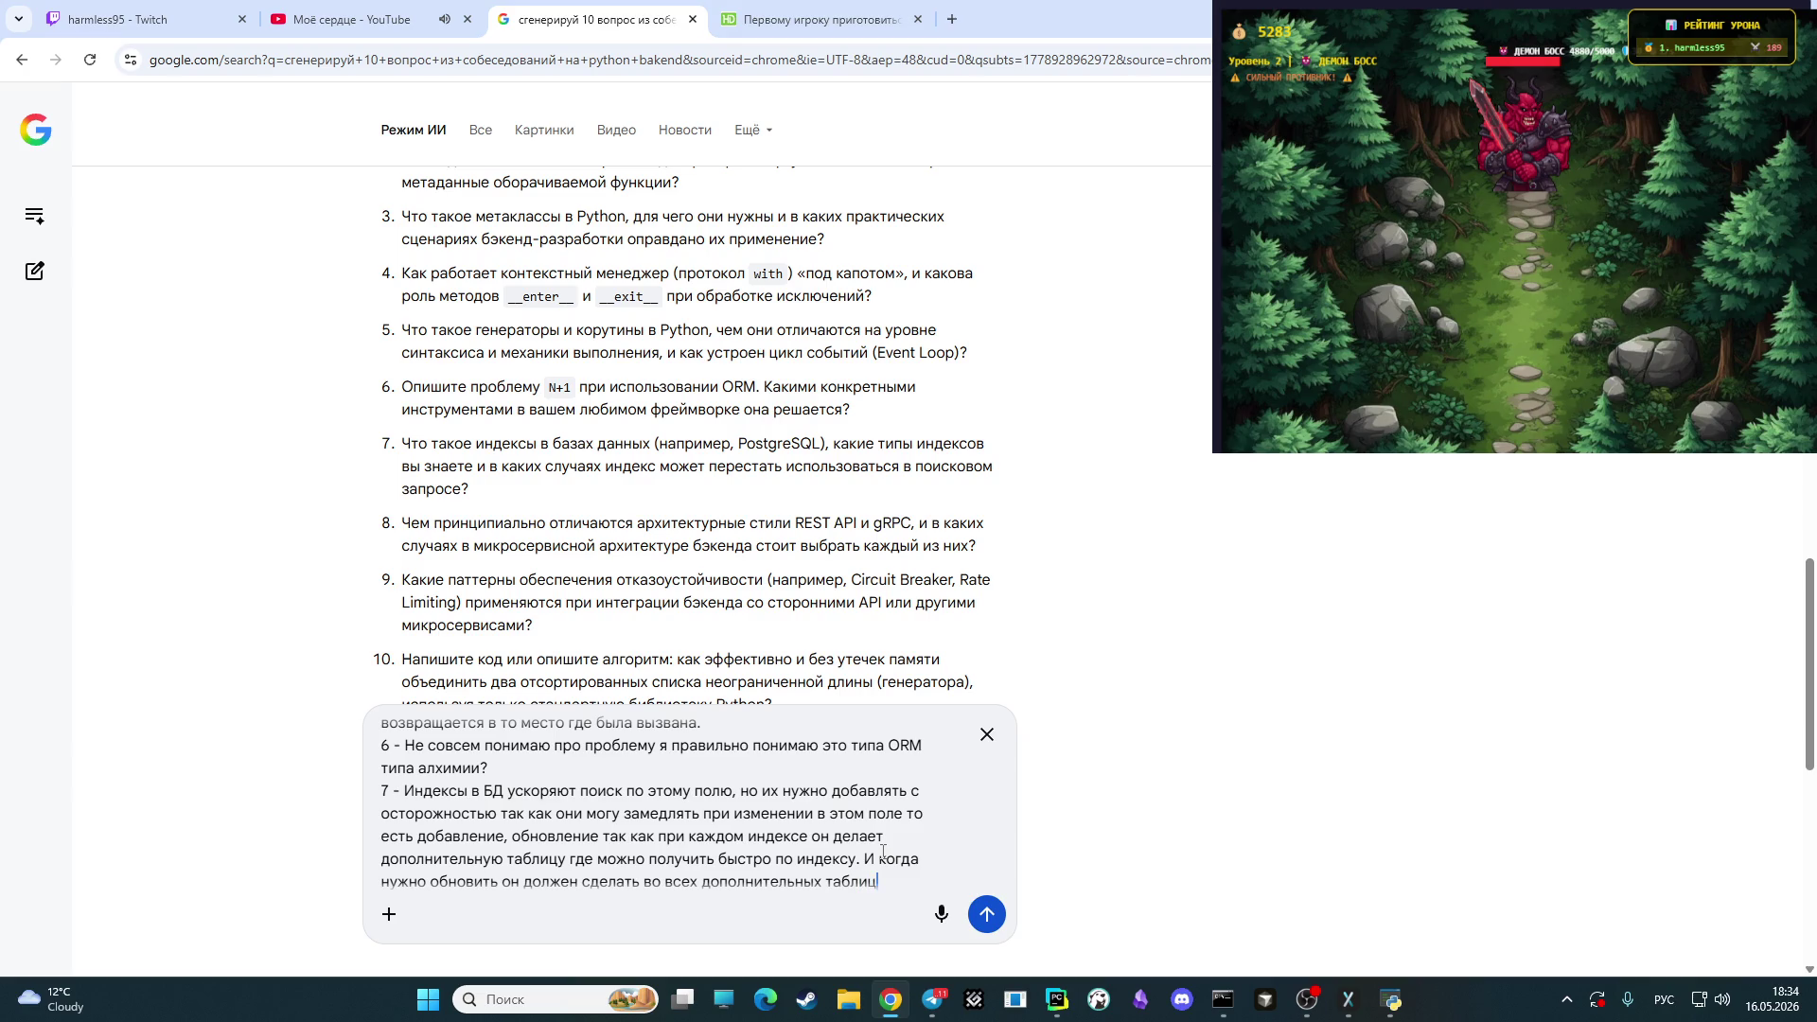
{"action": "type", "text": "ах. "}
{"action": "type", "text": "Вид"}
{"action": "type", "text": "ы"}
{"action": "type", "text": " инде"}
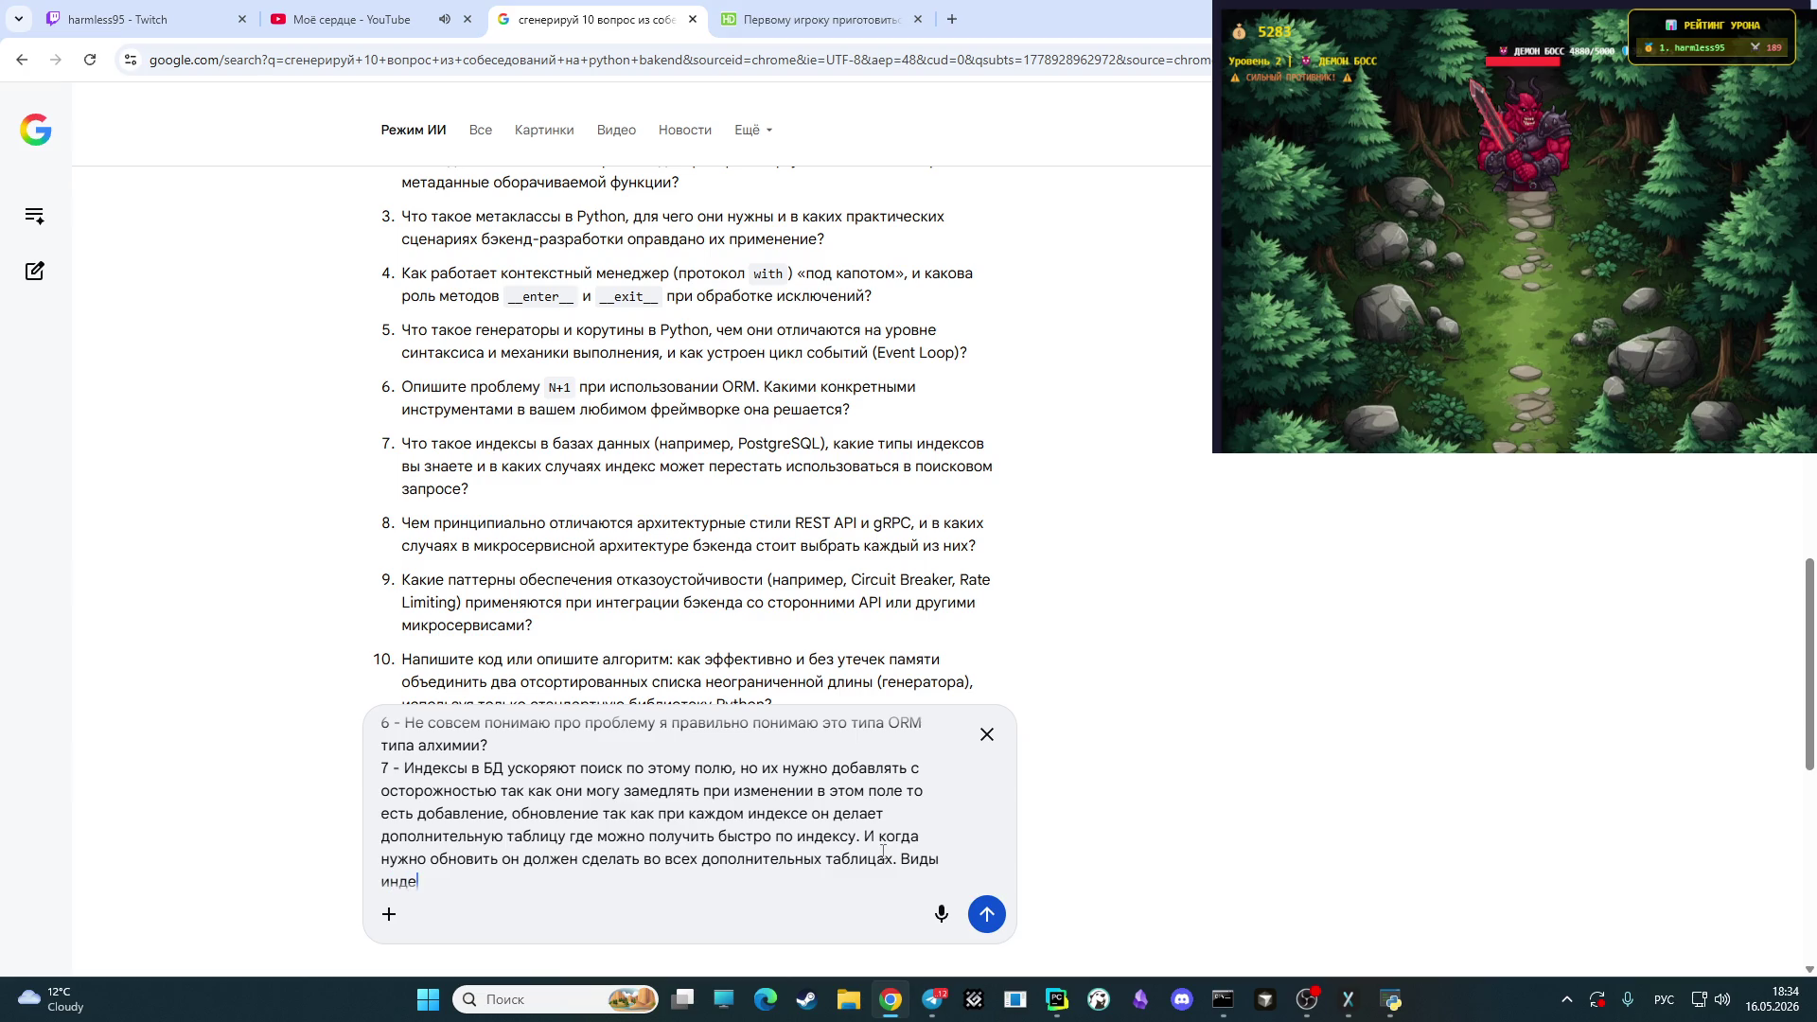
- List index types 'b tree, составной', note the other 2 aren't remembered, and start a new line
{"action": "type", "text": "ксов "}
{"action": "type", "text": "1"}
{"action": "type", "text": ")"}
{"action": "key", "text": "alt+shift"}
{"action": "type", "text": " b tree"}
{"action": "type", "text": ","}
{"action": "key", "text": "alt+shift"}
{"action": "type", "text": "составно"}
{"action": "type", "text": "й,"}
{"action": "type", "text": "остальные 2 не пон"}
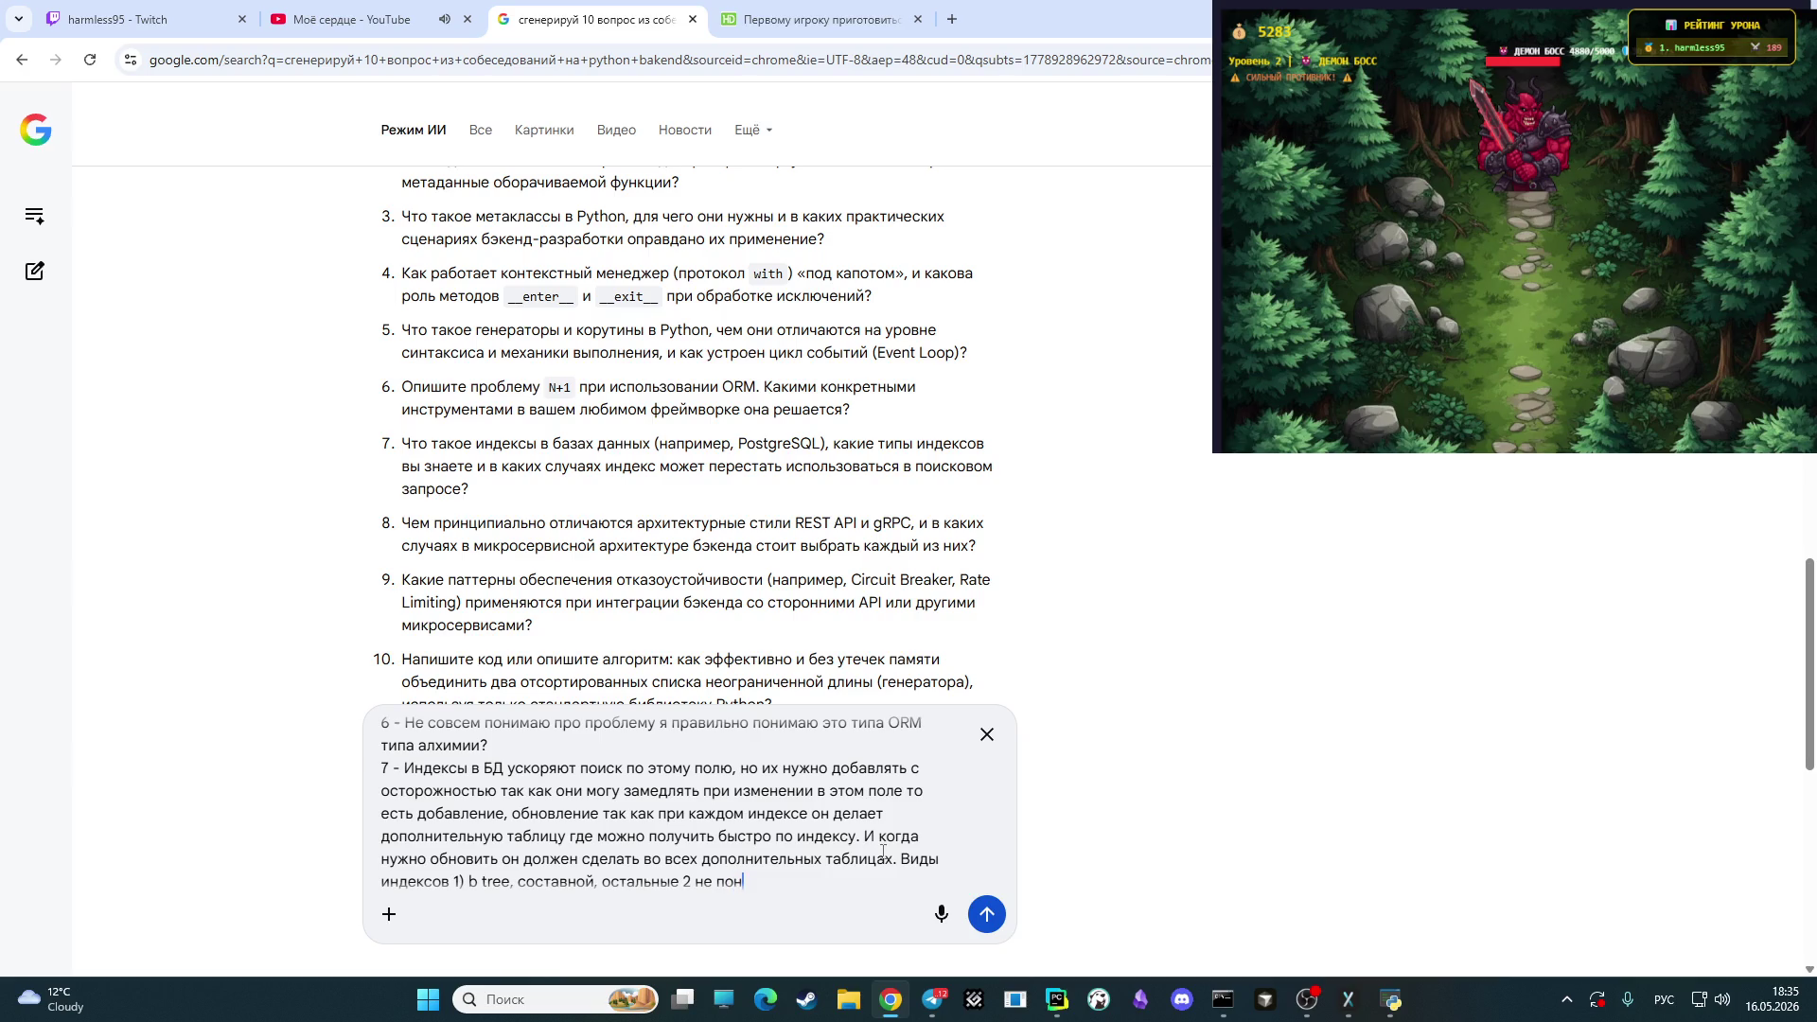
{"action": "key", "text": "BackSpace"}
{"action": "type", "text": "мню"}
{"action": "key", "text": "shift+Return"}
- Begin answer 8 with '8 - REST API - это методы GET, POST,'
{"action": "type", "text": "8 -"}
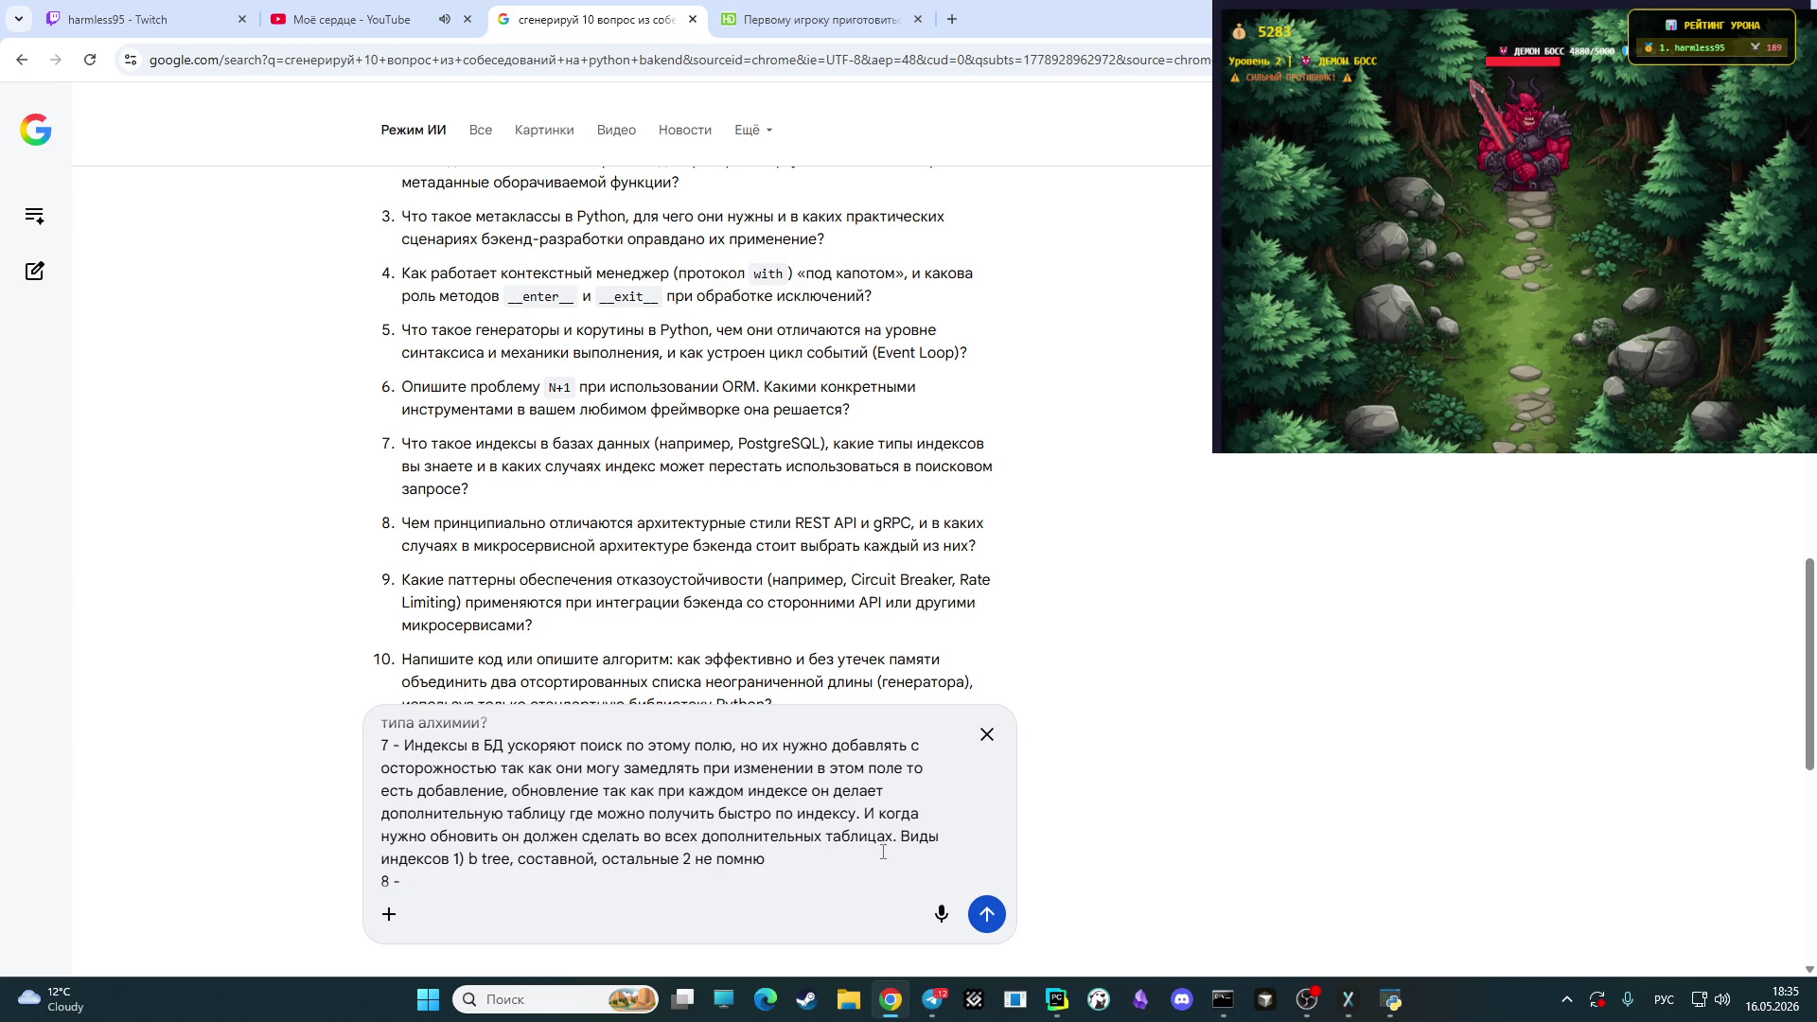
{"action": "key", "text": "alt+shift"}
{"action": "type", "text": "REST "}
{"action": "type", "text": "API -"}
{"action": "key", "text": "alt+shift"}
{"action": "type", "text": "это"}
{"action": "type", "text": "методы"}
{"action": "key", "text": "alt+shift"}
{"action": "type", "text": " GET"}
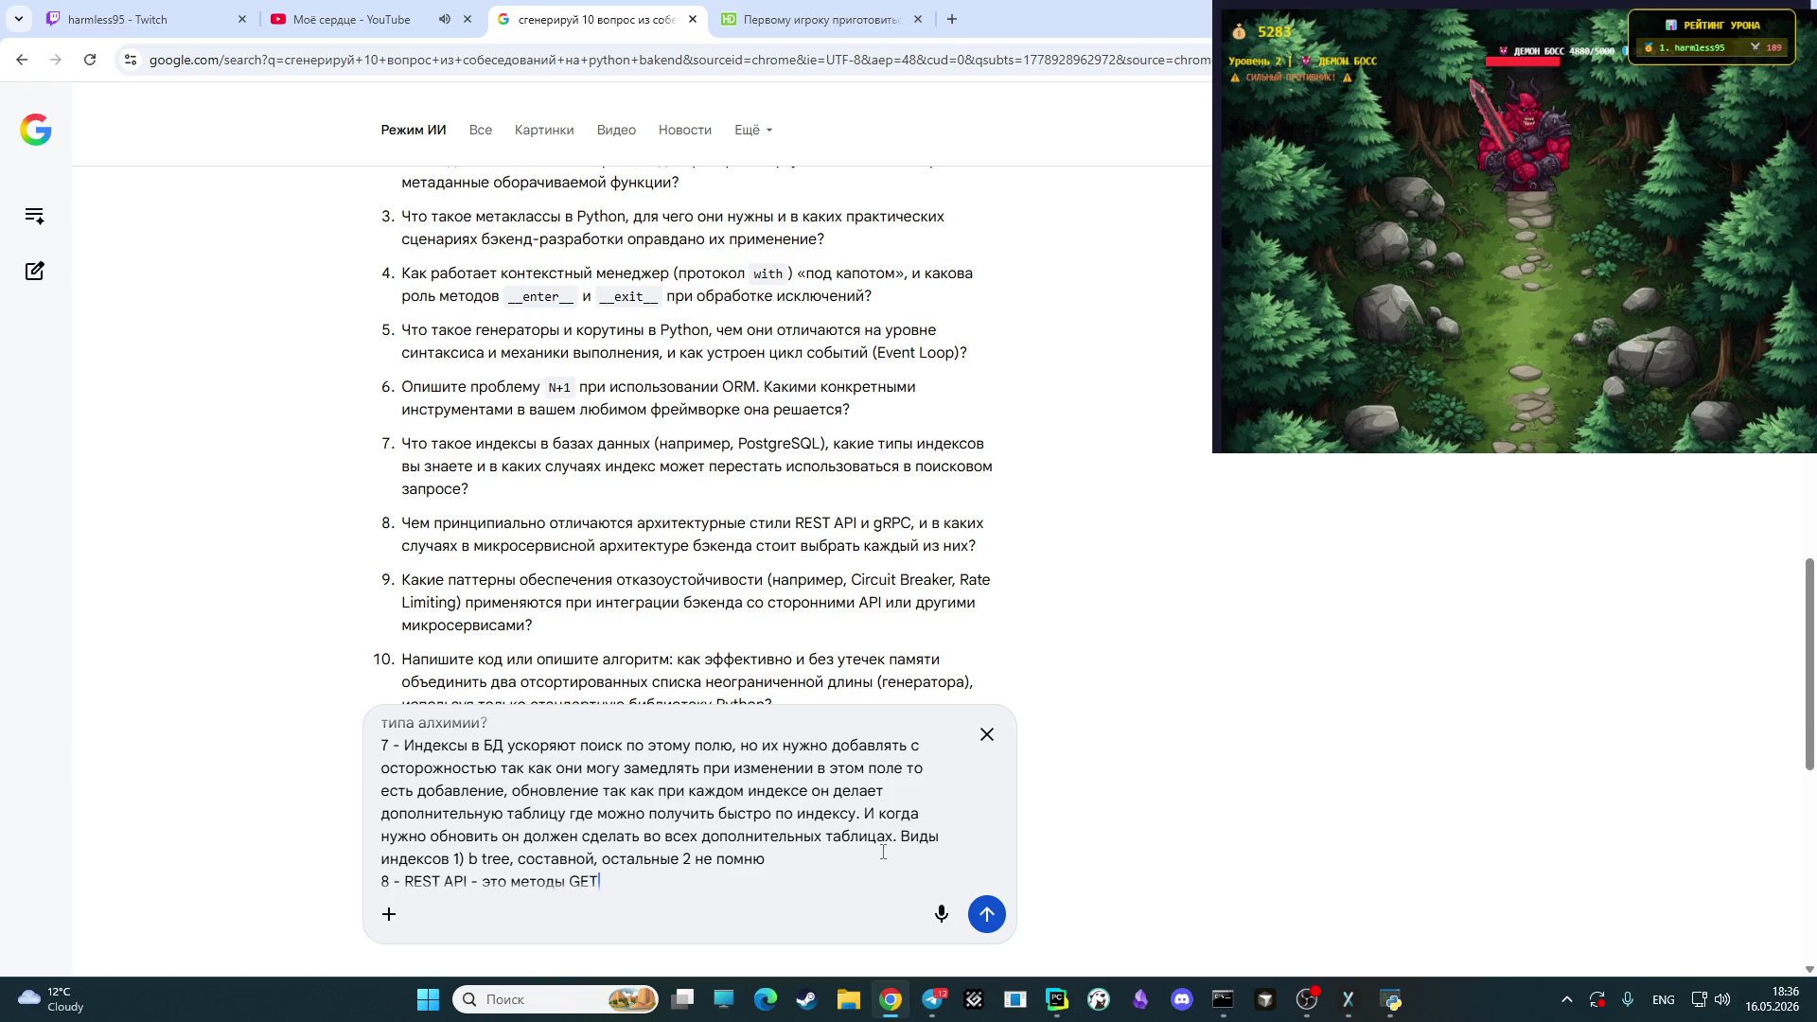
{"action": "type", "text": "ST"}
{"action": "type", "text": ","}
- Add PUT, PATCH, DELETE to the methods list and start the 'gRPC -' entry
{"action": "type", "text": "PUT"}
{"action": "type", "text": ", "}
{"action": "type", "text": "PE"}
{"action": "key", "text": "BackSpace"}
{"action": "type", "text": "ATCH"}
{"action": "type", "text": ", DELATE"}
{"action": "key", "text": "BackSpace"}
{"action": "key", "text": "BackSpace"}
{"action": "key", "text": "BackSpace"}
{"action": "type", "text": "ETE"}
{"action": "type", "text": ", "}
{"action": "type", "text": "gRPC - "}
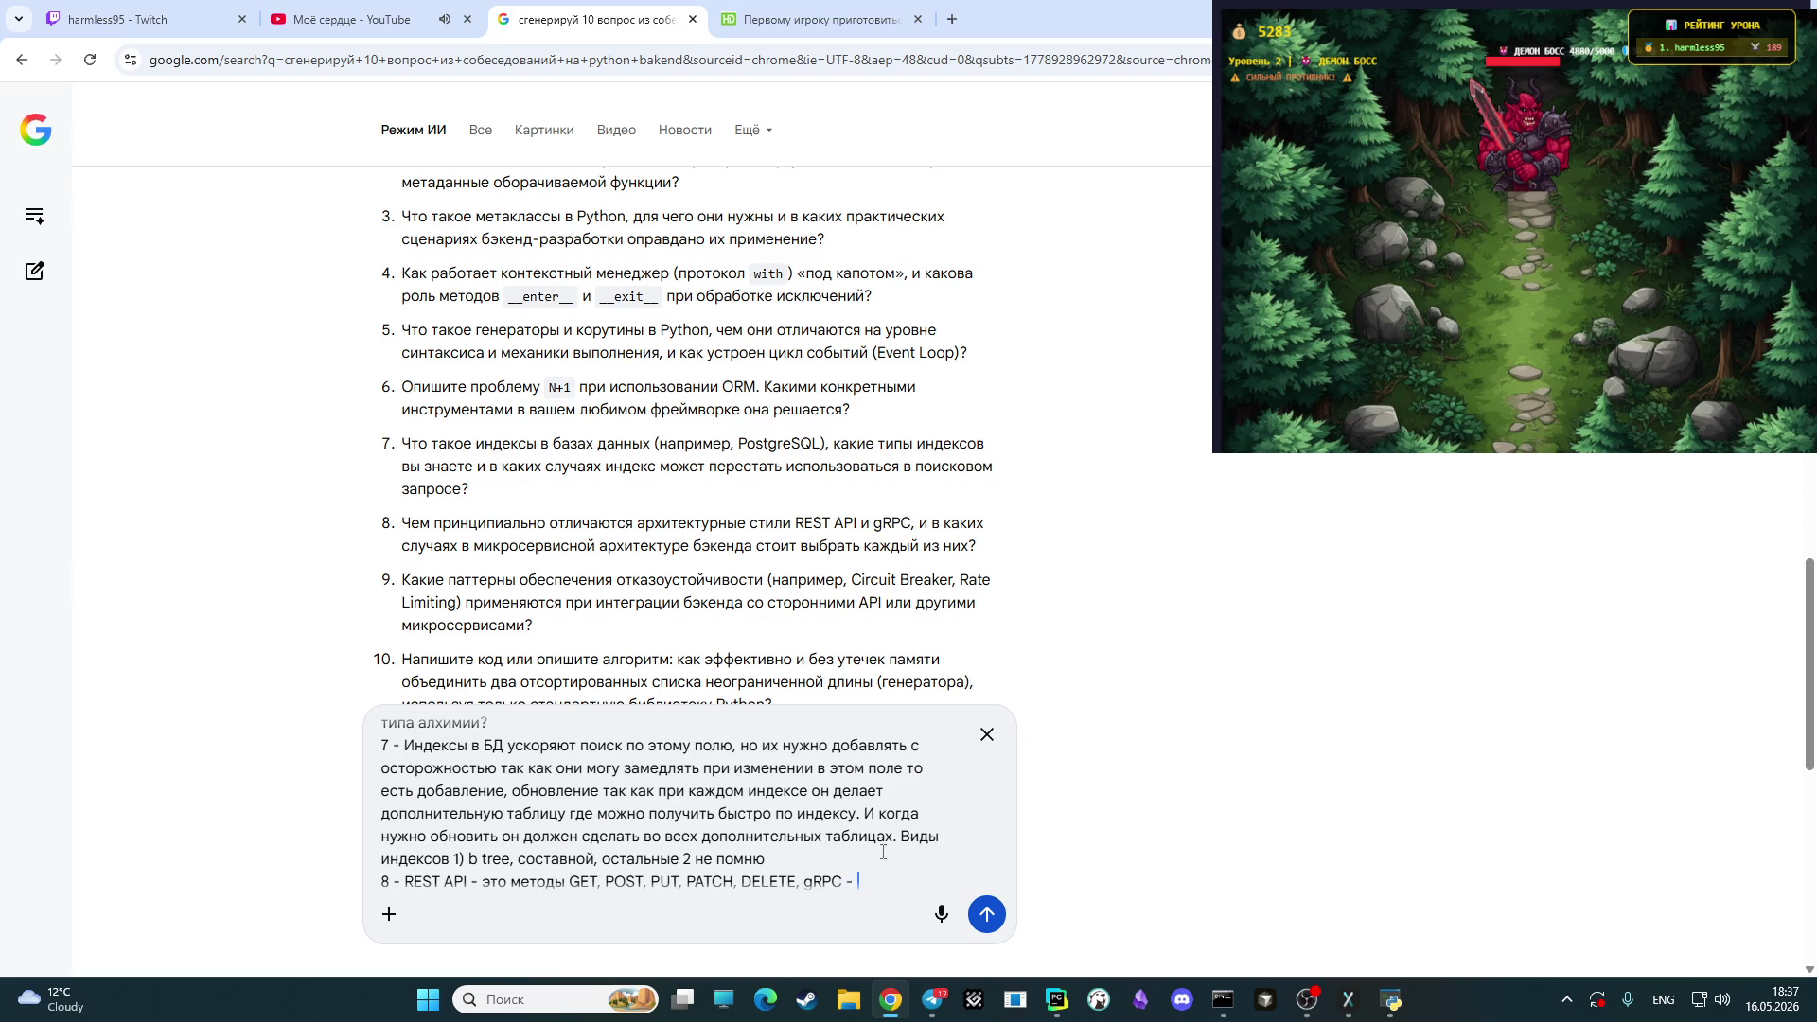
{"action": "type", "text": "'nj"}
{"action": "key", "text": "BackSpace"}
{"action": "key", "text": "BackSpace"}
{"action": "key", "text": "BackSpace"}
- Describe gRPC as 'удаленный вызов процедуры который настраивается вроде формата protom,'
{"action": "key", "text": "alt+shift"}
{"action": "type", "text": "это "}
{"action": "type", "text": "удаленн"}
{"action": "type", "text": "ый выз"}
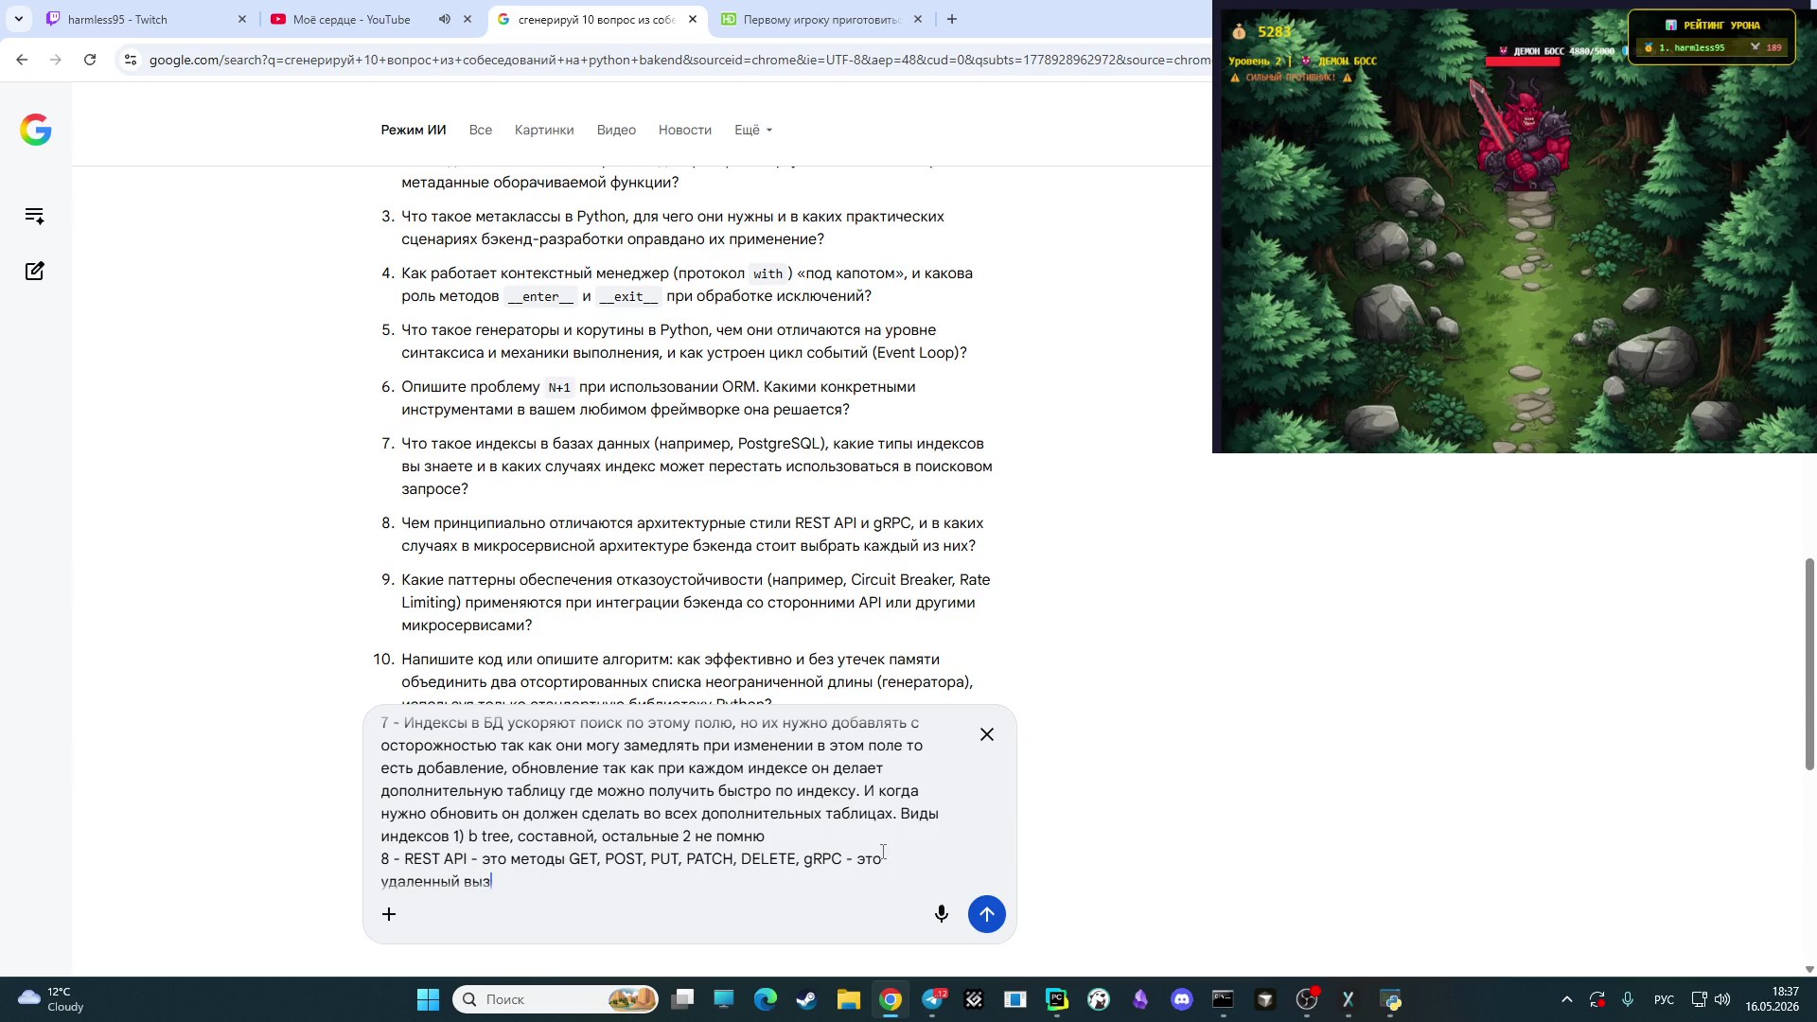
{"action": "type", "text": "ов про"}
{"action": "type", "text": "цедур"}
{"action": "type", "text": "ы "}
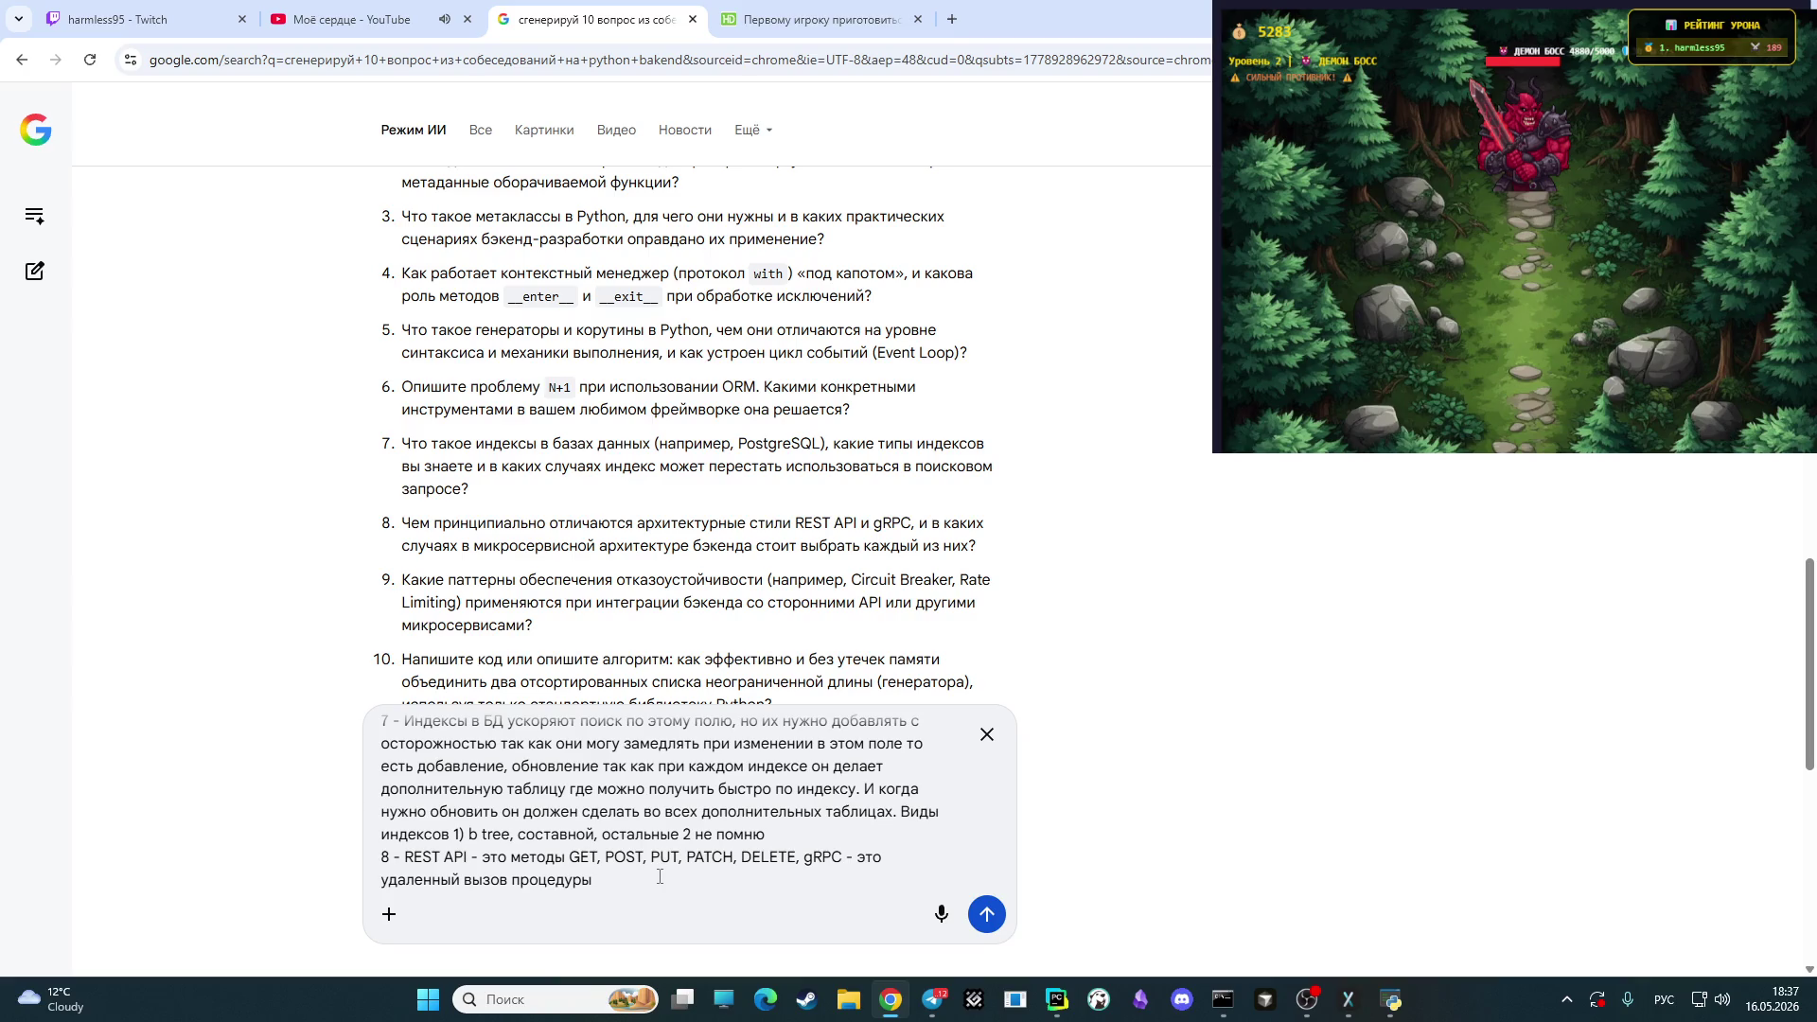
{"action": "type", "text": "который"}
{"action": "type", "text": " настраи"}
{"action": "type", "text": "вается"}
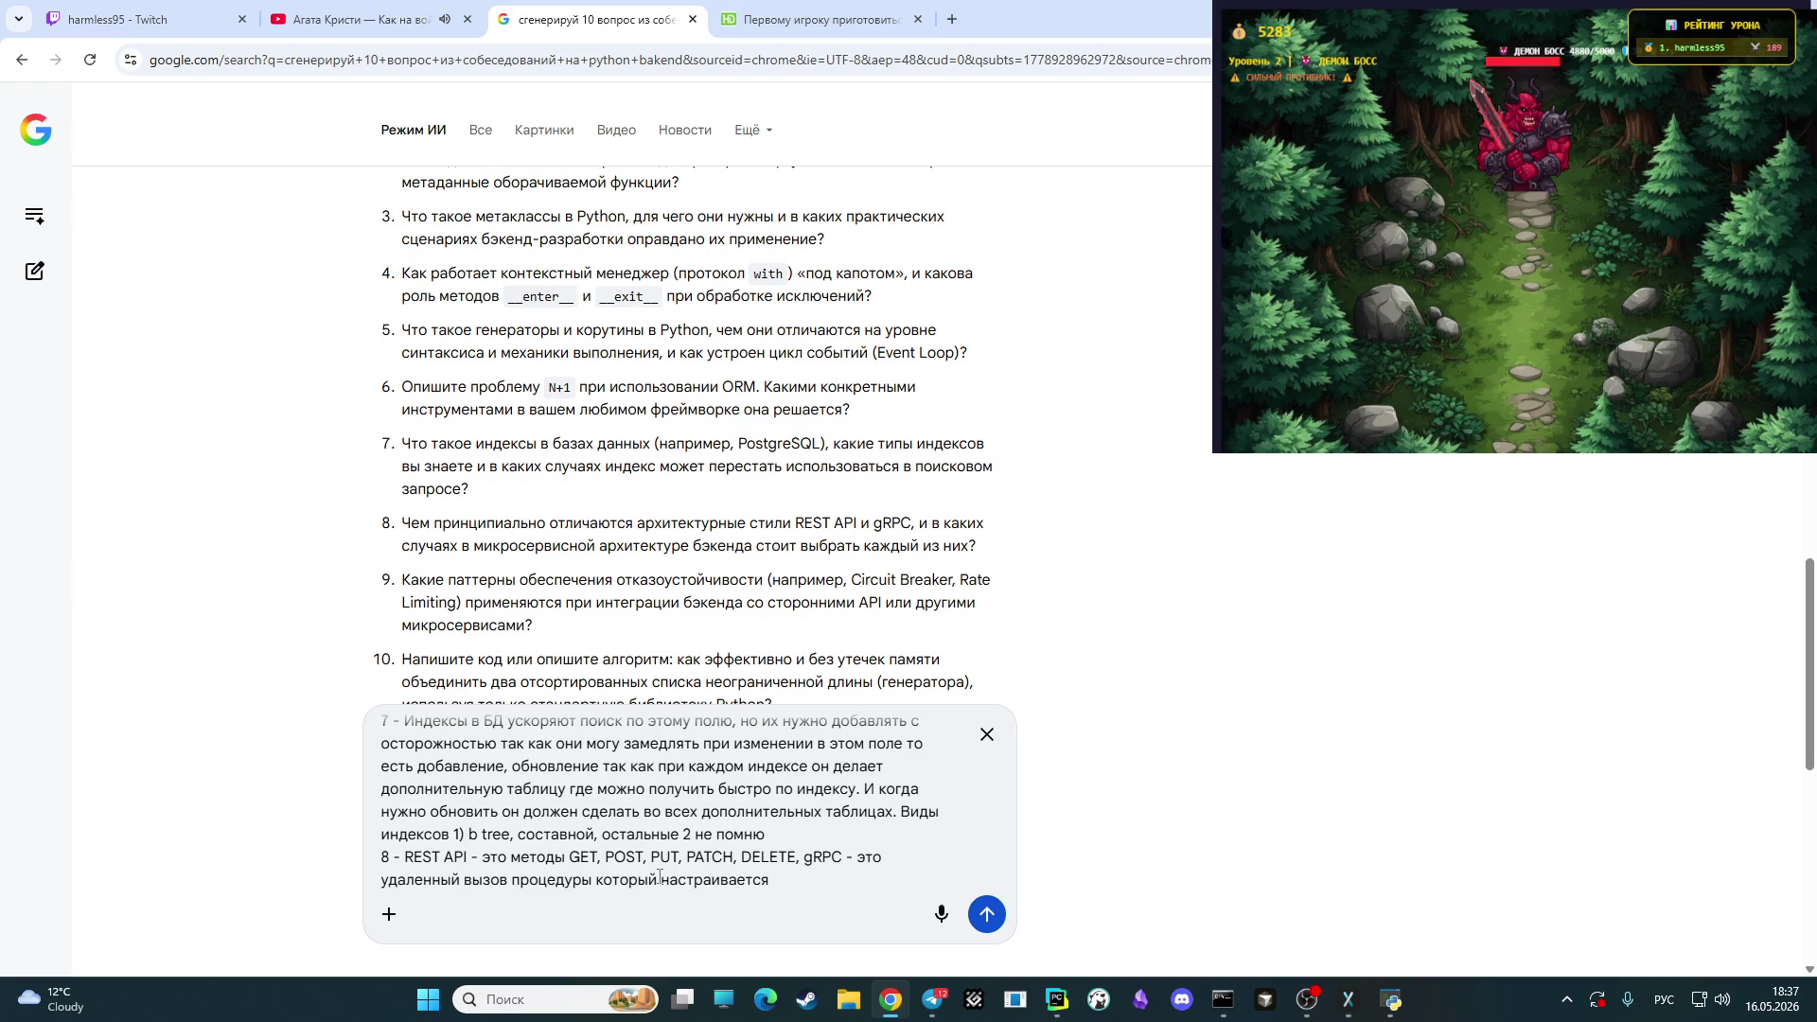
{"action": "type", "text": " вроде "}
{"action": "type", "text": "формата"}
{"action": "key", "text": "alt+shift"}
{"action": "type", "text": " pro"}
{"action": "type", "text": "tm"}
{"action": "key", "text": "BackSpace"}
{"action": "type", "text": "om"}
{"action": "type", "text": ","}
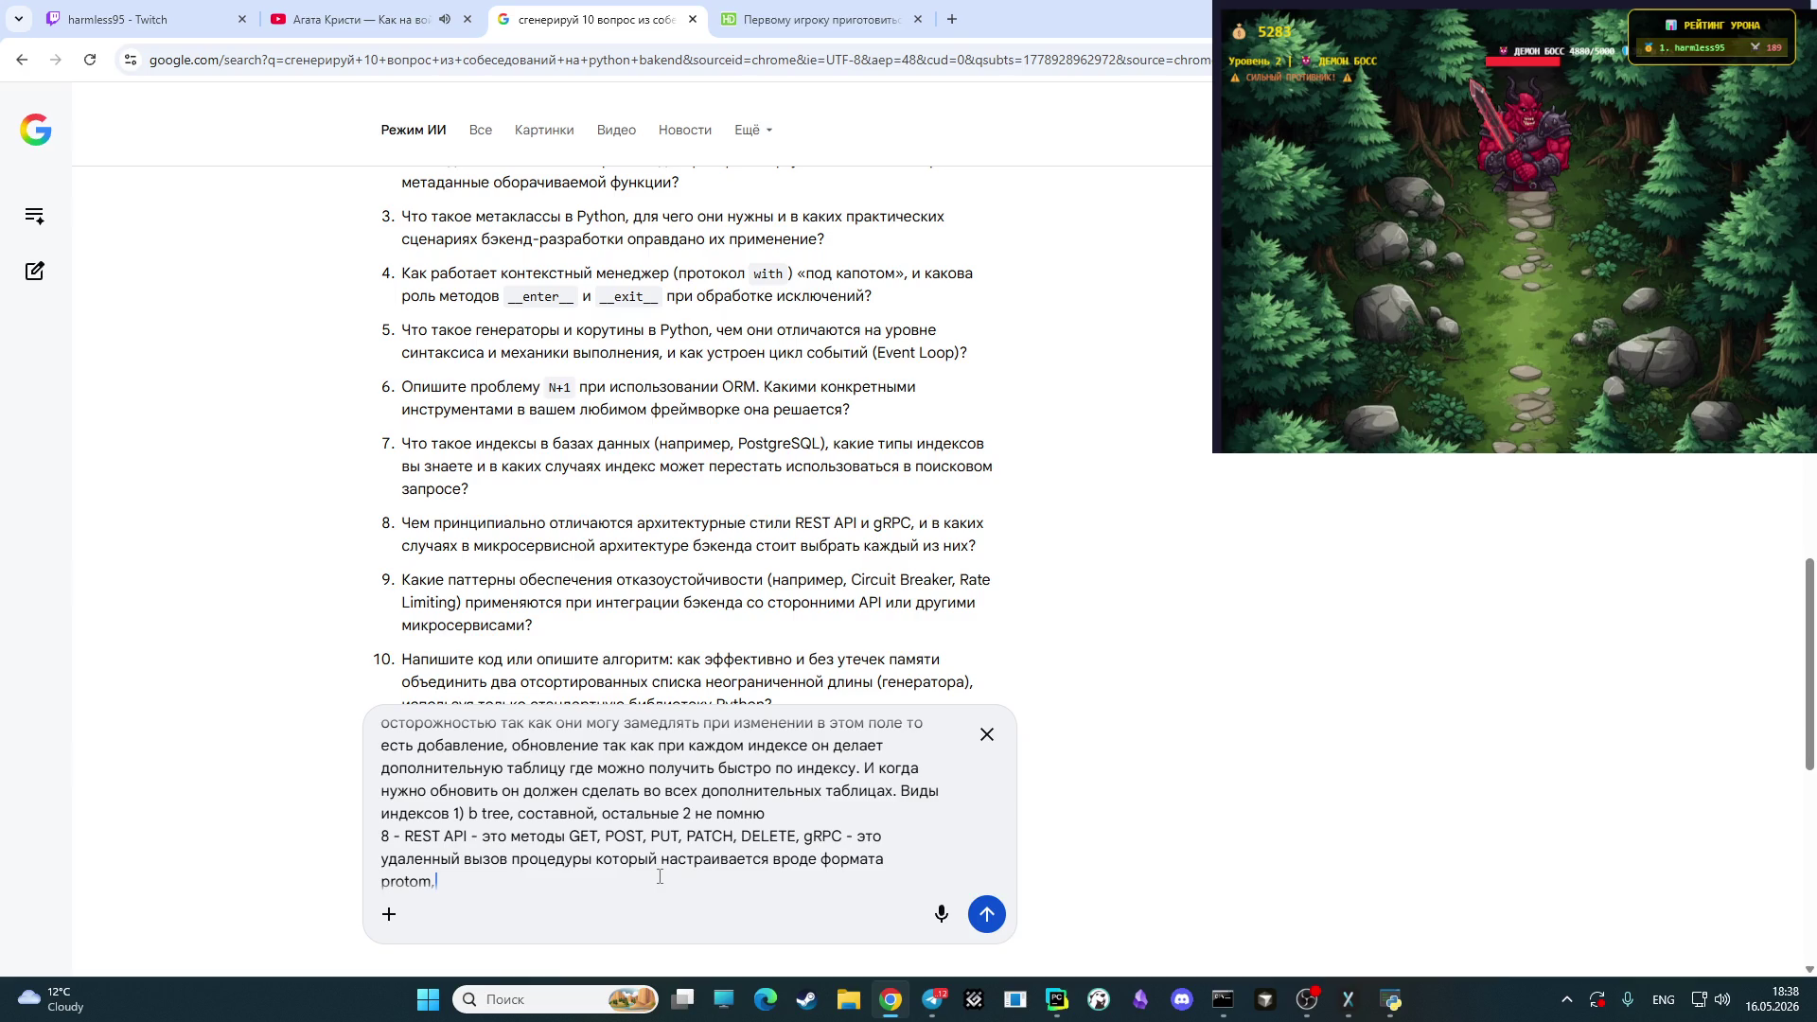
{"action": "key", "text": "BackSpace"}
{"action": "type", "text": ","}
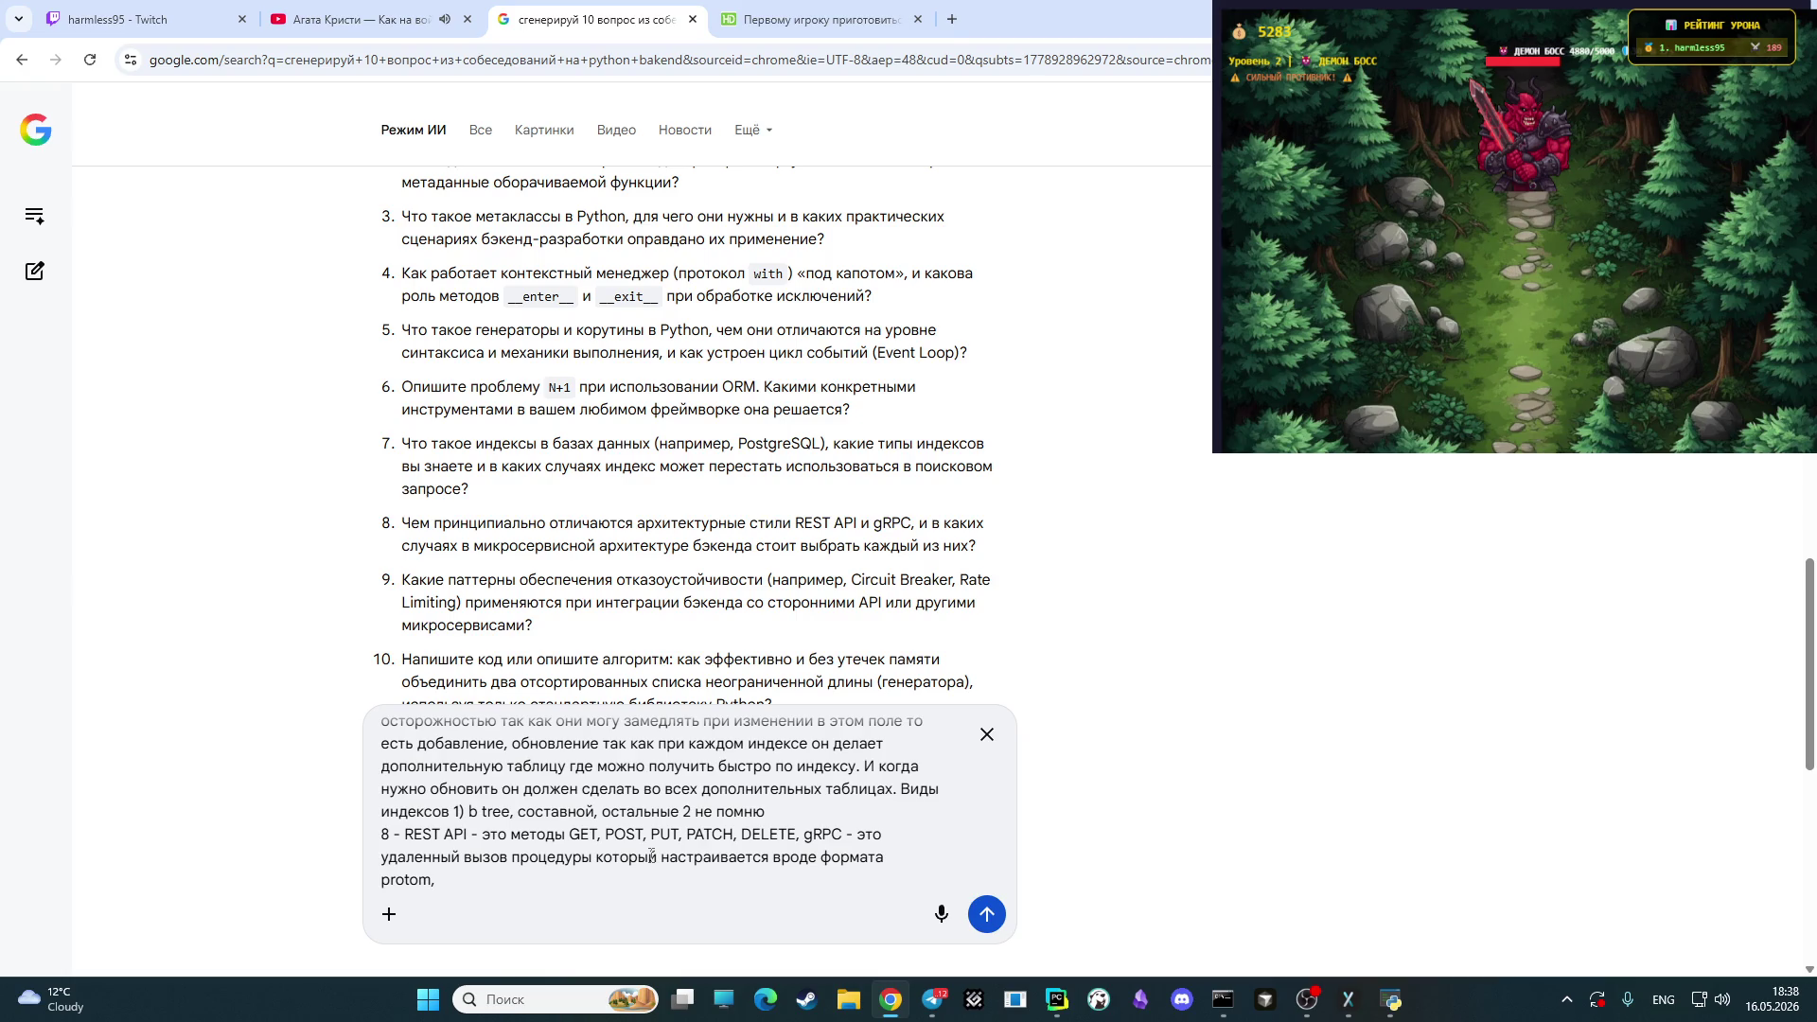
{"action": "key", "text": "alt+shift"}
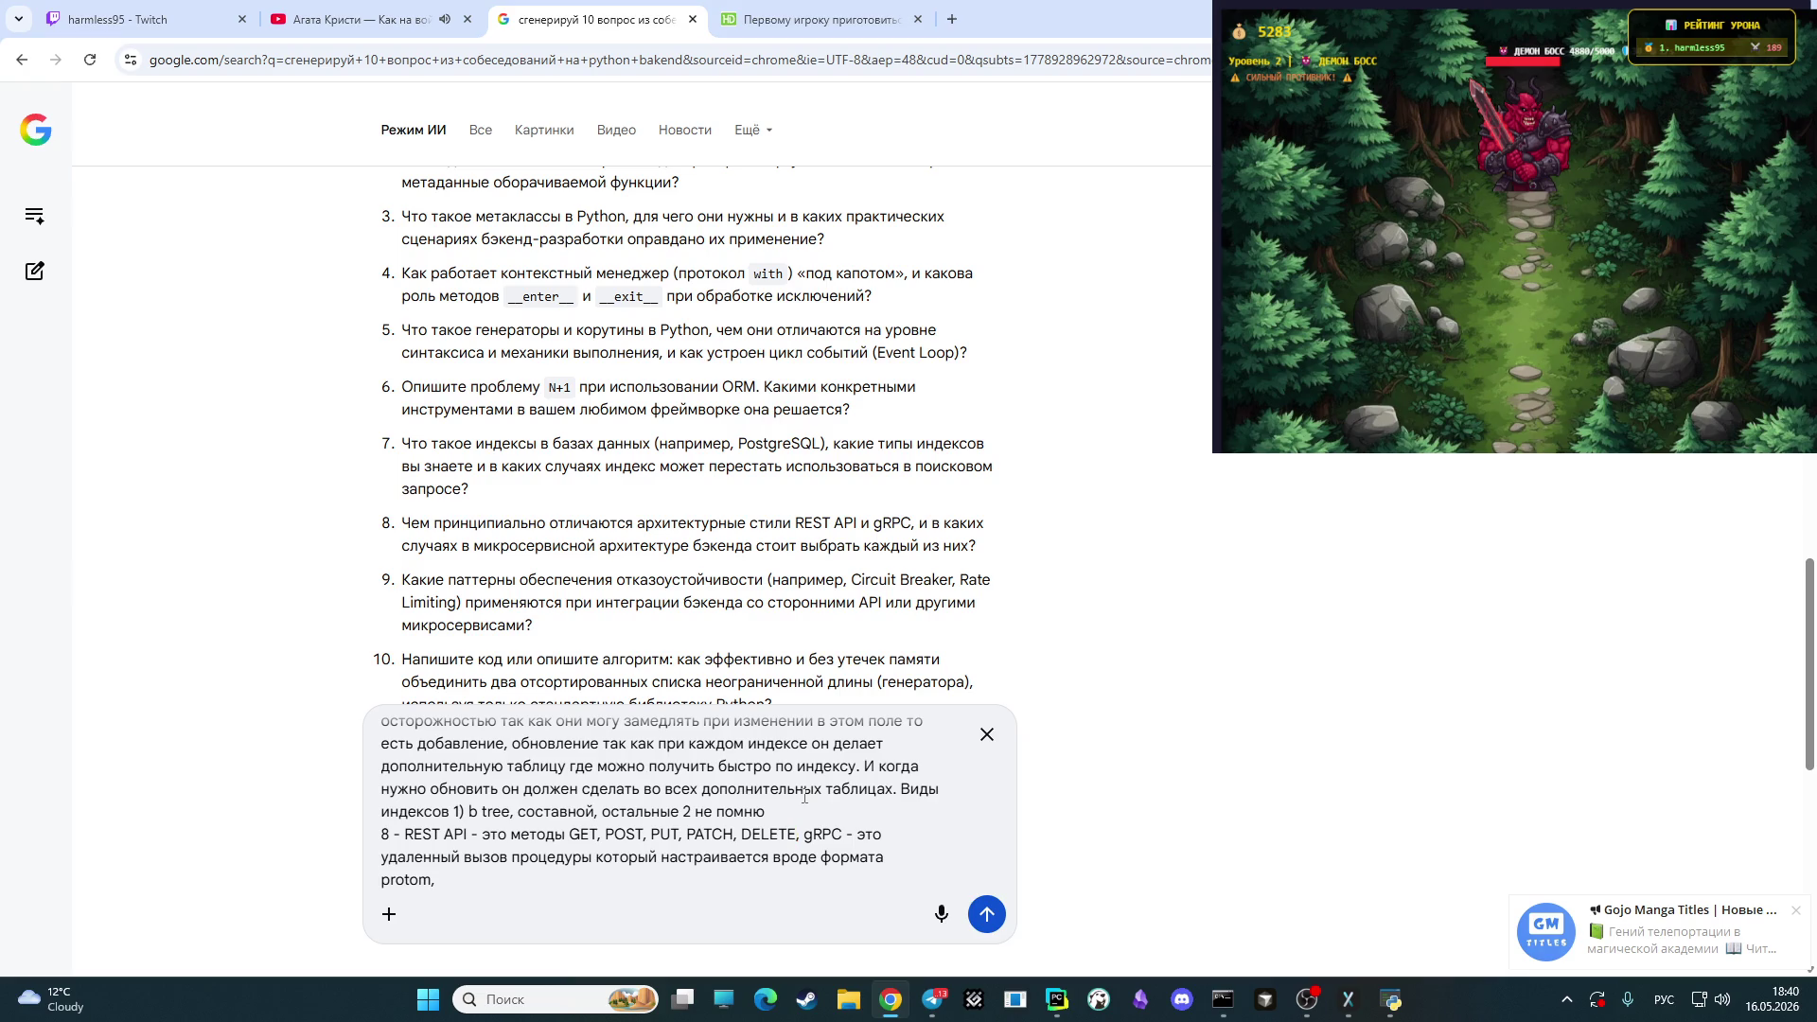
- Add to the REST API part that it handles data: 'обрабатываем входные данные'
{"action": "type", "text": "то есть "}
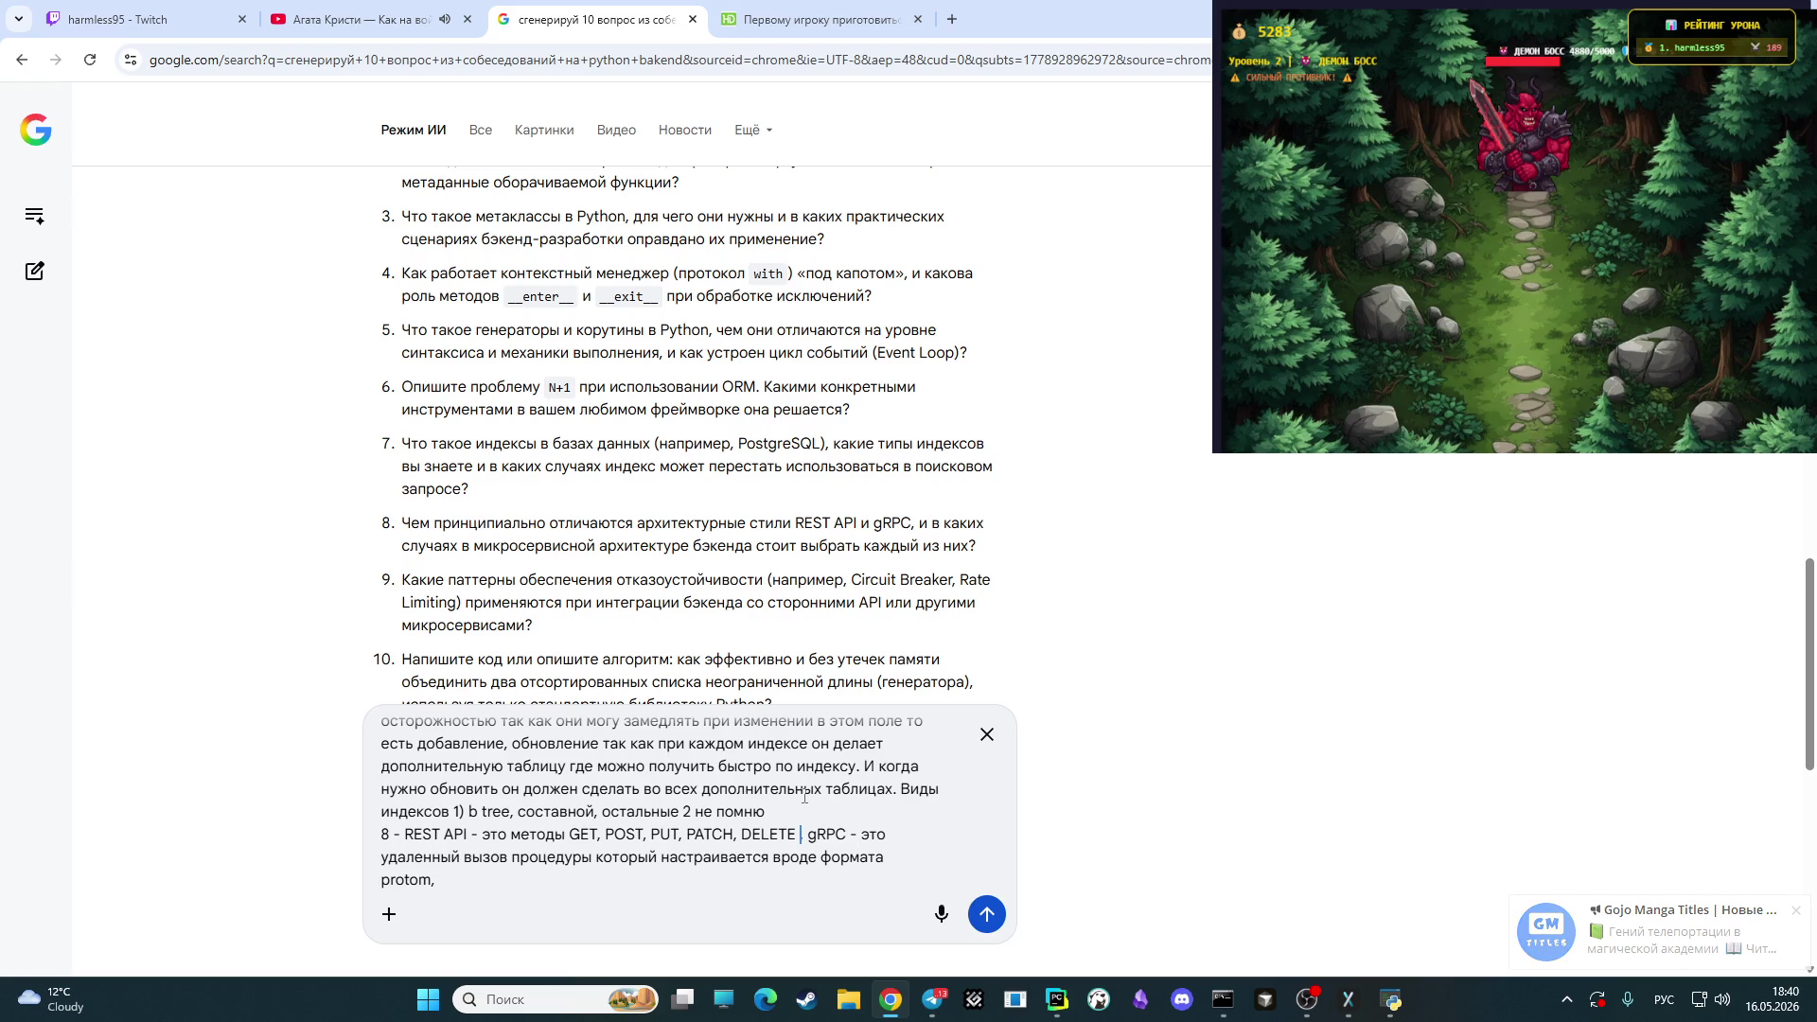
{"action": "type", "text": "данн"}
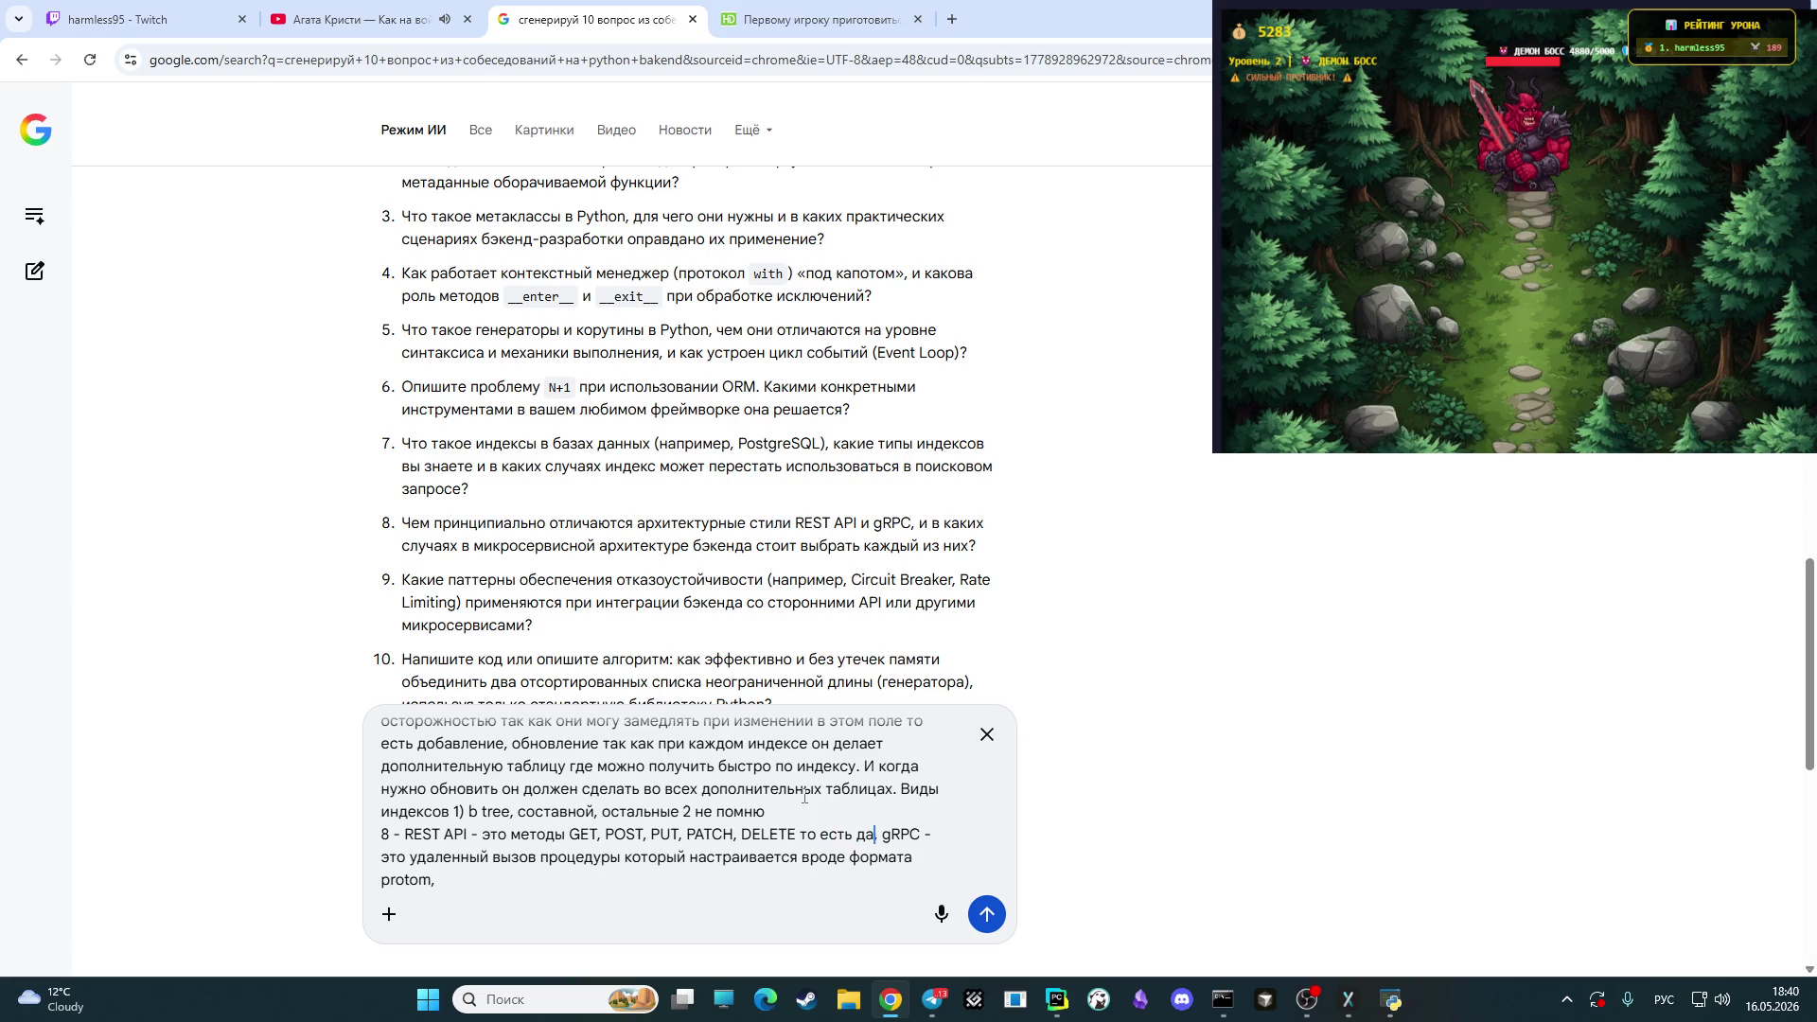
{"action": "type", "text": "ые"}
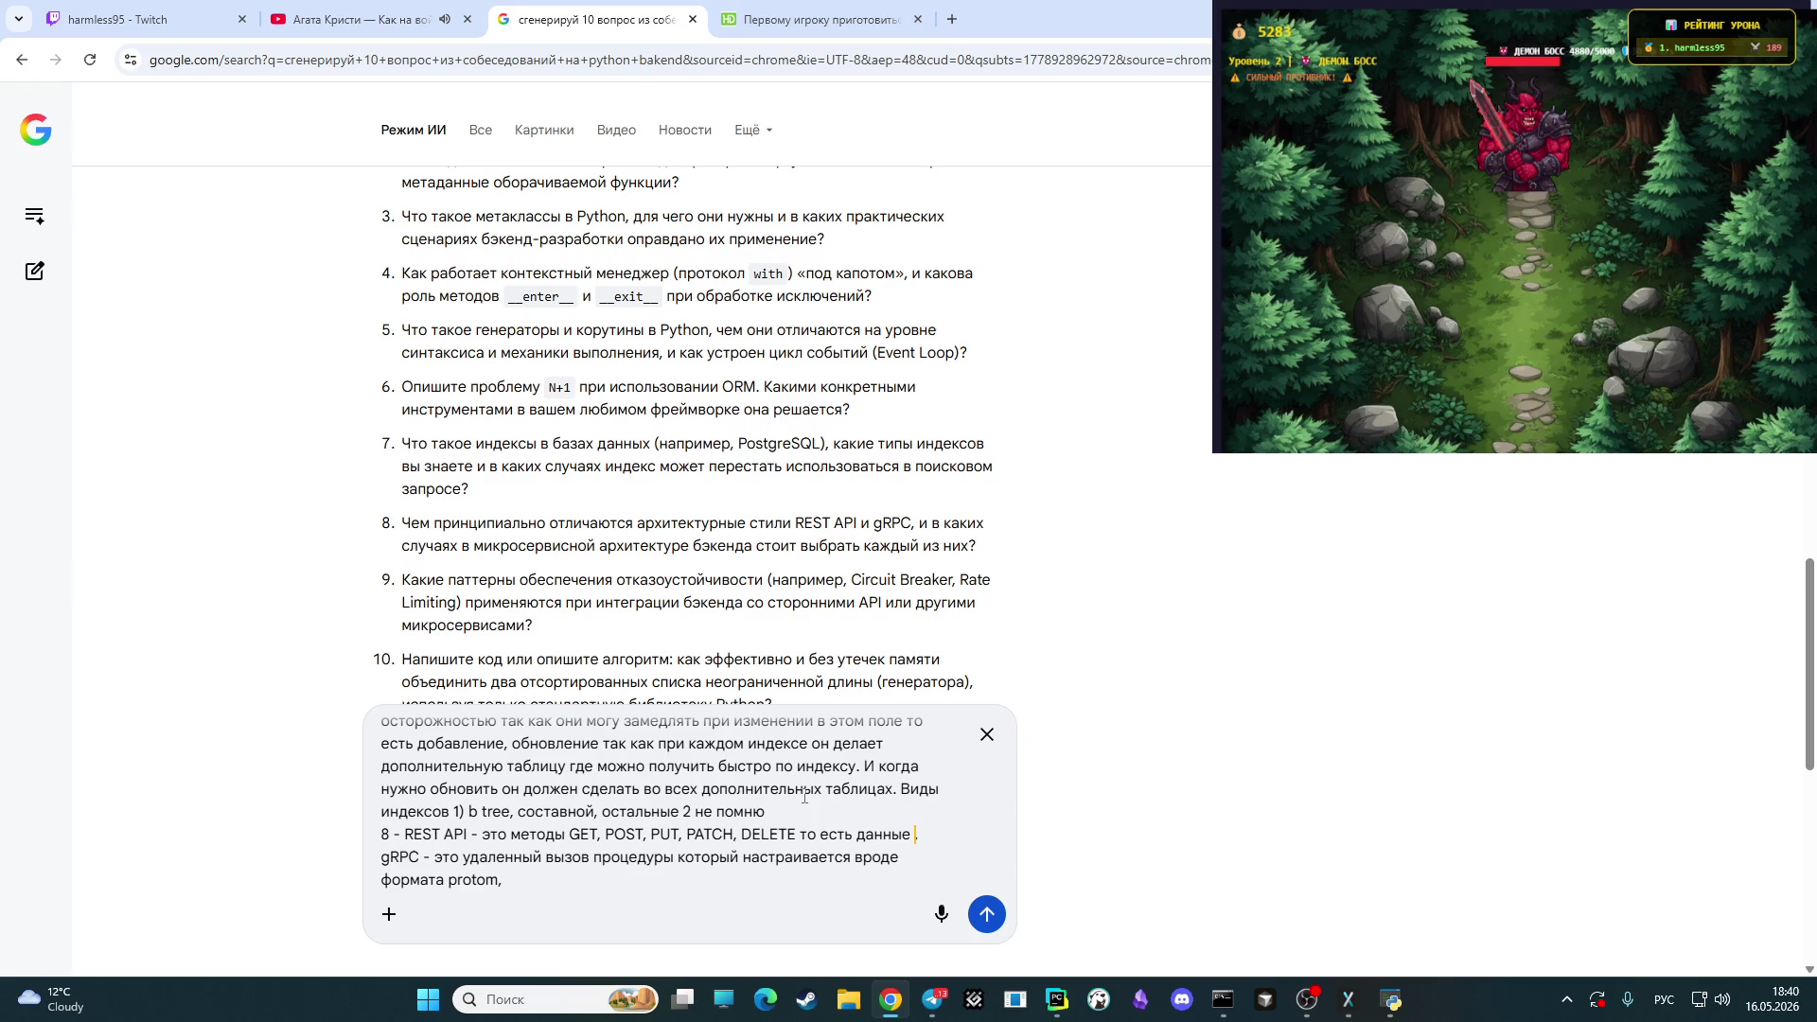
{"action": "key", "text": "BackSpace"}
{"action": "key", "text": "BackSpace"}
{"action": "key", "text": "BackSpace"}
{"action": "key", "text": "BackSpace"}
{"action": "key", "text": "BackSpace"}
{"action": "type", "text": "о"}
{"action": "type", "text": "брабаты"}
{"action": "type", "text": "ваем в"}
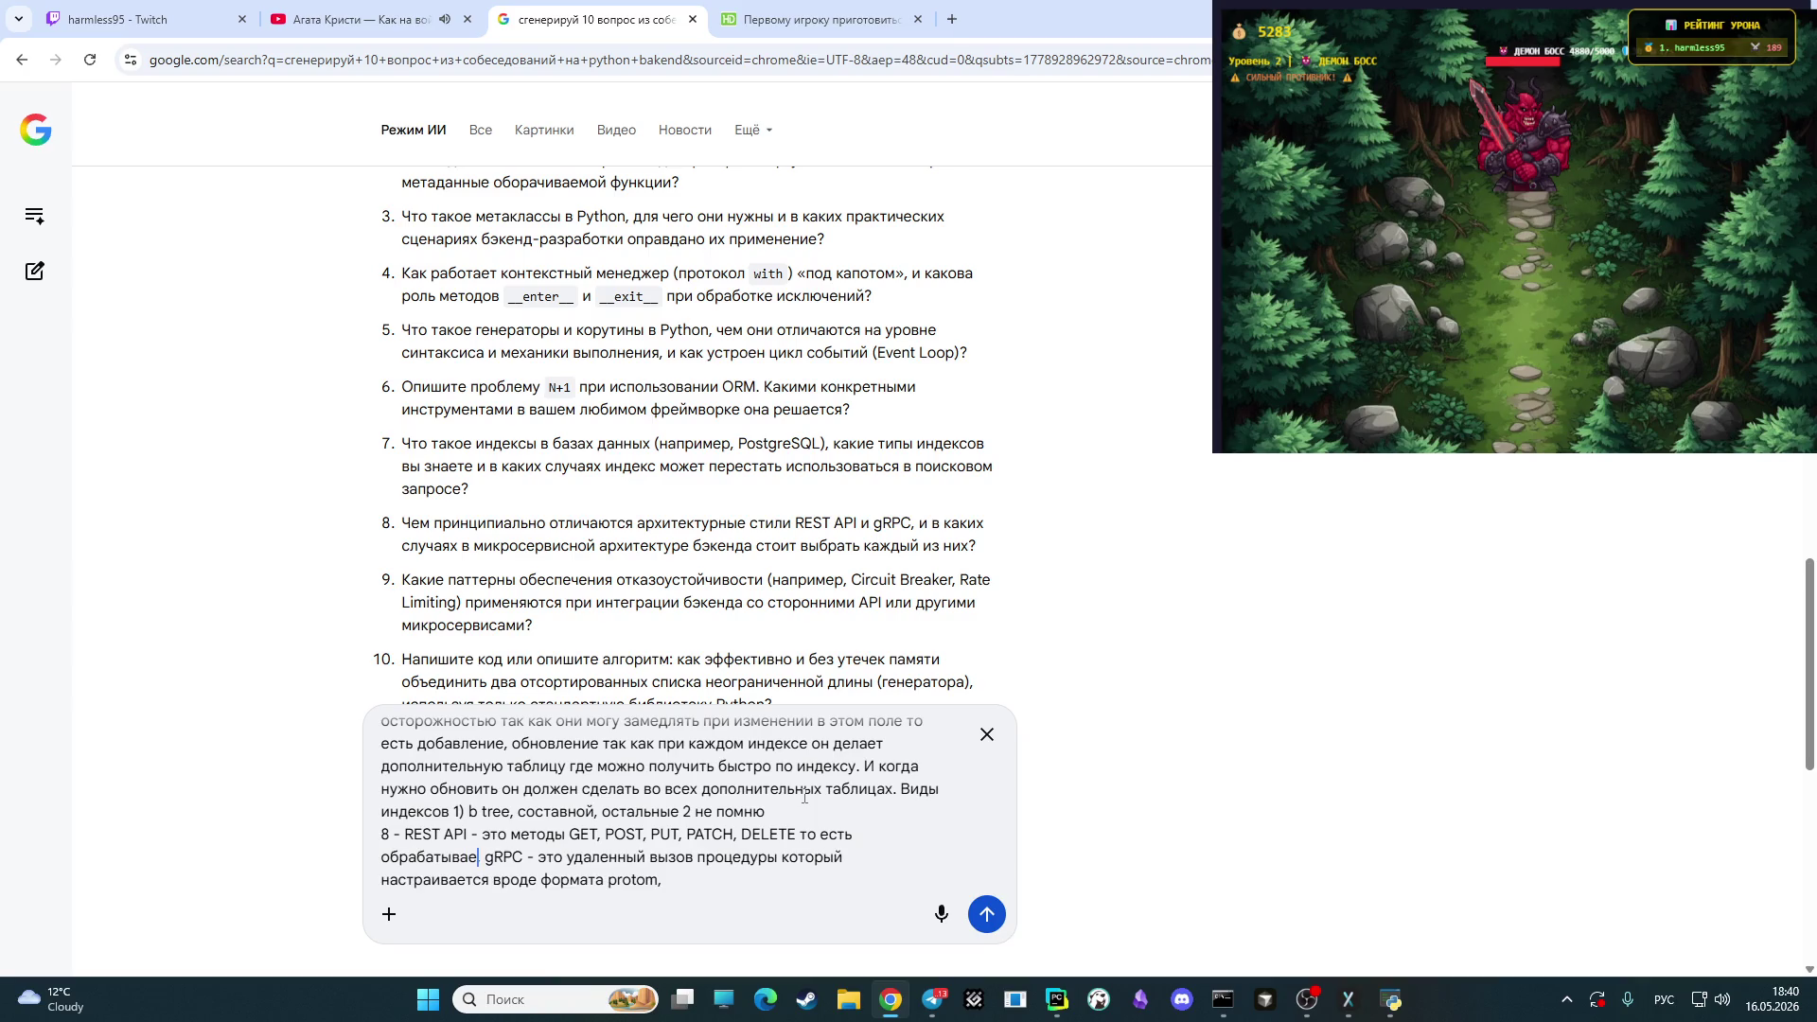
{"action": "type", "text": "ходные "}
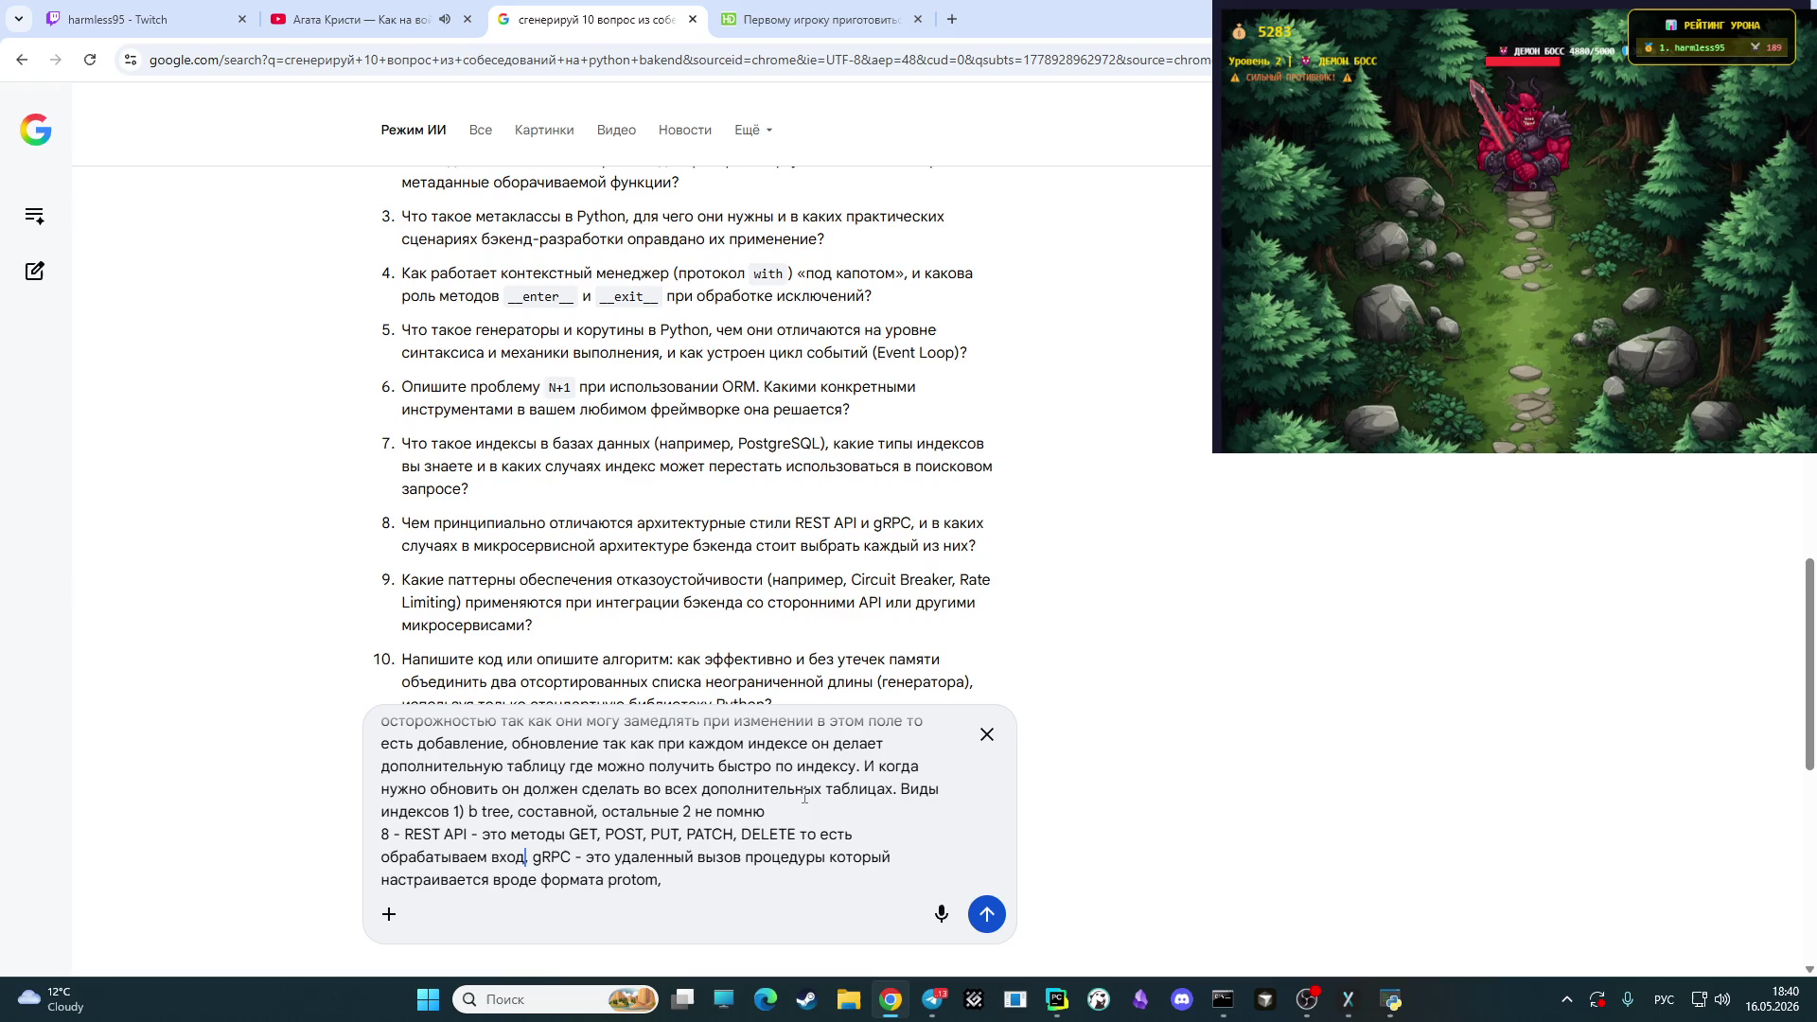
{"action": "type", "text": "д"}
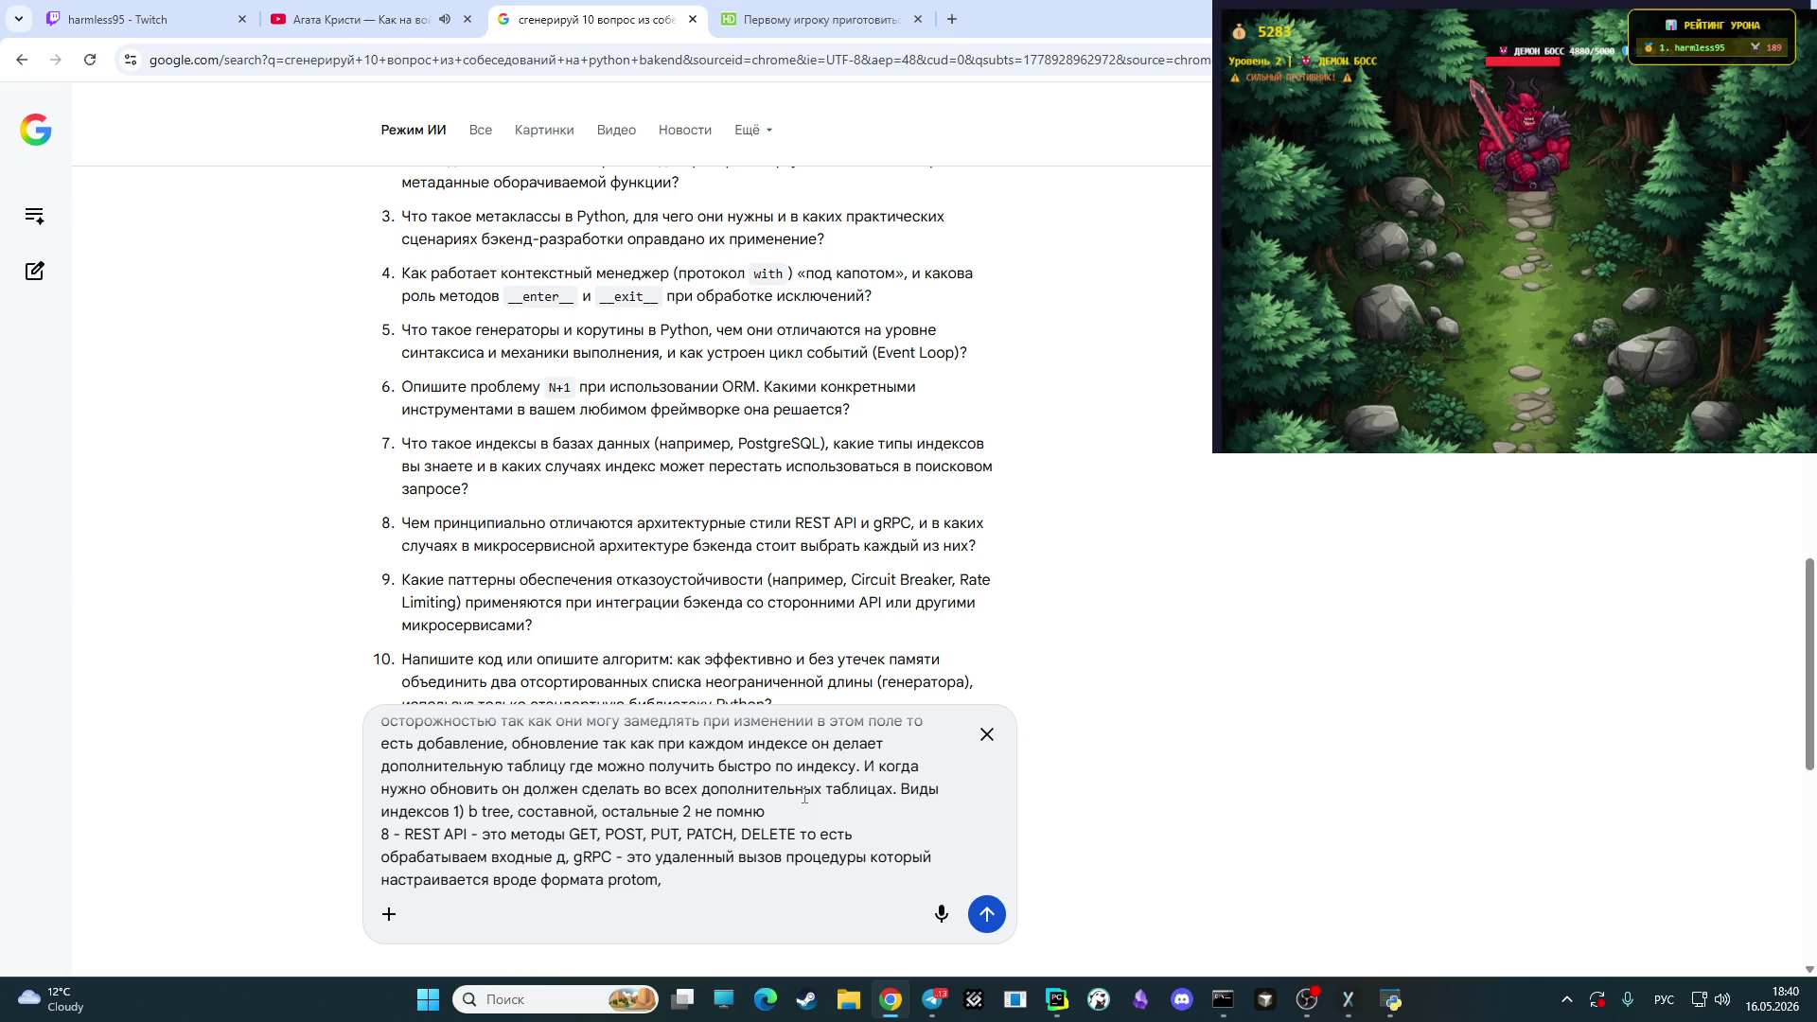
{"action": "type", "text": "анные"}
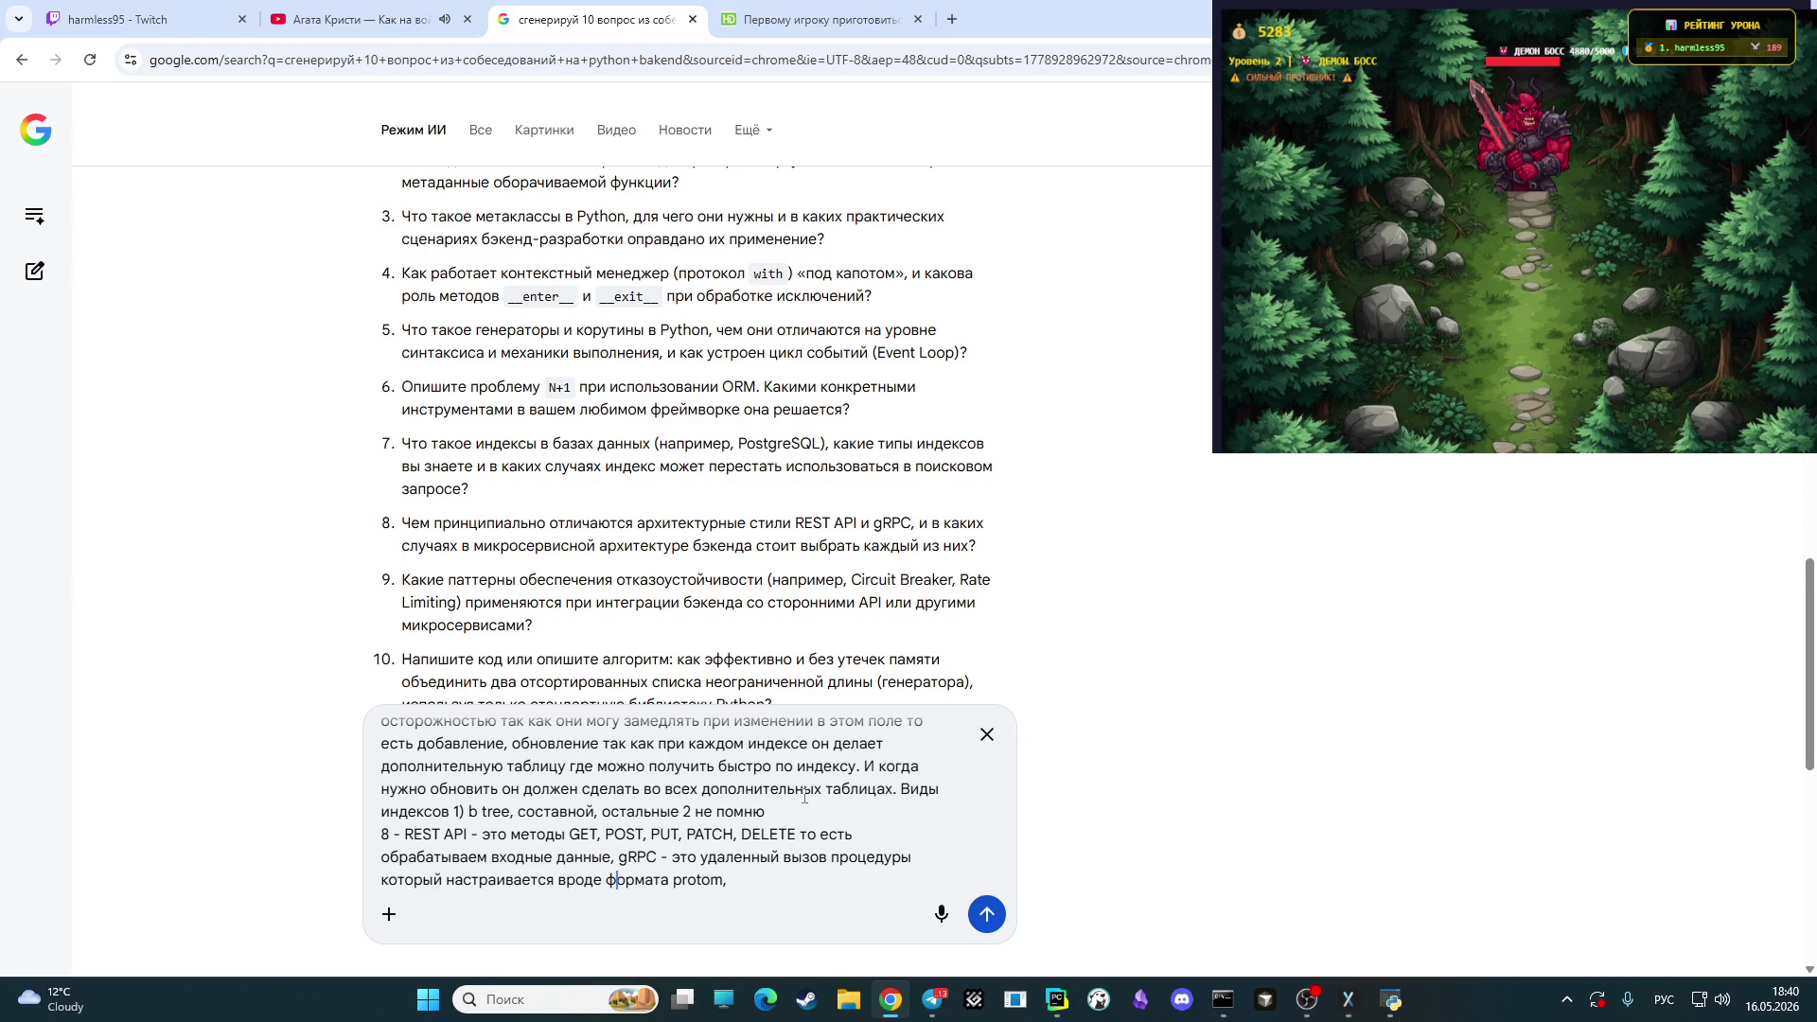
{"action": "key", "text": "Right"}
{"action": "key", "text": "Right"}
{"action": "key", "text": "Right"}
- Begin the REST vs gRPC comparison with 'различие в скорости ведь данные в'
{"action": "type", "text": "различи"}
{"action": "type", "text": "е в скоро"}
{"action": "type", "text": "сти"}
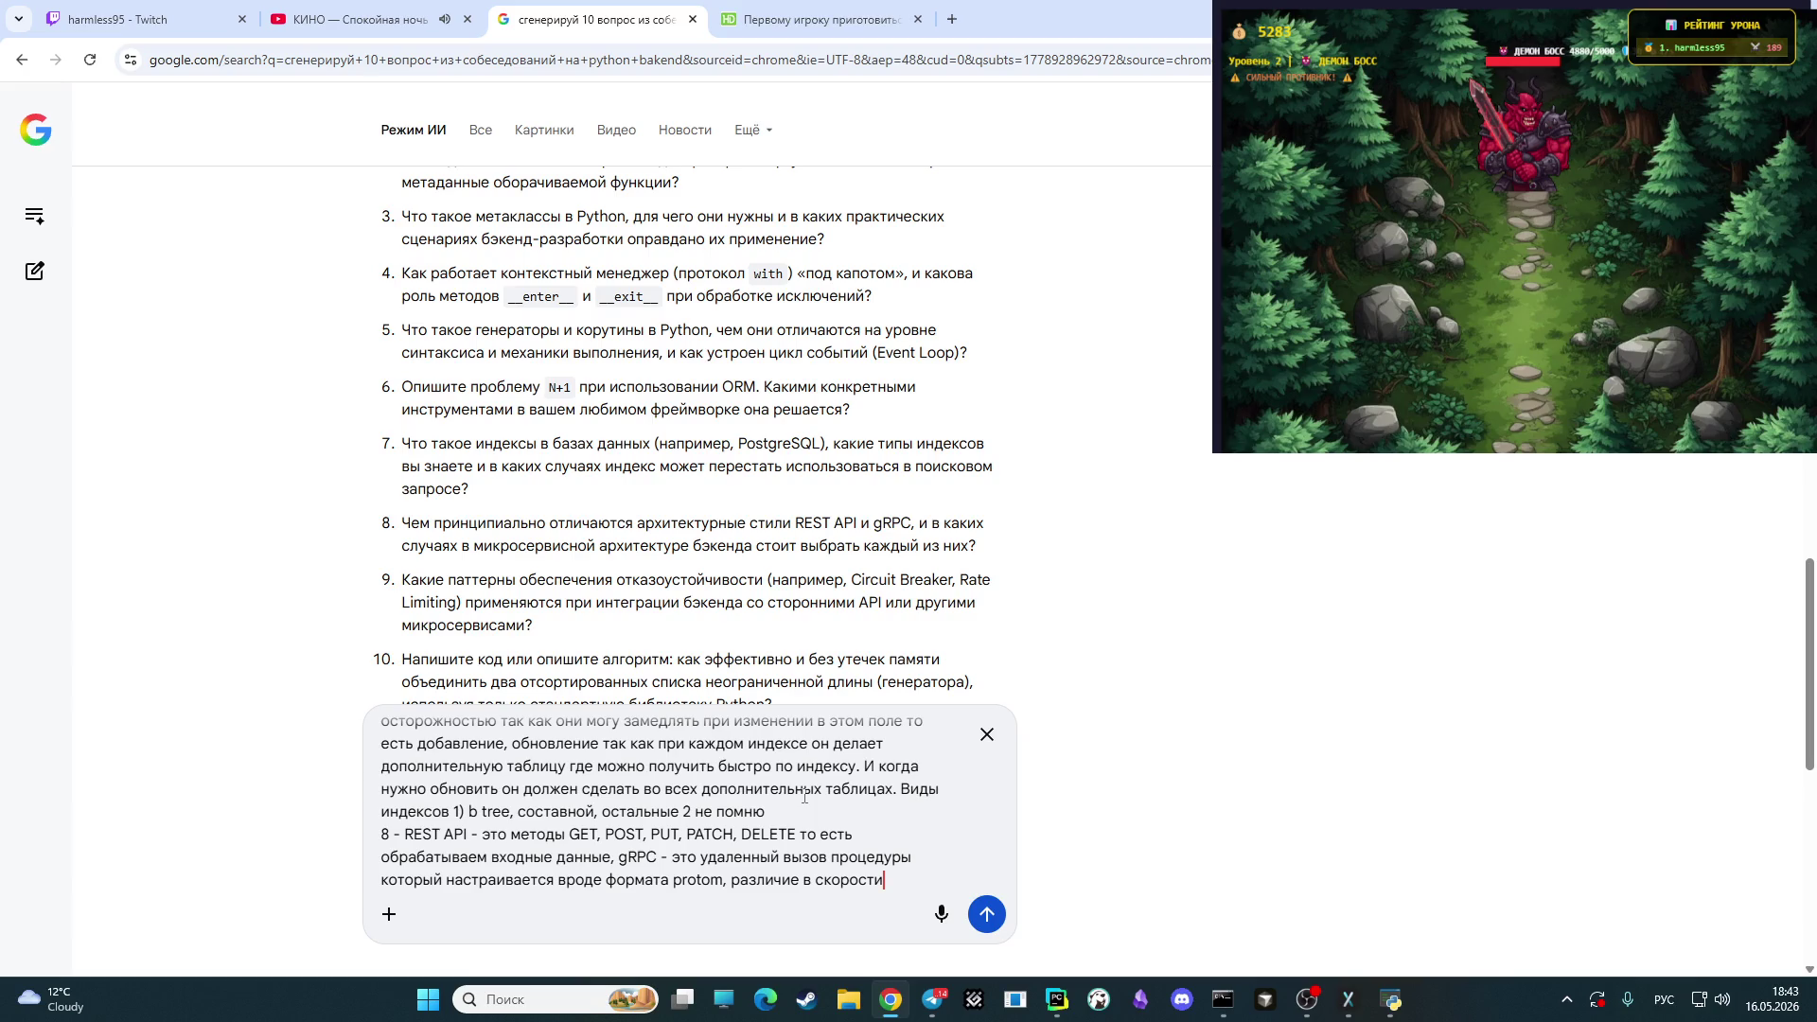
{"action": "type", "text": " ведь данн"}
{"action": "type", "text": "ые "}
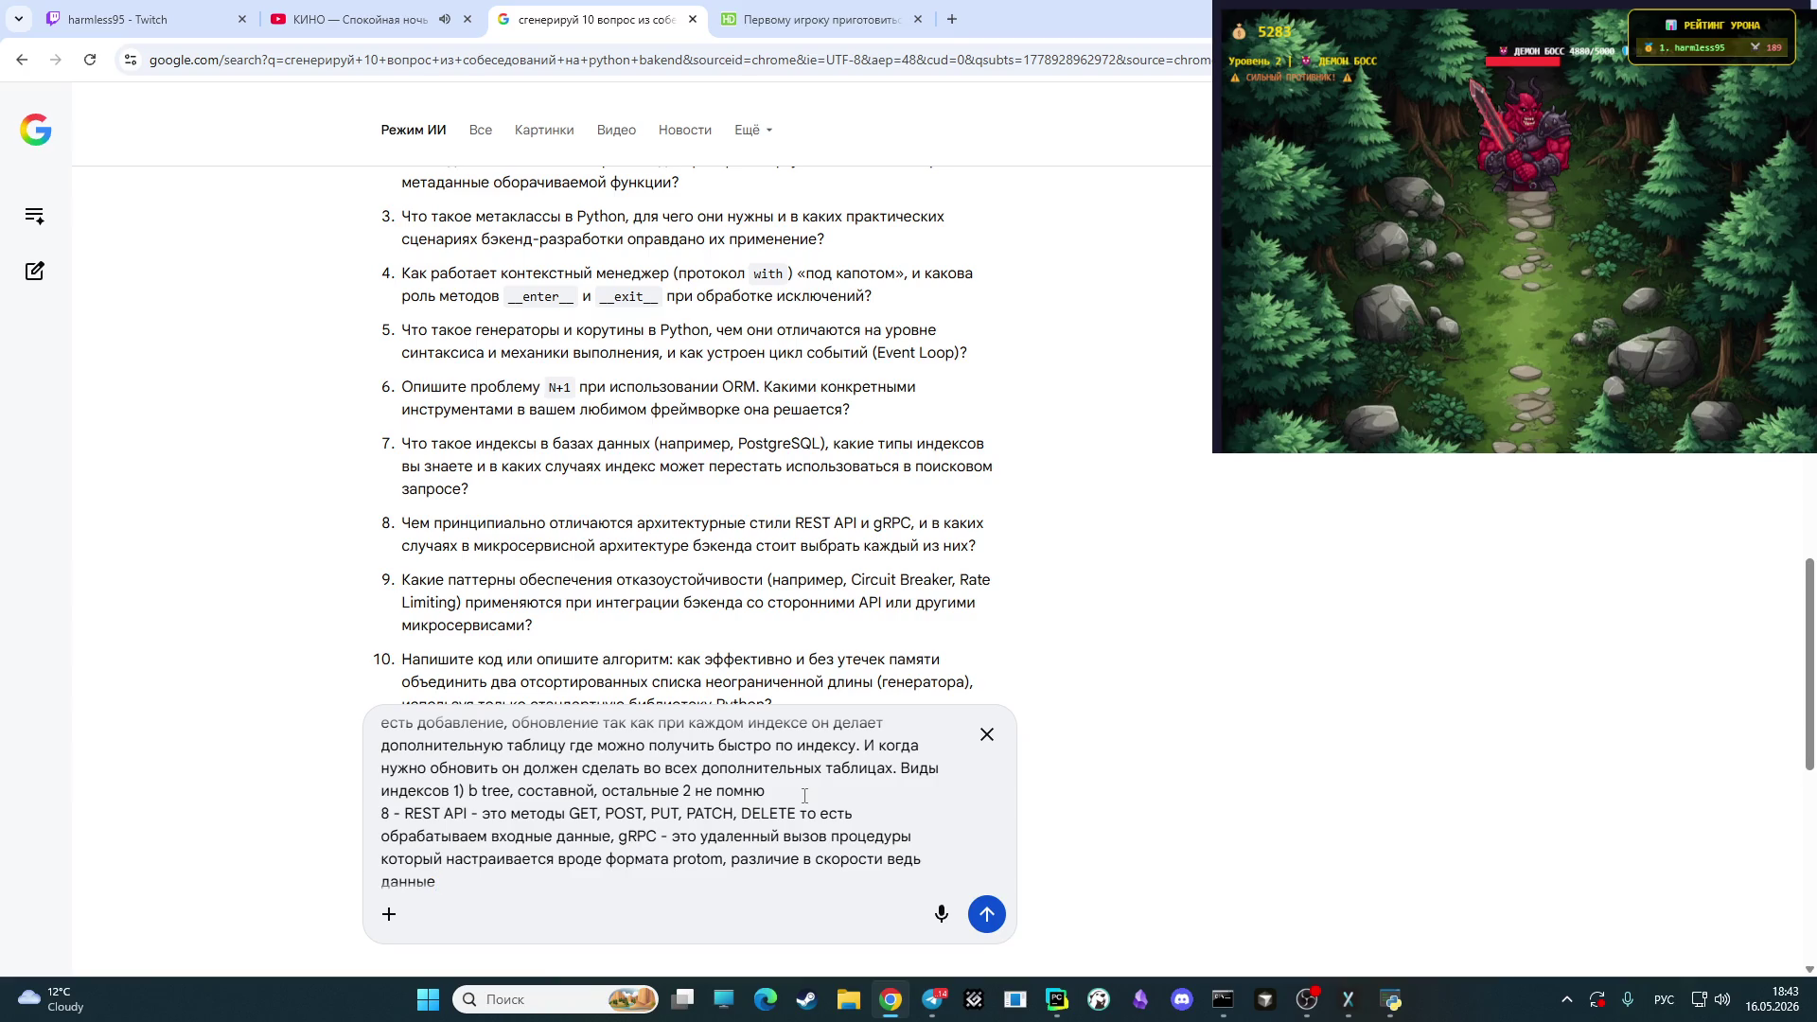
{"action": "type", "text": "в"}
- Finish answer 8 with 'gRPC передаются в байтах вроде.' and start the '9 -' line
{"action": "key", "text": "alt+shift"}
{"action": "type", "text": "G"}
{"action": "type", "text": "RPC"}
{"action": "key", "text": "BackSpace"}
{"action": "key", "text": "BackSpace"}
{"action": "key", "text": "BackSpace"}
{"action": "type", "text": "gRPC"}
{"action": "key", "text": "alt+shift"}
{"action": "type", "text": "предатют"}
{"action": "type", "text": "ся "}
{"action": "type", "text": "в бай"}
{"action": "type", "text": "тах вро"}
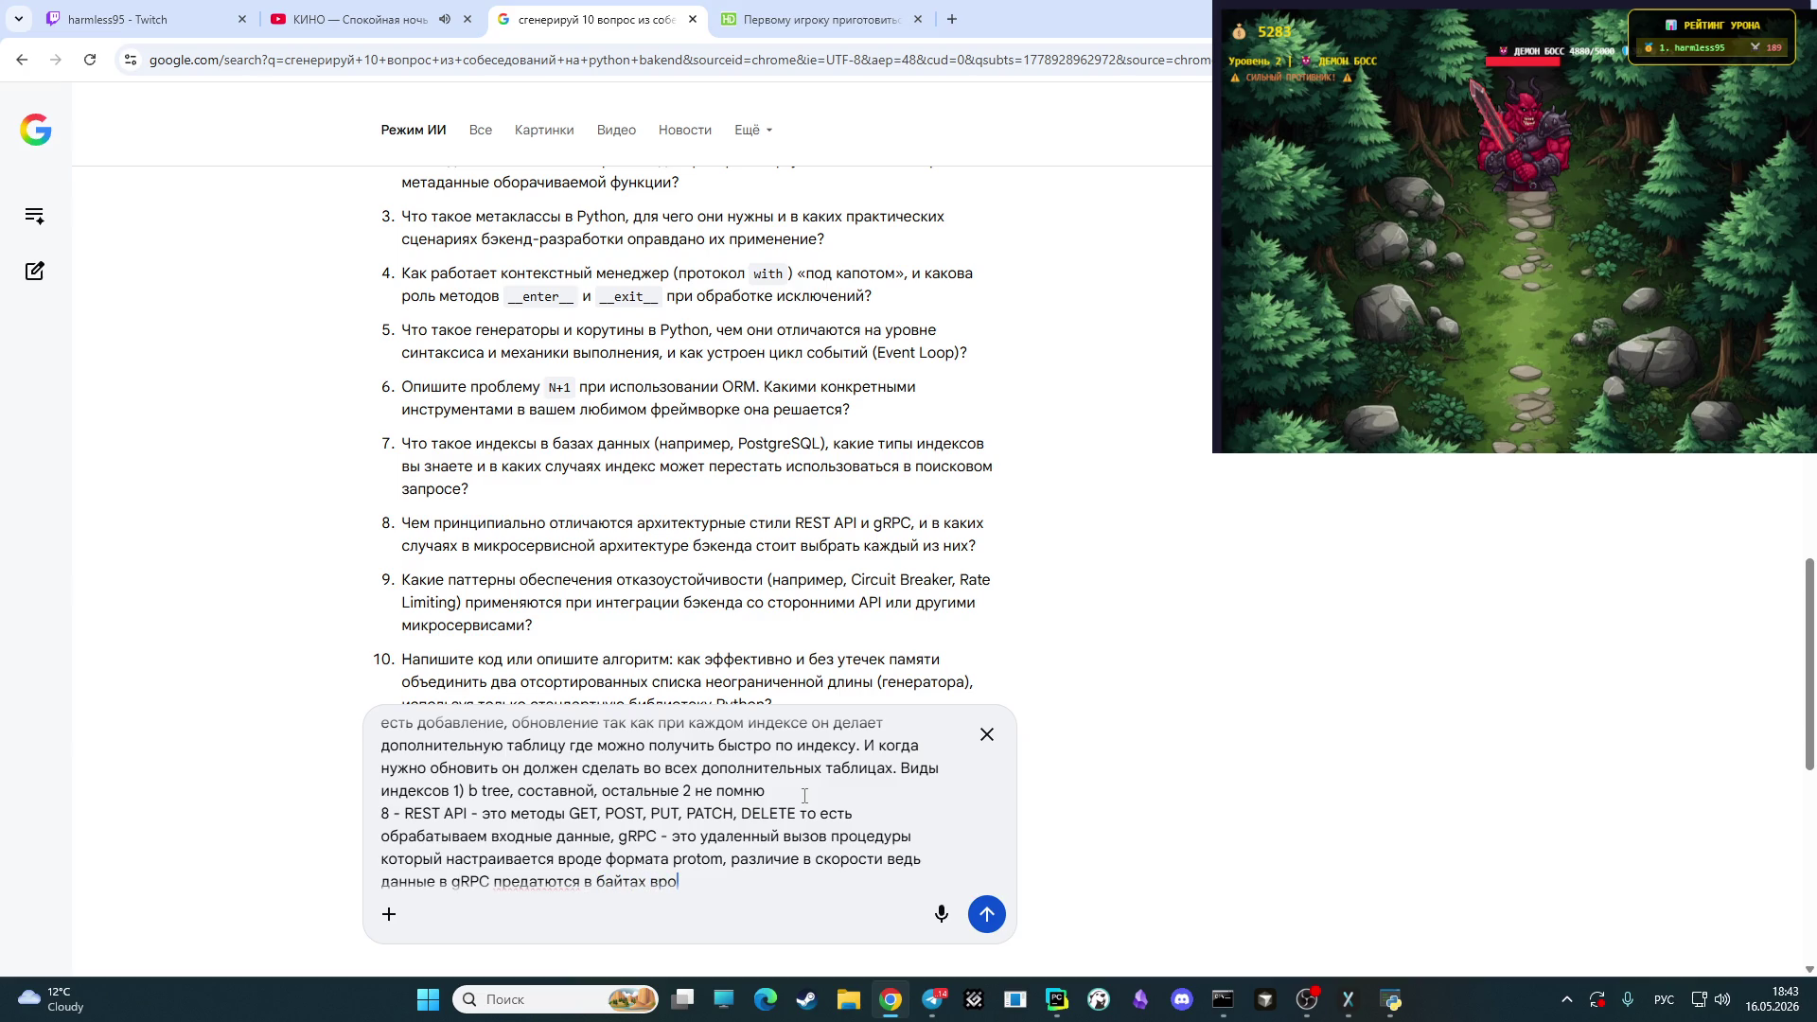
{"action": "type", "text": "де"}
{"action": "type", "text": "."}
{"action": "key", "text": "shift+Return"}
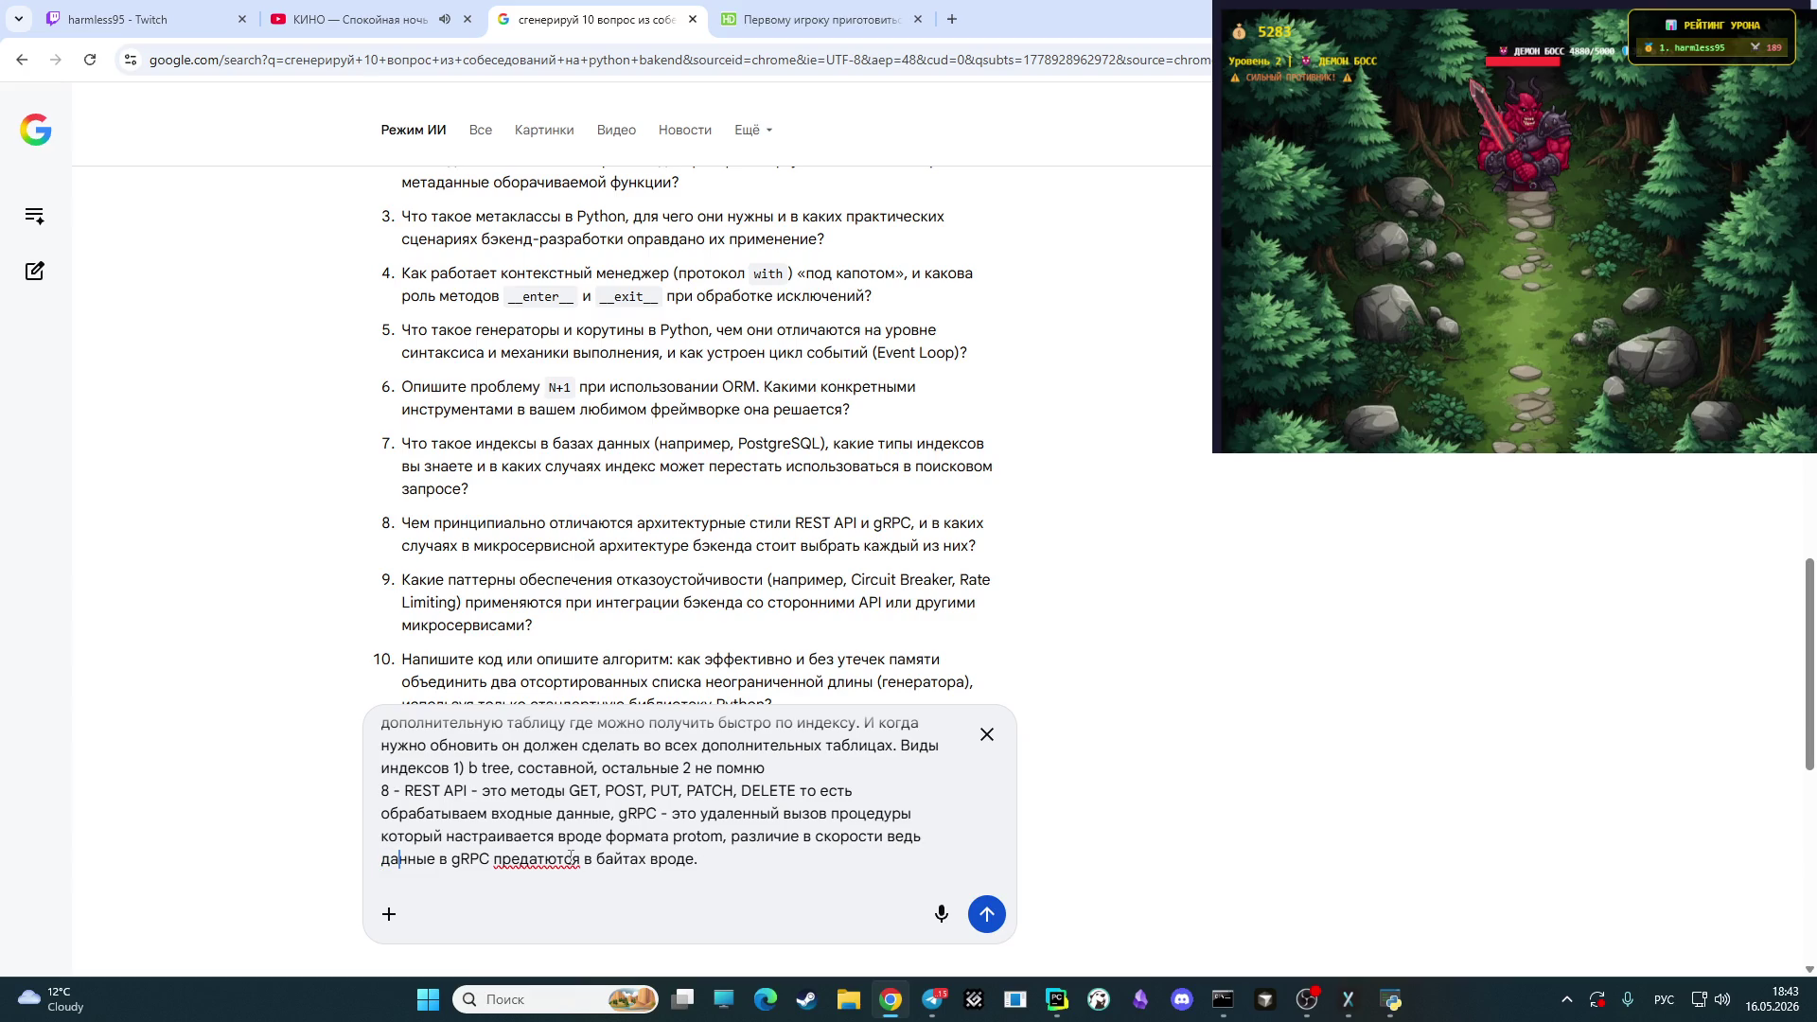
{"action": "type", "text": "е. "}
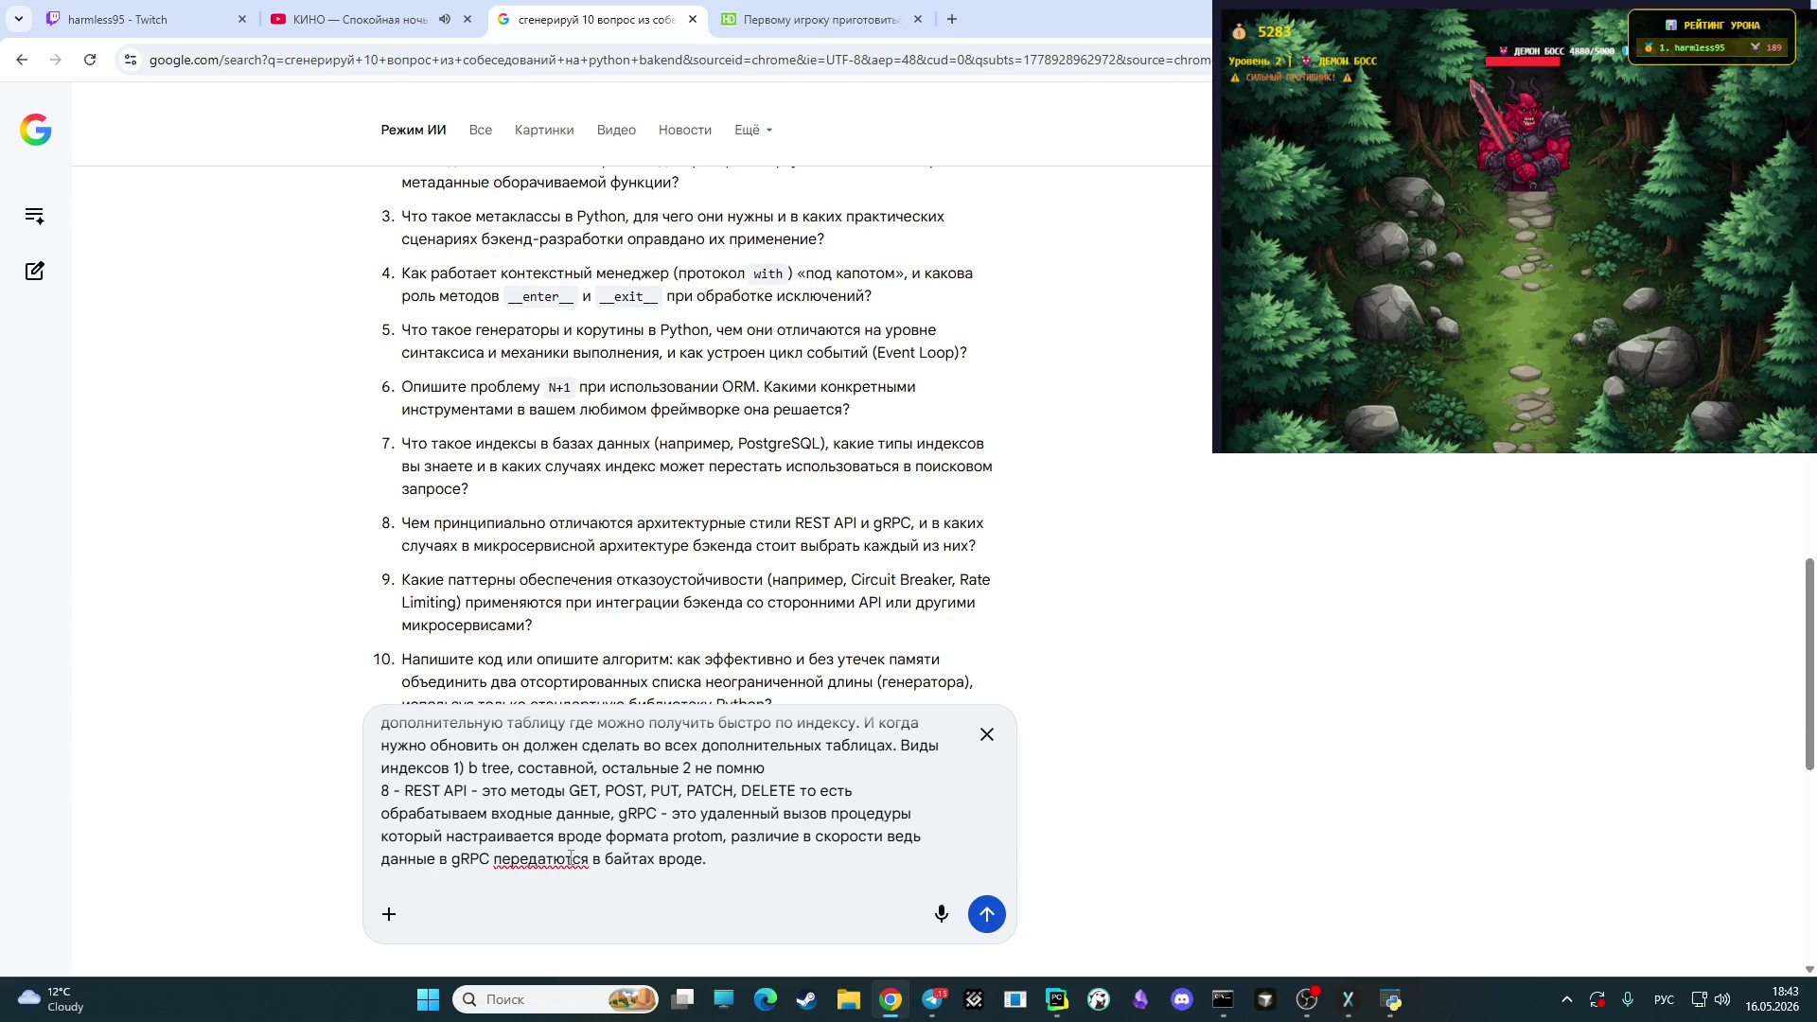
{"action": "type", "text": "9"}
{"action": "type", "text": " -"}
{"action": "scroll", "coordinate": [505, 815], "scroll_direction": "down", "scroll_amount": 3}
{"action": "scroll", "coordinate": [640, 579], "scroll_direction": "up", "scroll_amount": 2}
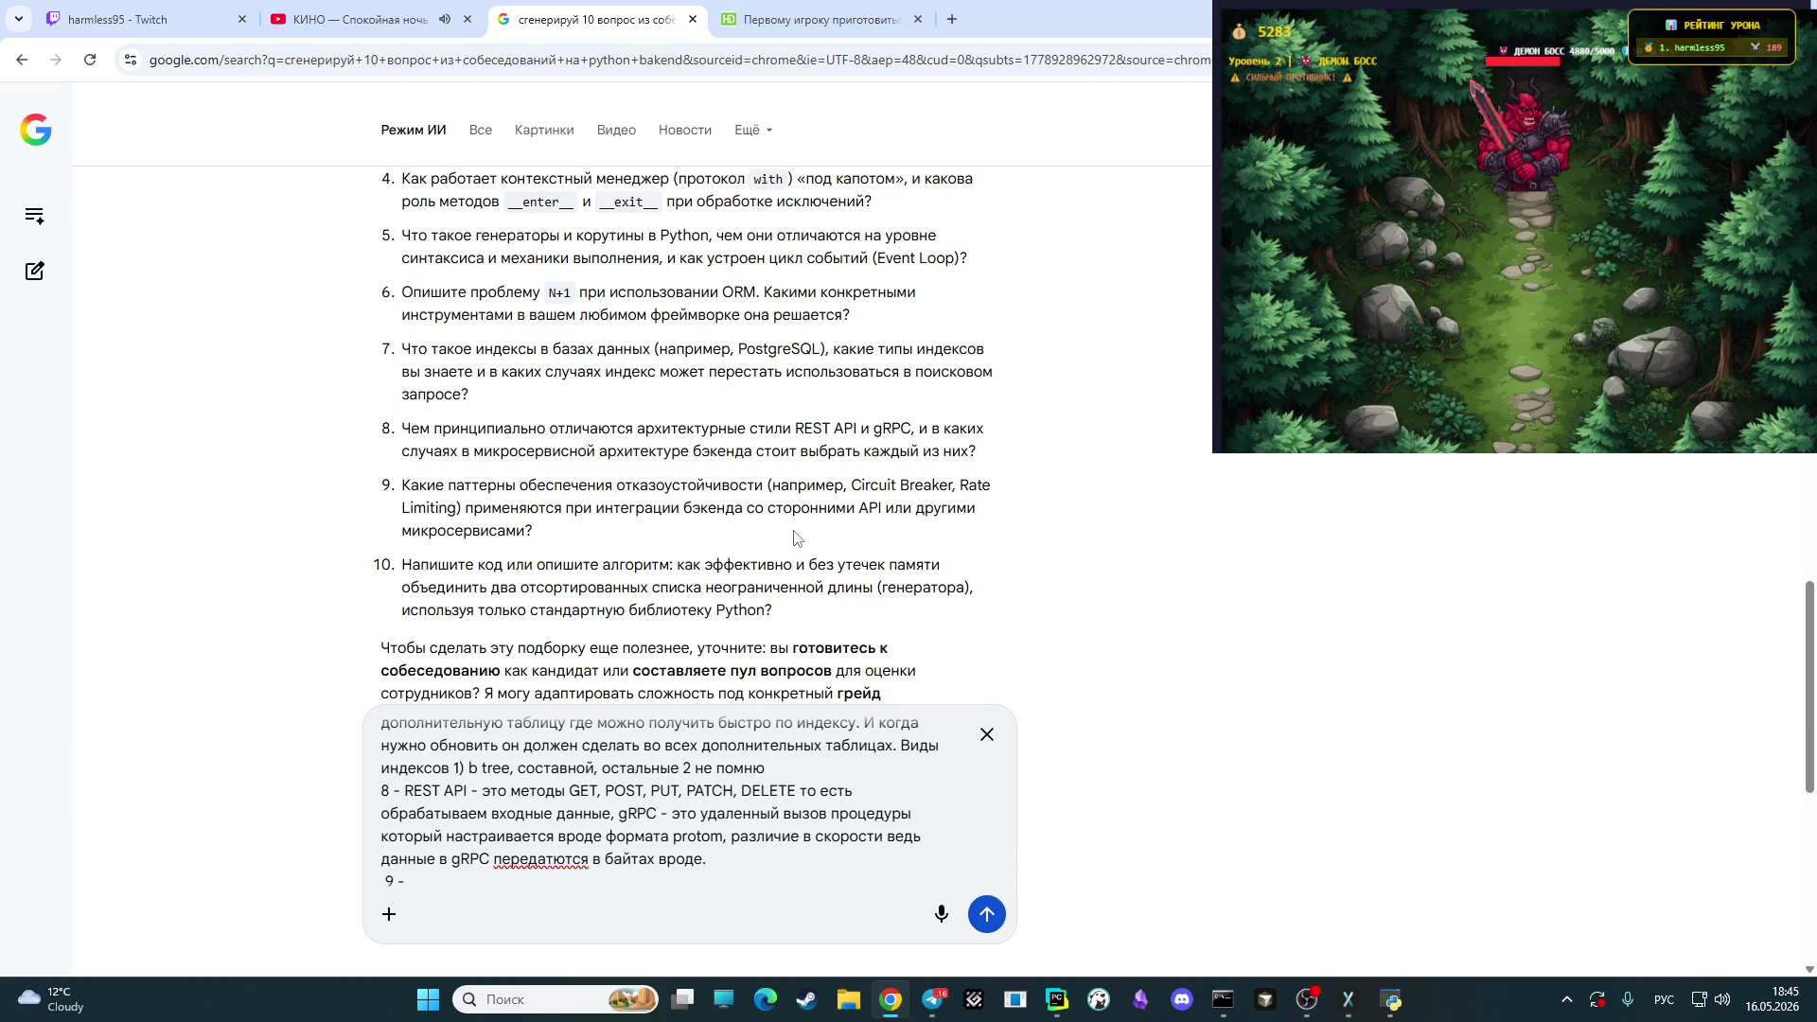
{"action": "type", "text": "не "}
{"action": "type", "text": "помн"}
{"action": "type", "text": "ю"}
- Answer question 10 with '10 - append?' and submit all answers for grading
{"action": "key", "text": "shift+Return"}
{"action": "type", "text": "1"}
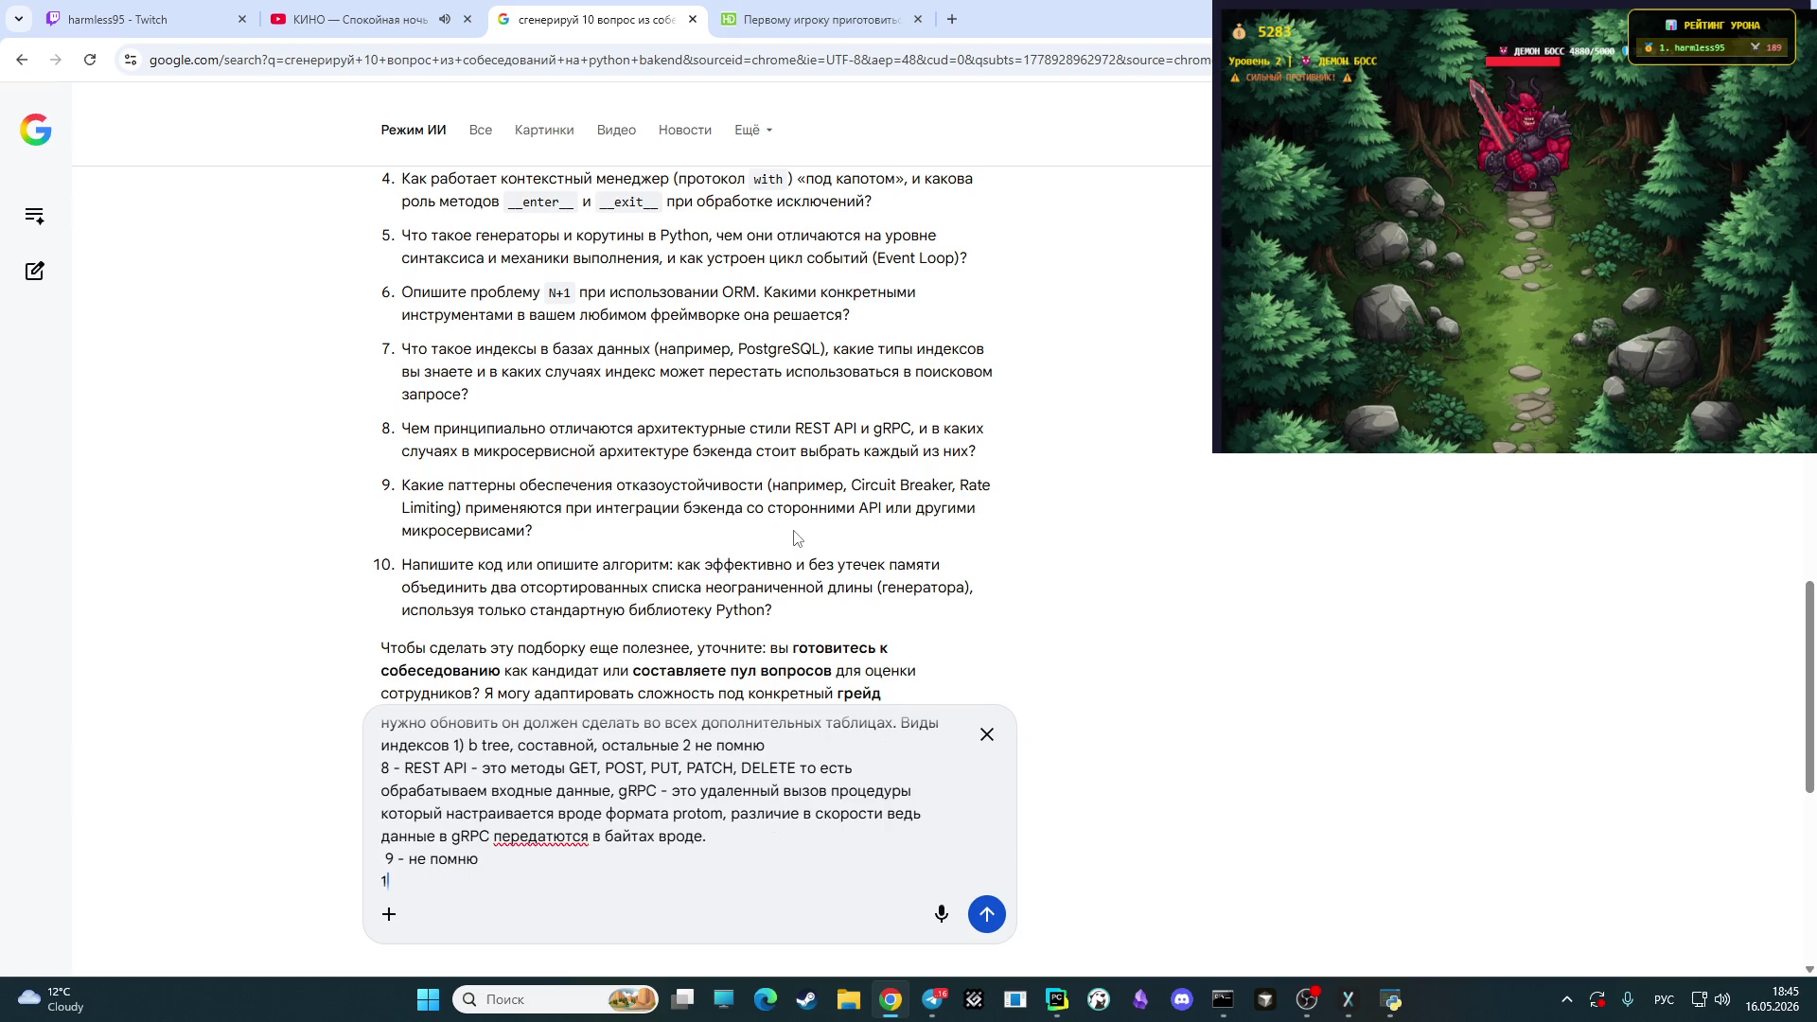
{"action": "type", "text": "0 -"}
{"action": "key", "text": "alt+shift"}
{"action": "type", "text": "app"}
{"action": "type", "text": "end"}
{"action": "key", "text": "alt+shift"}
{"action": "type", "text": "?"}
{"action": "key", "text": "Return"}
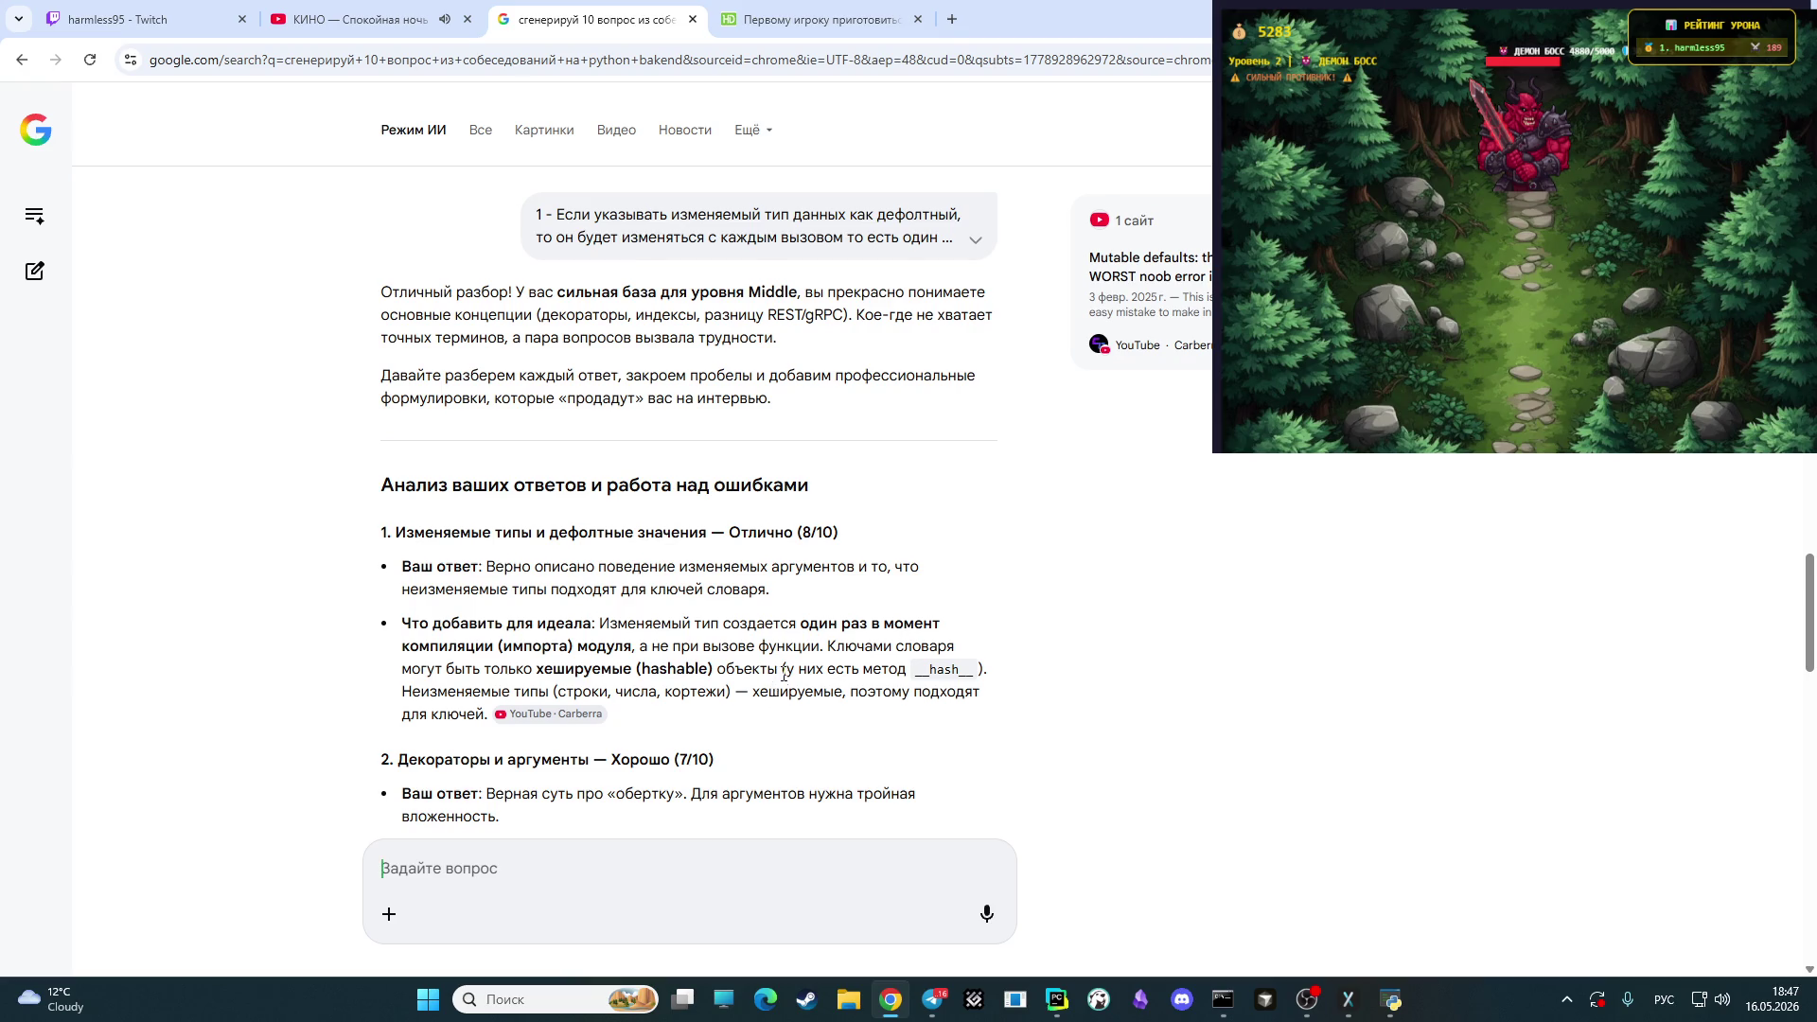
{"action": "scroll", "coordinate": [782, 673], "scroll_direction": "down", "scroll_amount": 2}
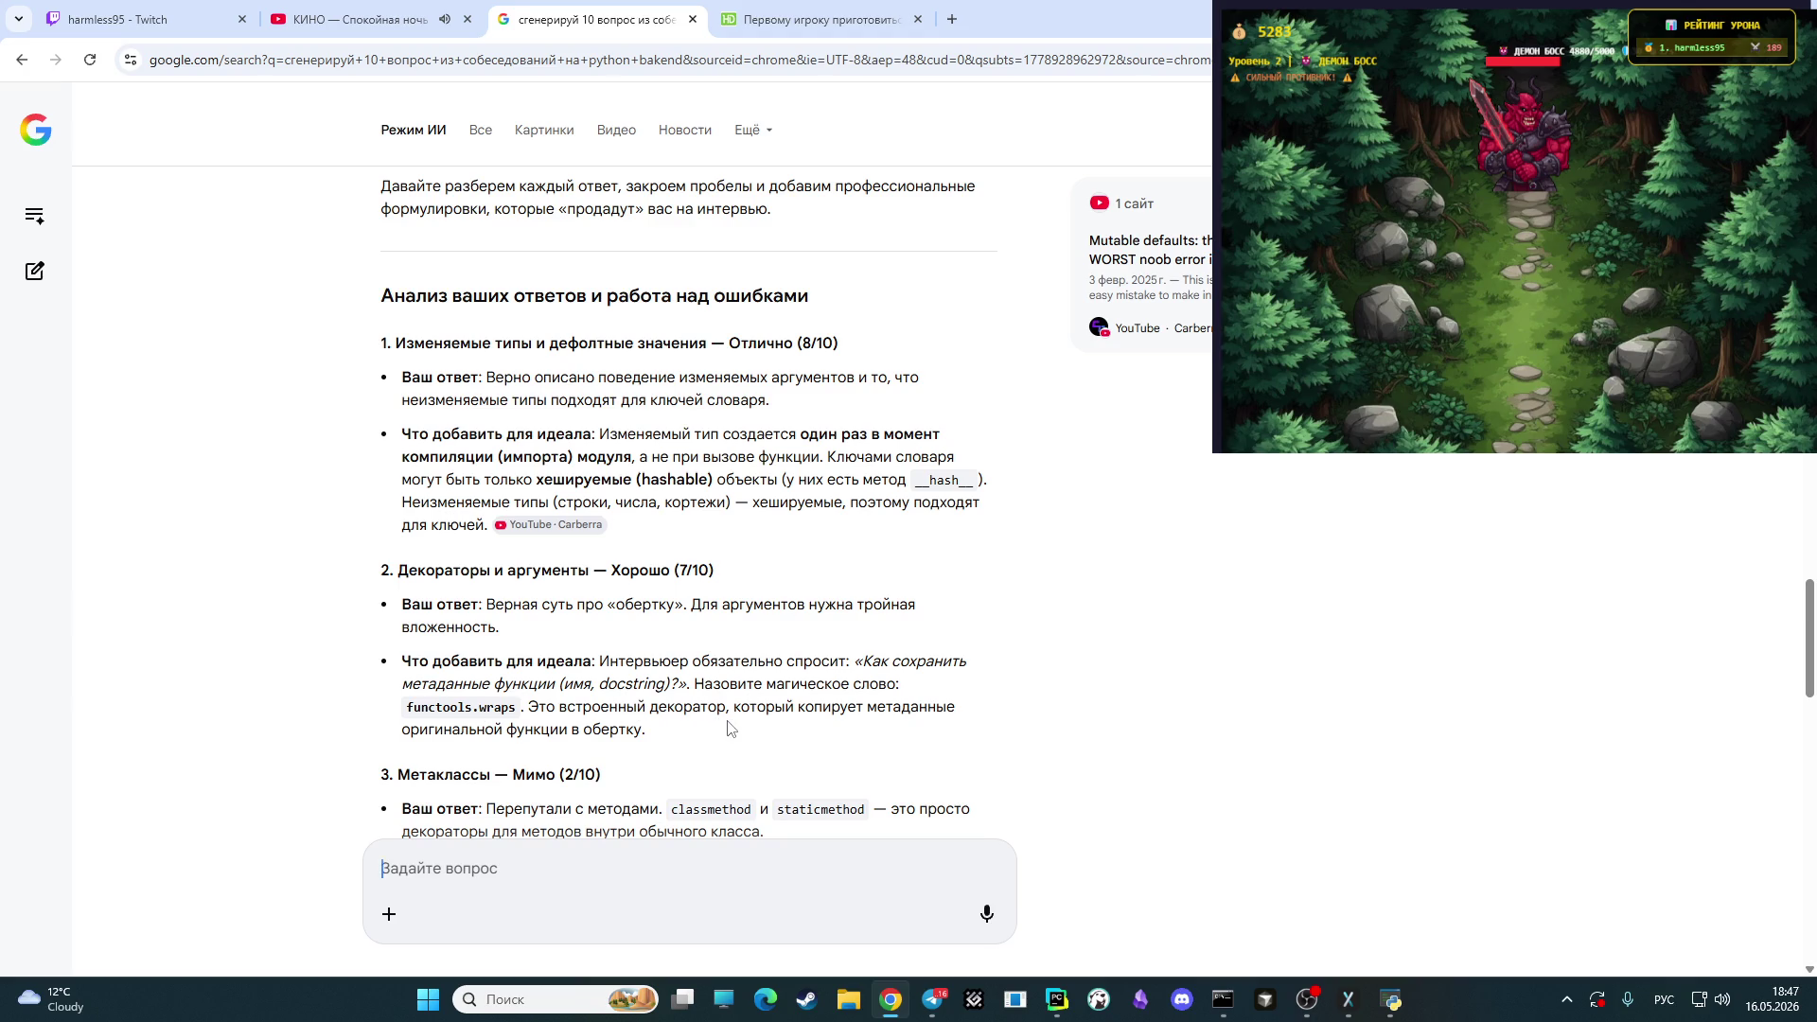
{"action": "scroll", "coordinate": [764, 760], "scroll_direction": "down", "scroll_amount": 1}
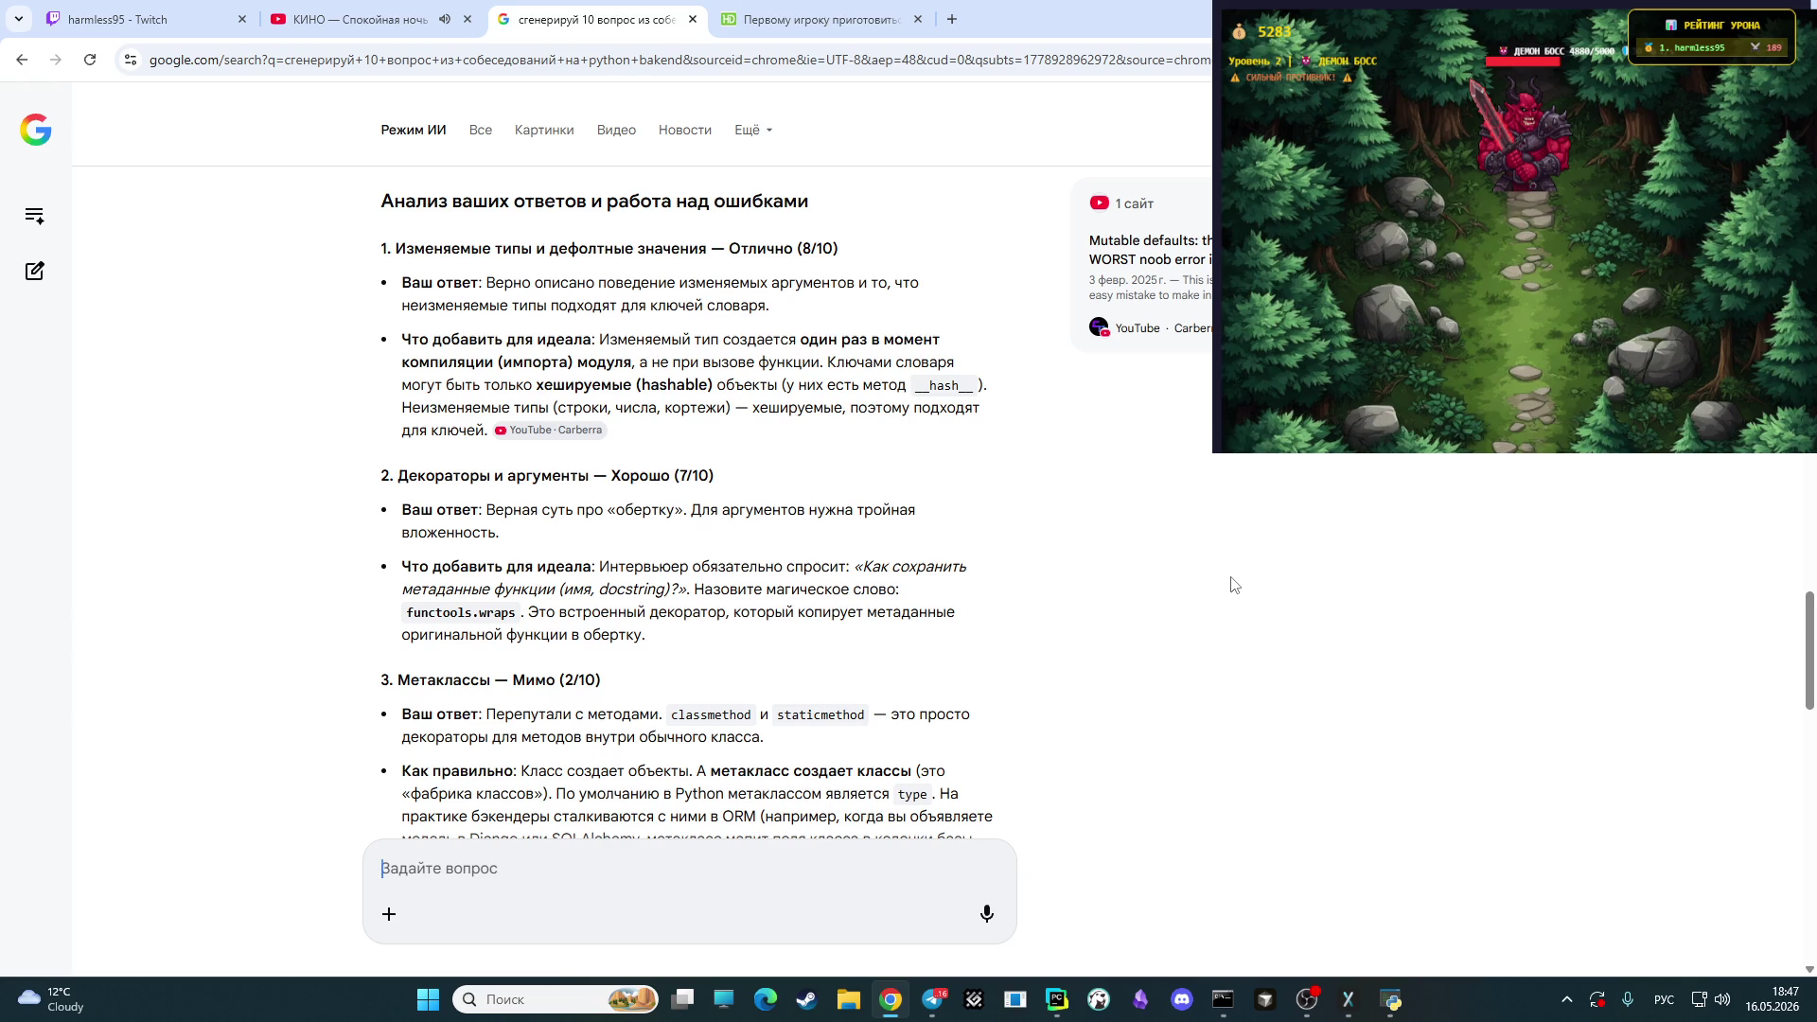
{"action": "scroll", "coordinate": [594, 581], "scroll_direction": "down", "scroll_amount": 1}
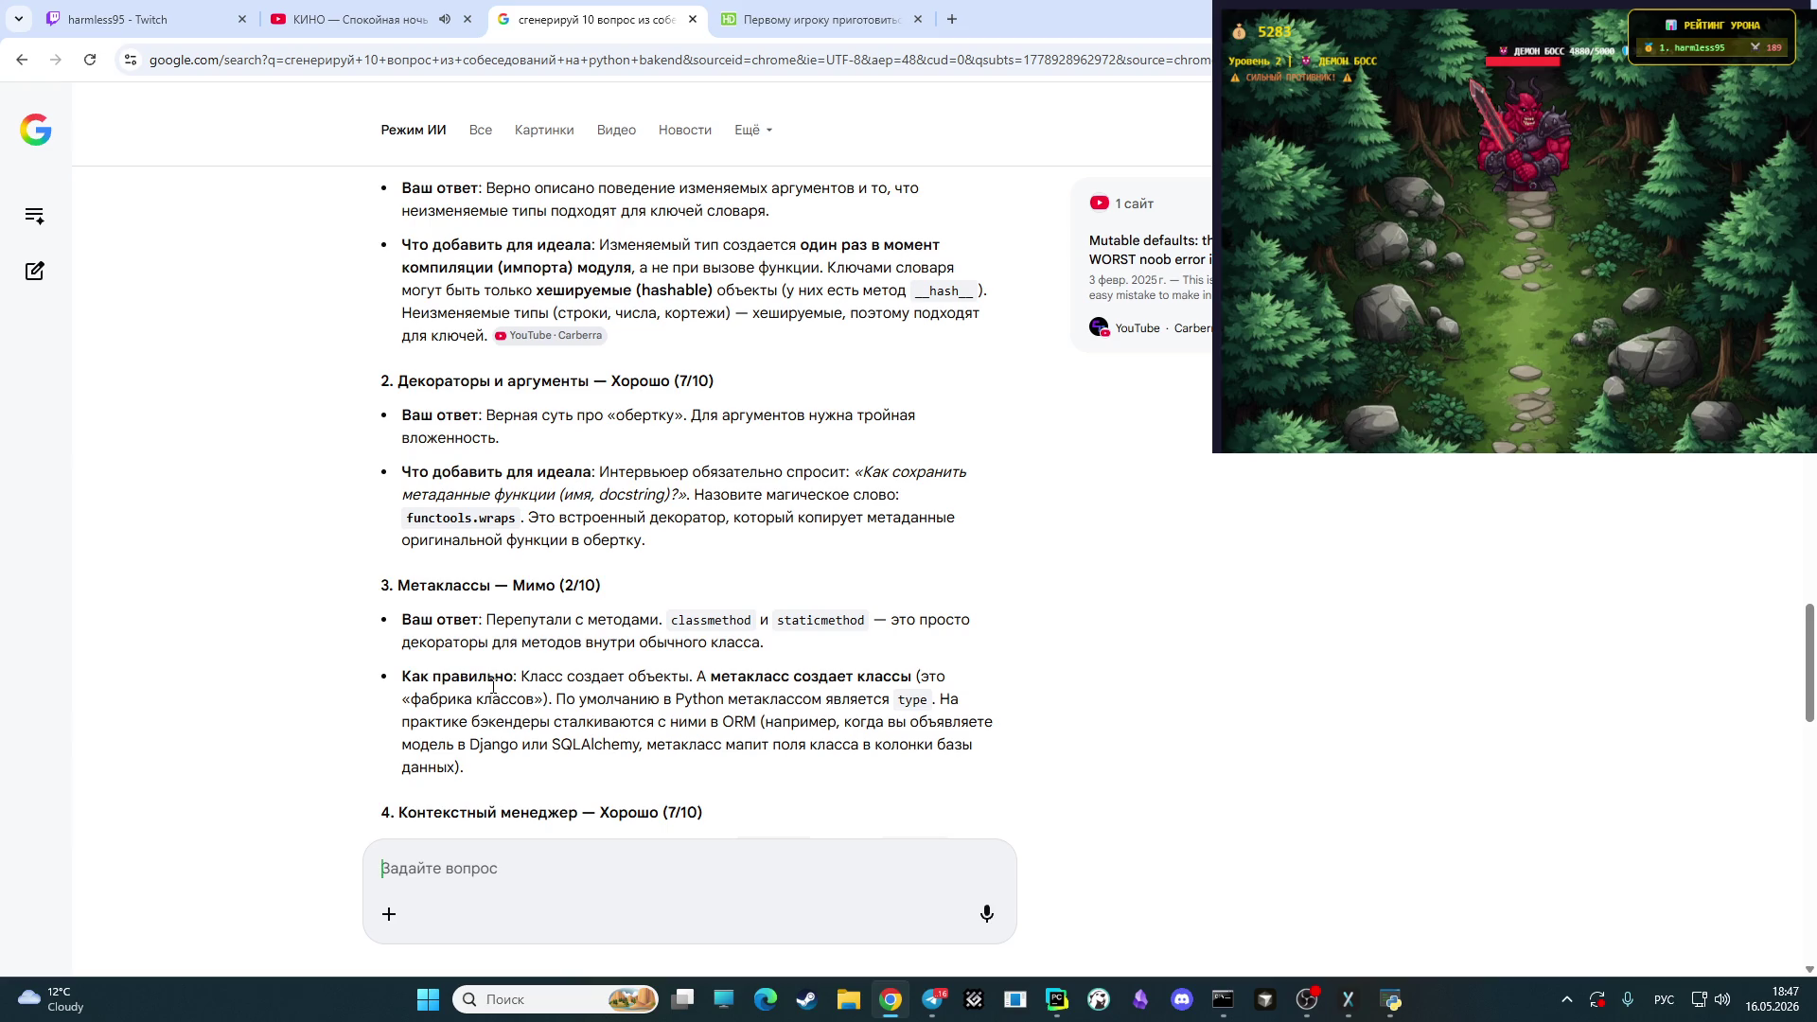
{"action": "scroll", "coordinate": [537, 697], "scroll_direction": "down", "scroll_amount": 1}
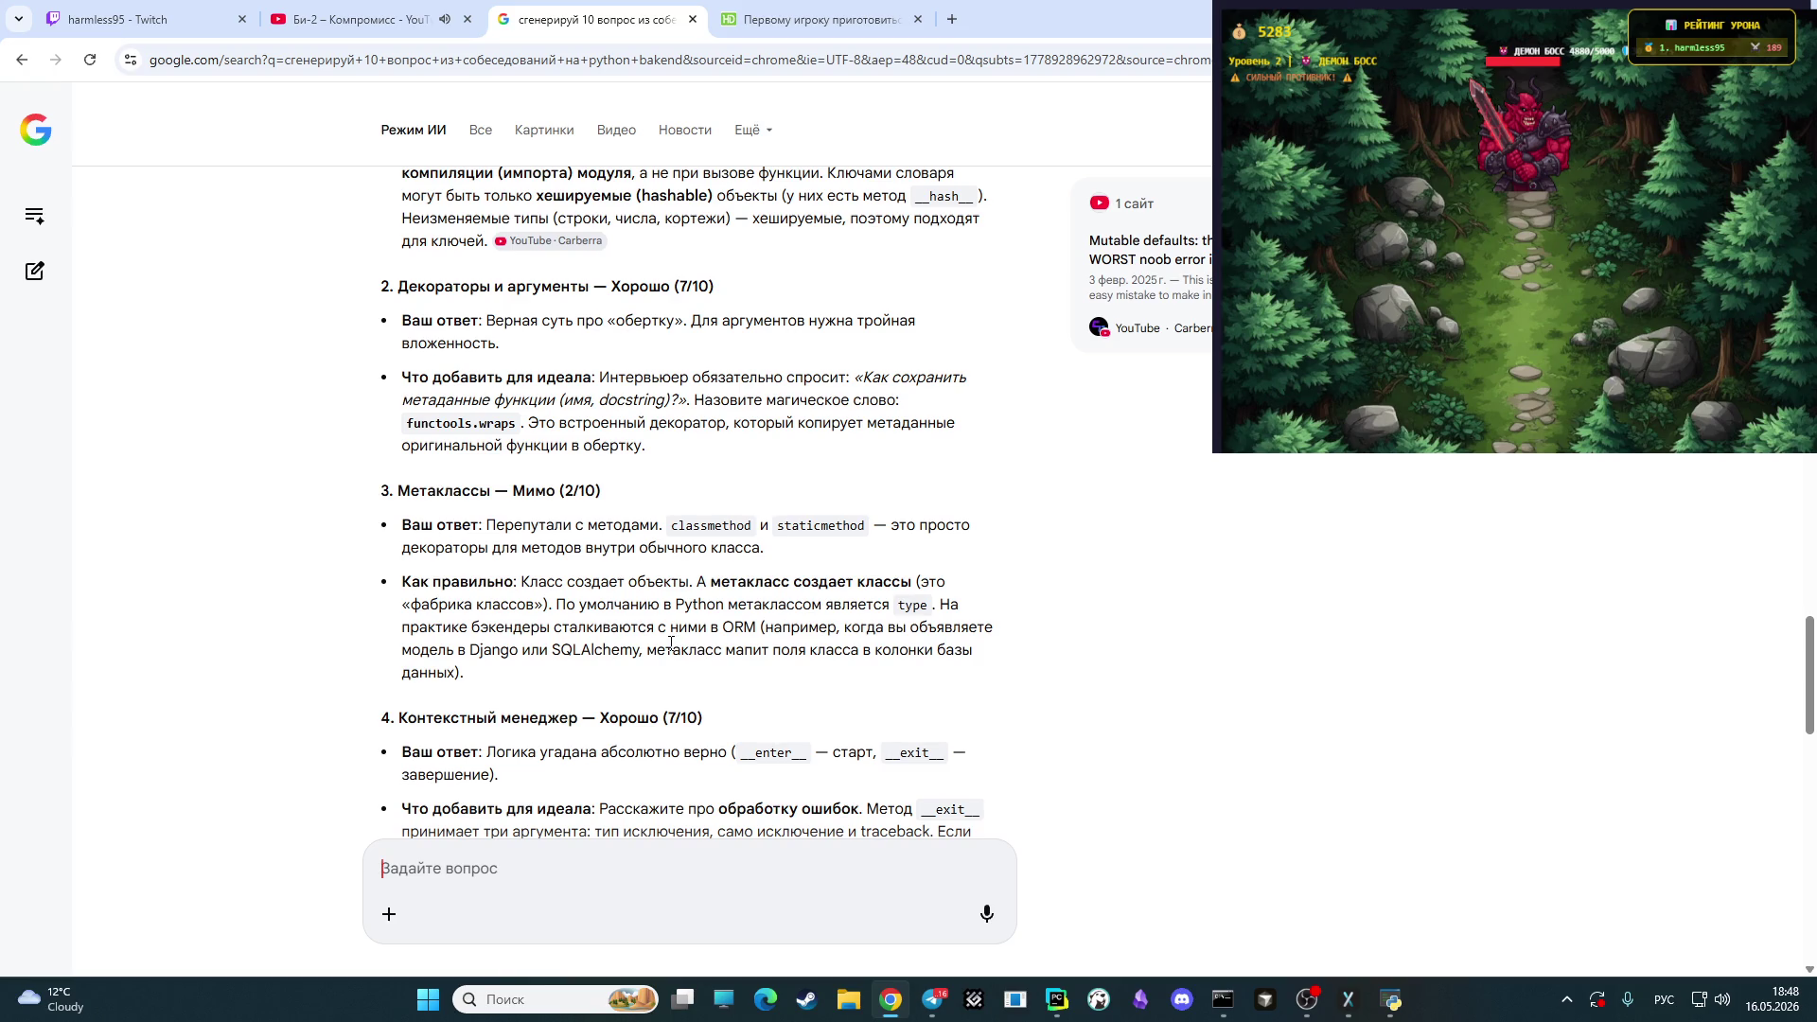
{"action": "scroll", "coordinate": [671, 643], "scroll_direction": "down", "scroll_amount": 1}
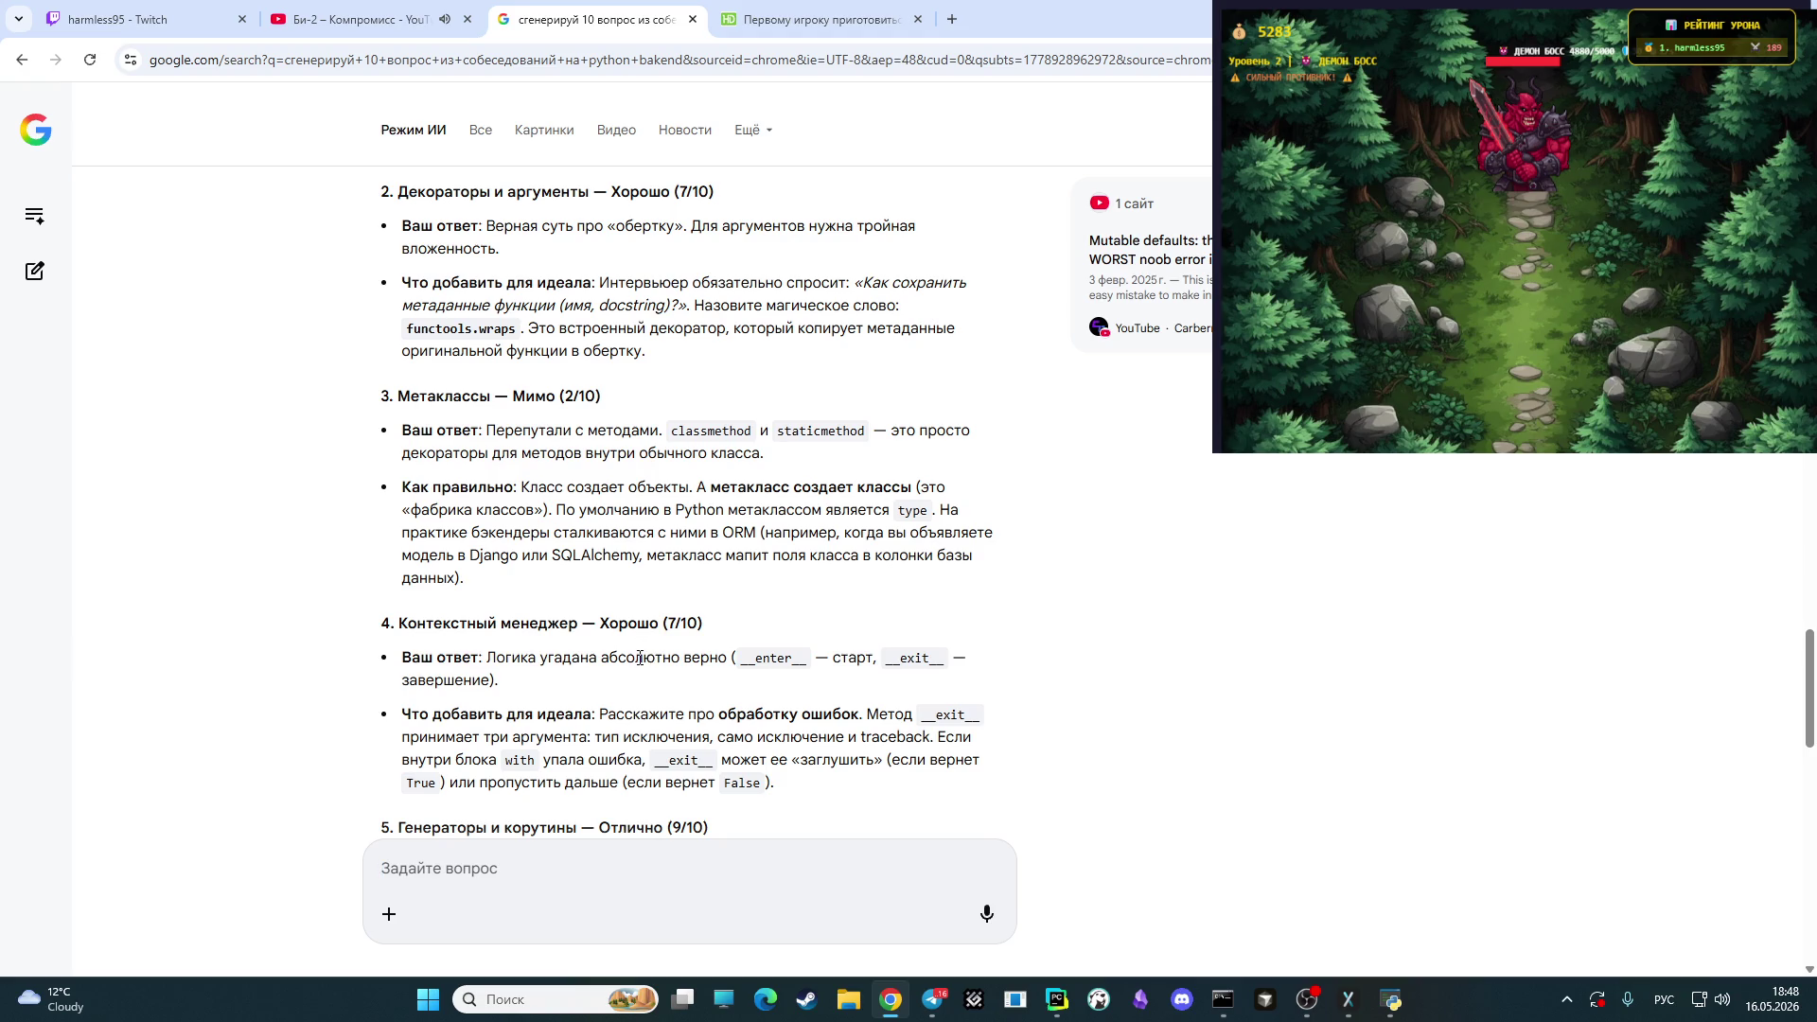
{"action": "scroll", "coordinate": [640, 657], "scroll_direction": "down", "scroll_amount": 1}
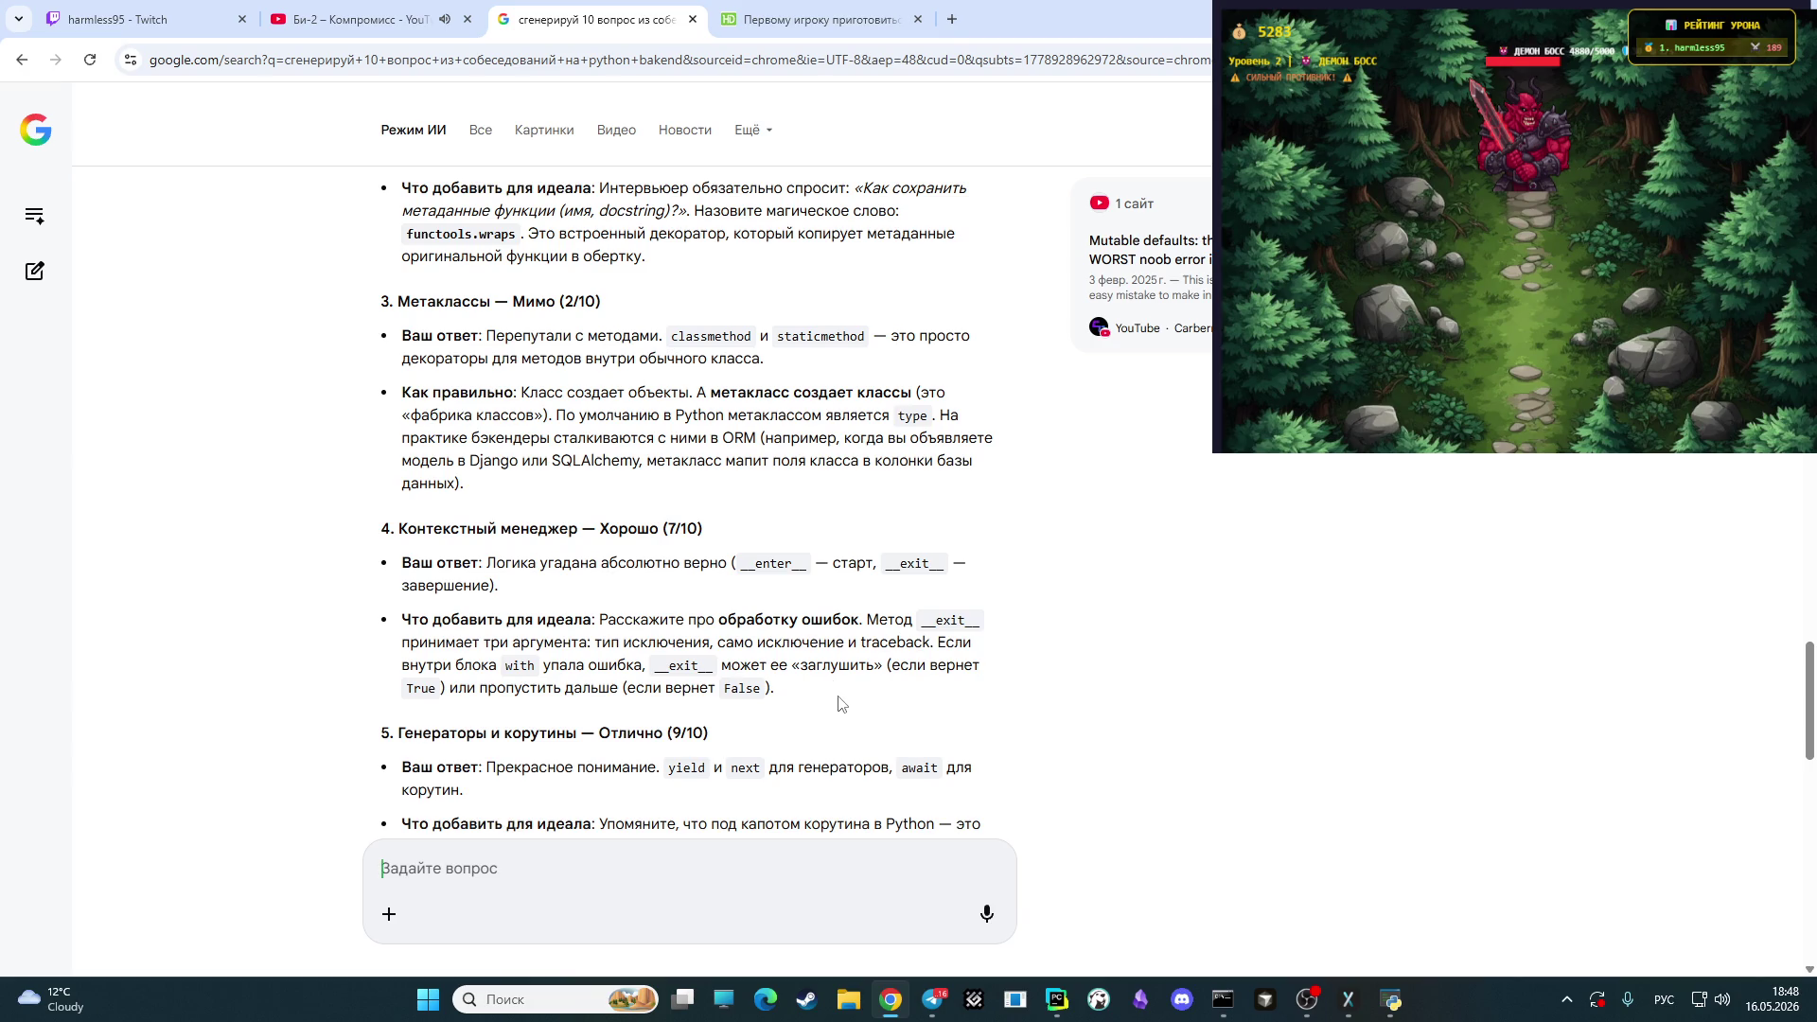
{"action": "scroll", "coordinate": [809, 701], "scroll_direction": "down", "scroll_amount": 1}
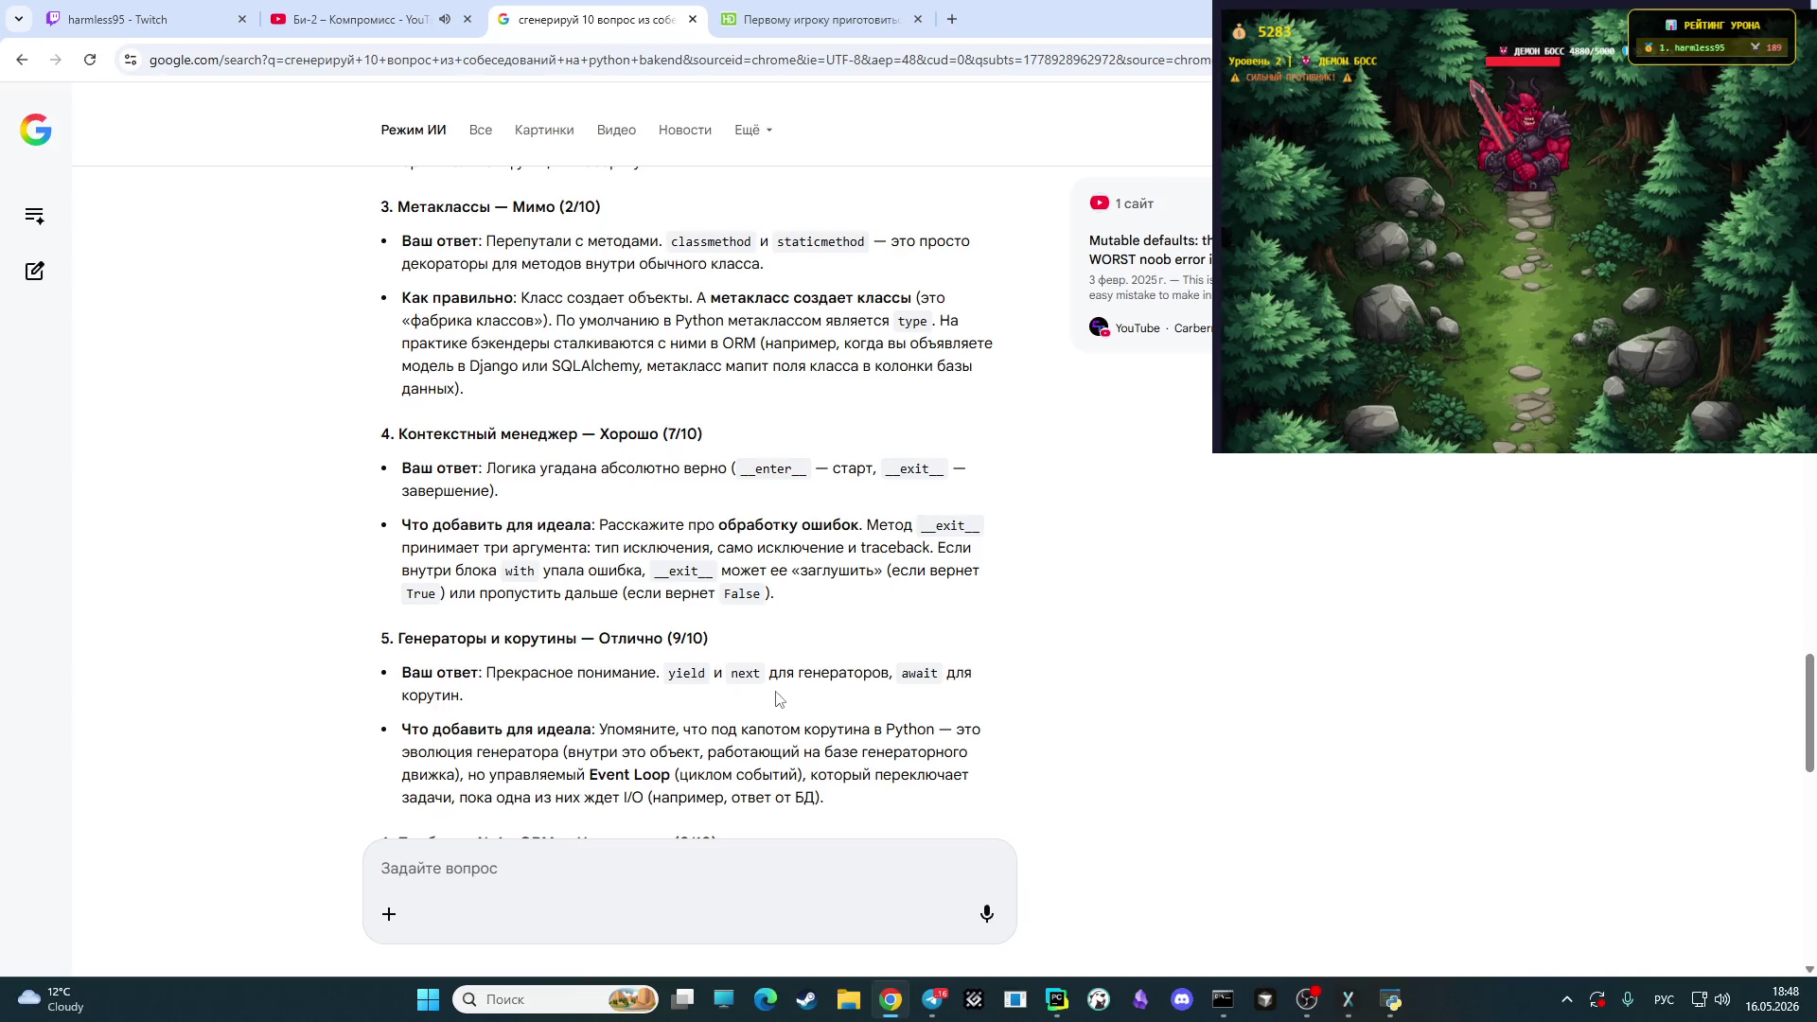
{"action": "scroll", "coordinate": [779, 701], "scroll_direction": "down", "scroll_amount": 1}
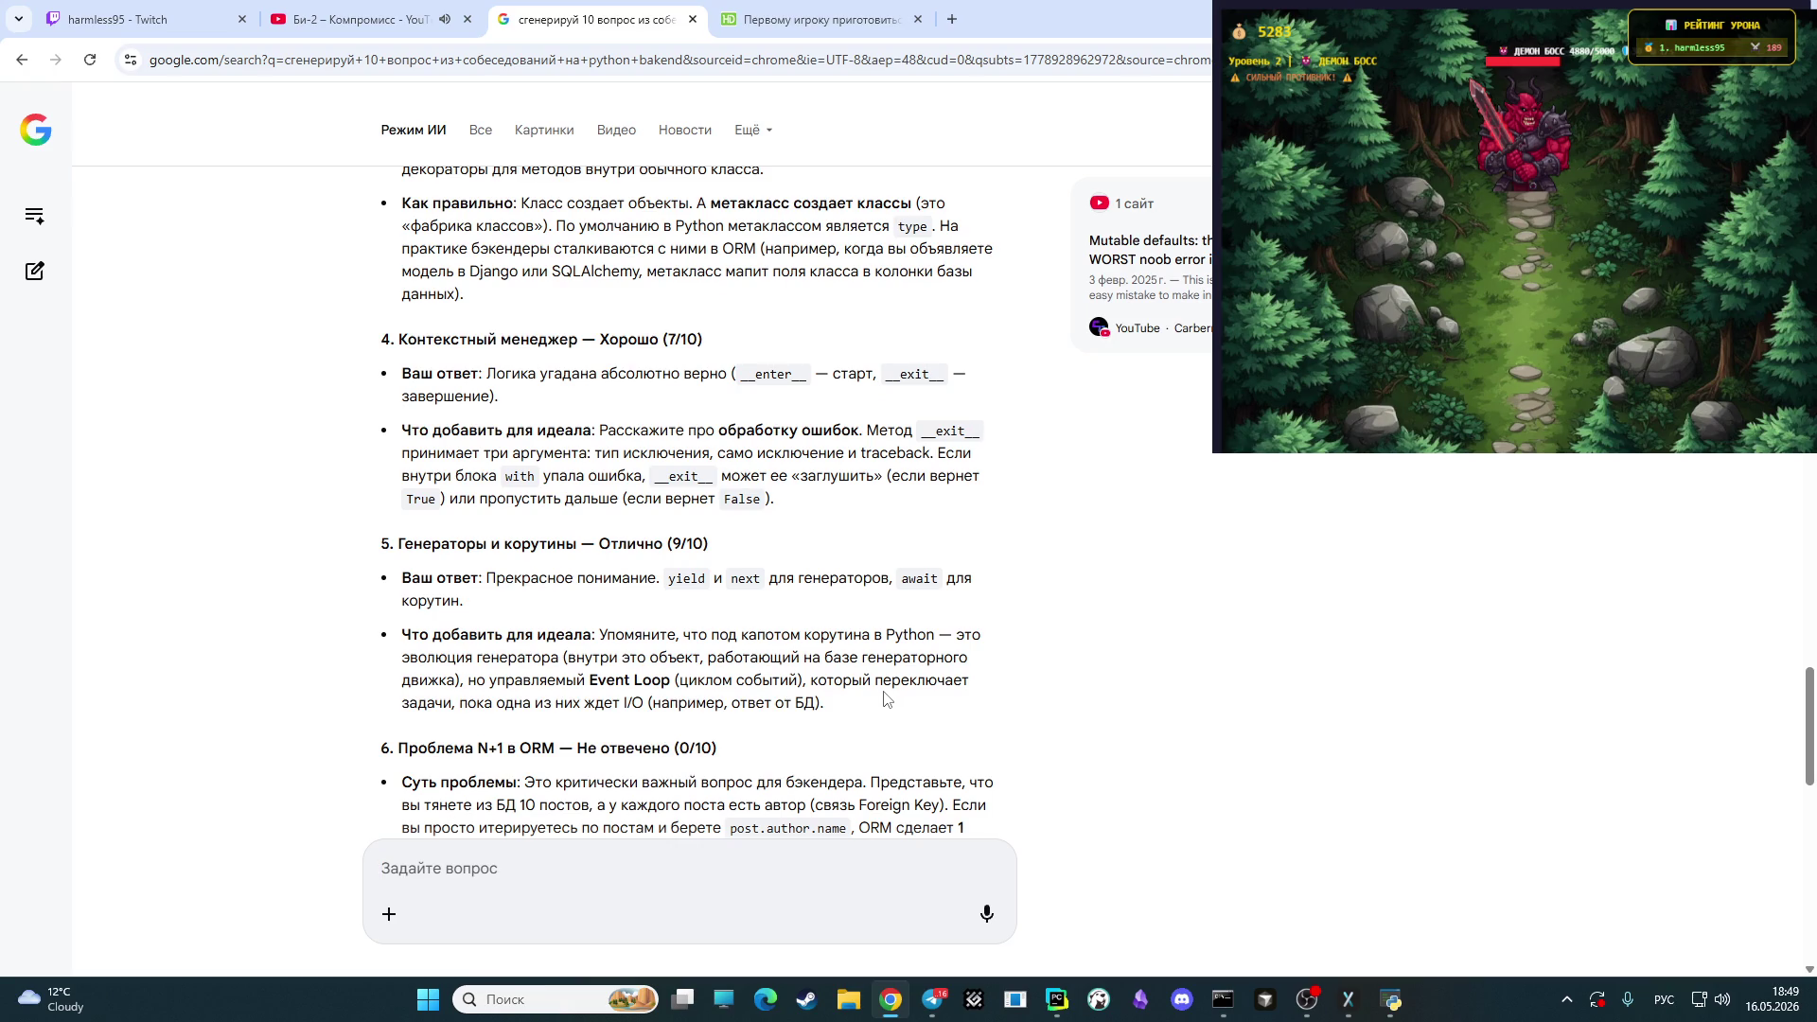
{"action": "scroll", "coordinate": [882, 700], "scroll_direction": "down", "scroll_amount": 1}
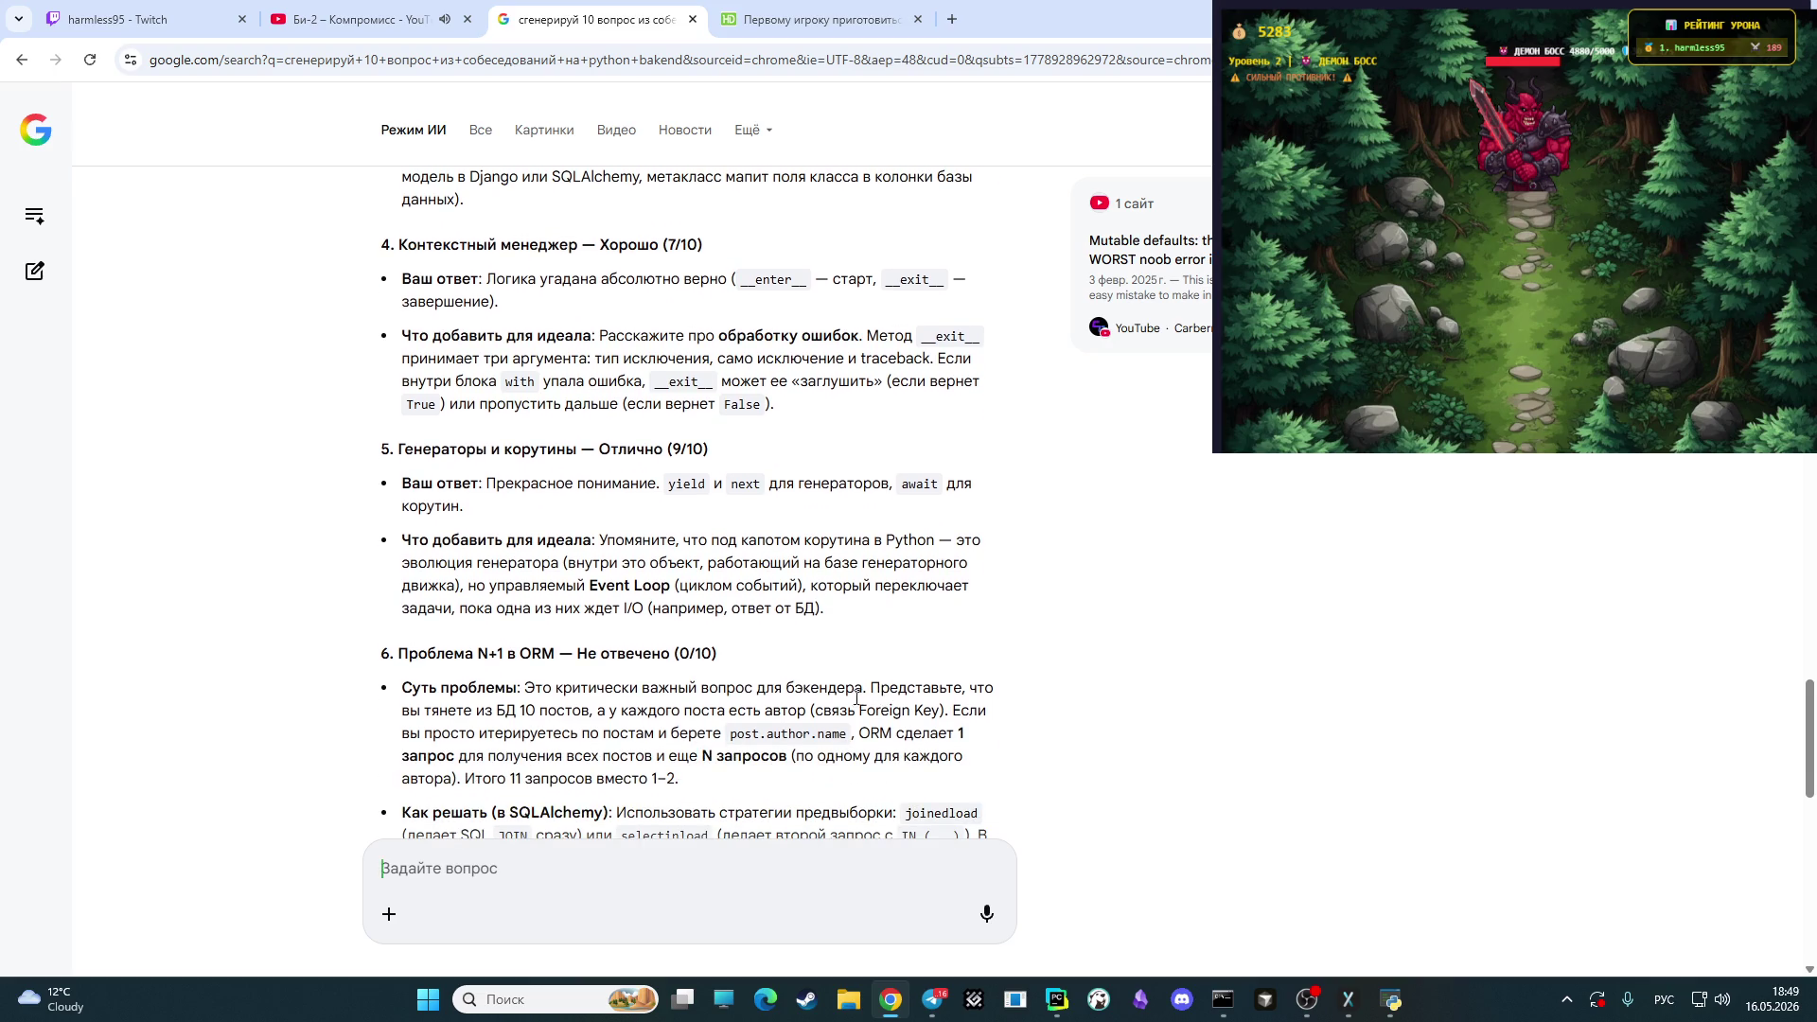
{"action": "scroll", "coordinate": [837, 708], "scroll_direction": "down", "scroll_amount": 1}
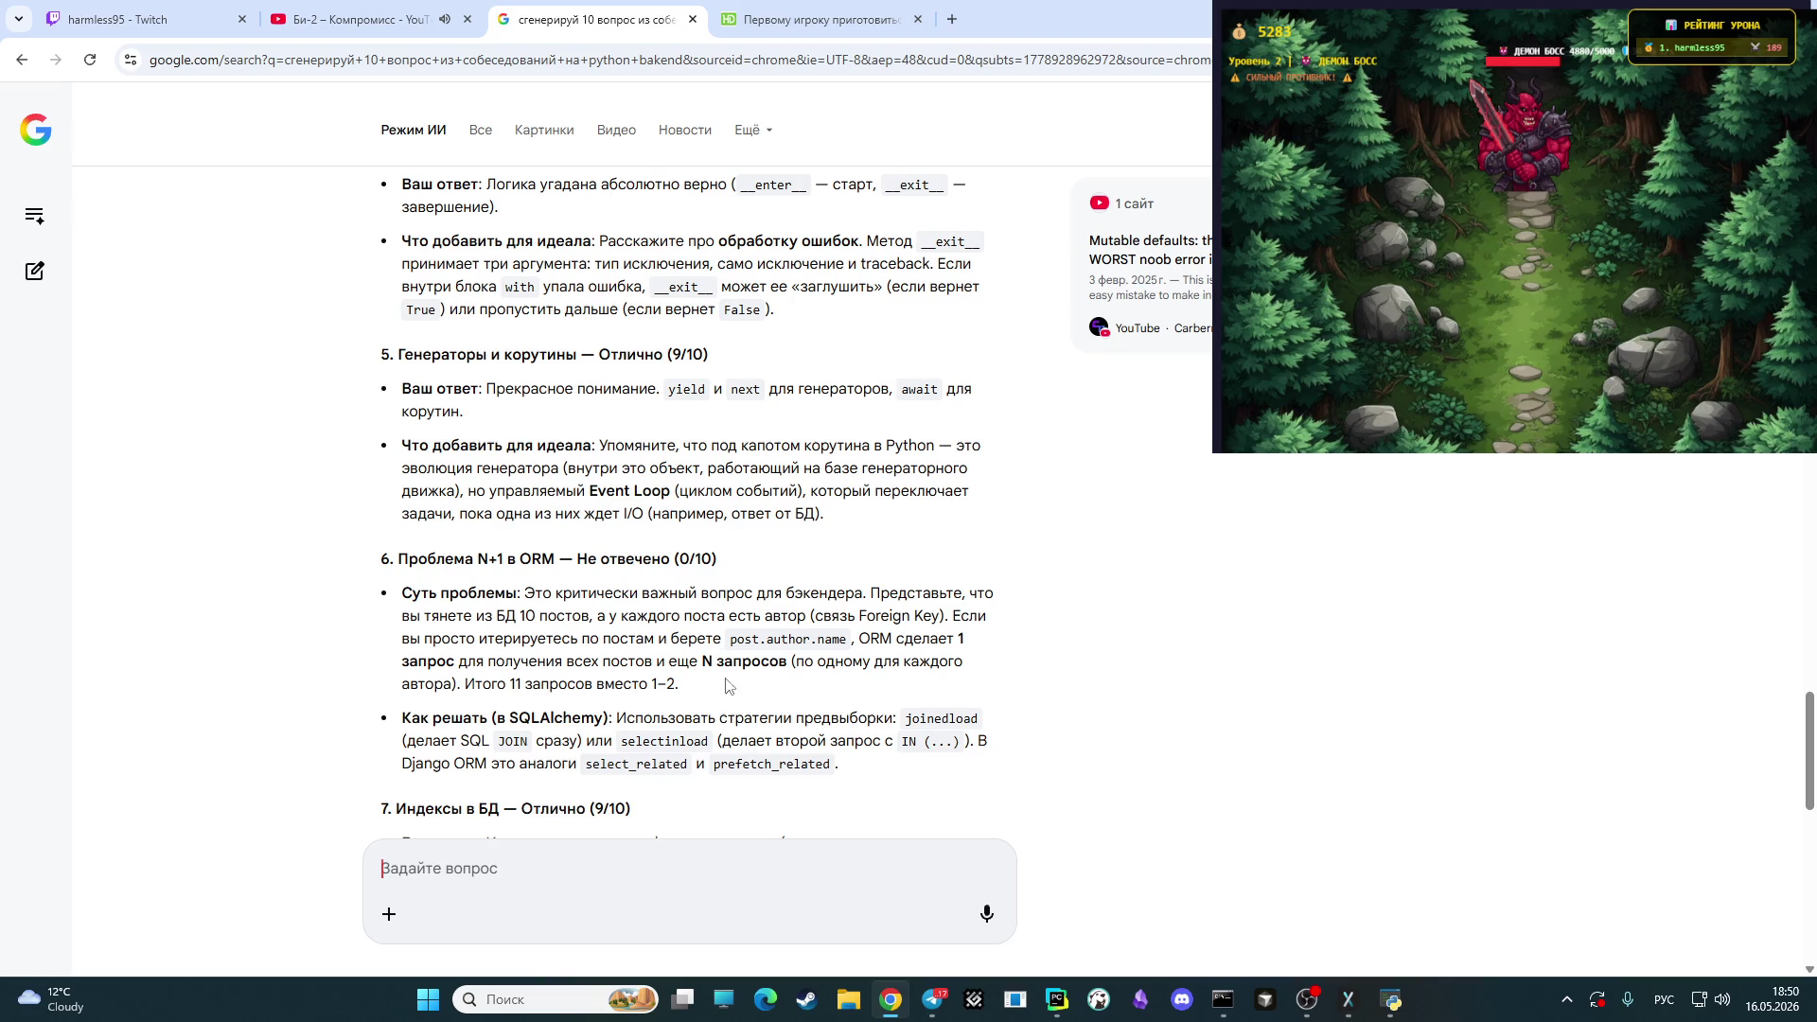
{"action": "scroll", "coordinate": [720, 675], "scroll_direction": "up", "scroll_amount": 3}
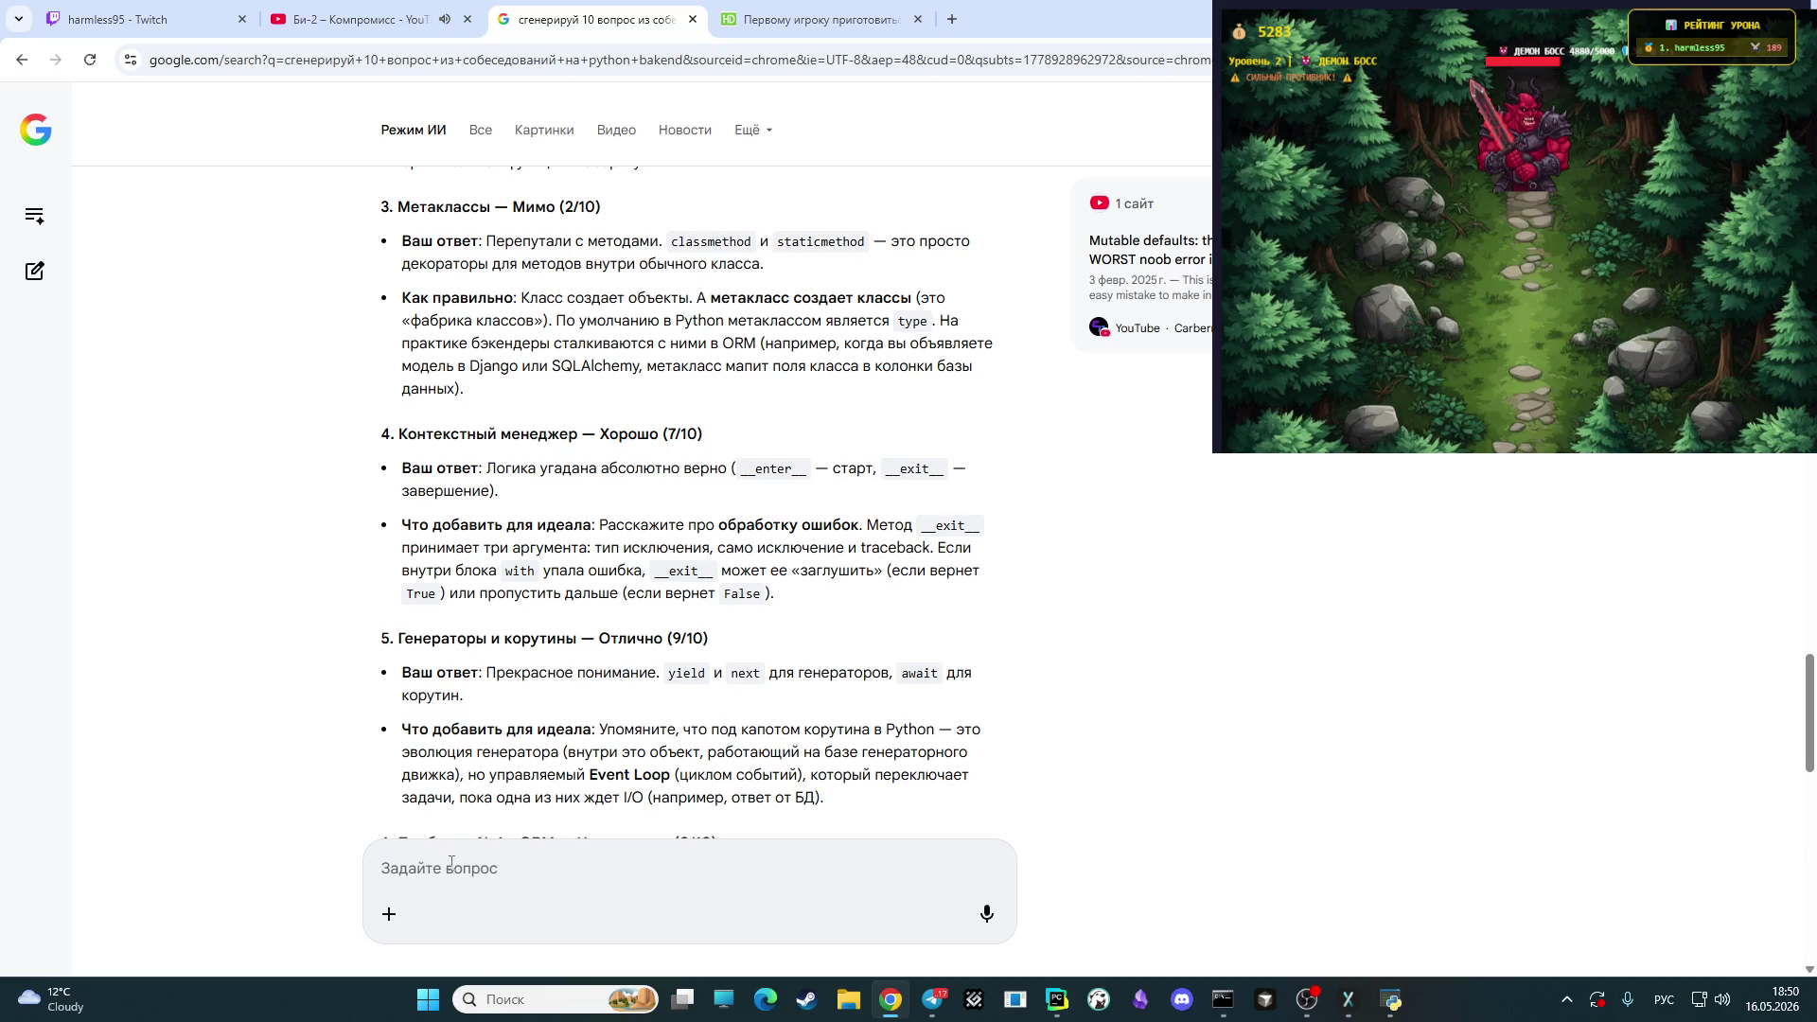
- Enter '3, 6,' in the follow-up prompt while reviewing the feedback for the low-scored answers
{"action": "type", "text": "36"}
{"action": "key", "text": "BackSpace"}
{"action": "type", "text": ","}
{"action": "scroll", "coordinate": [652, 545], "scroll_direction": "down", "scroll_amount": 3}
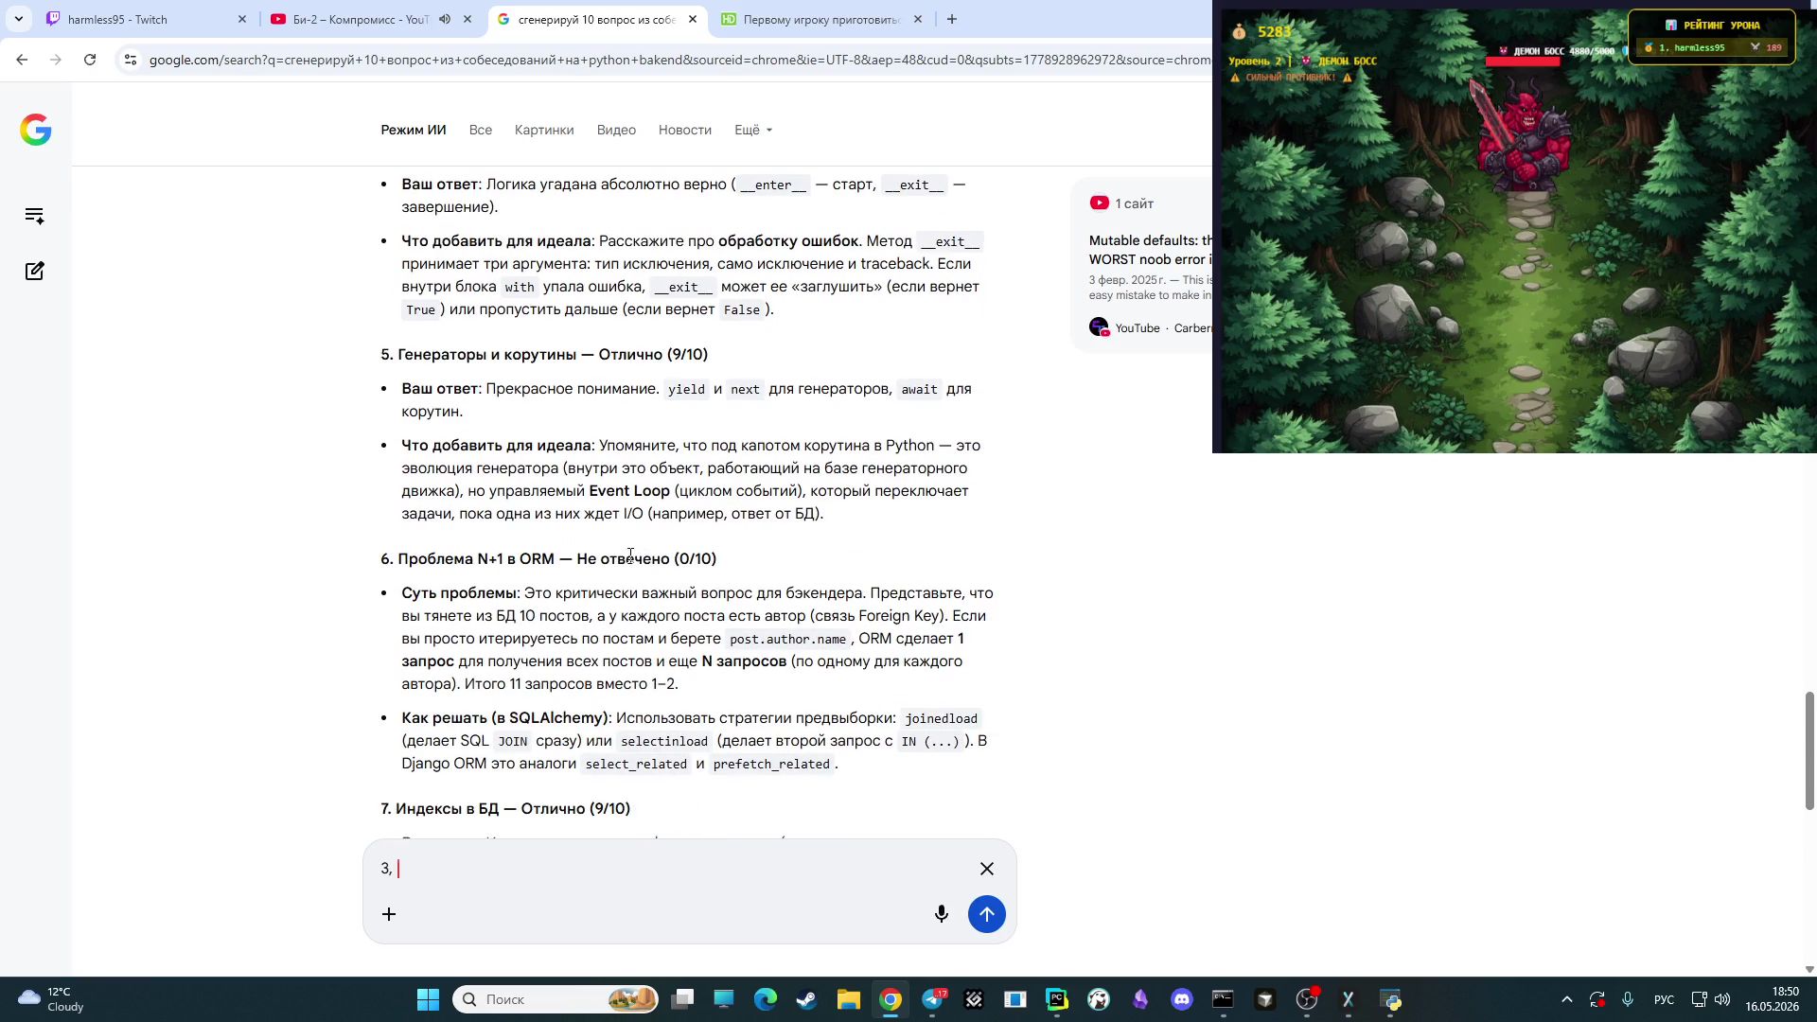
{"action": "scroll", "coordinate": [630, 558], "scroll_direction": "down", "scroll_amount": 1}
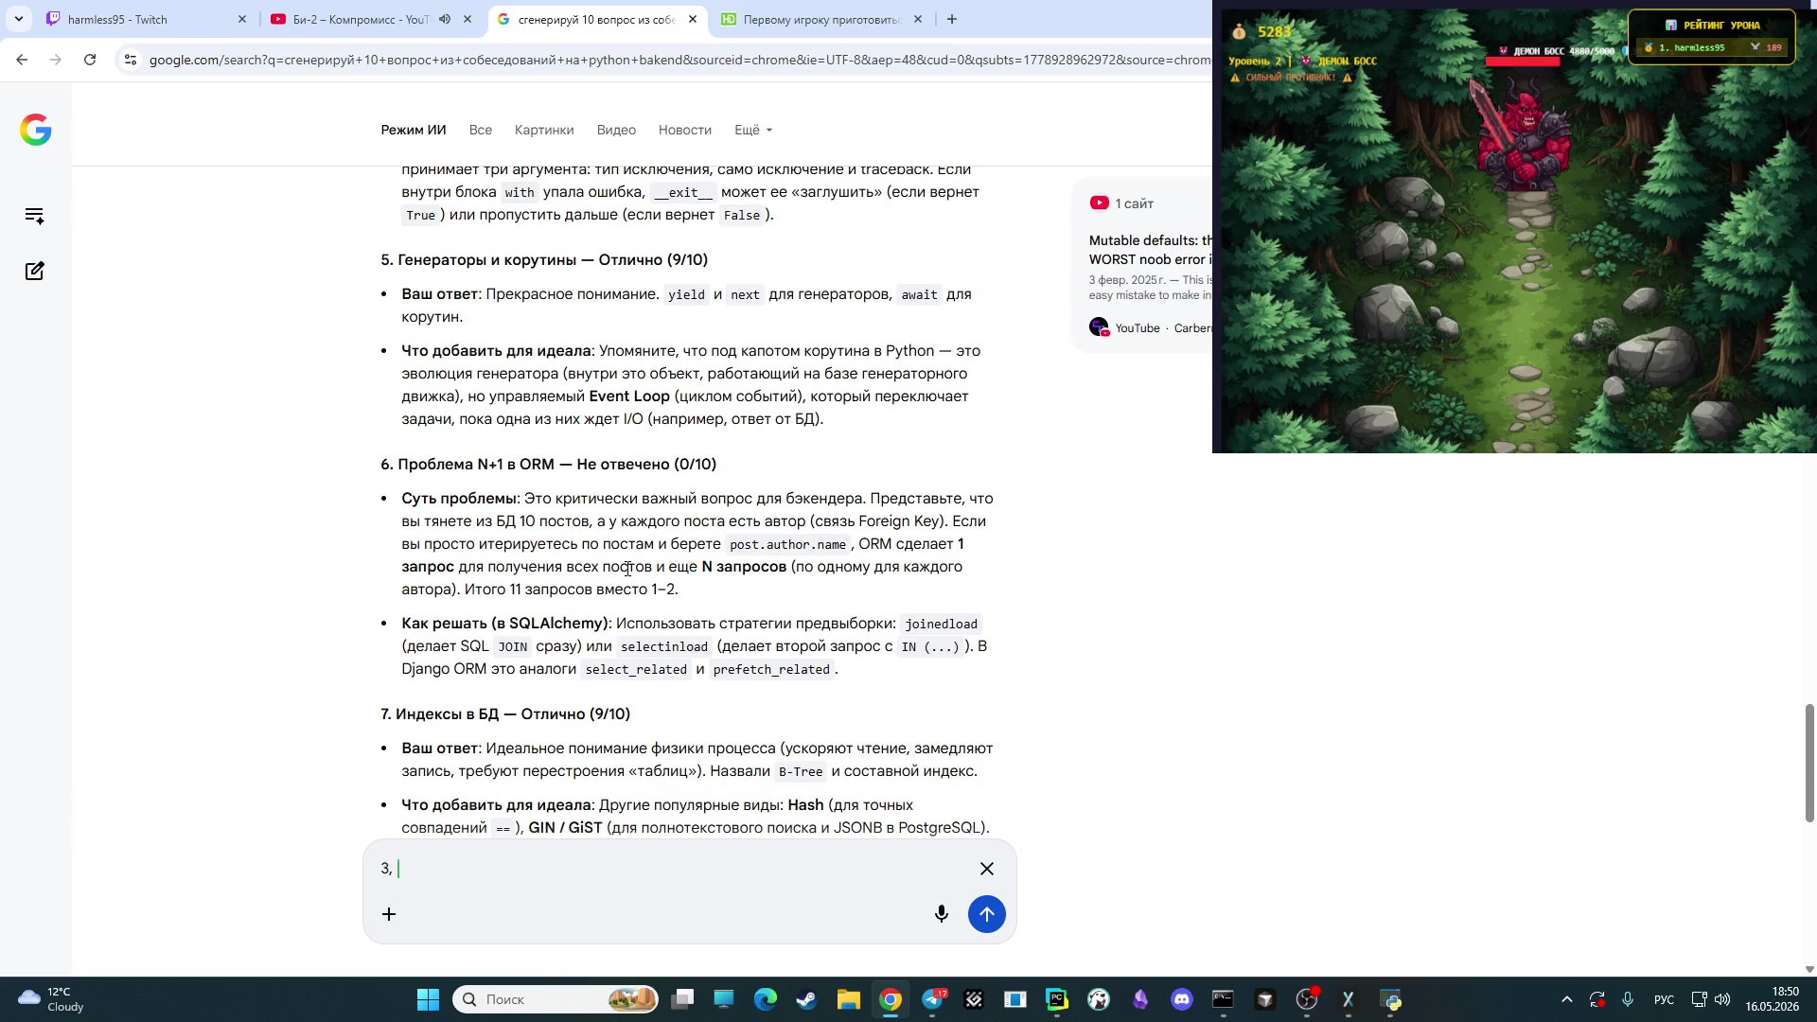
{"action": "type", "text": "6,"}
{"action": "scroll", "coordinate": [625, 551], "scroll_direction": "down", "scroll_amount": 2}
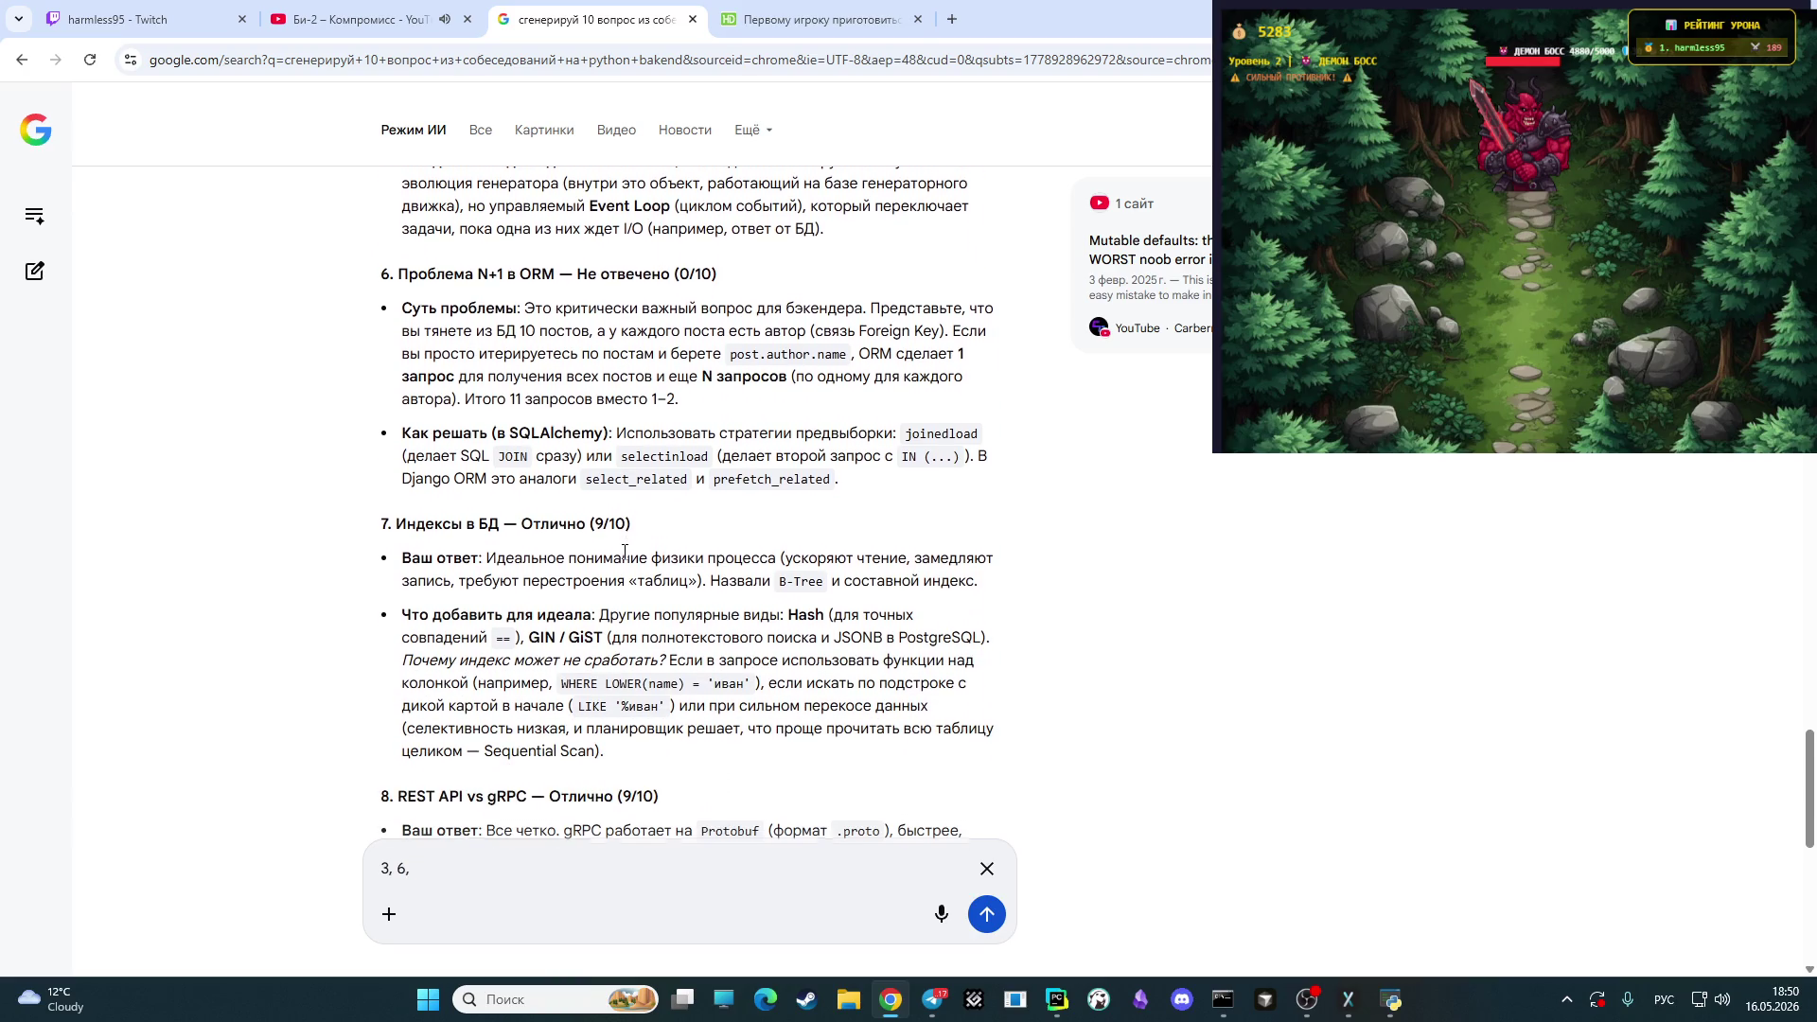
{"action": "scroll", "coordinate": [623, 563], "scroll_direction": "down", "scroll_amount": 1}
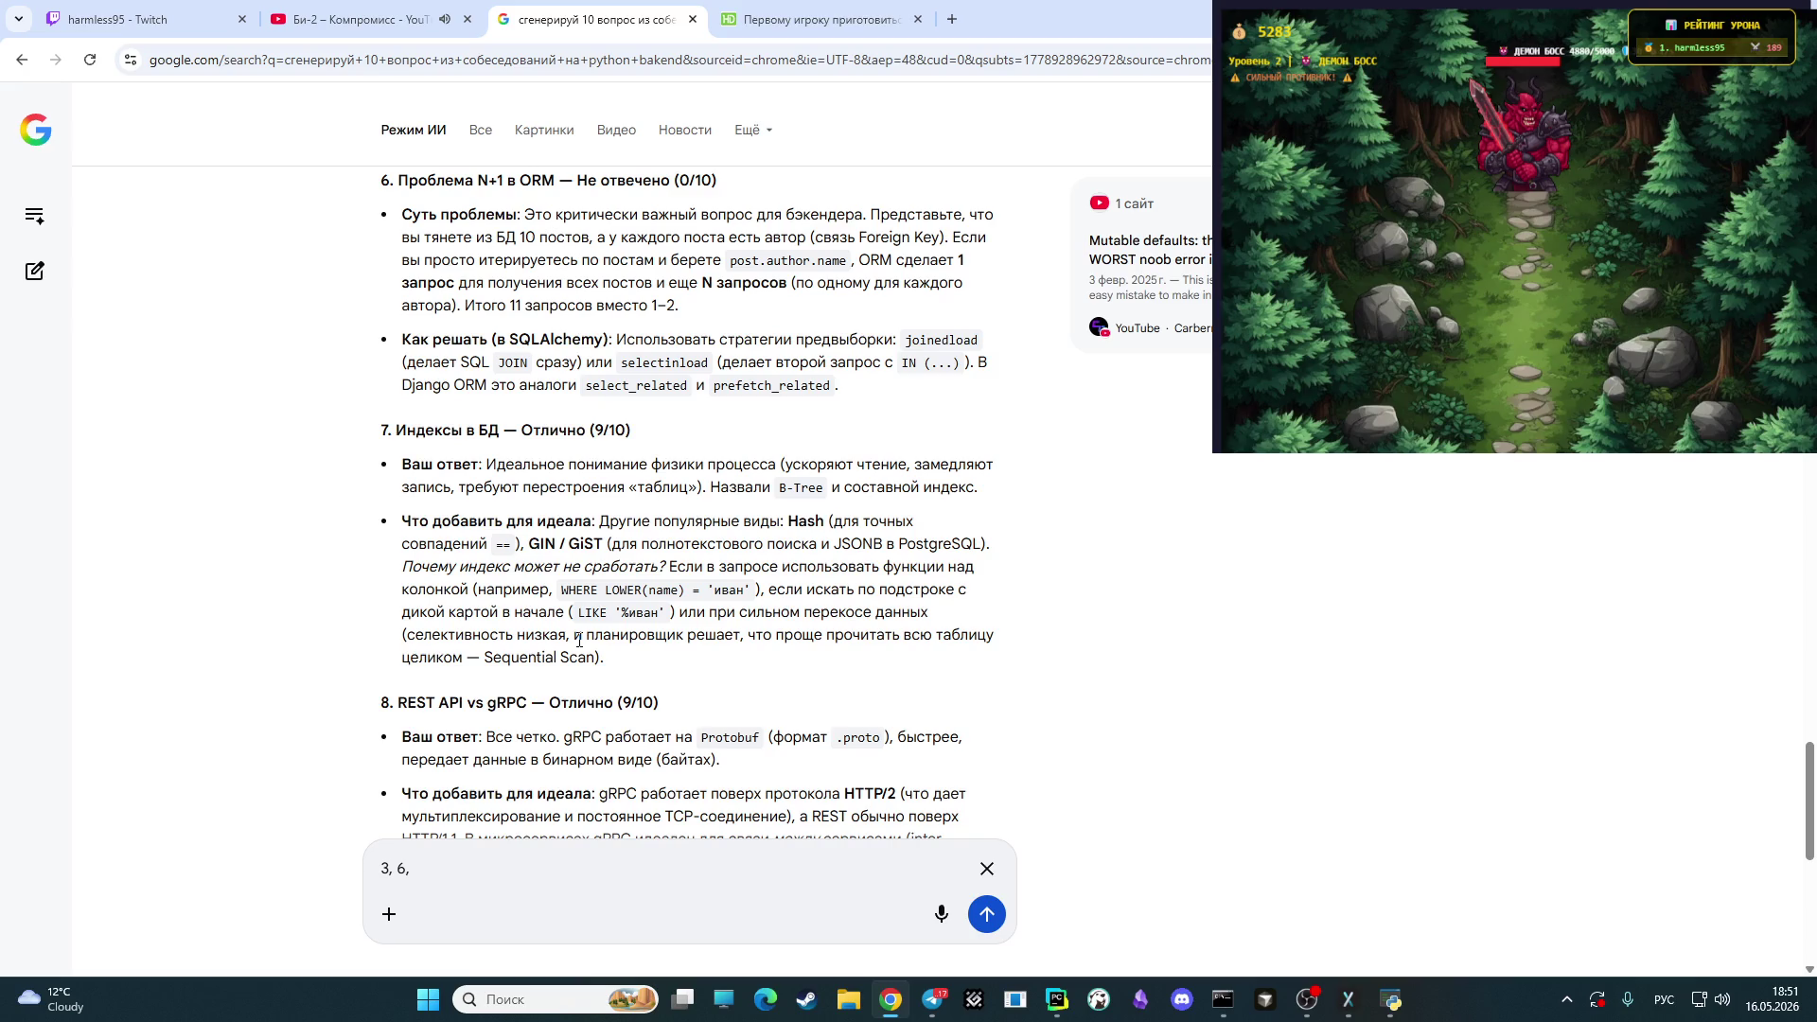
{"action": "scroll", "coordinate": [617, 645], "scroll_direction": "down", "scroll_amount": 1}
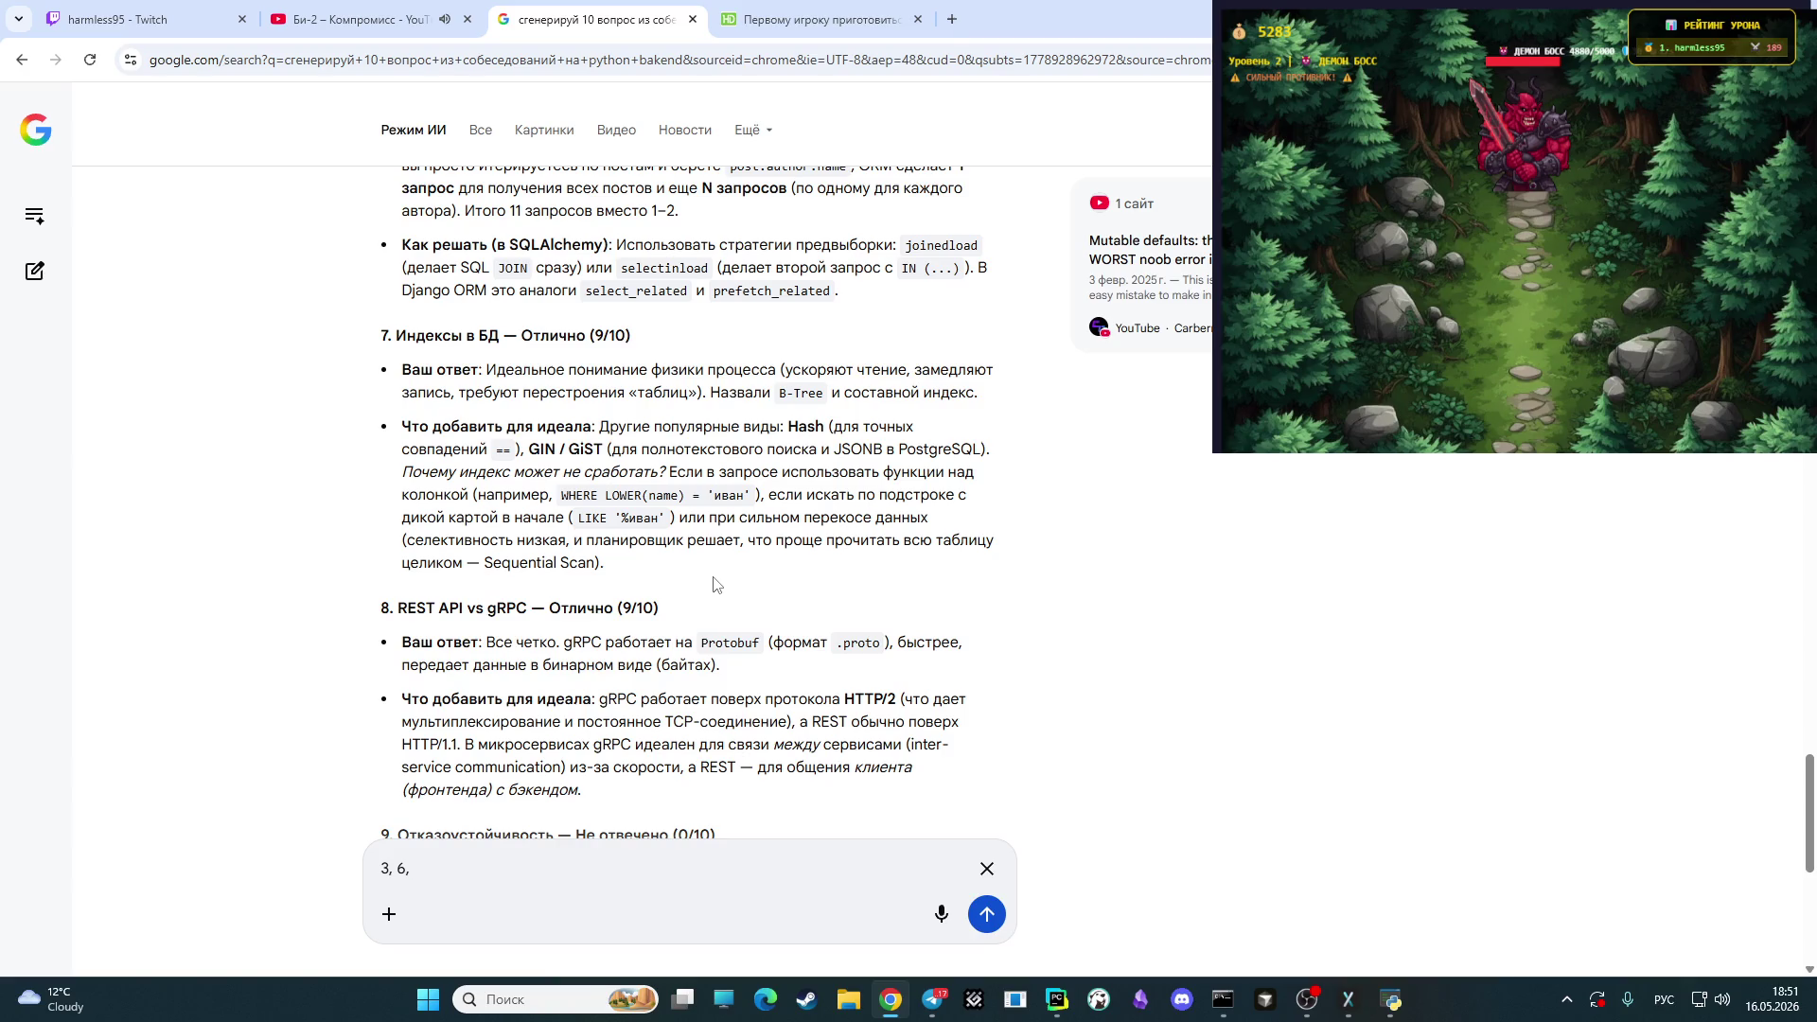
{"action": "scroll", "coordinate": [705, 587], "scroll_direction": "down", "scroll_amount": 3}
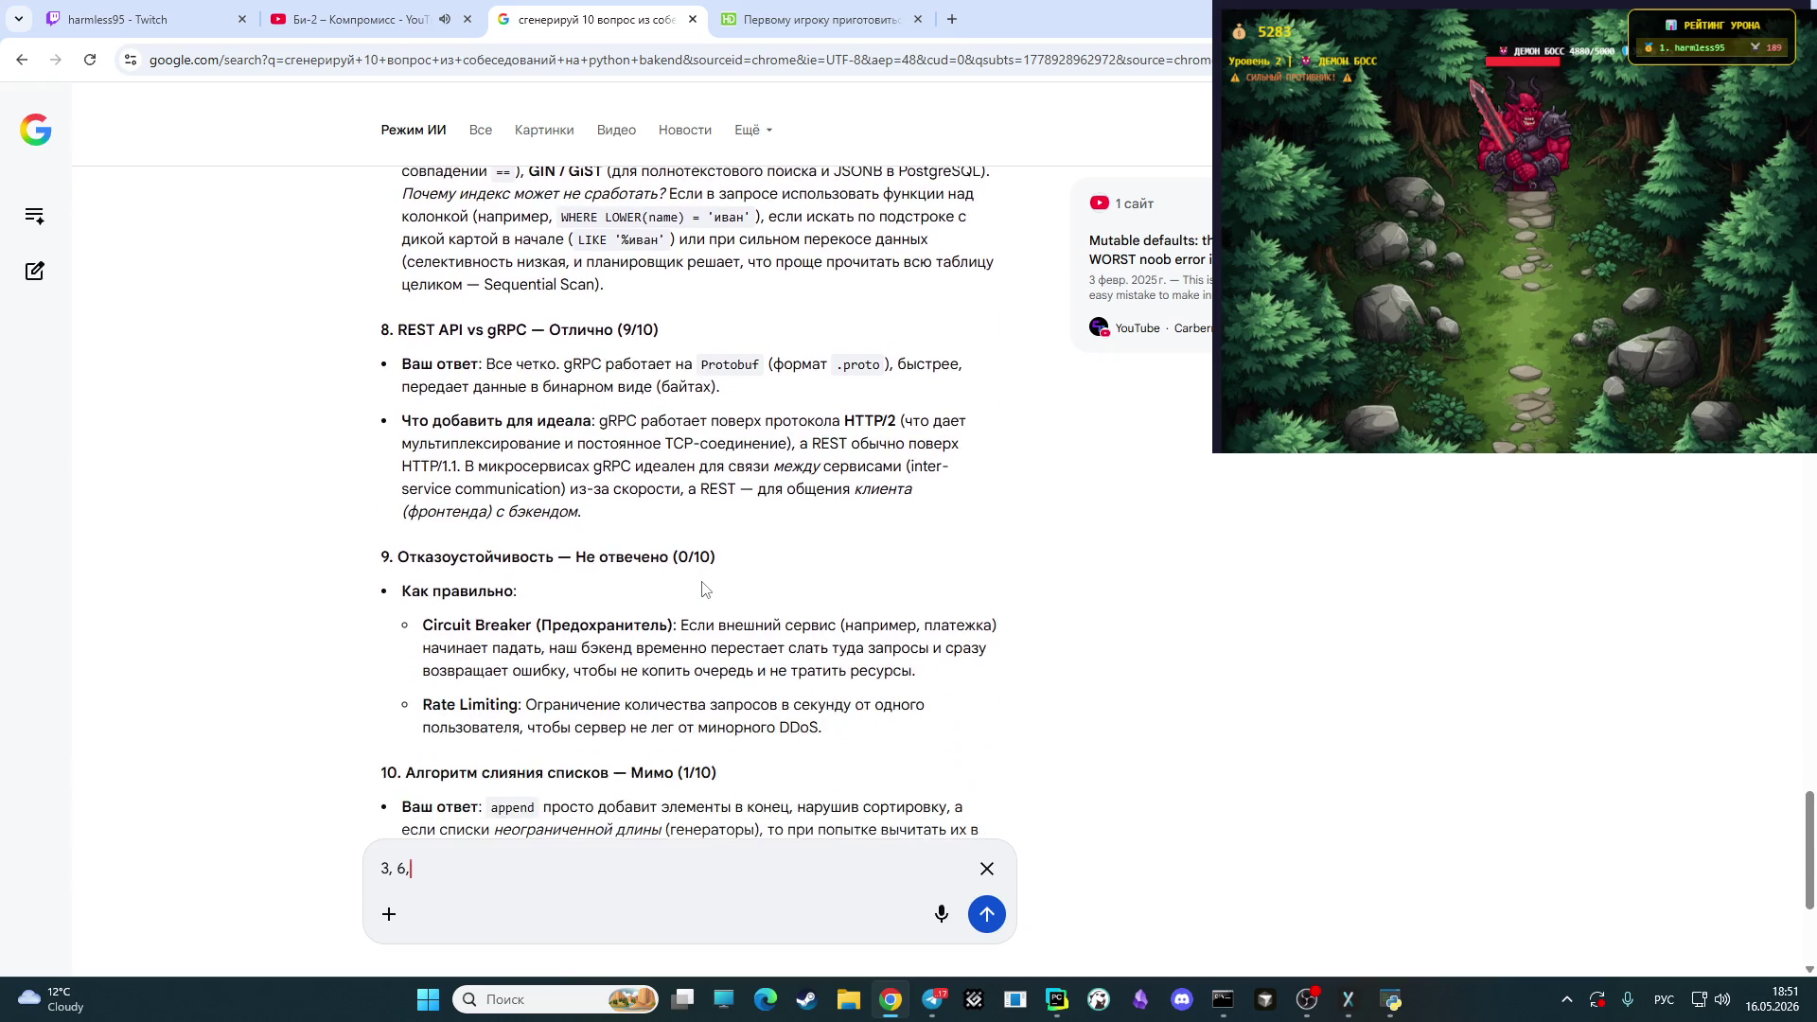
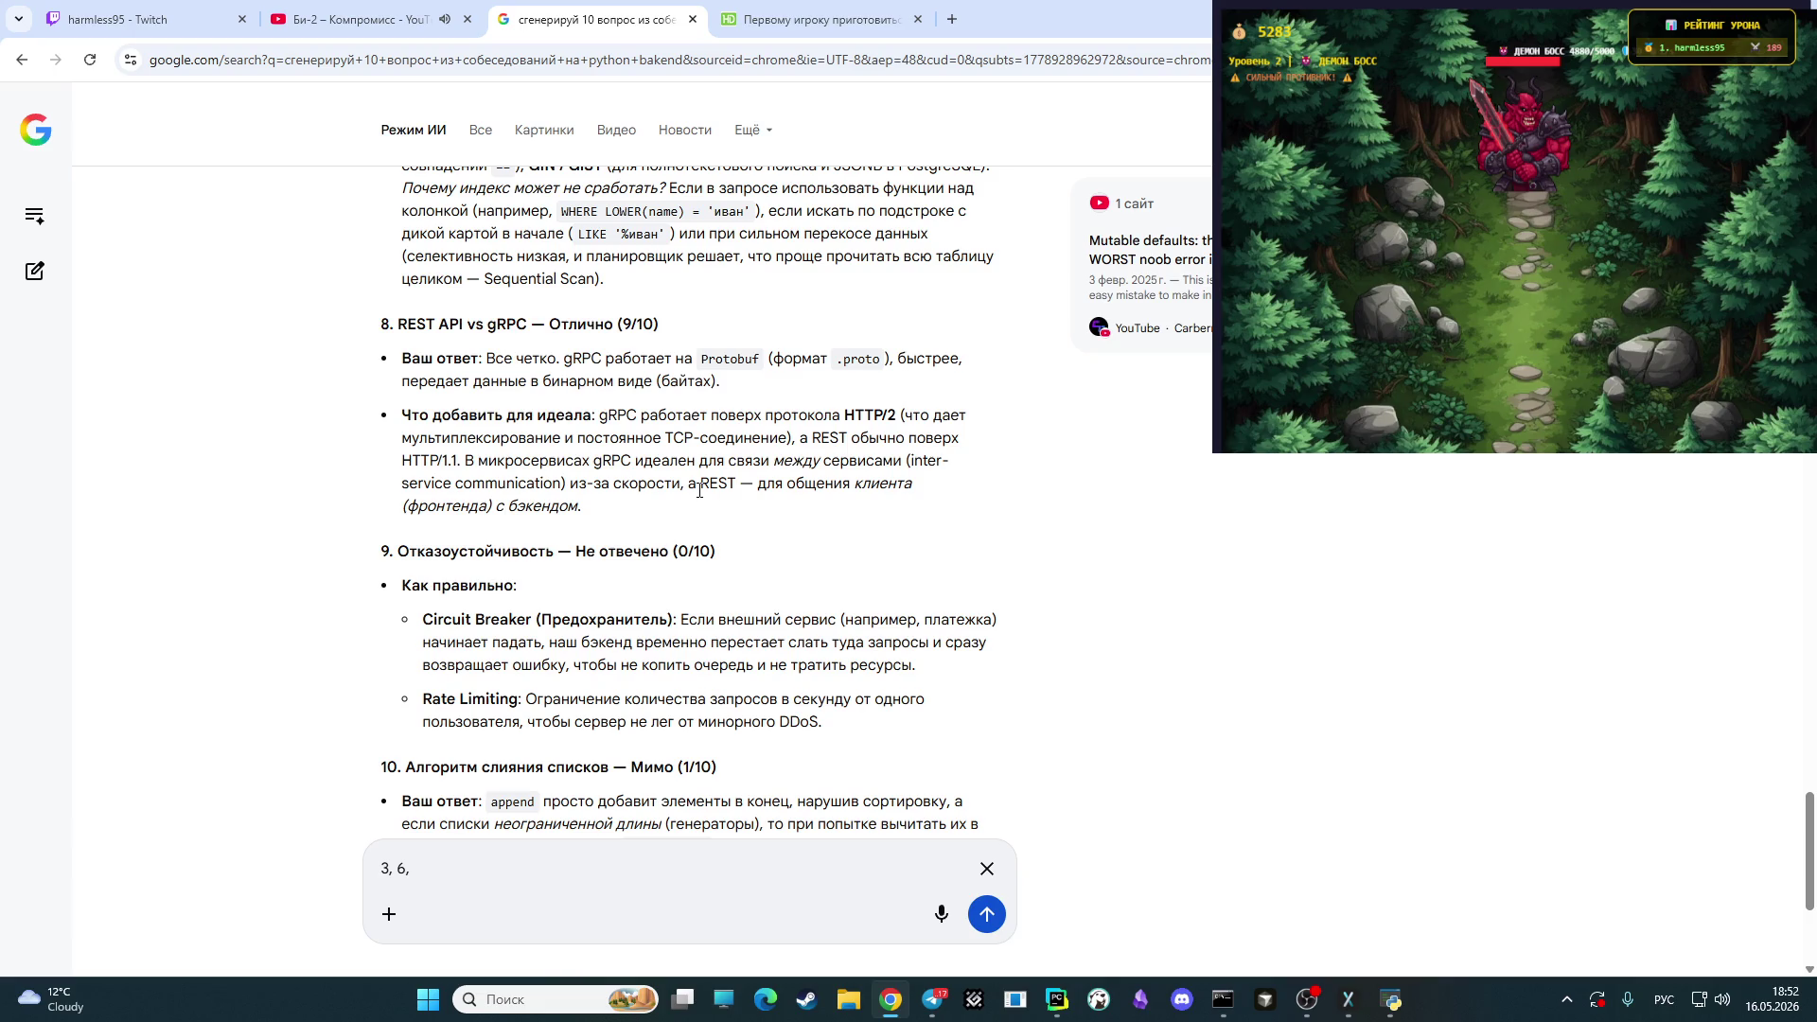
- Review the graded answers and draft the follow-up '3, 6, 9, 10 по подробней по этим'
{"action": "scroll", "coordinate": [757, 512], "scroll_direction": "down", "scroll_amount": 2}
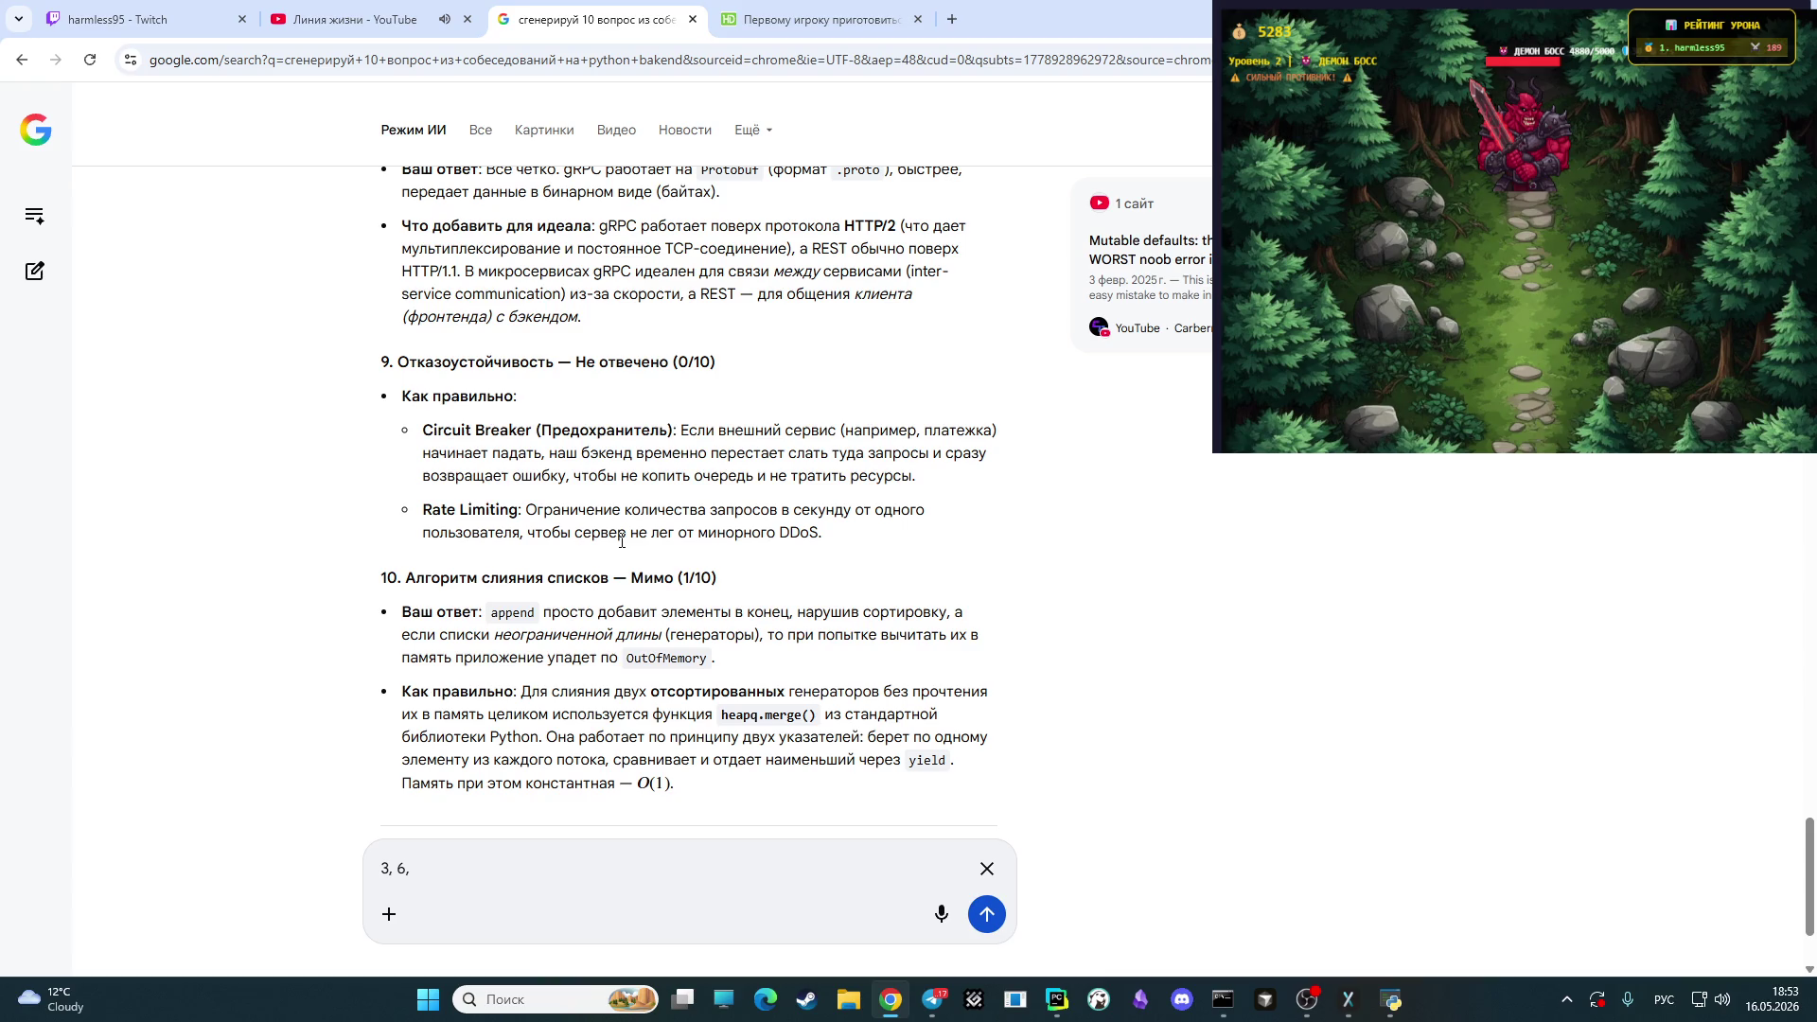
{"action": "type", "text": " 9"}
{"action": "type", "text": ","}
{"action": "scroll", "coordinate": [623, 584], "scroll_direction": "down", "scroll_amount": 2}
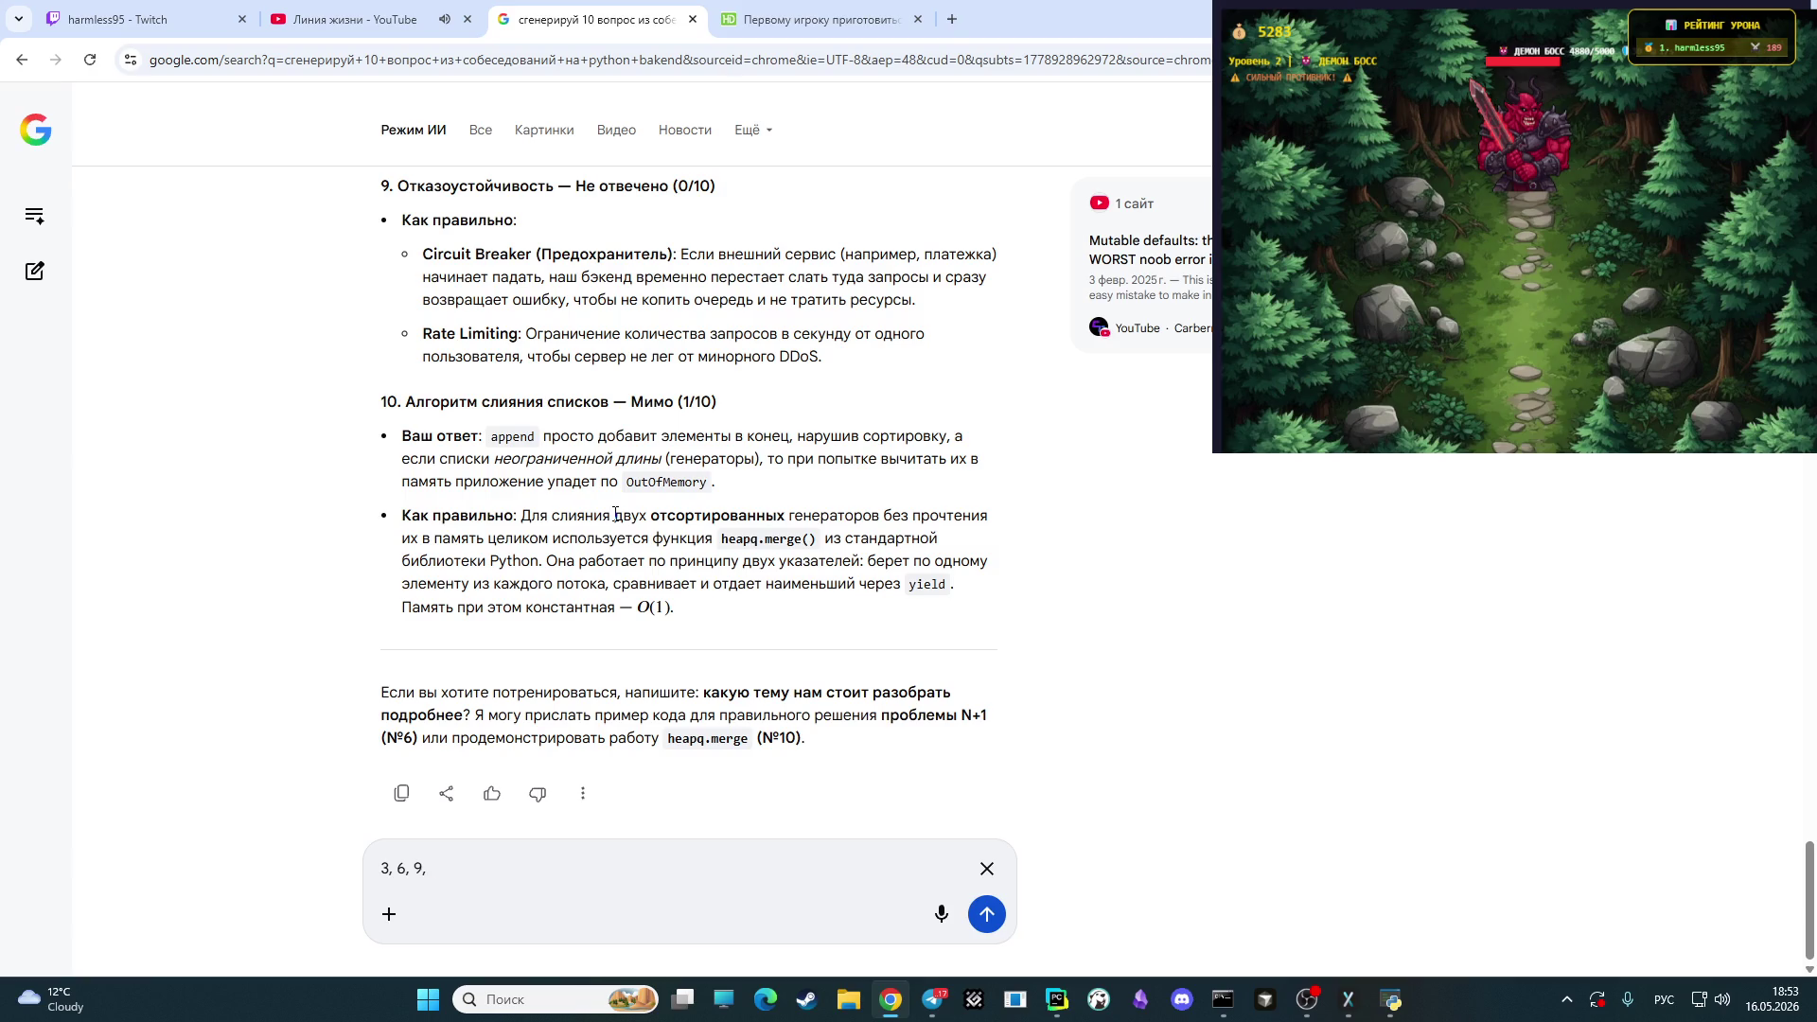
{"action": "scroll", "coordinate": [615, 515], "scroll_direction": "up", "scroll_amount": 1}
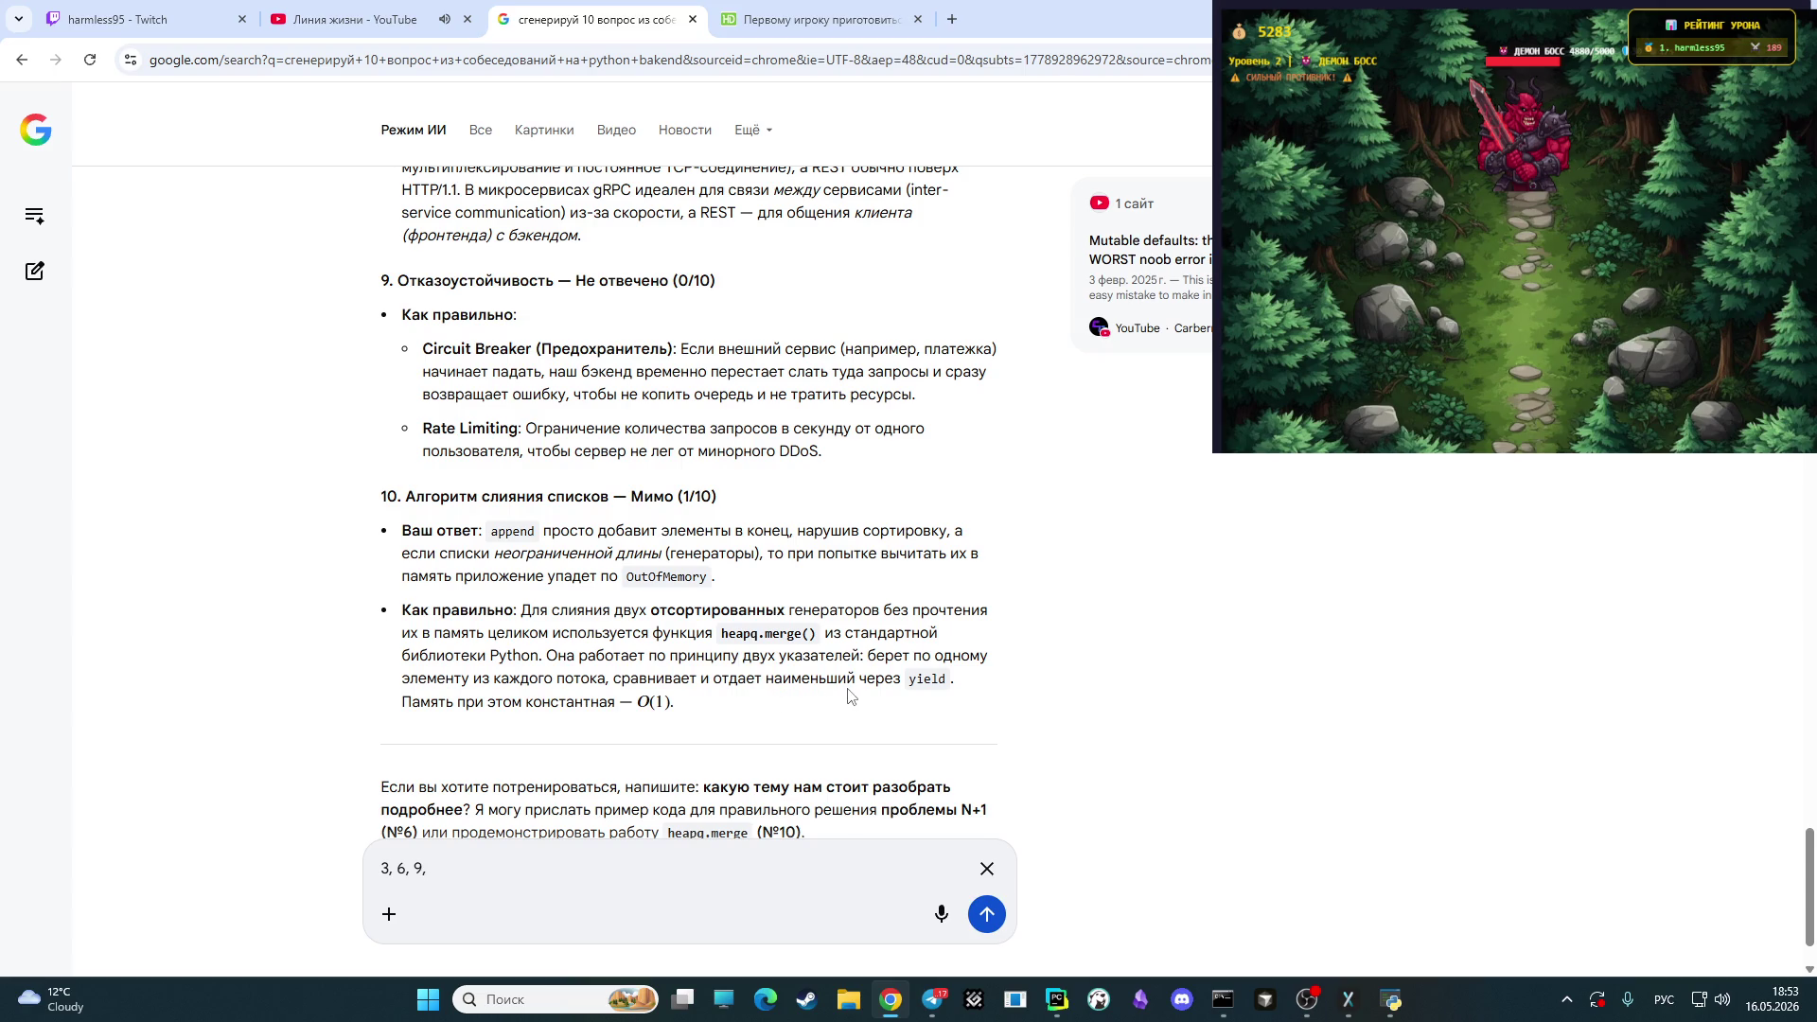
{"action": "scroll", "coordinate": [848, 697], "scroll_direction": "down", "scroll_amount": 1}
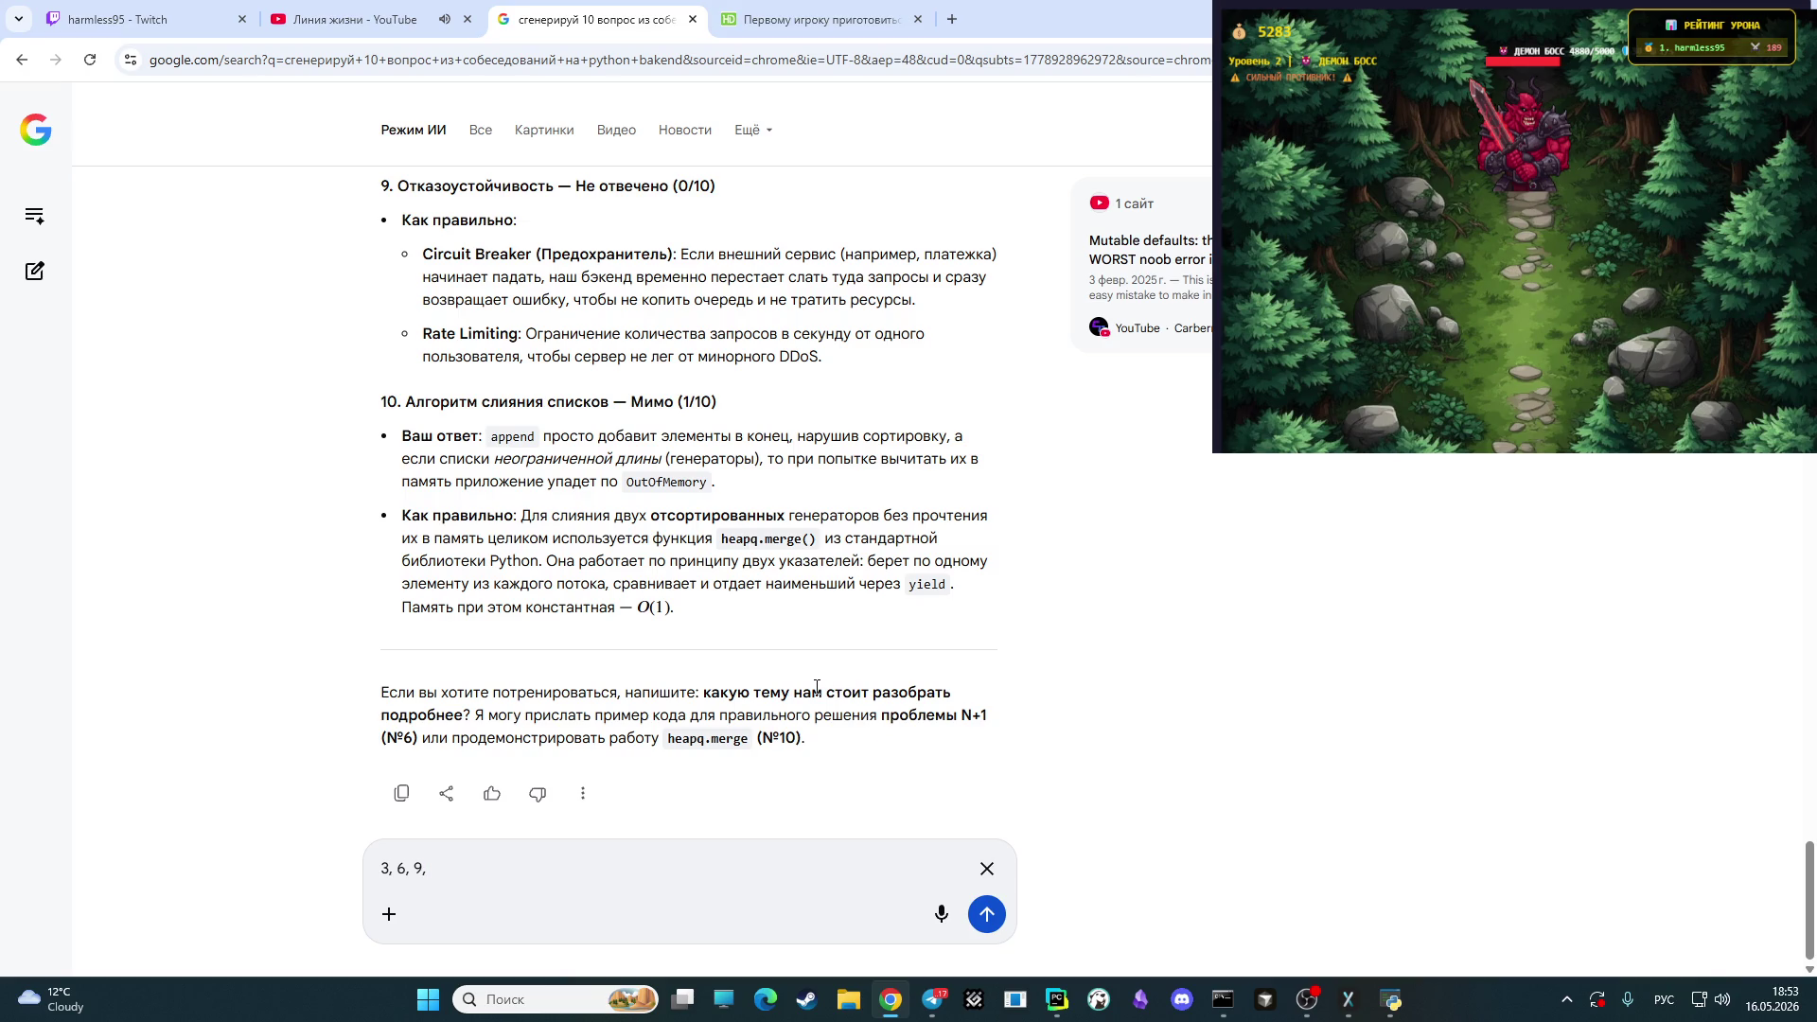
{"action": "type", "text": "10"}
{"action": "type", "text": " по подробней по этим"}
- Send the detail request and read the reply's Метаклассы section with the ModelMeta example
{"action": "key", "text": "Return"}
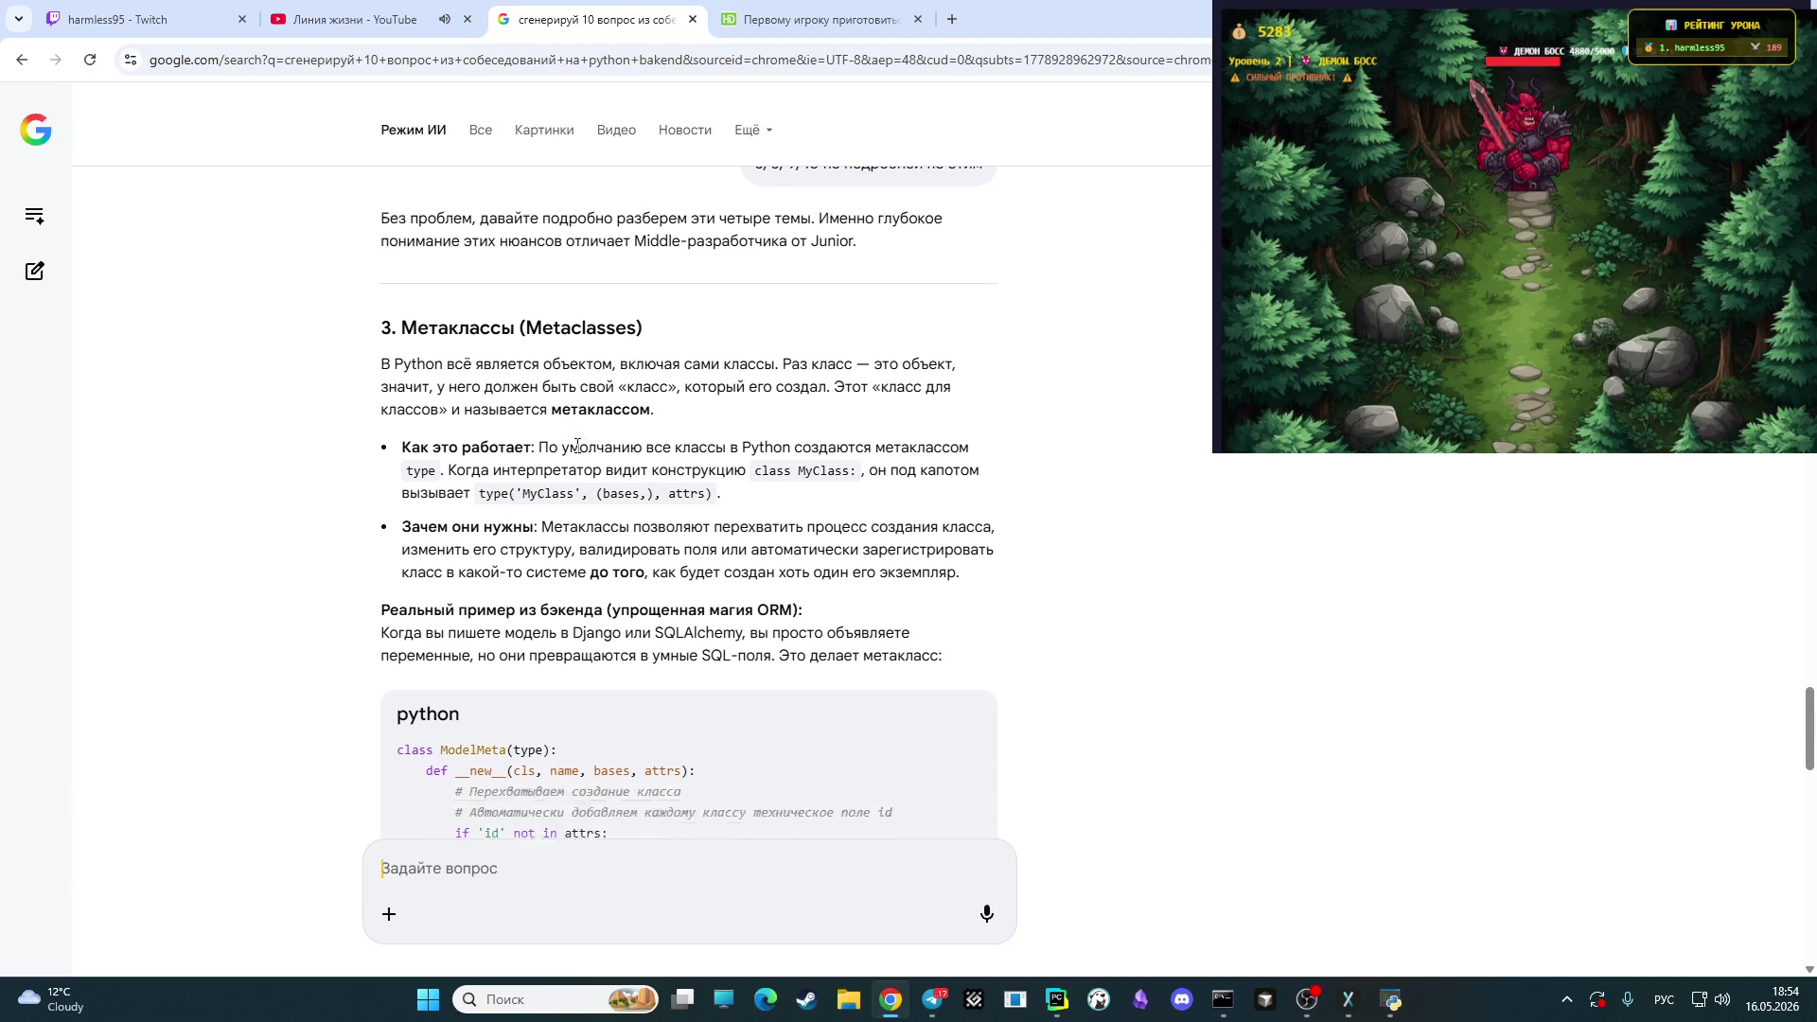
{"action": "scroll", "coordinate": [568, 446], "scroll_direction": "down", "scroll_amount": 3}
{"action": "scroll", "coordinate": [541, 449], "scroll_direction": "up", "scroll_amount": 4}
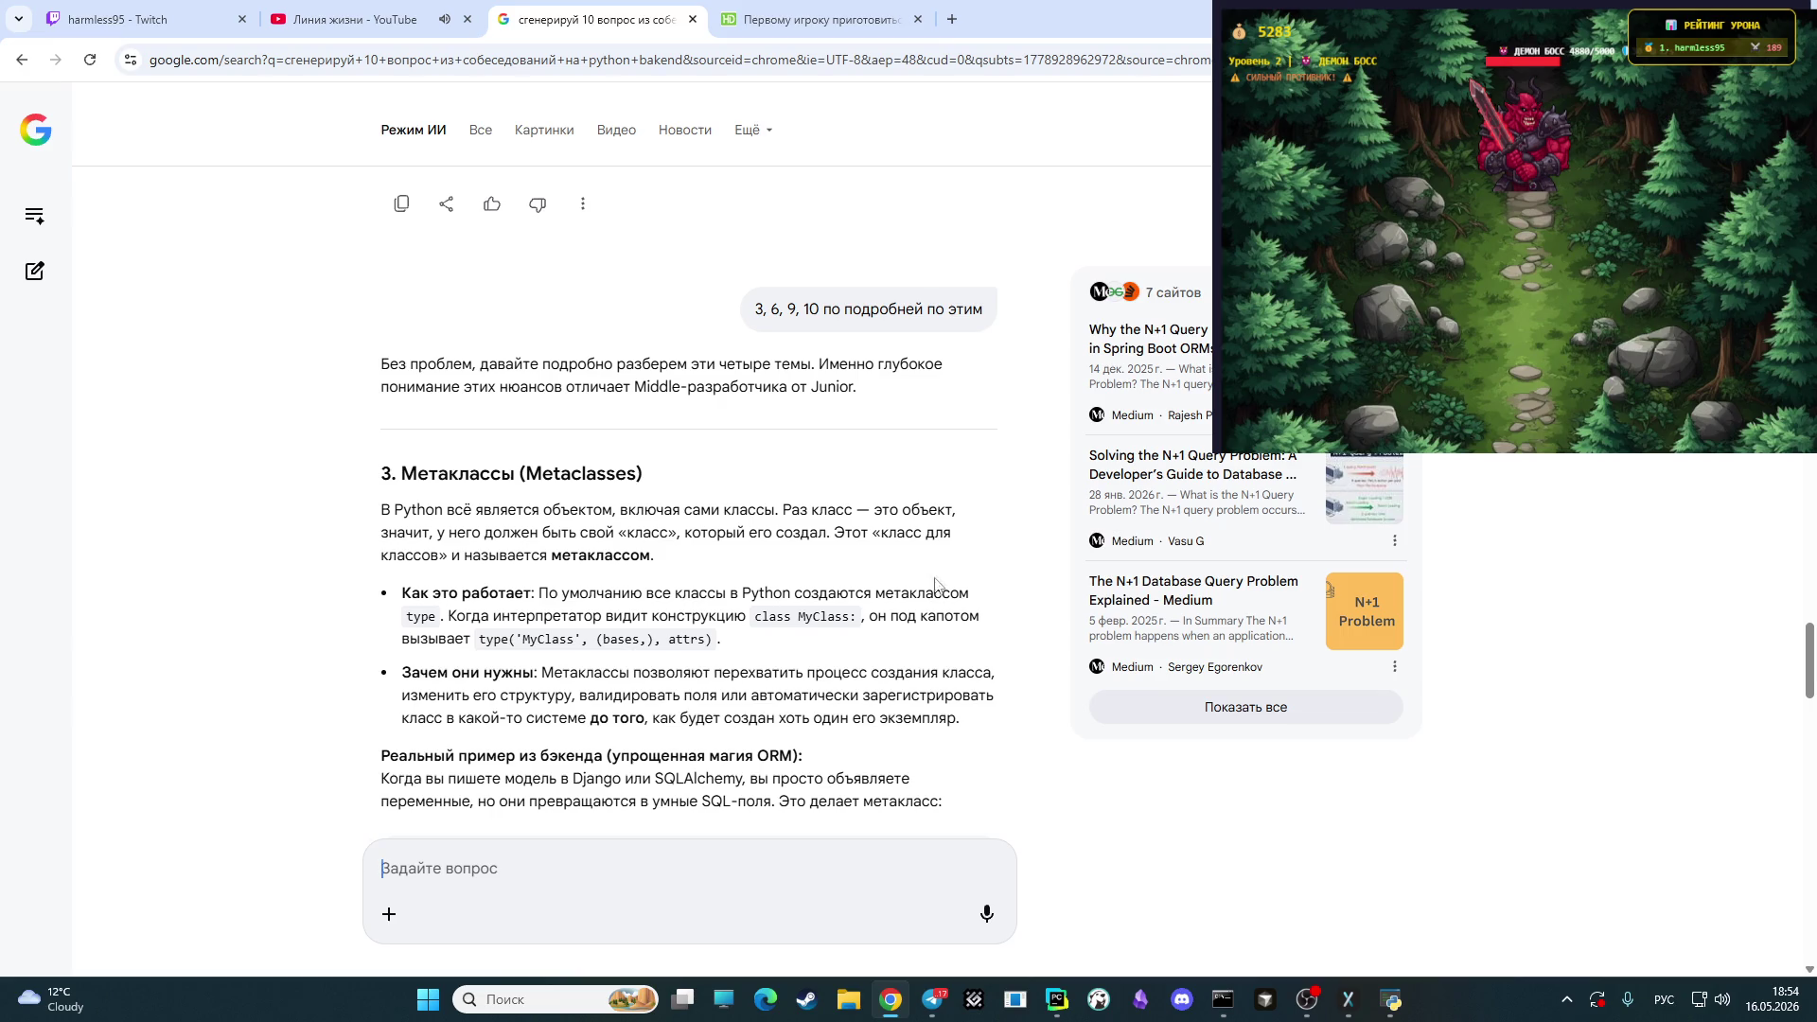
{"action": "left_click", "coordinate": [1307, 1002]}
{"action": "left_click", "coordinate": [1307, 1001]}
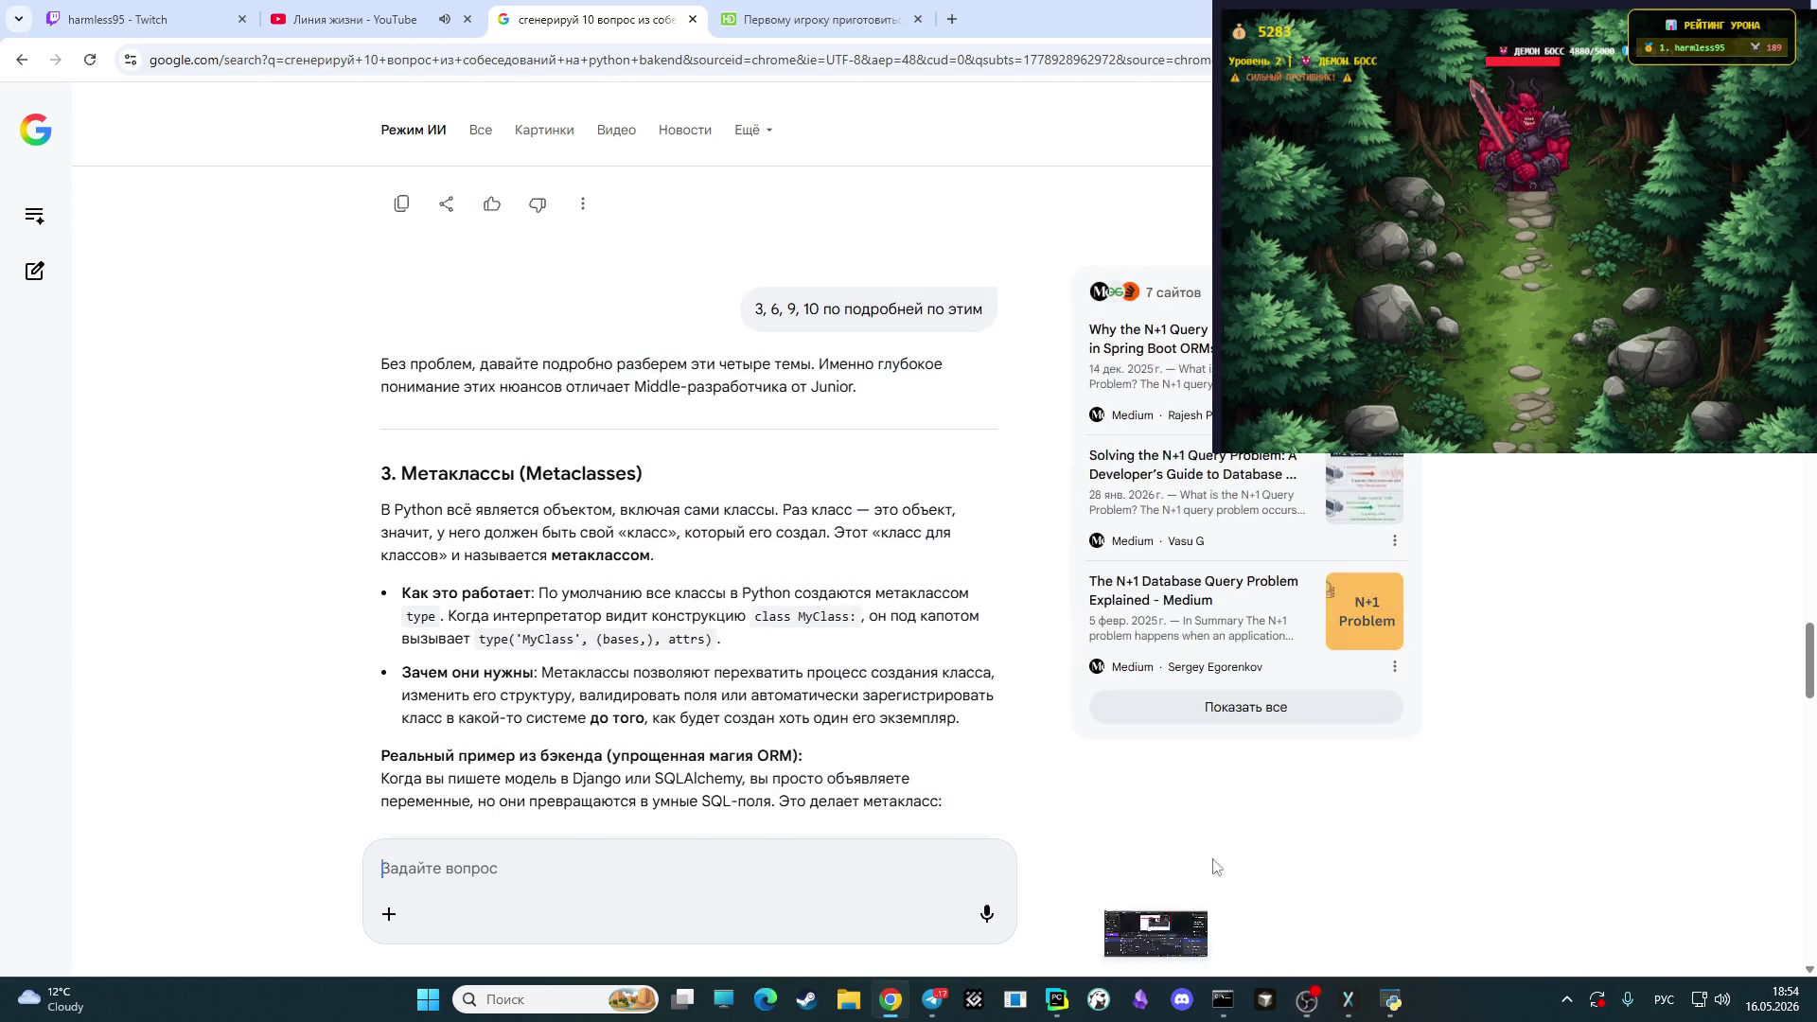
{"action": "left_click", "coordinate": [1310, 1002]}
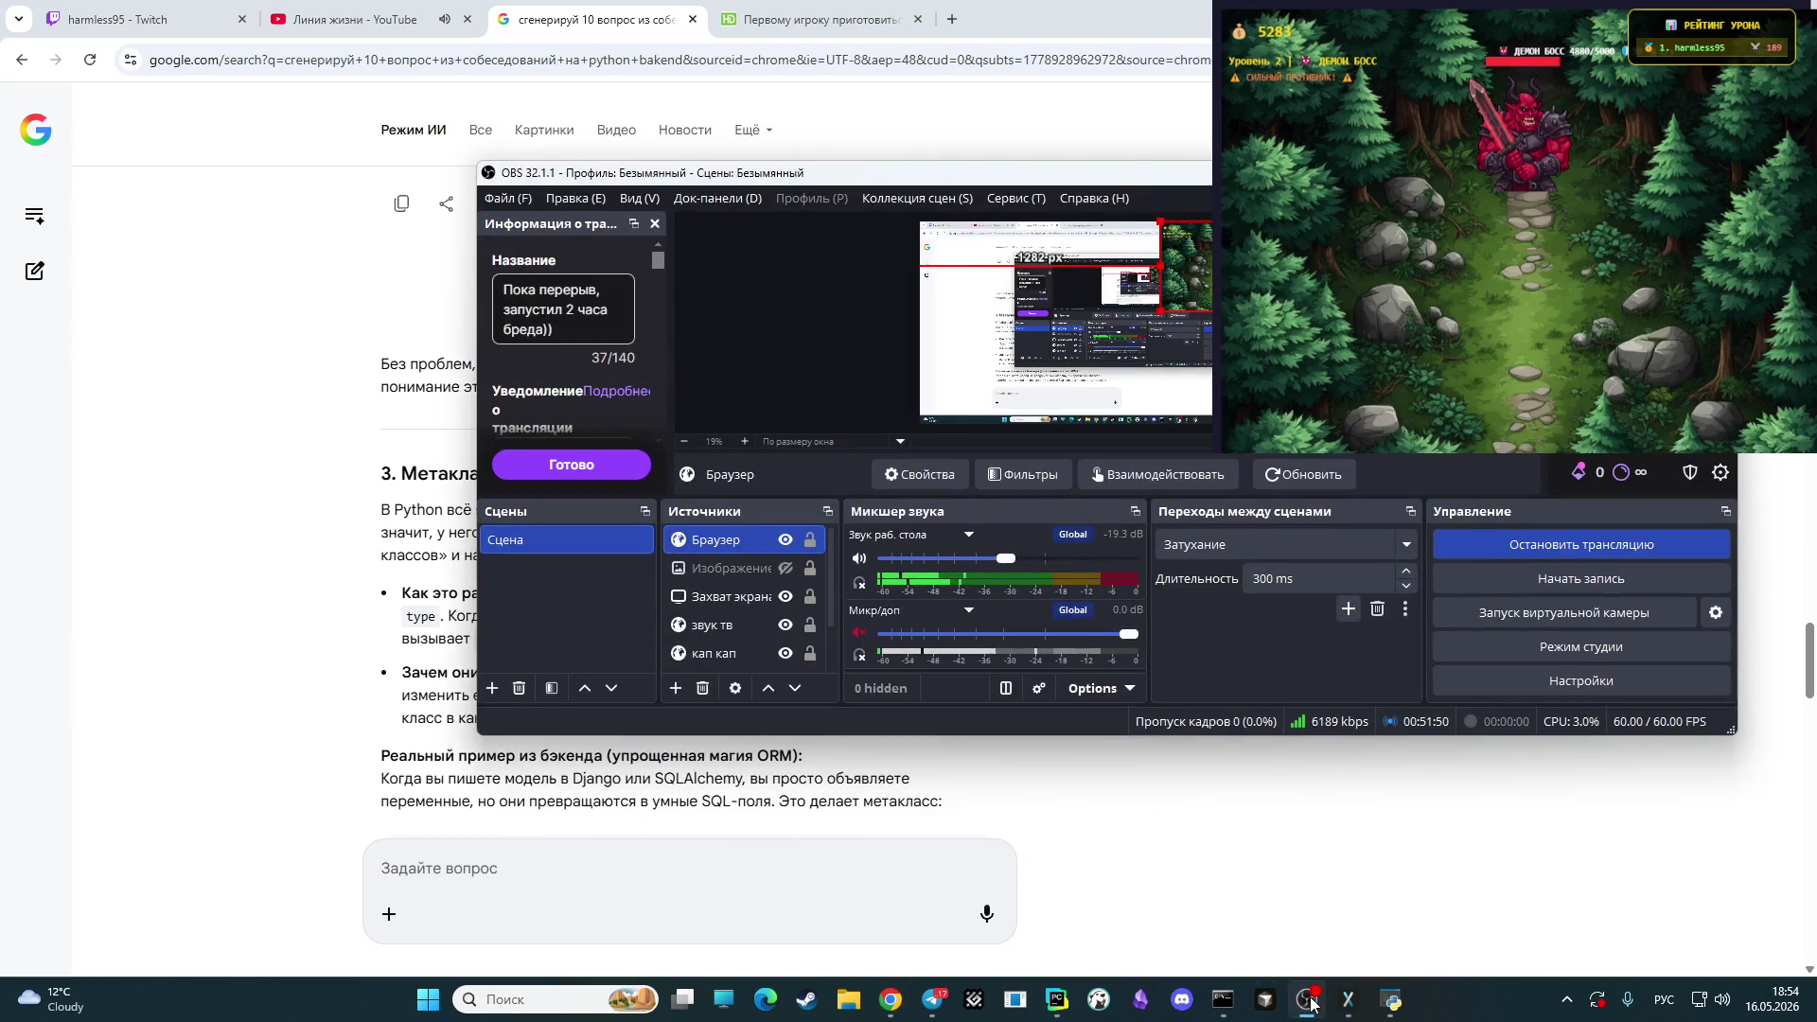
{"action": "left_click", "coordinate": [1311, 1002]}
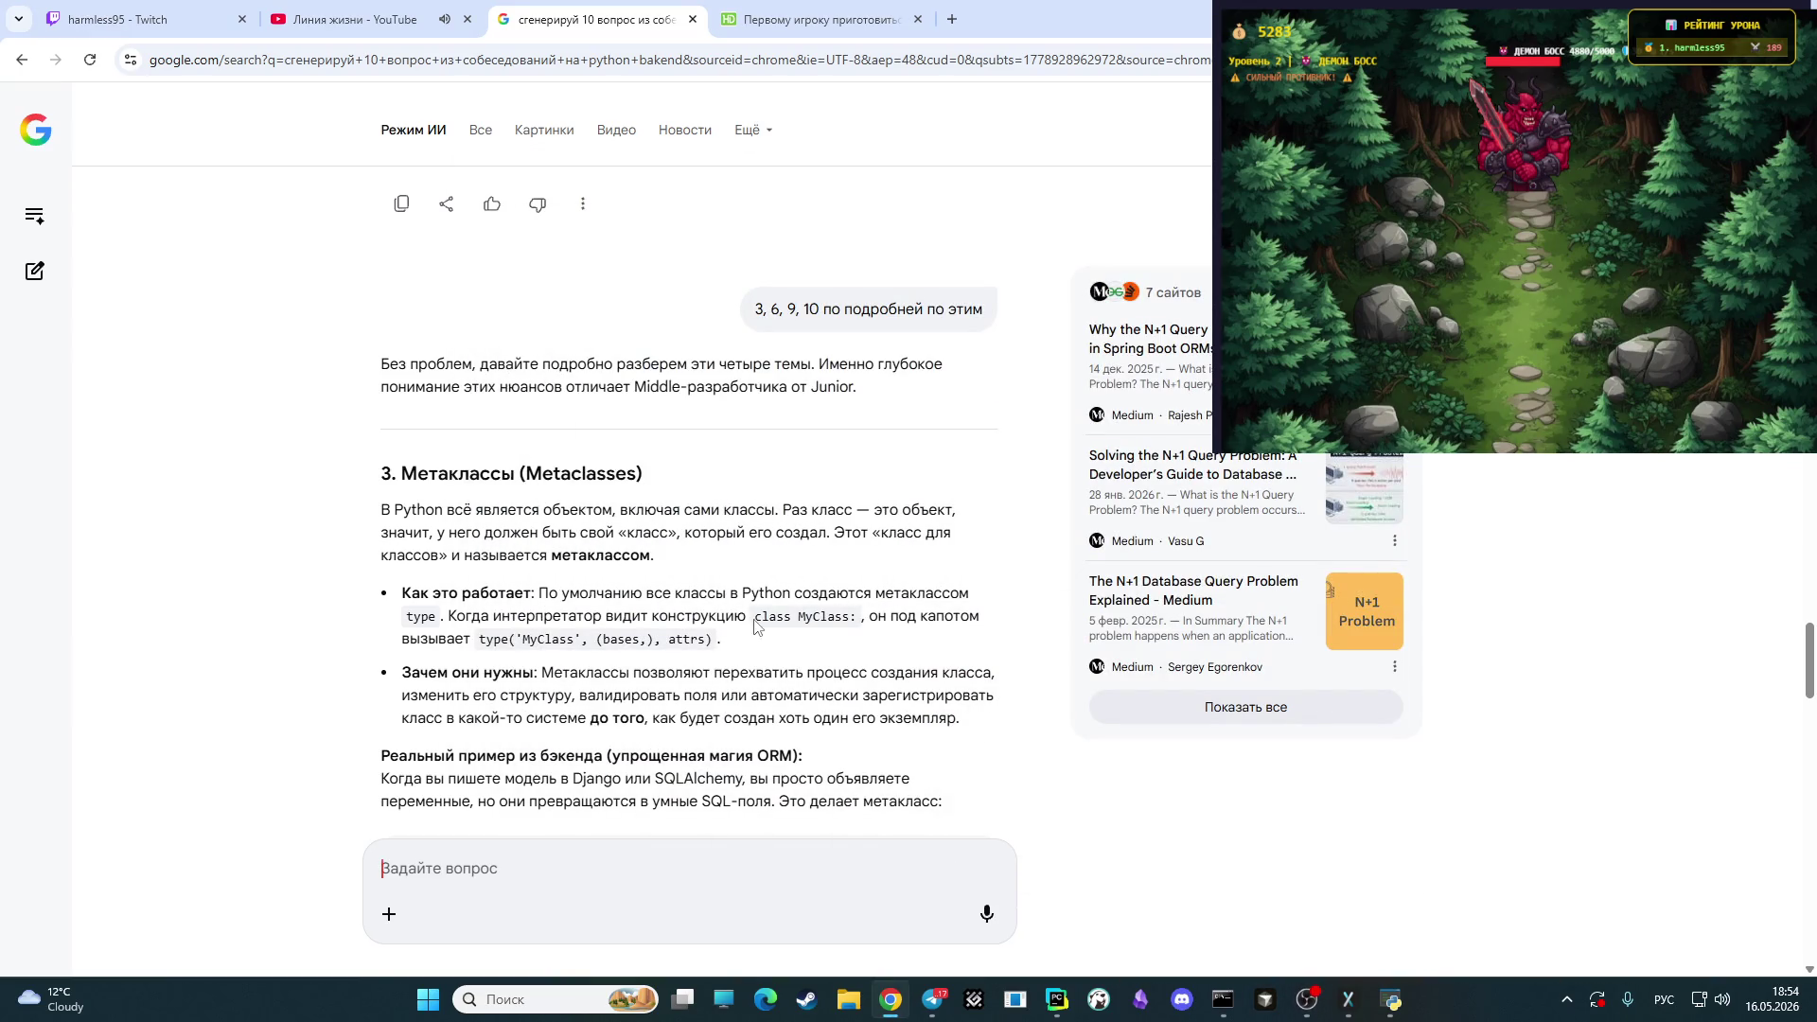
{"action": "left_click", "coordinate": [133, 17]}
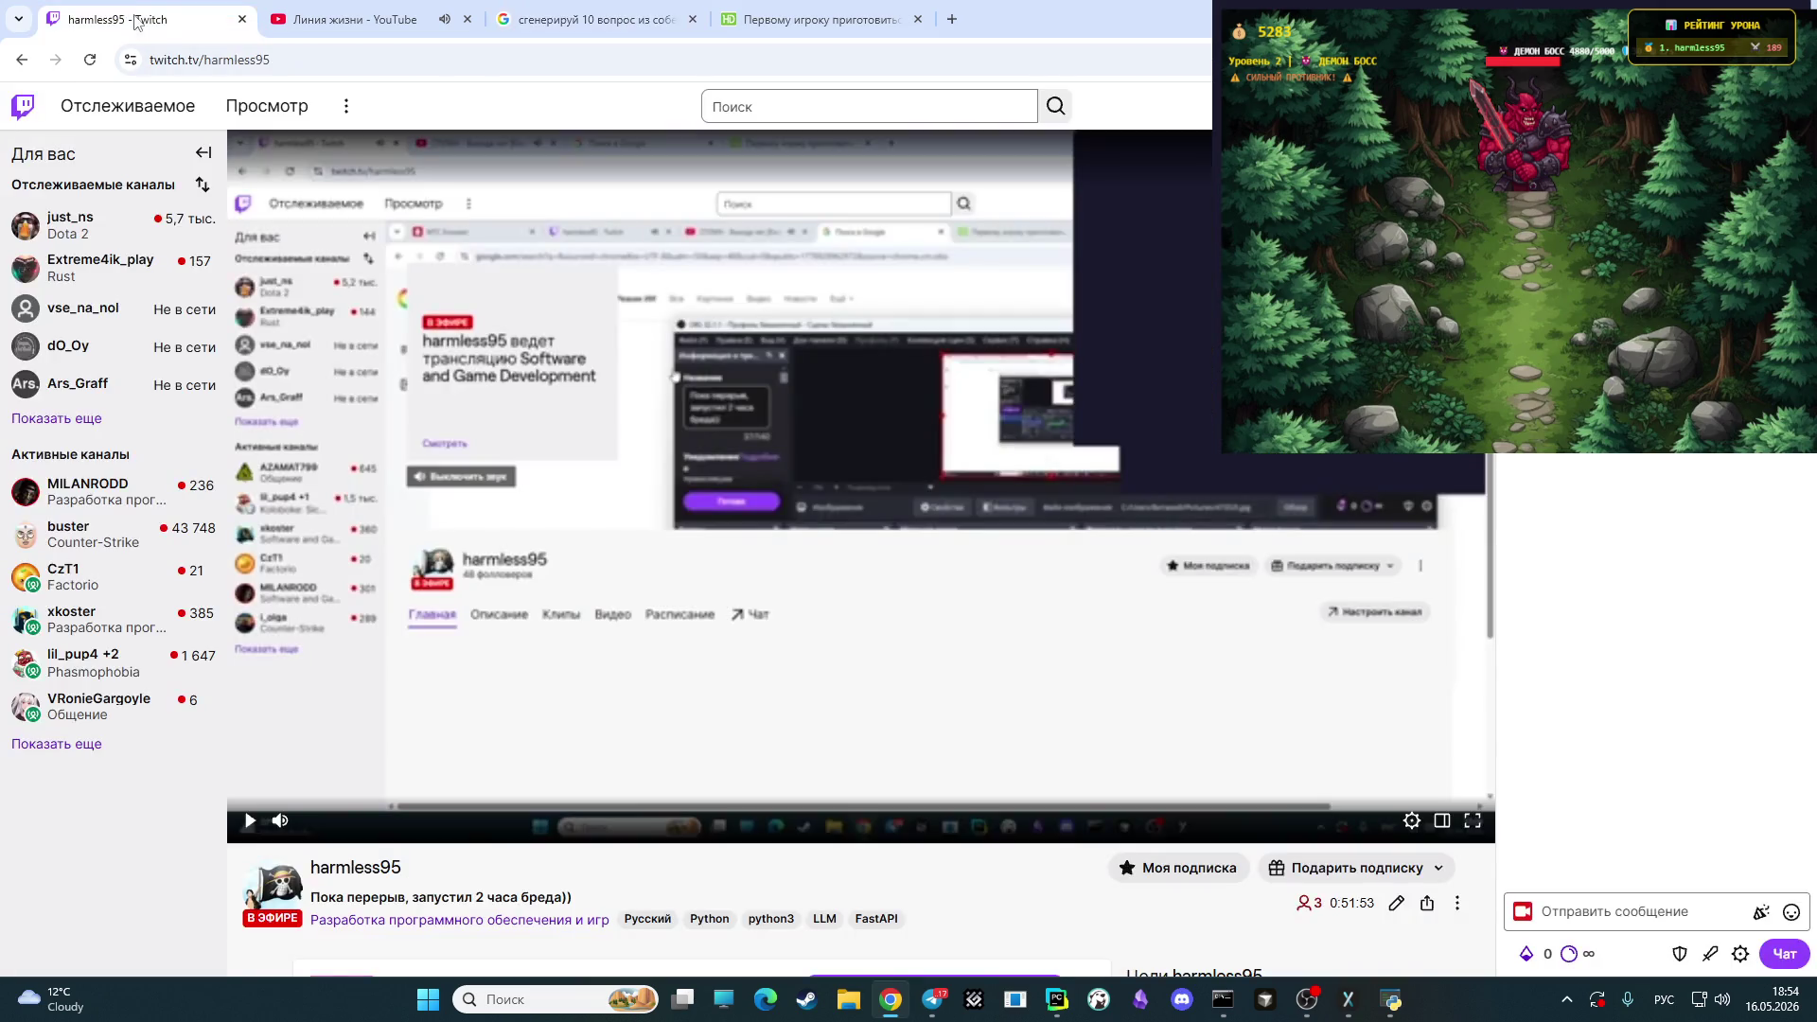
{"action": "key", "text": "ctrl+Tab"}
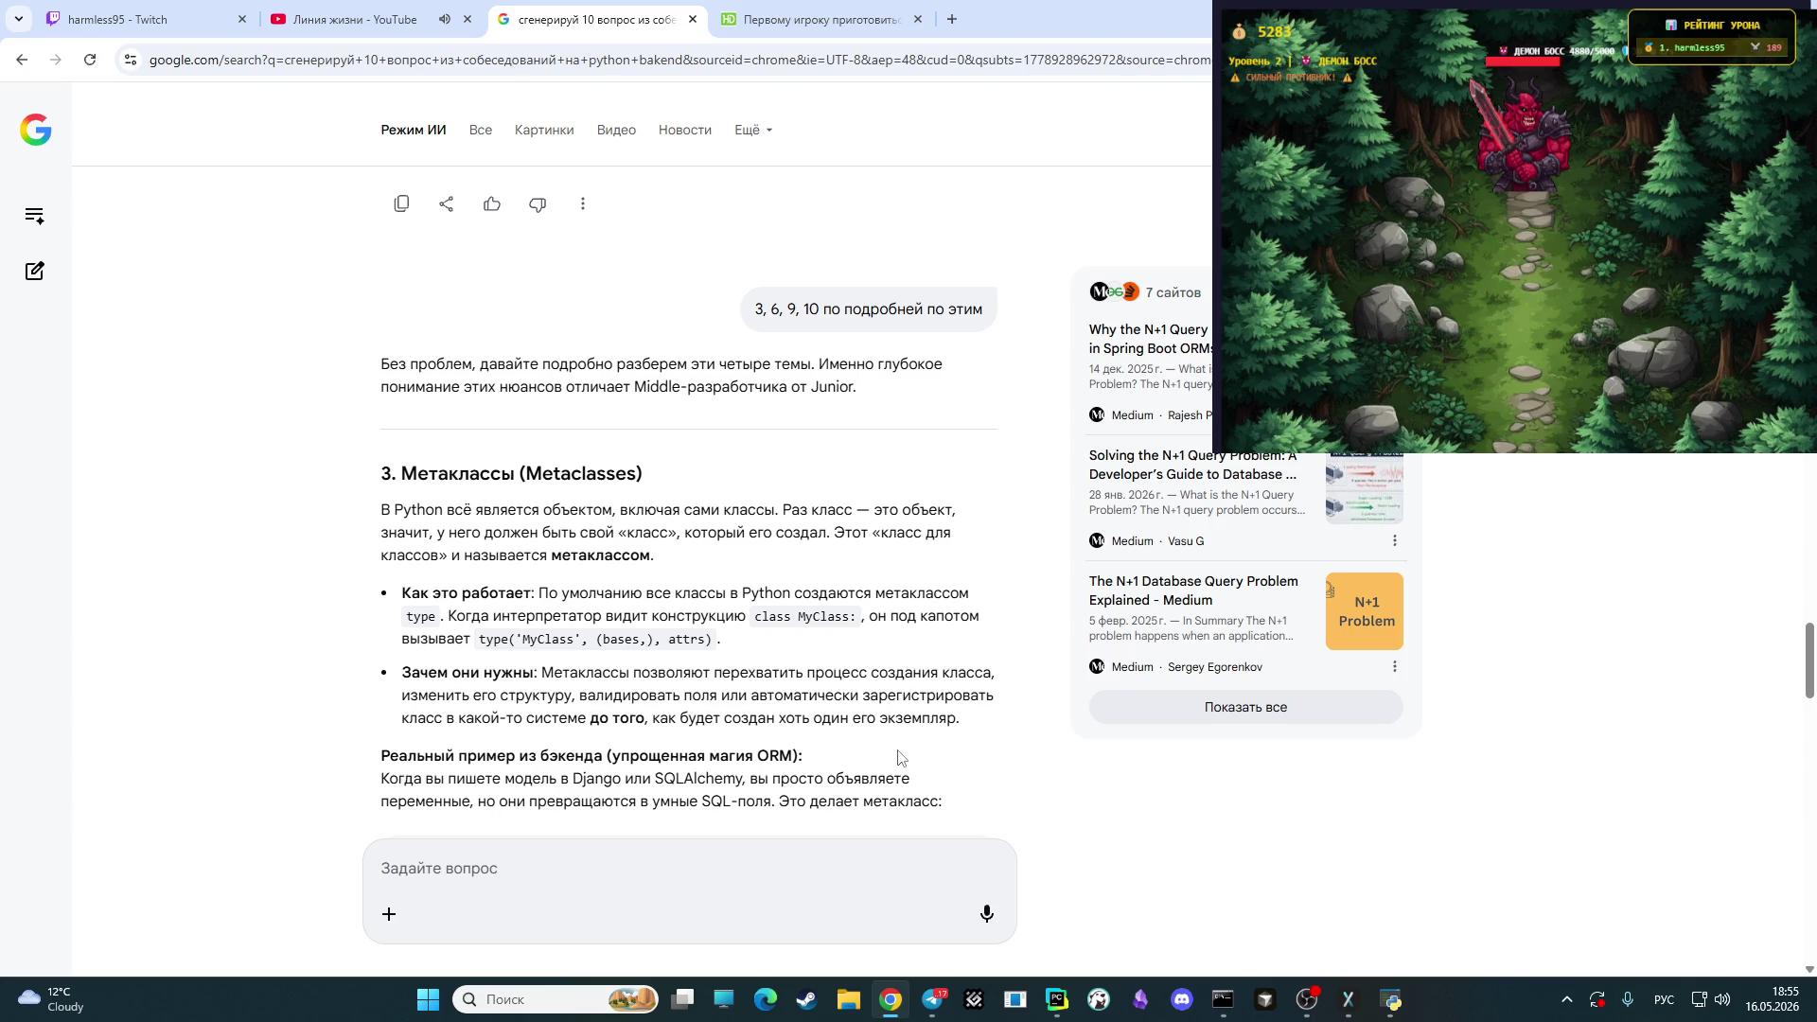
{"action": "scroll", "coordinate": [899, 747], "scroll_direction": "down", "scroll_amount": 1}
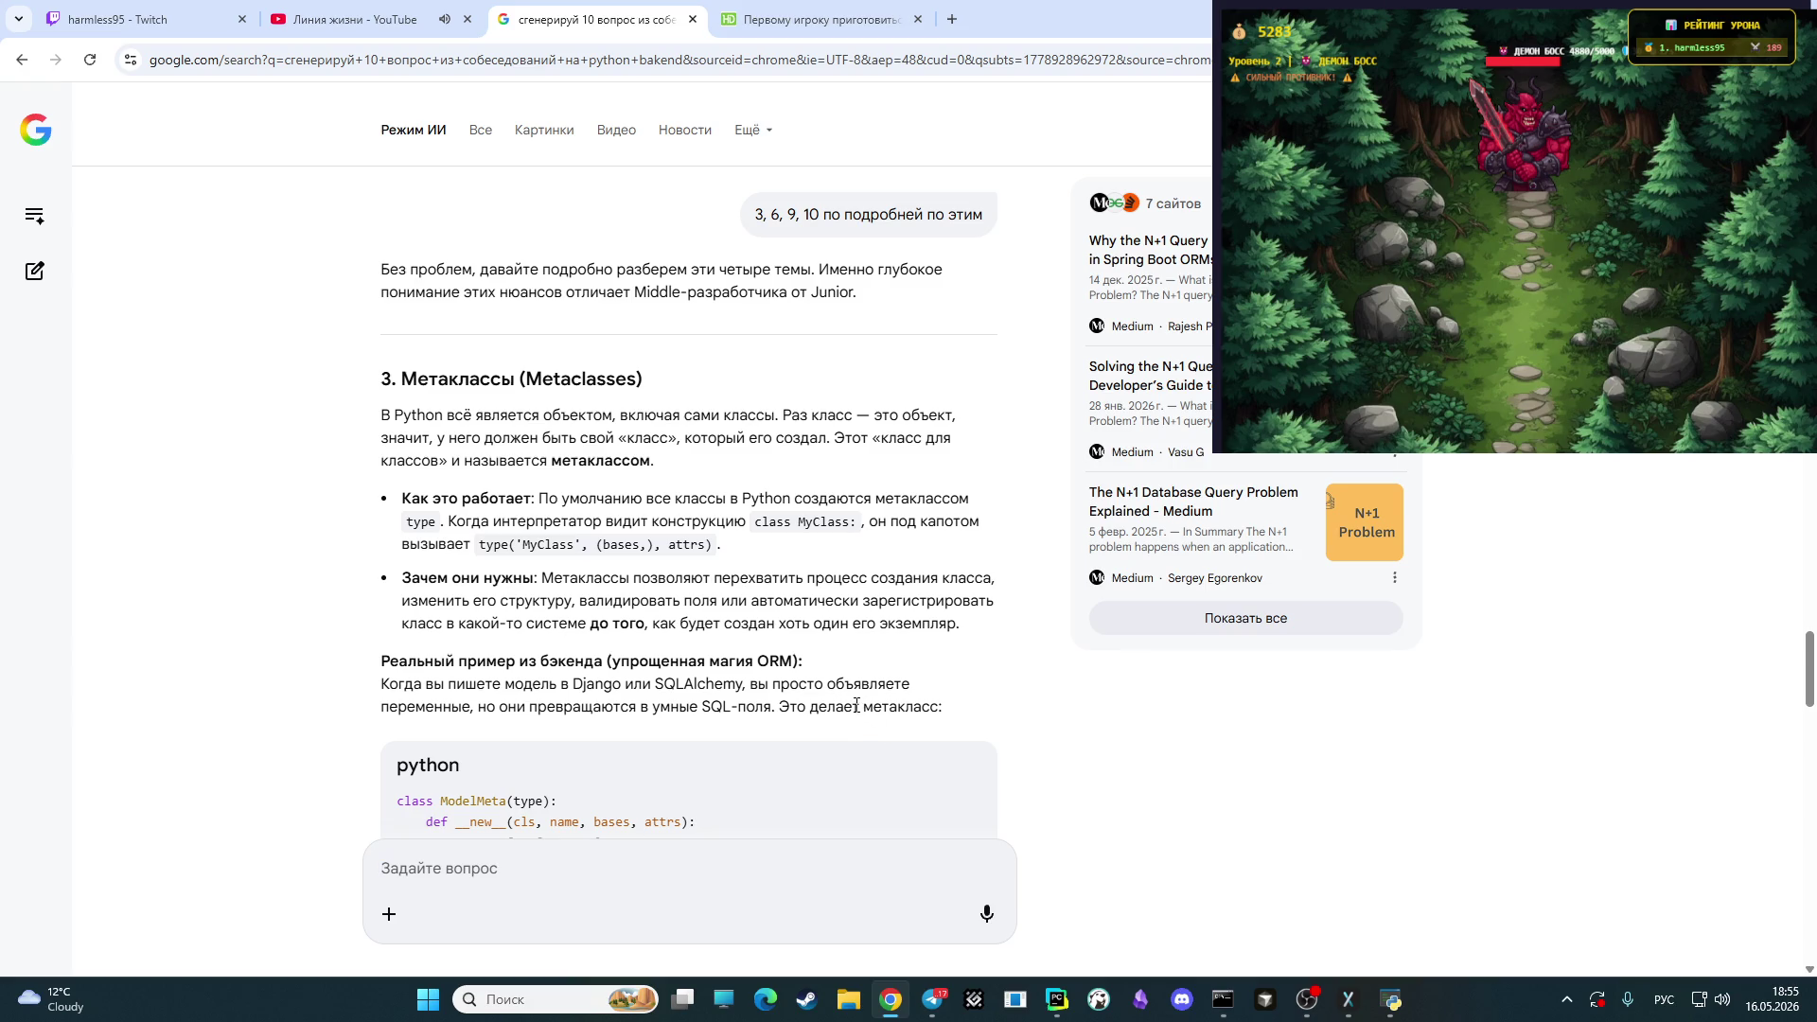
{"action": "scroll", "coordinate": [842, 731], "scroll_direction": "down", "scroll_amount": 2}
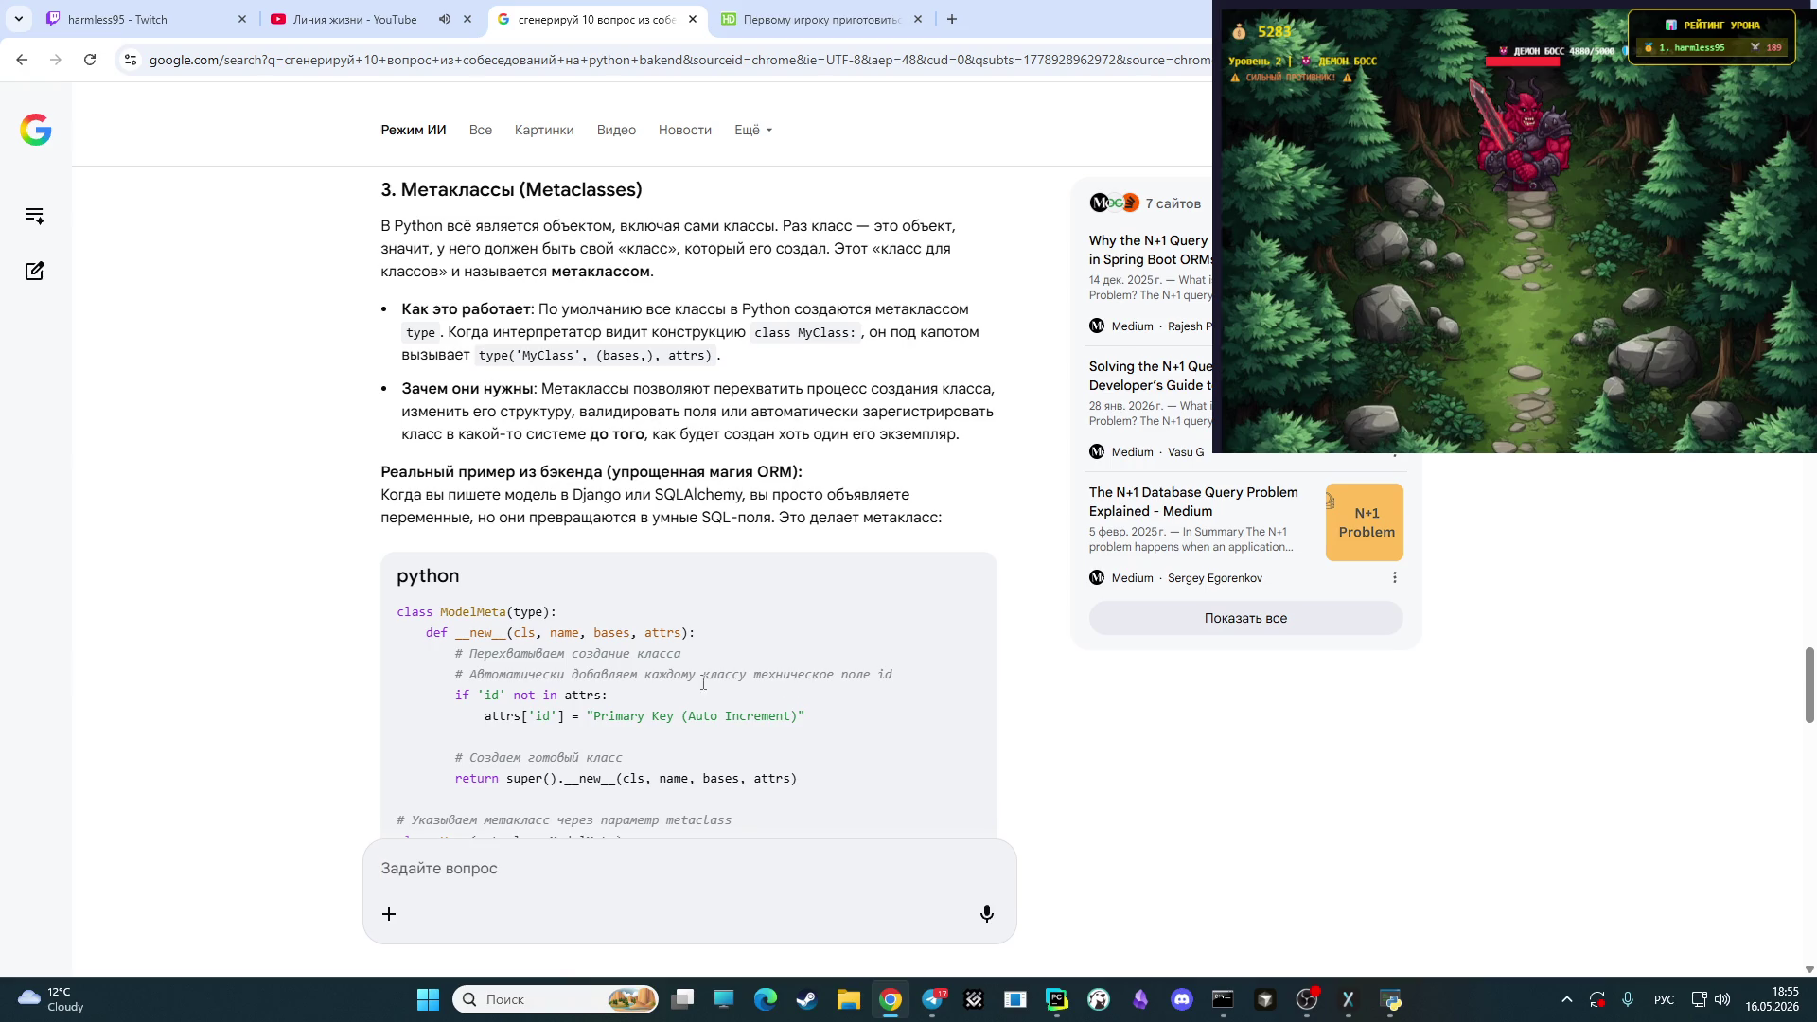
{"action": "scroll", "coordinate": [668, 675], "scroll_direction": "down", "scroll_amount": 1}
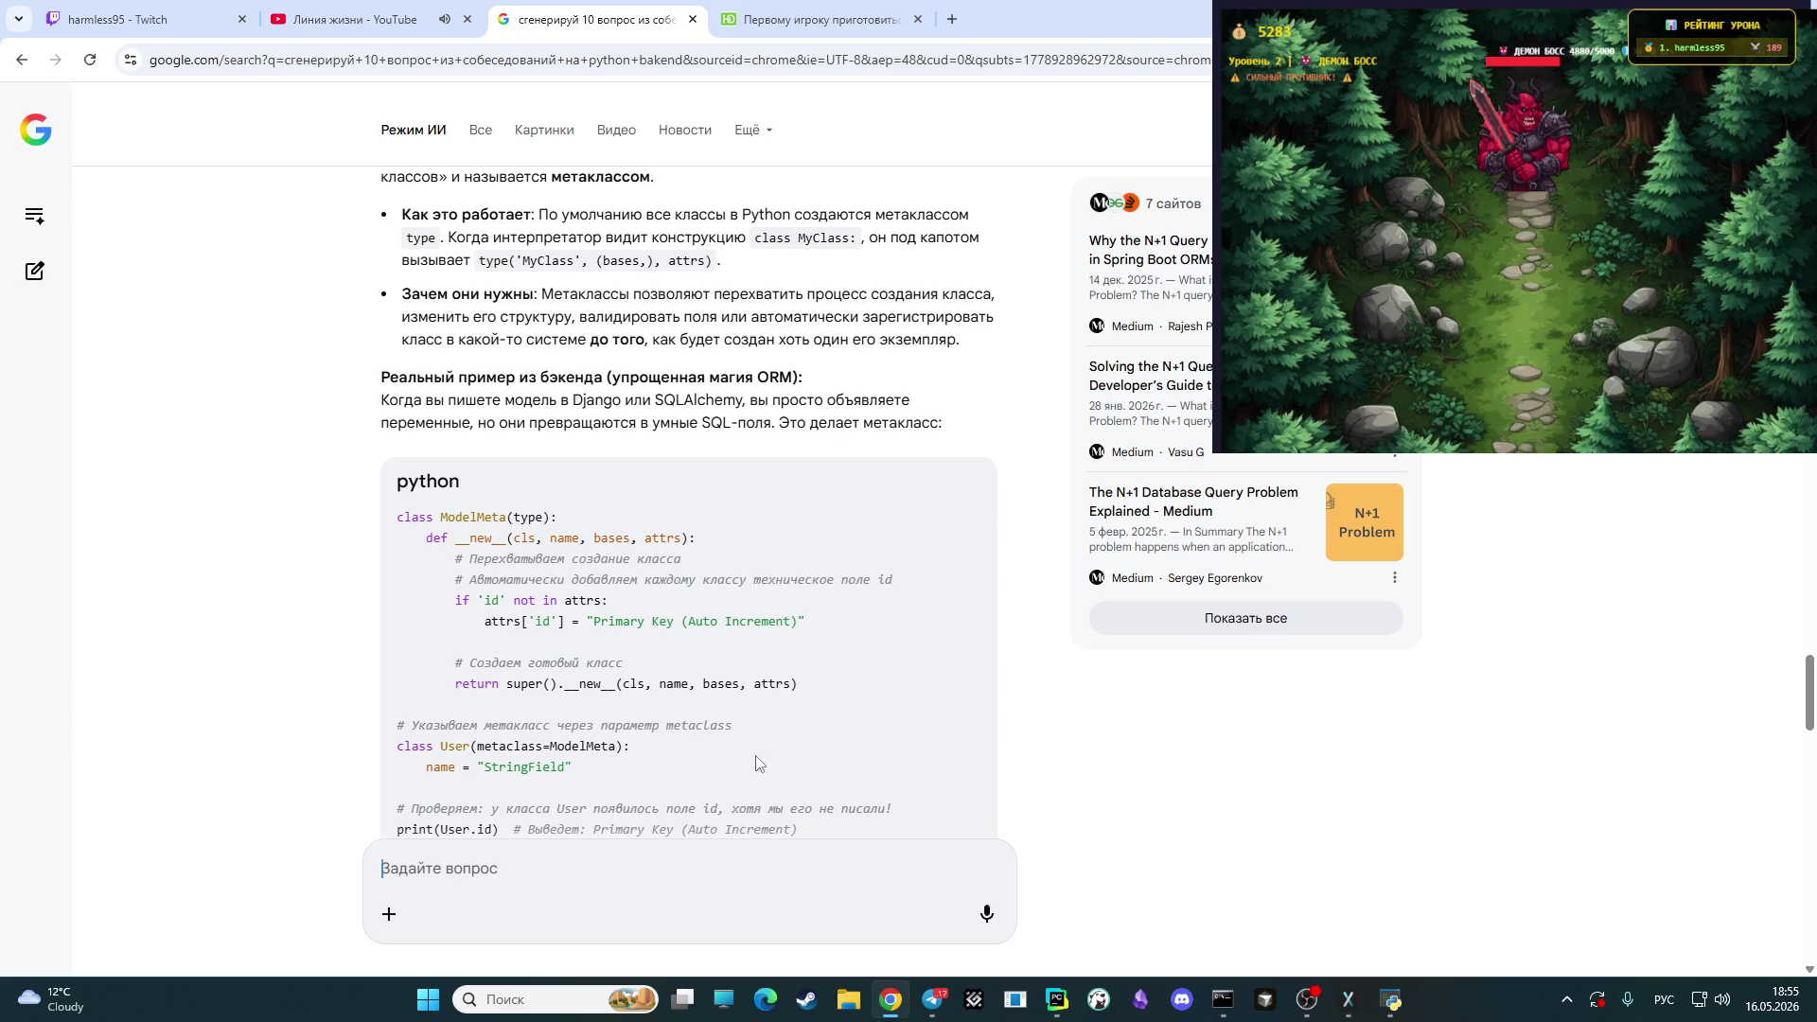
{"action": "scroll", "coordinate": [756, 762], "scroll_direction": "down", "scroll_amount": 4}
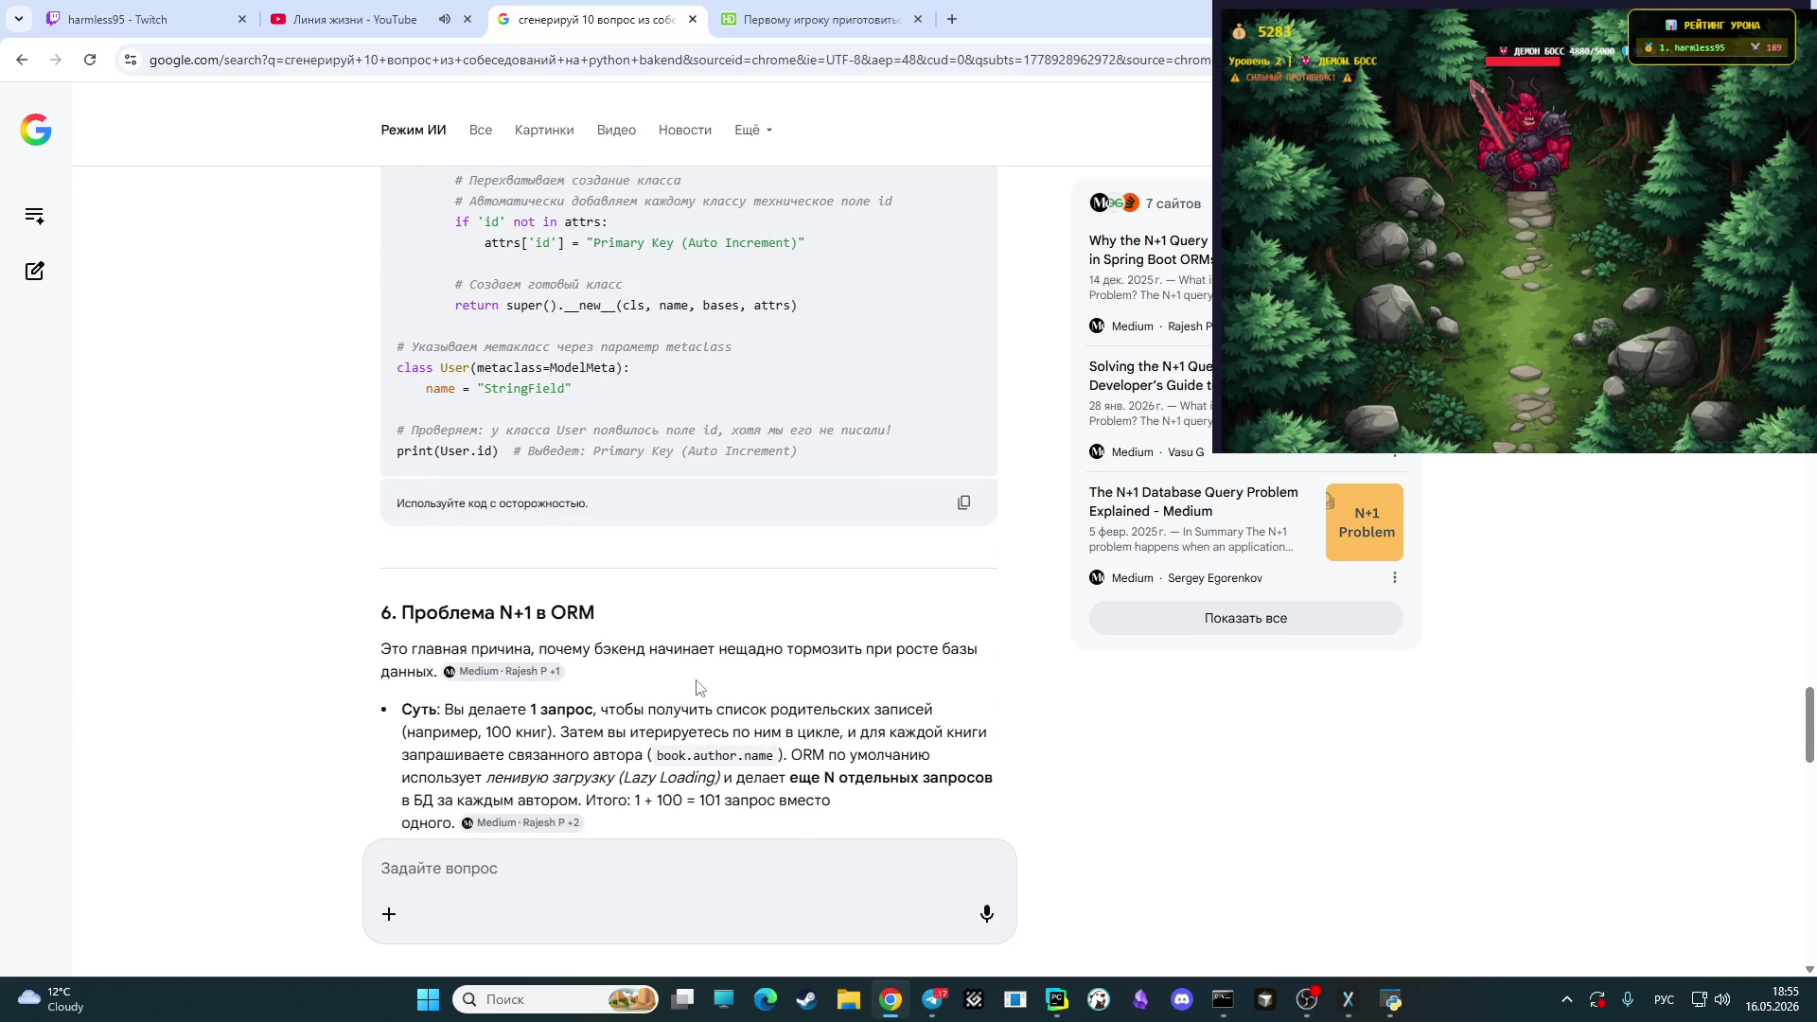
{"action": "scroll", "coordinate": [697, 685], "scroll_direction": "up", "scroll_amount": 6}
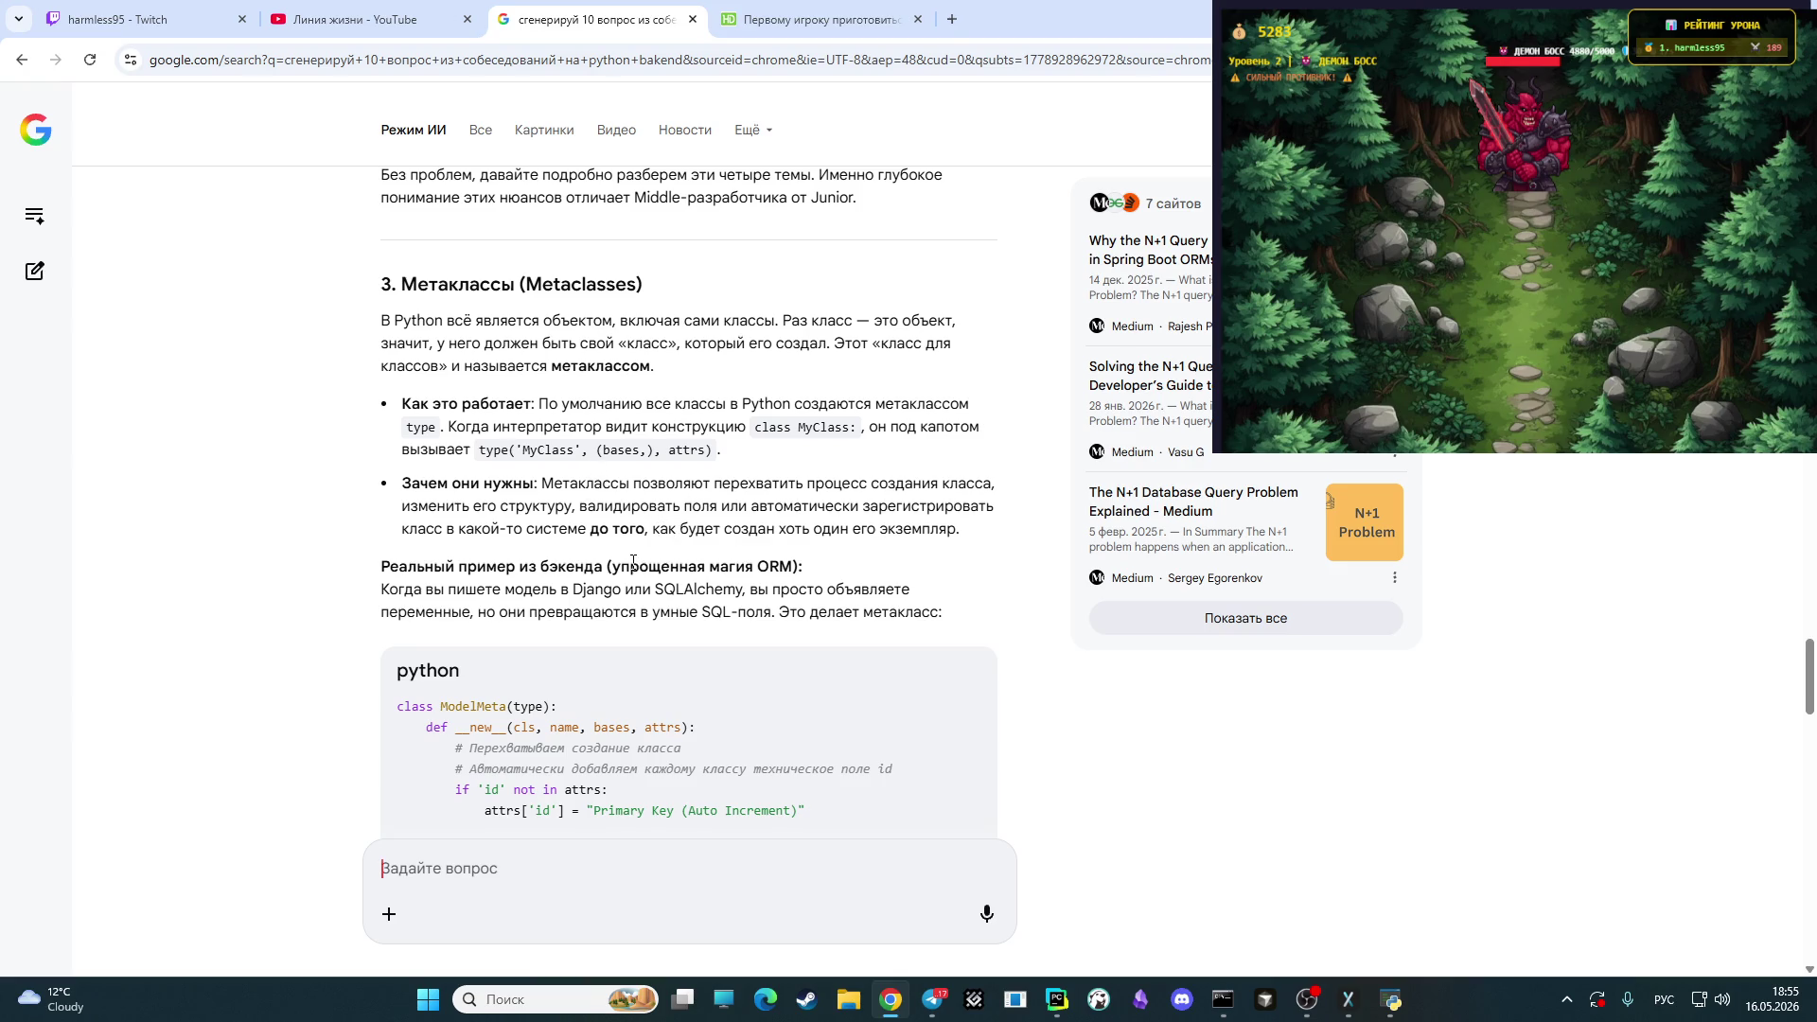
{"action": "scroll", "coordinate": [726, 598], "scroll_direction": "down", "scroll_amount": 1}
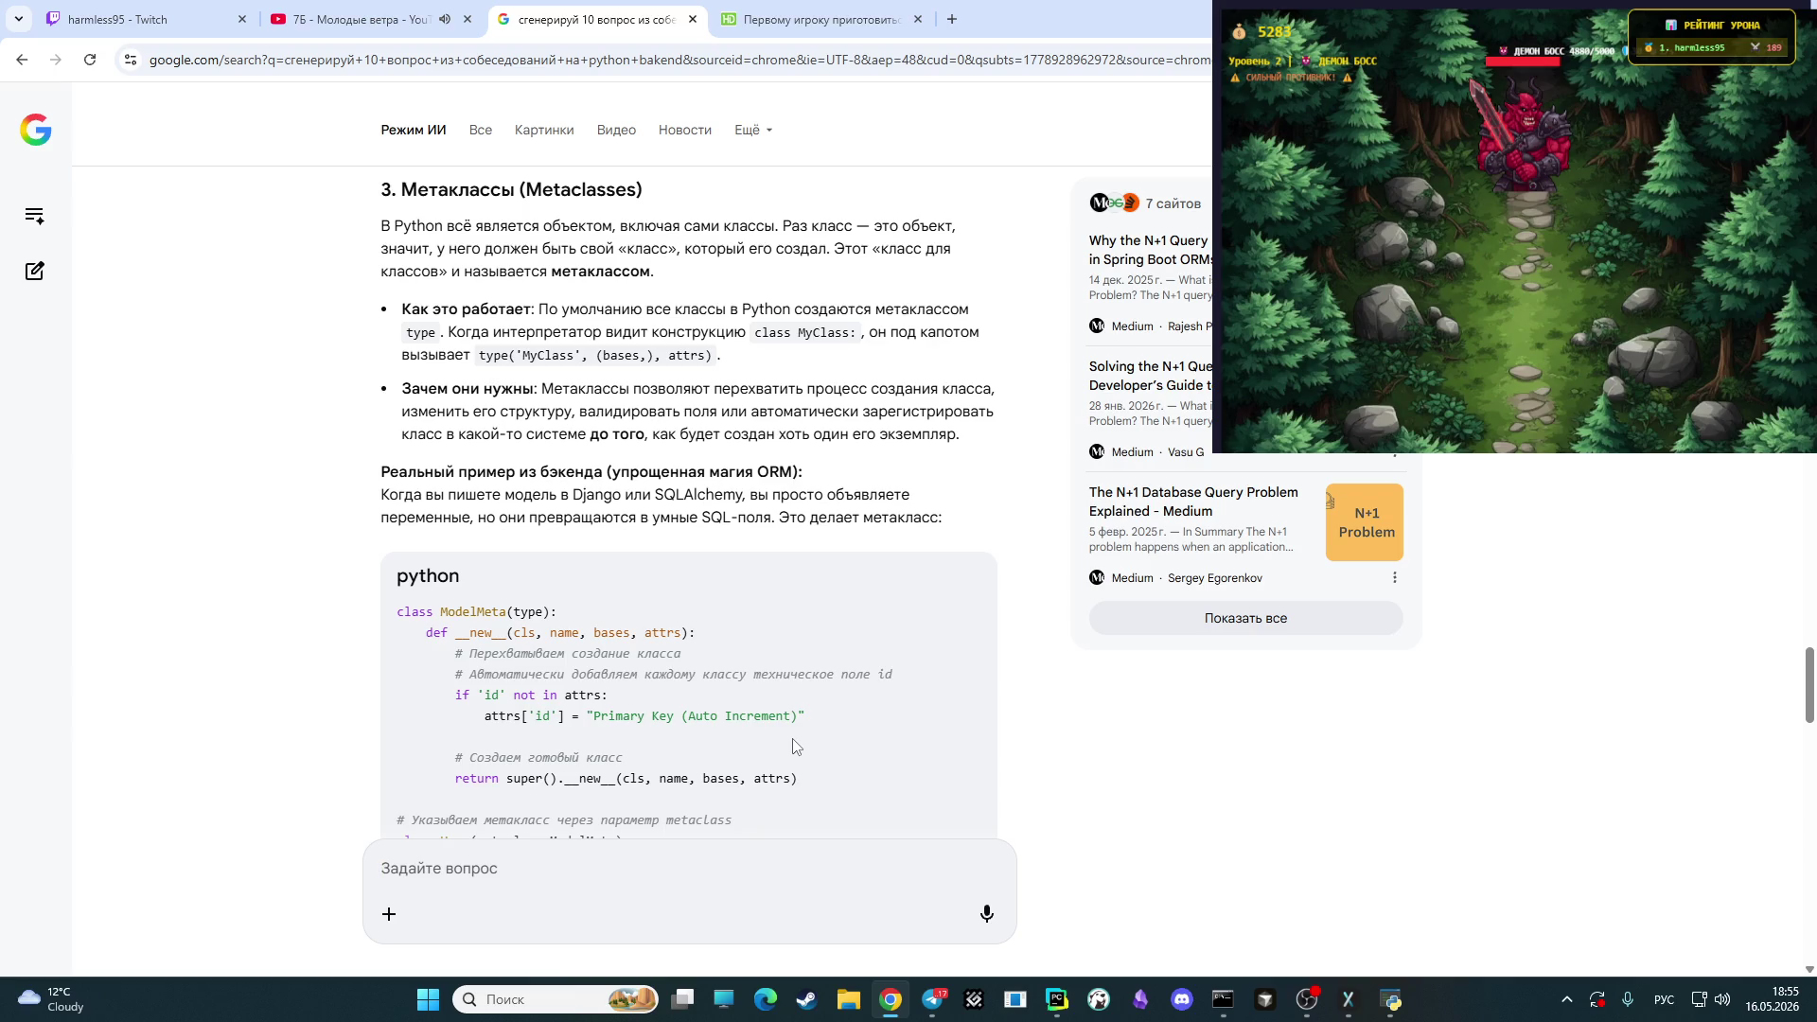
{"action": "scroll", "coordinate": [790, 747], "scroll_direction": "down", "scroll_amount": 1}
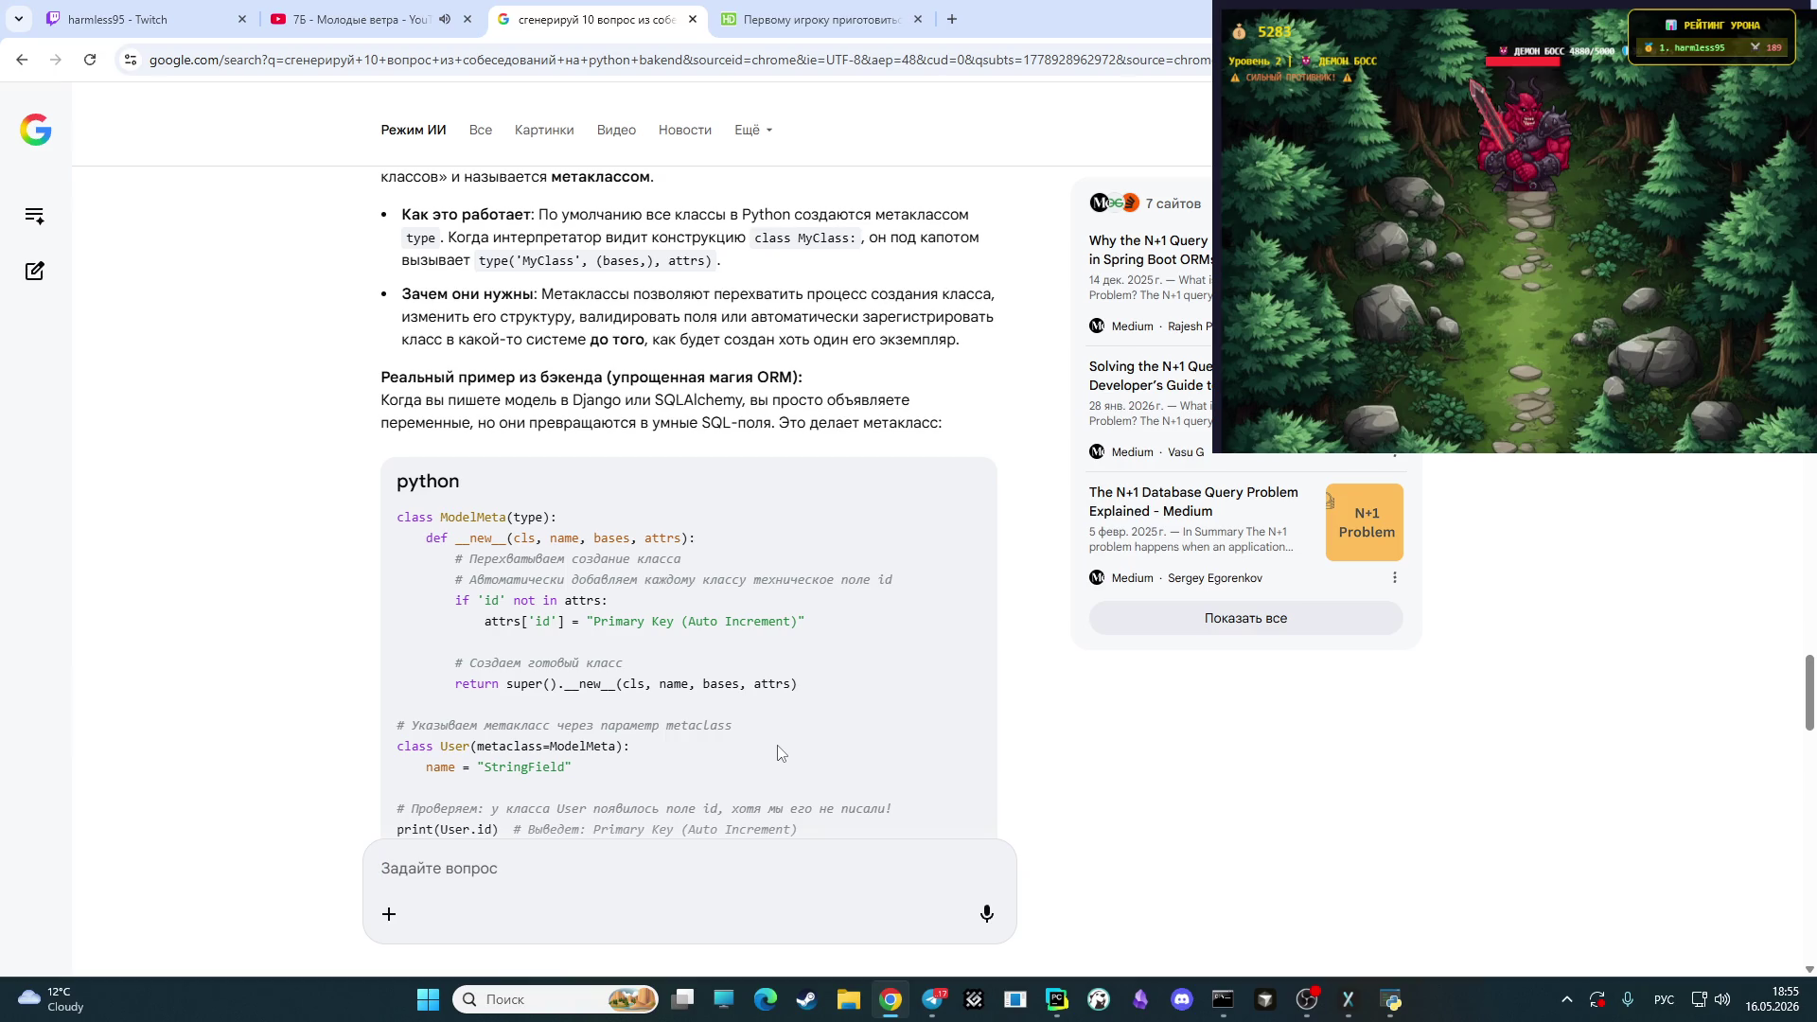
{"action": "scroll", "coordinate": [777, 752], "scroll_direction": "down", "scroll_amount": 2}
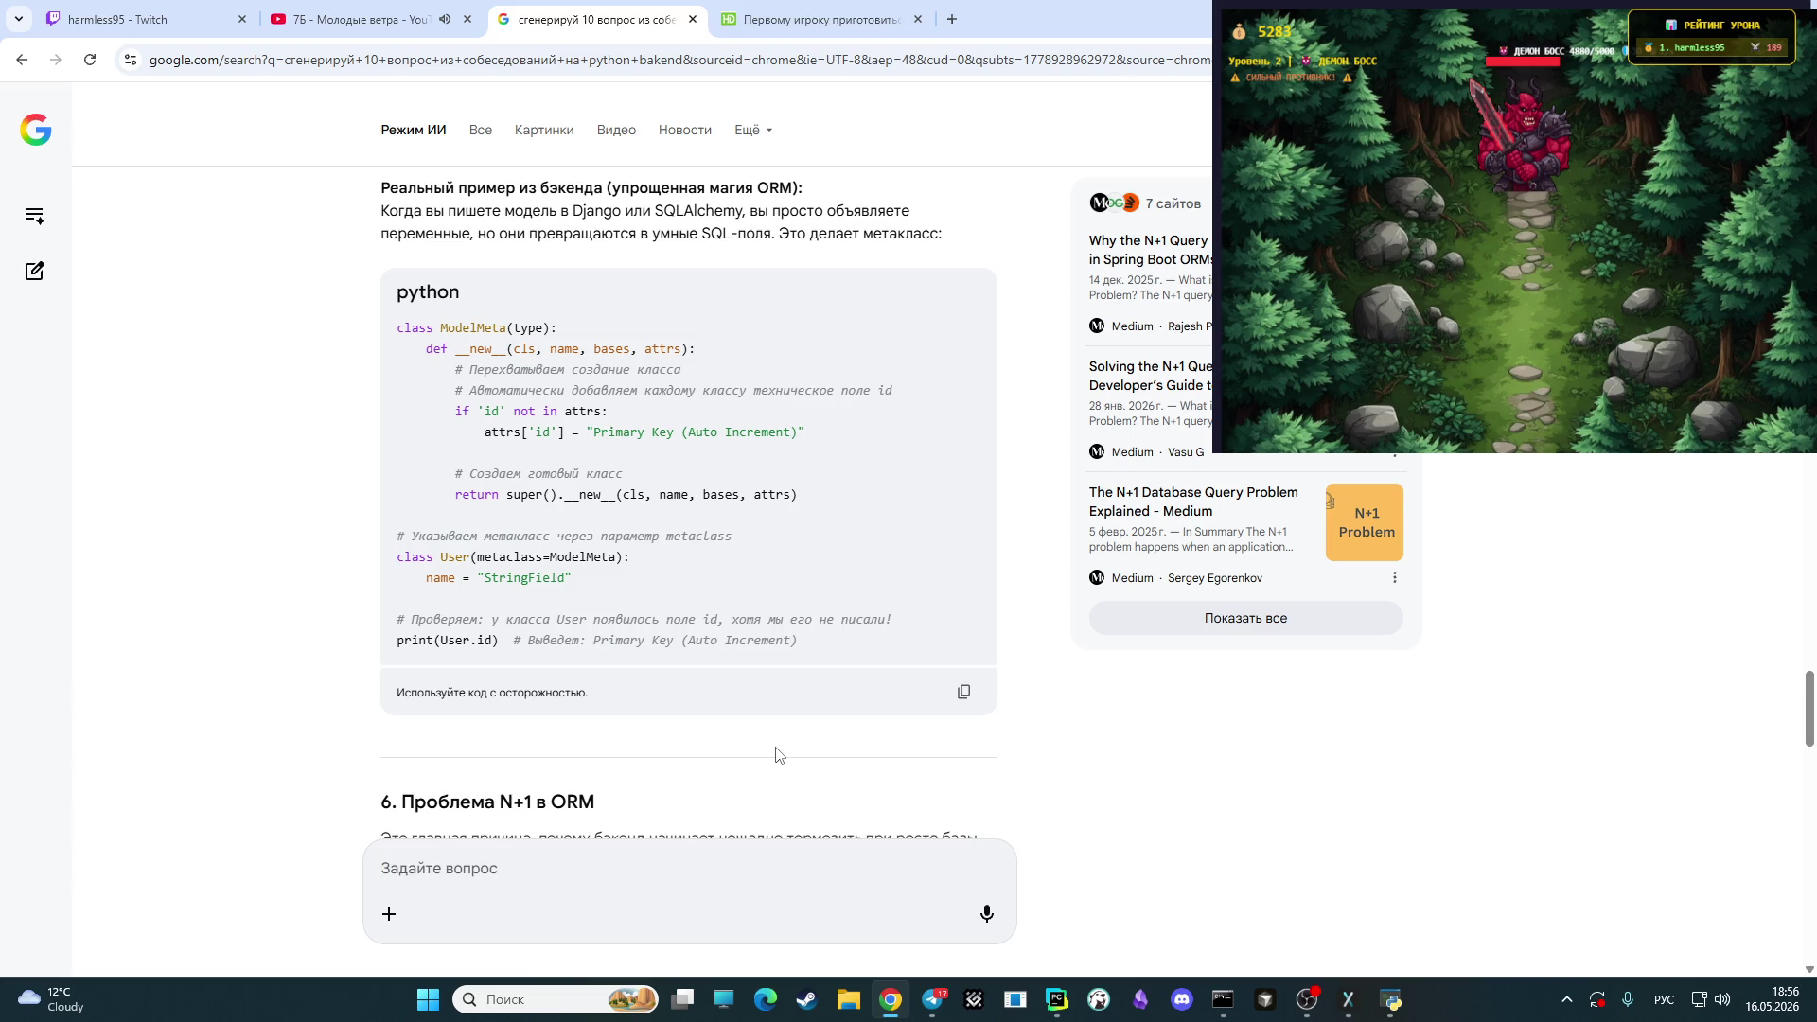
{"action": "scroll", "coordinate": [734, 725], "scroll_direction": "down", "scroll_amount": 1}
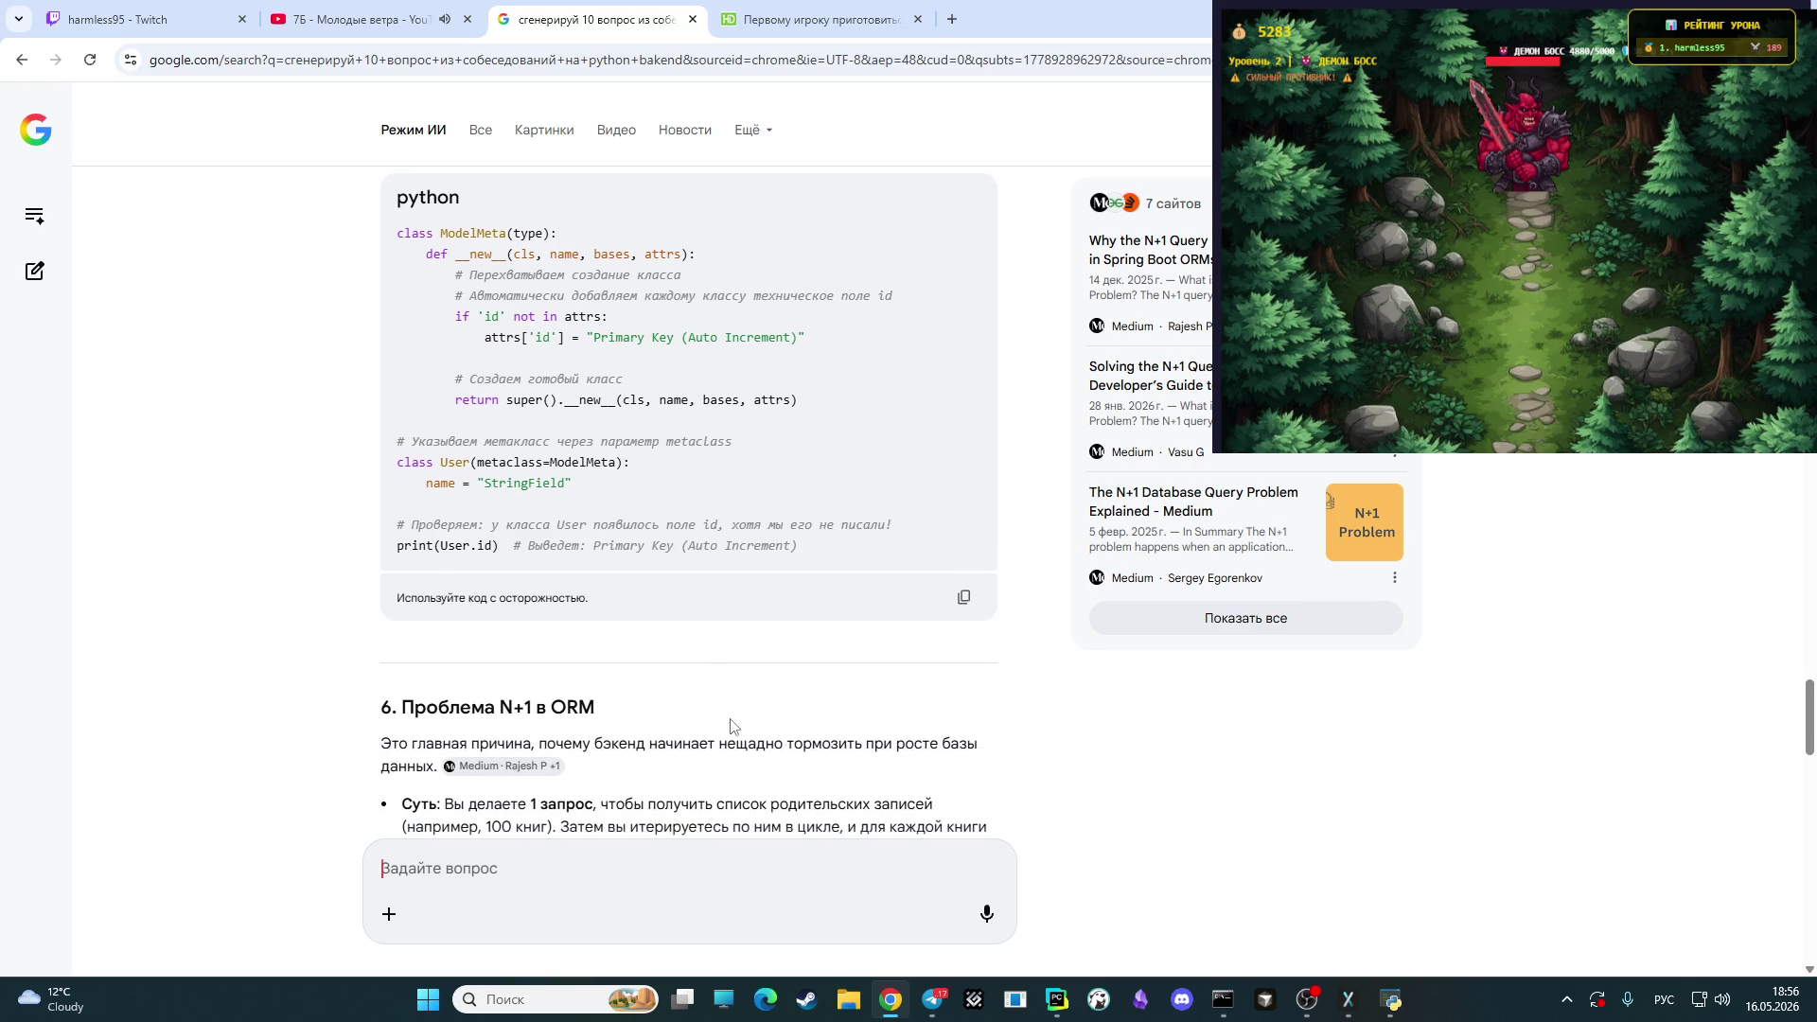
{"action": "left_click", "coordinate": [933, 998]}
- Post 'повторить метаклассы' in the Учебная моя Telegram chat, then go back to Chrome
{"action": "left_click", "coordinate": [227, 147]}
{"action": "left_click", "coordinate": [227, 213]}
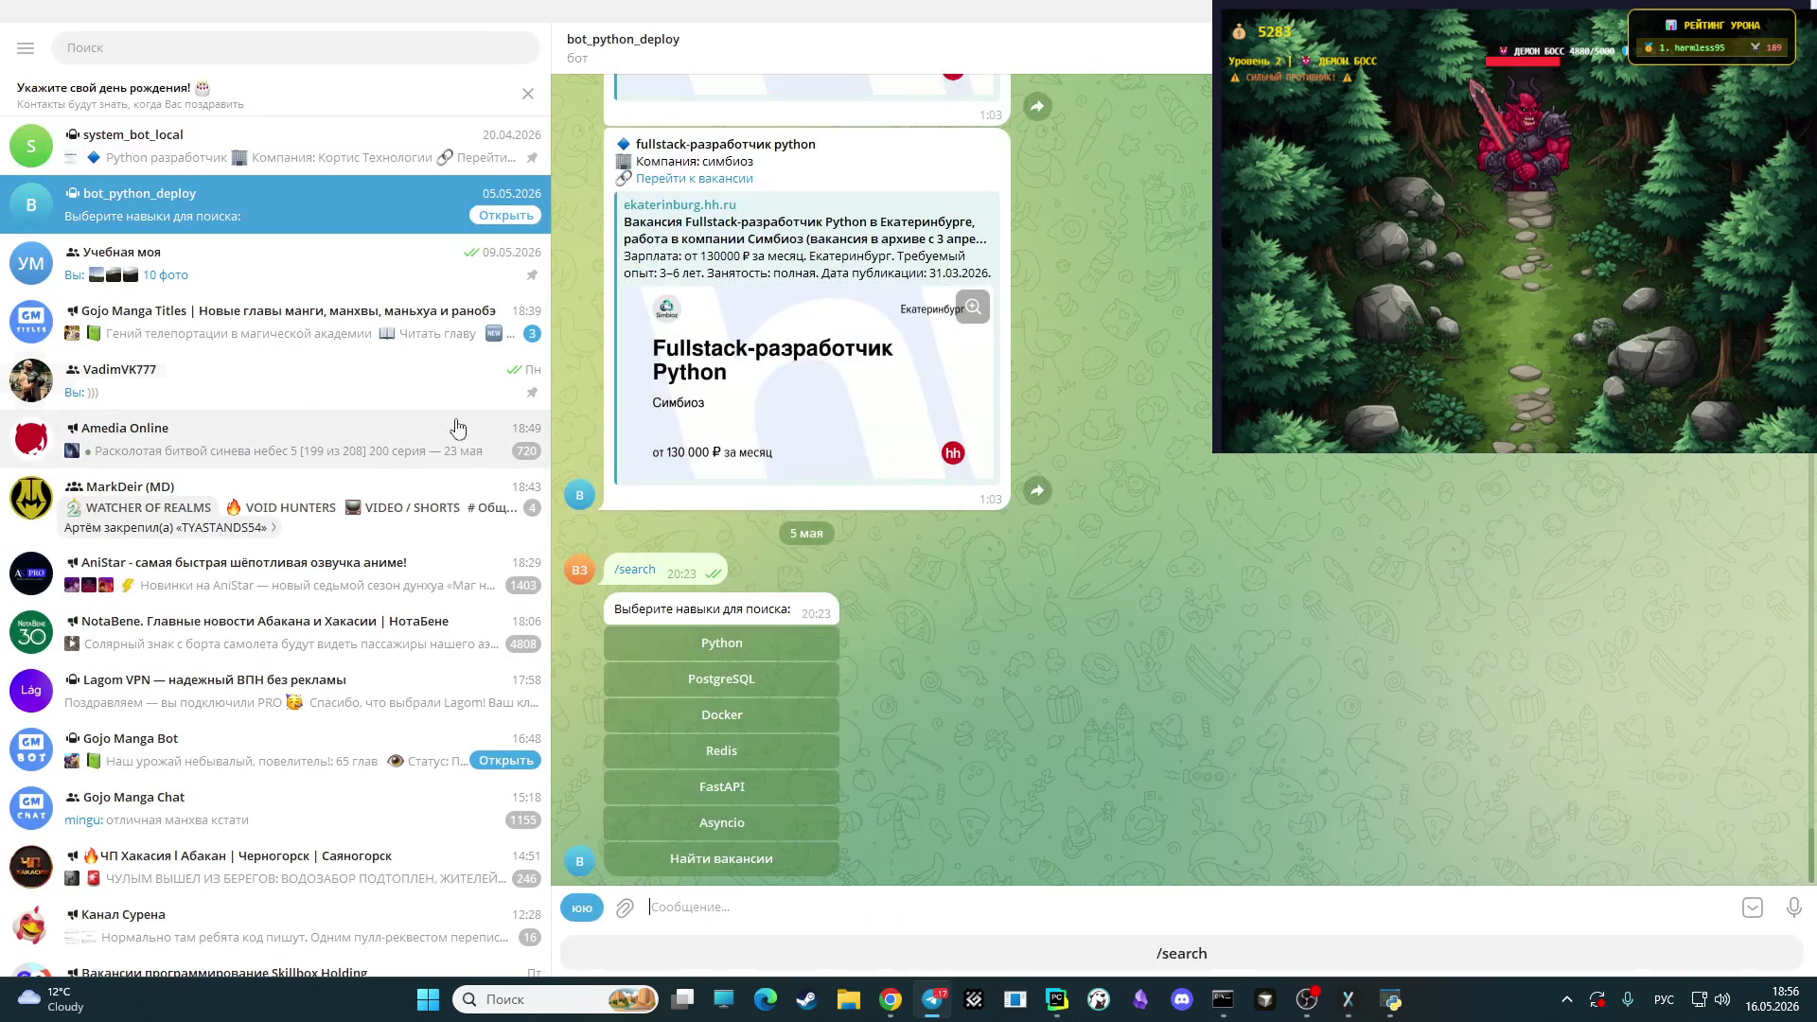
{"action": "left_click", "coordinate": [284, 263]}
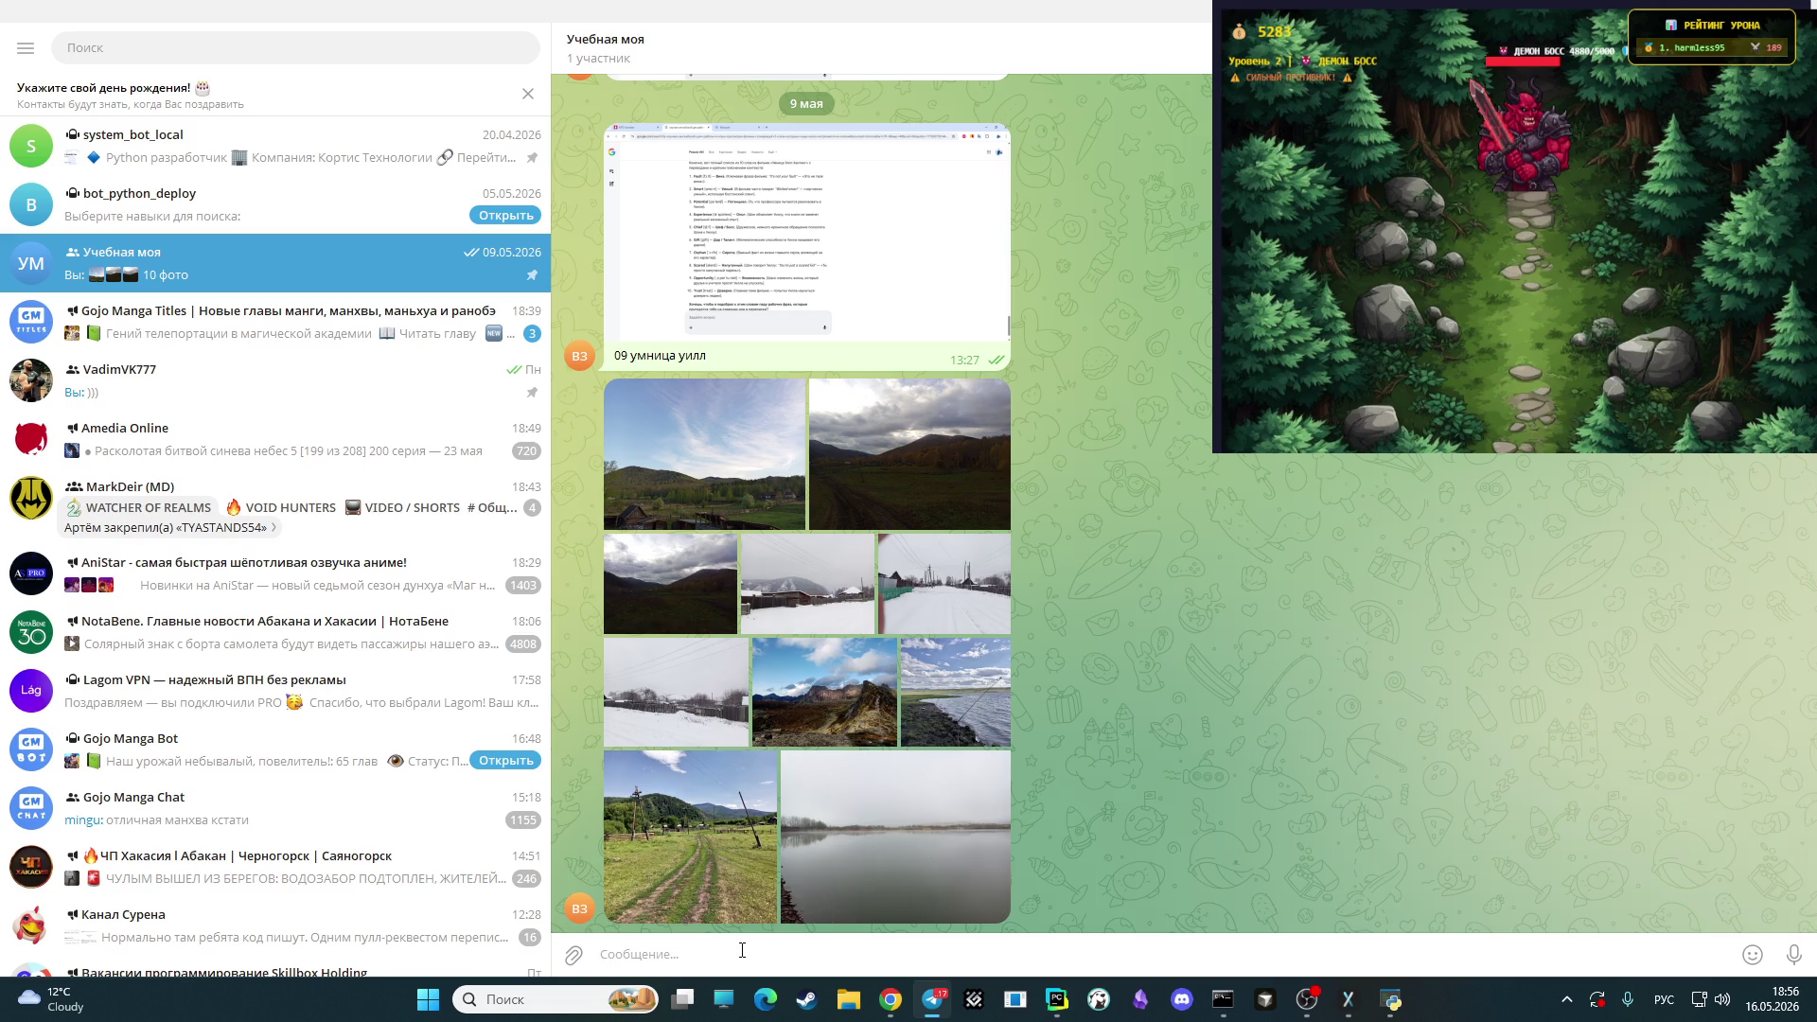
{"action": "type", "text": "повторить метак"}
{"action": "type", "text": "лассы"}
{"action": "key", "text": "Return"}
{"action": "left_click", "coordinate": [892, 990]}
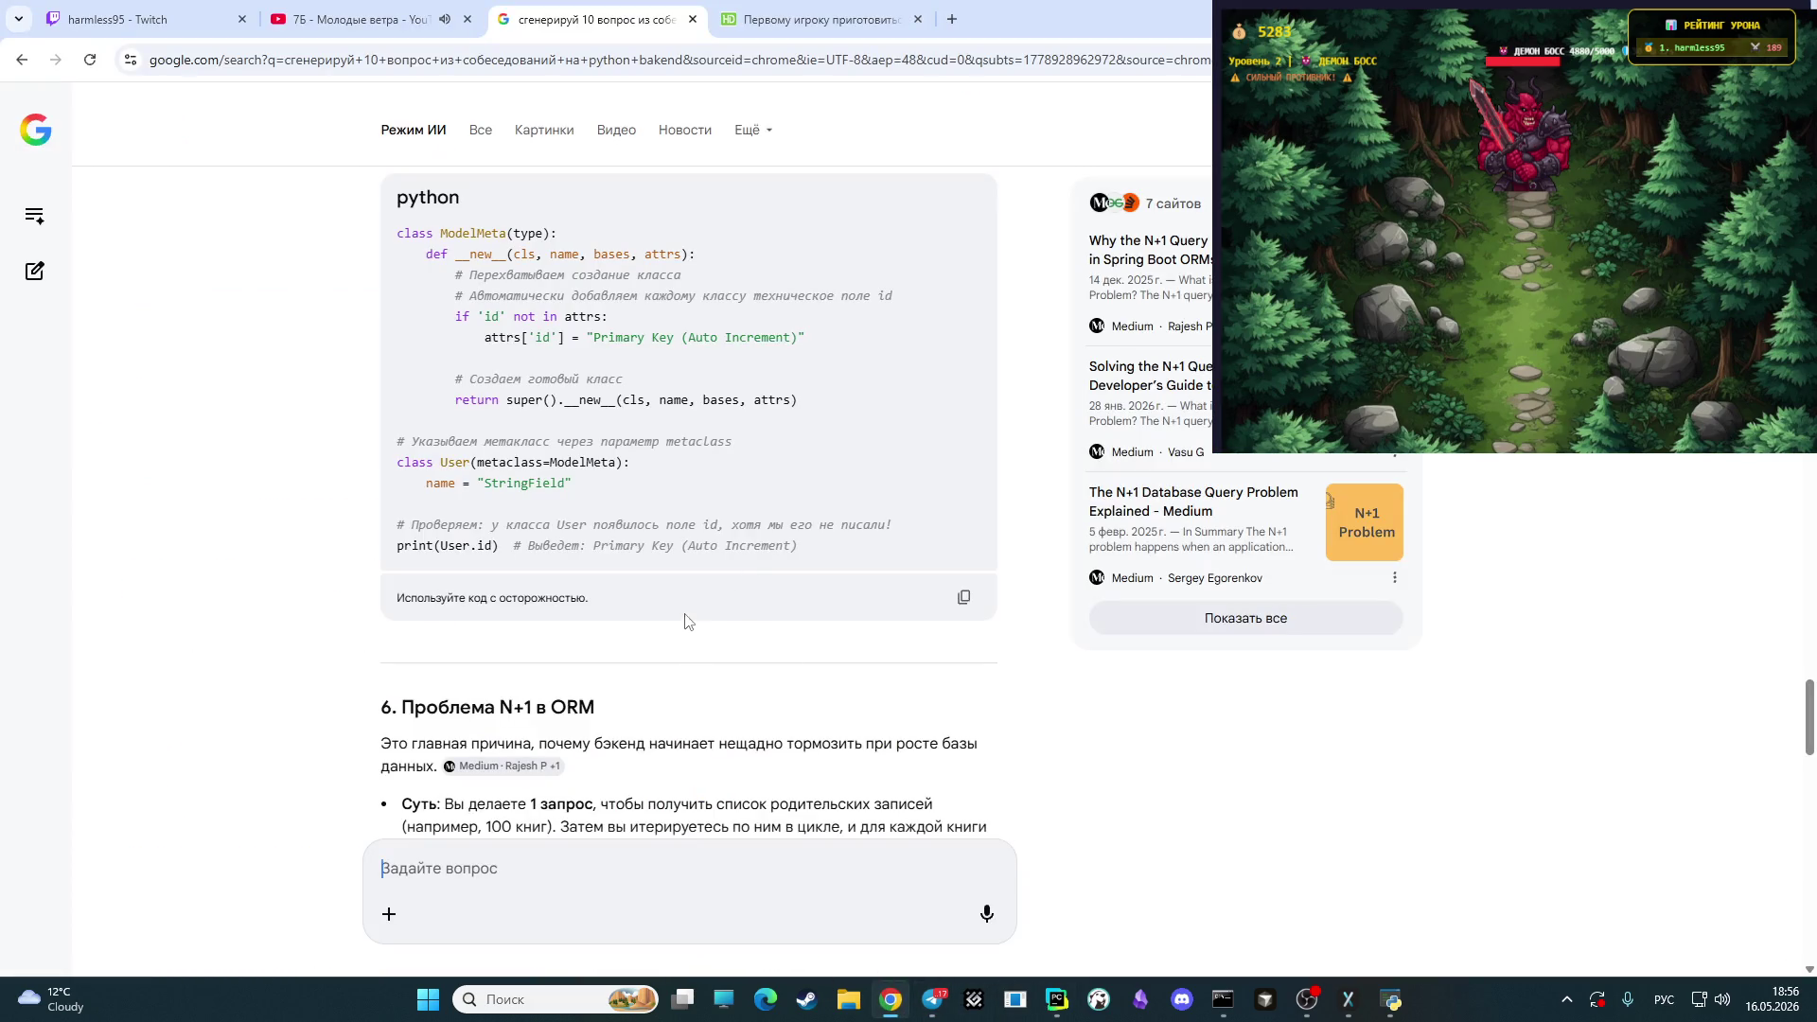
{"action": "scroll", "coordinate": [670, 519], "scroll_direction": "down", "scroll_amount": 5}
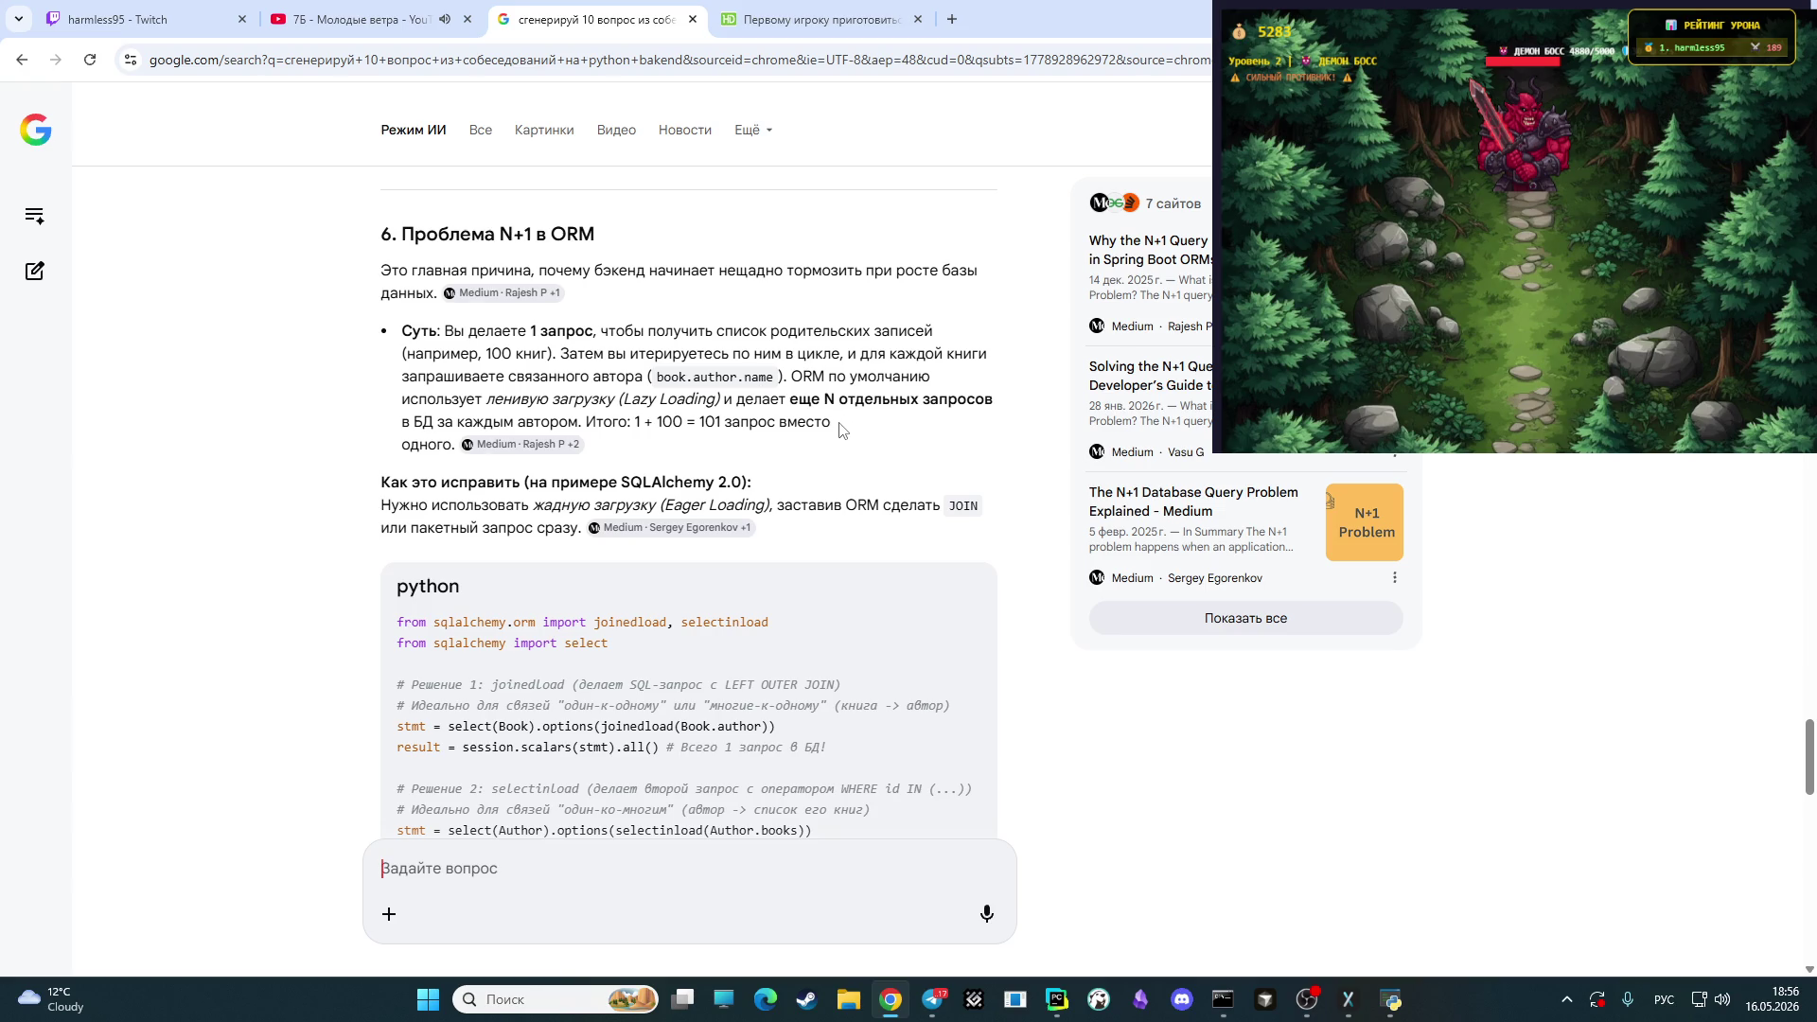
{"action": "scroll", "coordinate": [839, 431], "scroll_direction": "down", "scroll_amount": 2}
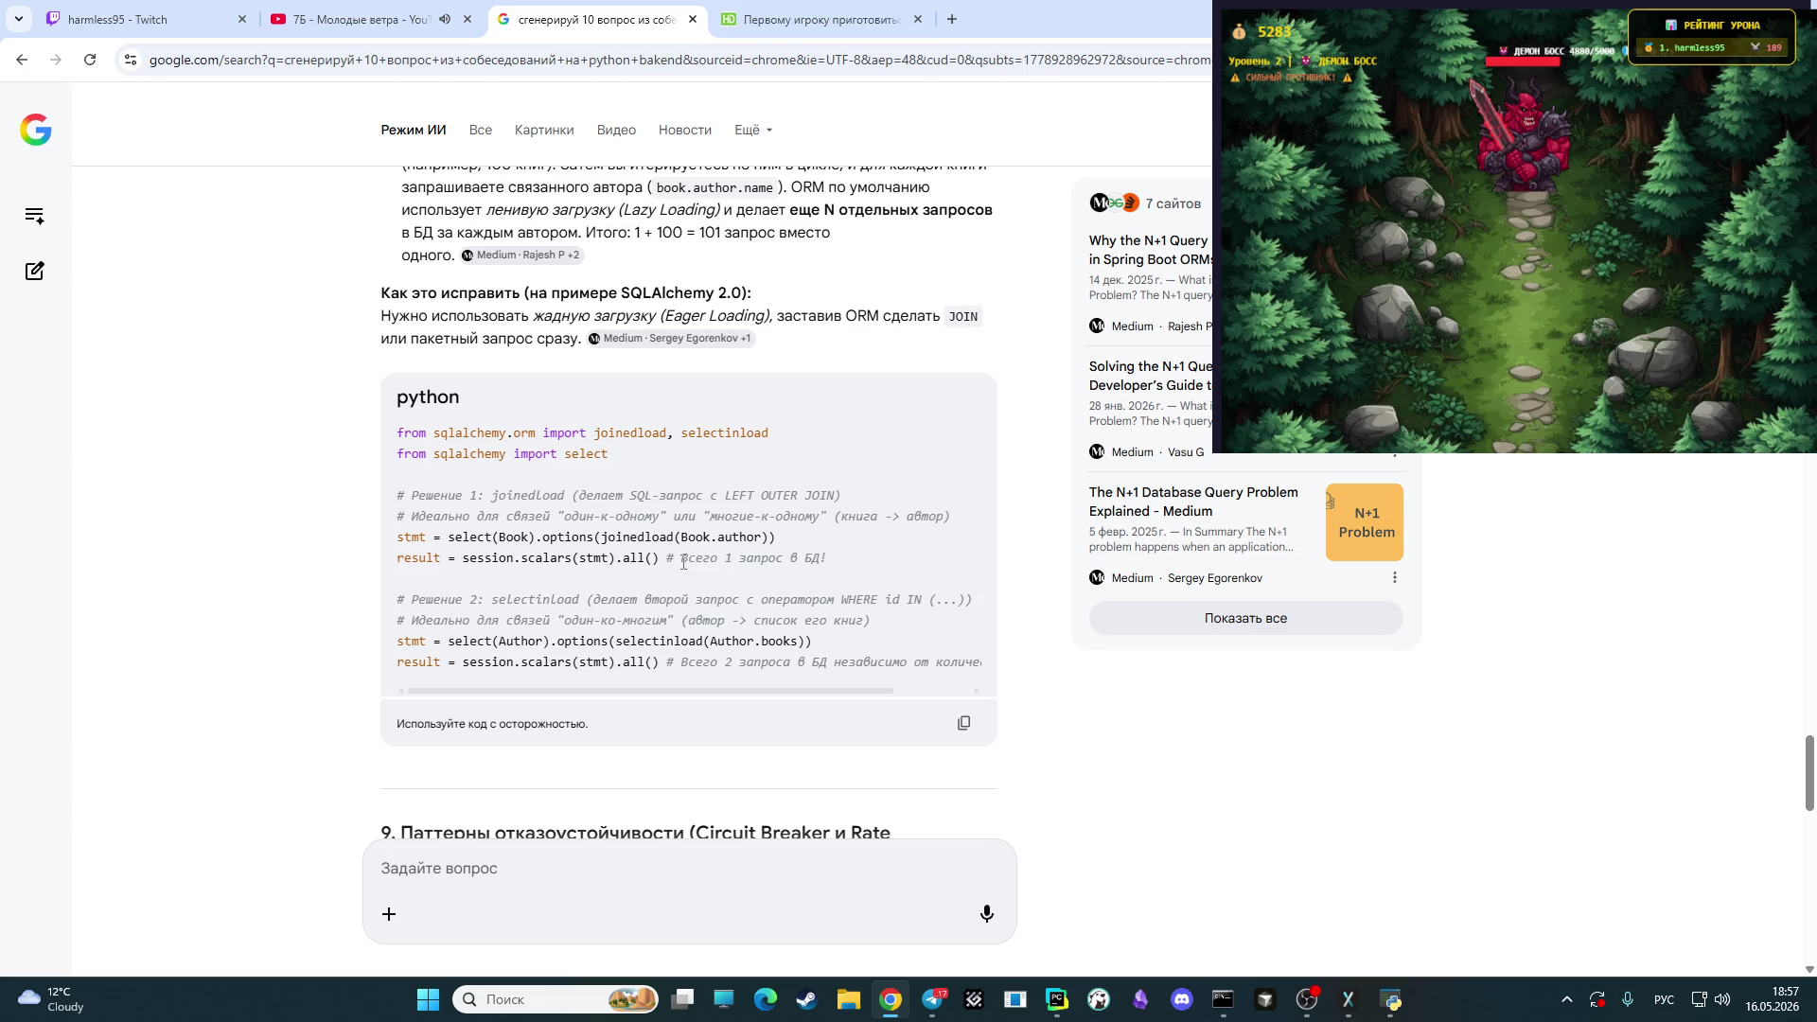
{"action": "scroll", "coordinate": [662, 559], "scroll_direction": "down", "scroll_amount": 1}
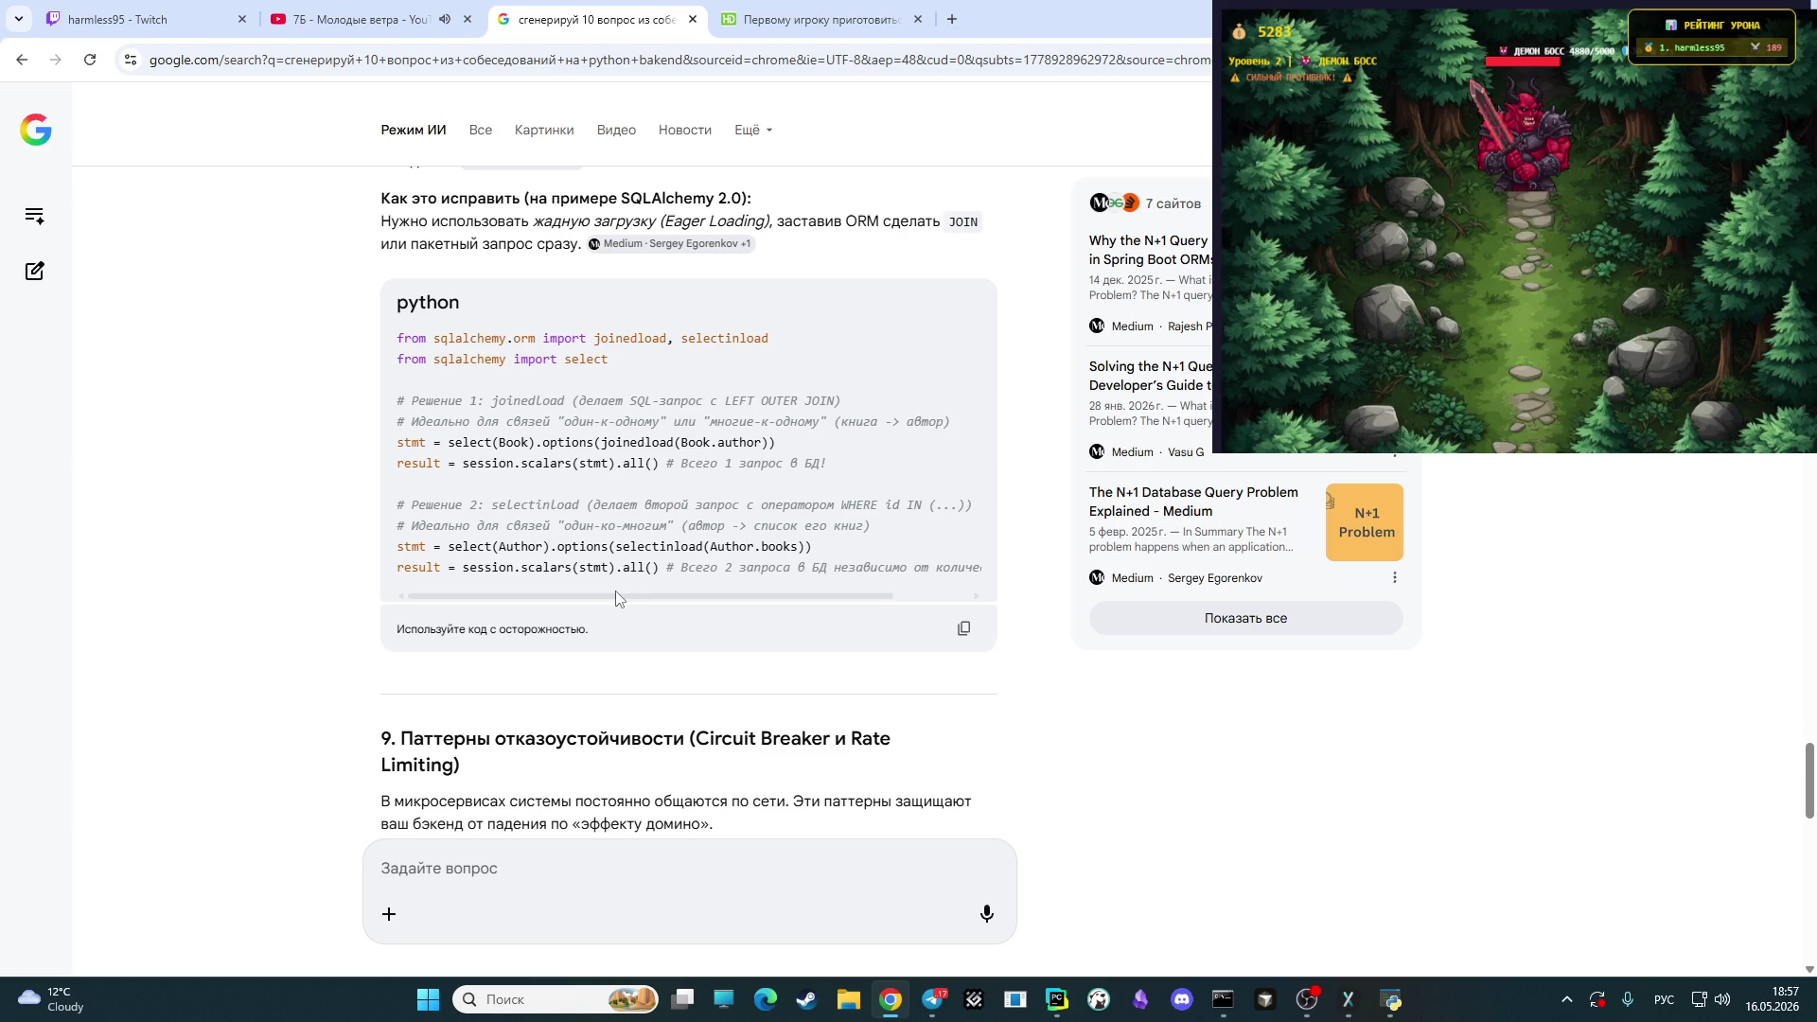
{"action": "scroll", "coordinate": [610, 598], "scroll_direction": "up", "scroll_amount": 3}
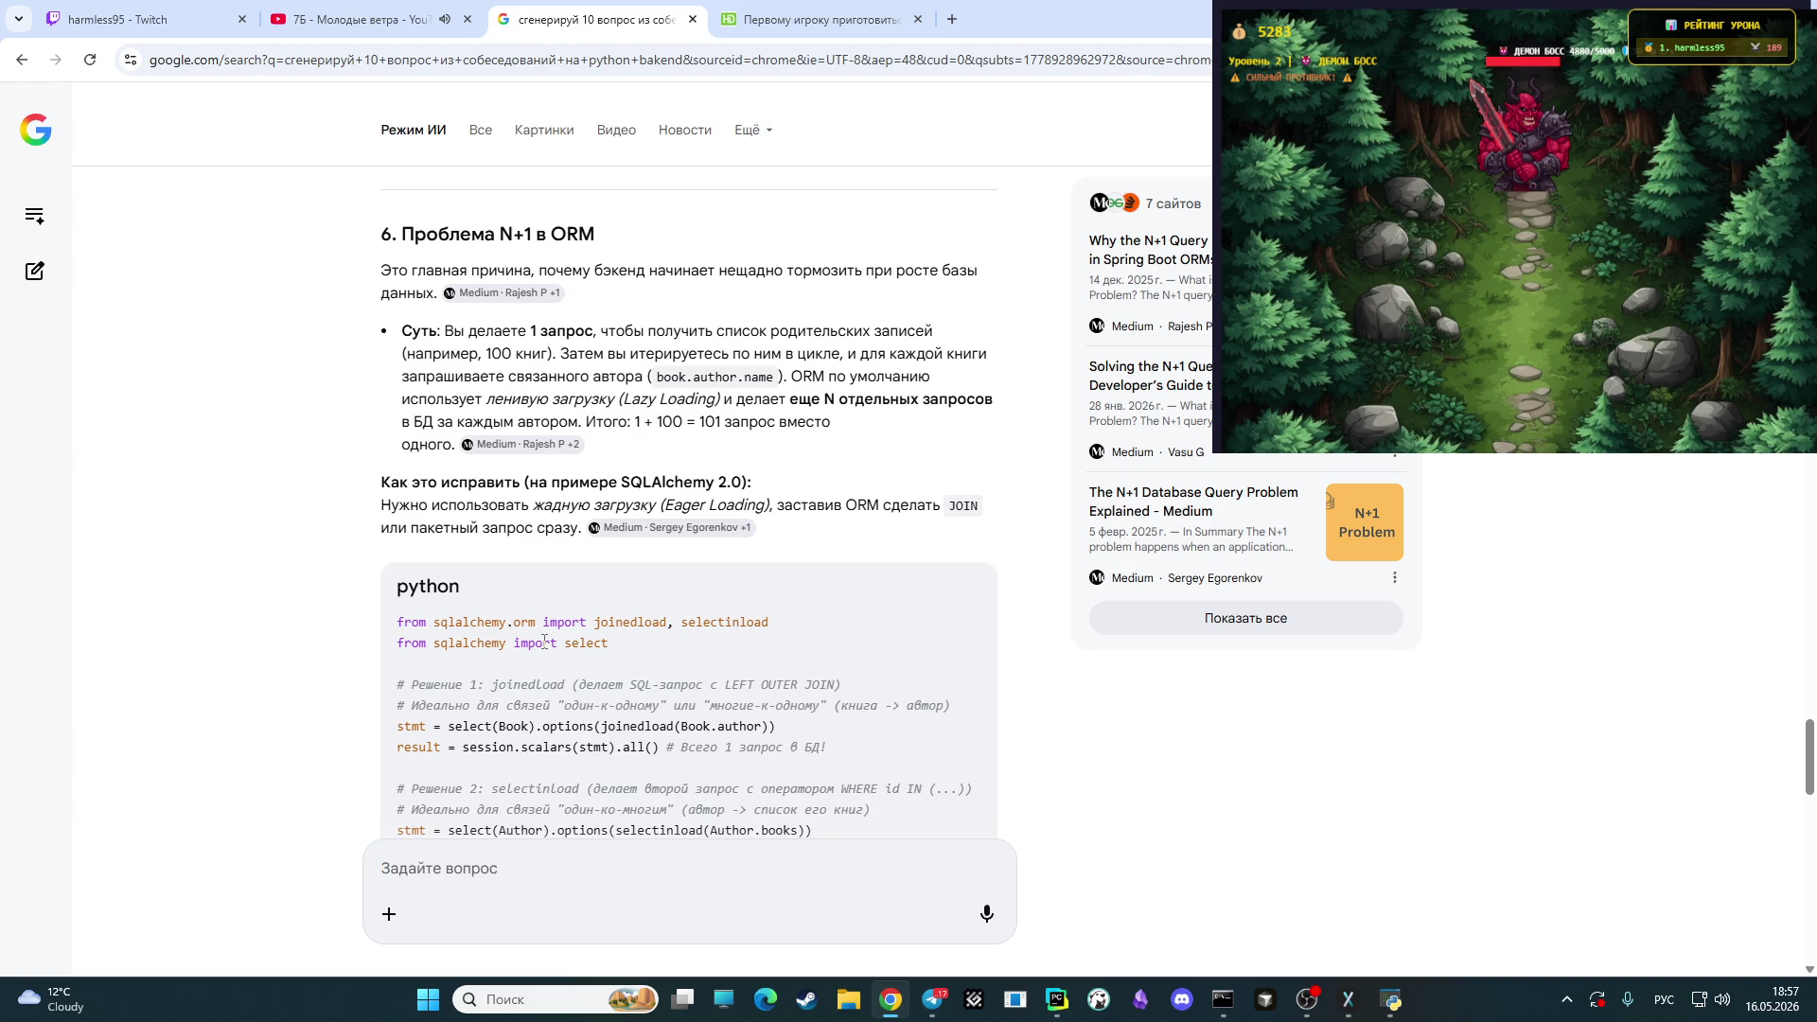
{"action": "scroll", "coordinate": [539, 643], "scroll_direction": "down", "scroll_amount": 3}
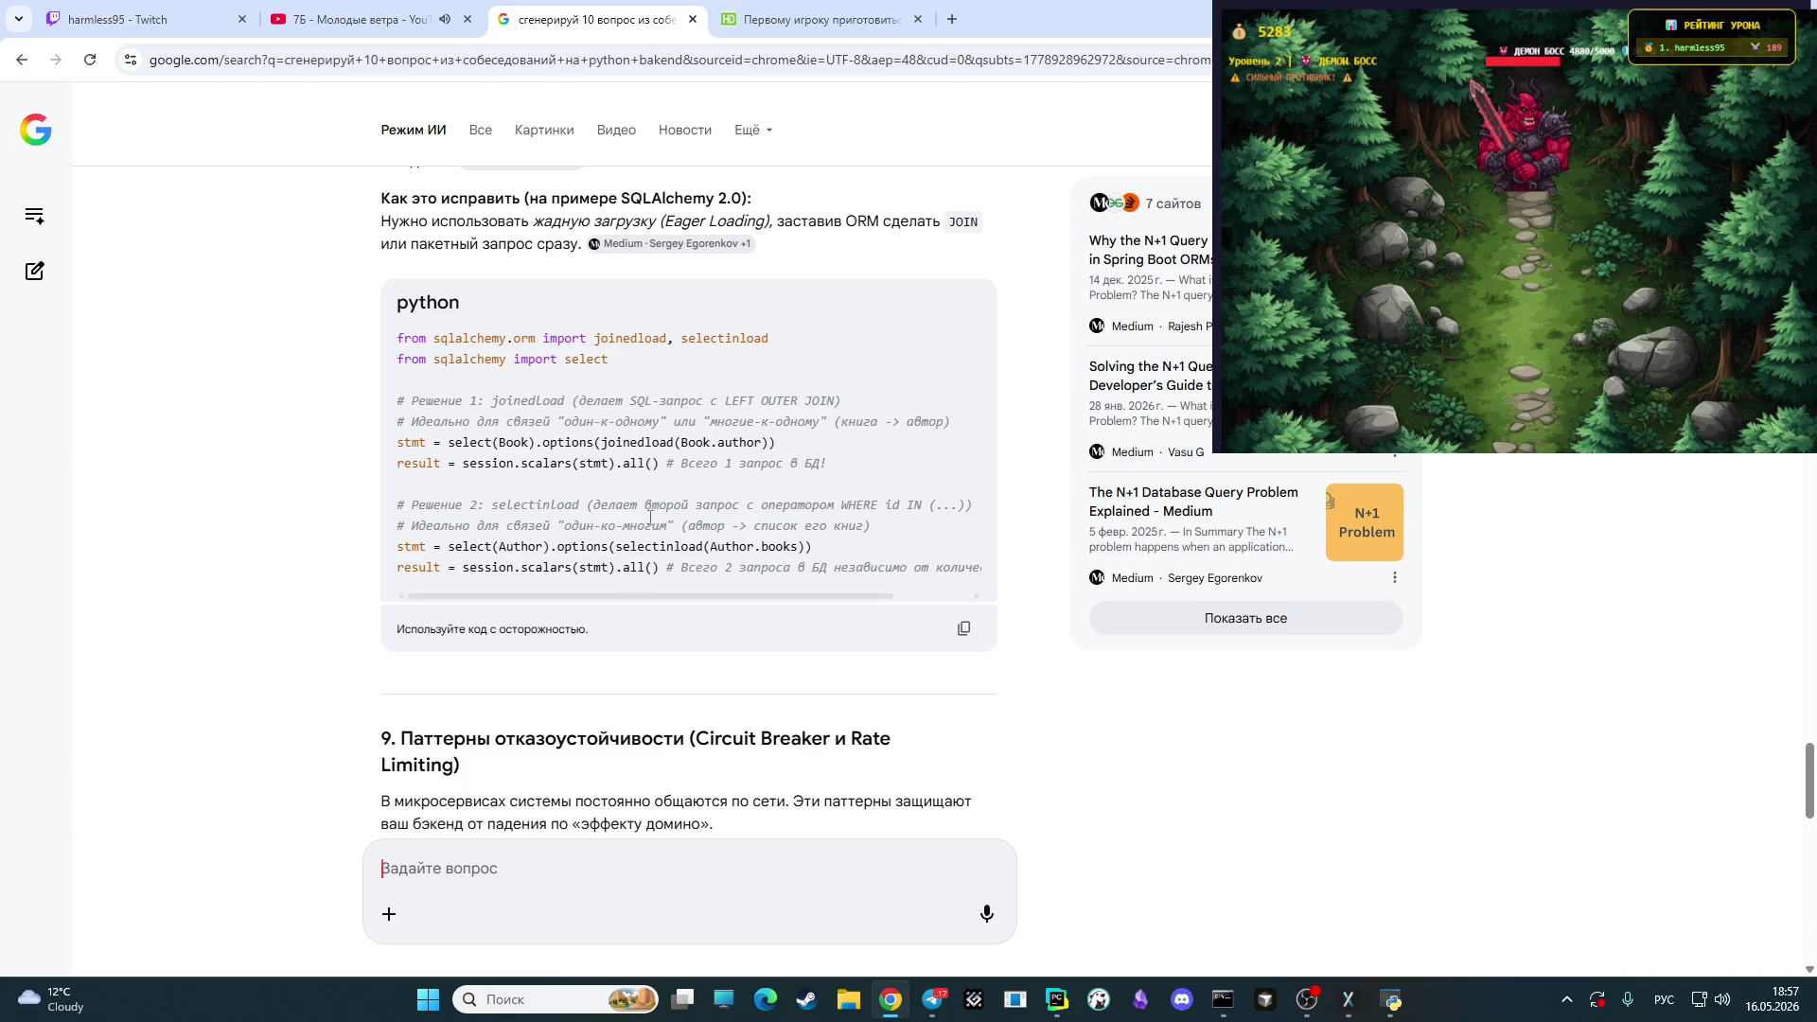
{"action": "scroll", "coordinate": [653, 563], "scroll_direction": "down", "scroll_amount": 5}
{"action": "scroll", "coordinate": [599, 512], "scroll_direction": "down", "scroll_amount": 1}
{"action": "scroll", "coordinate": [596, 525], "scroll_direction": "down", "scroll_amount": 1}
{"action": "scroll", "coordinate": [594, 538], "scroll_direction": "up", "scroll_amount": 1}
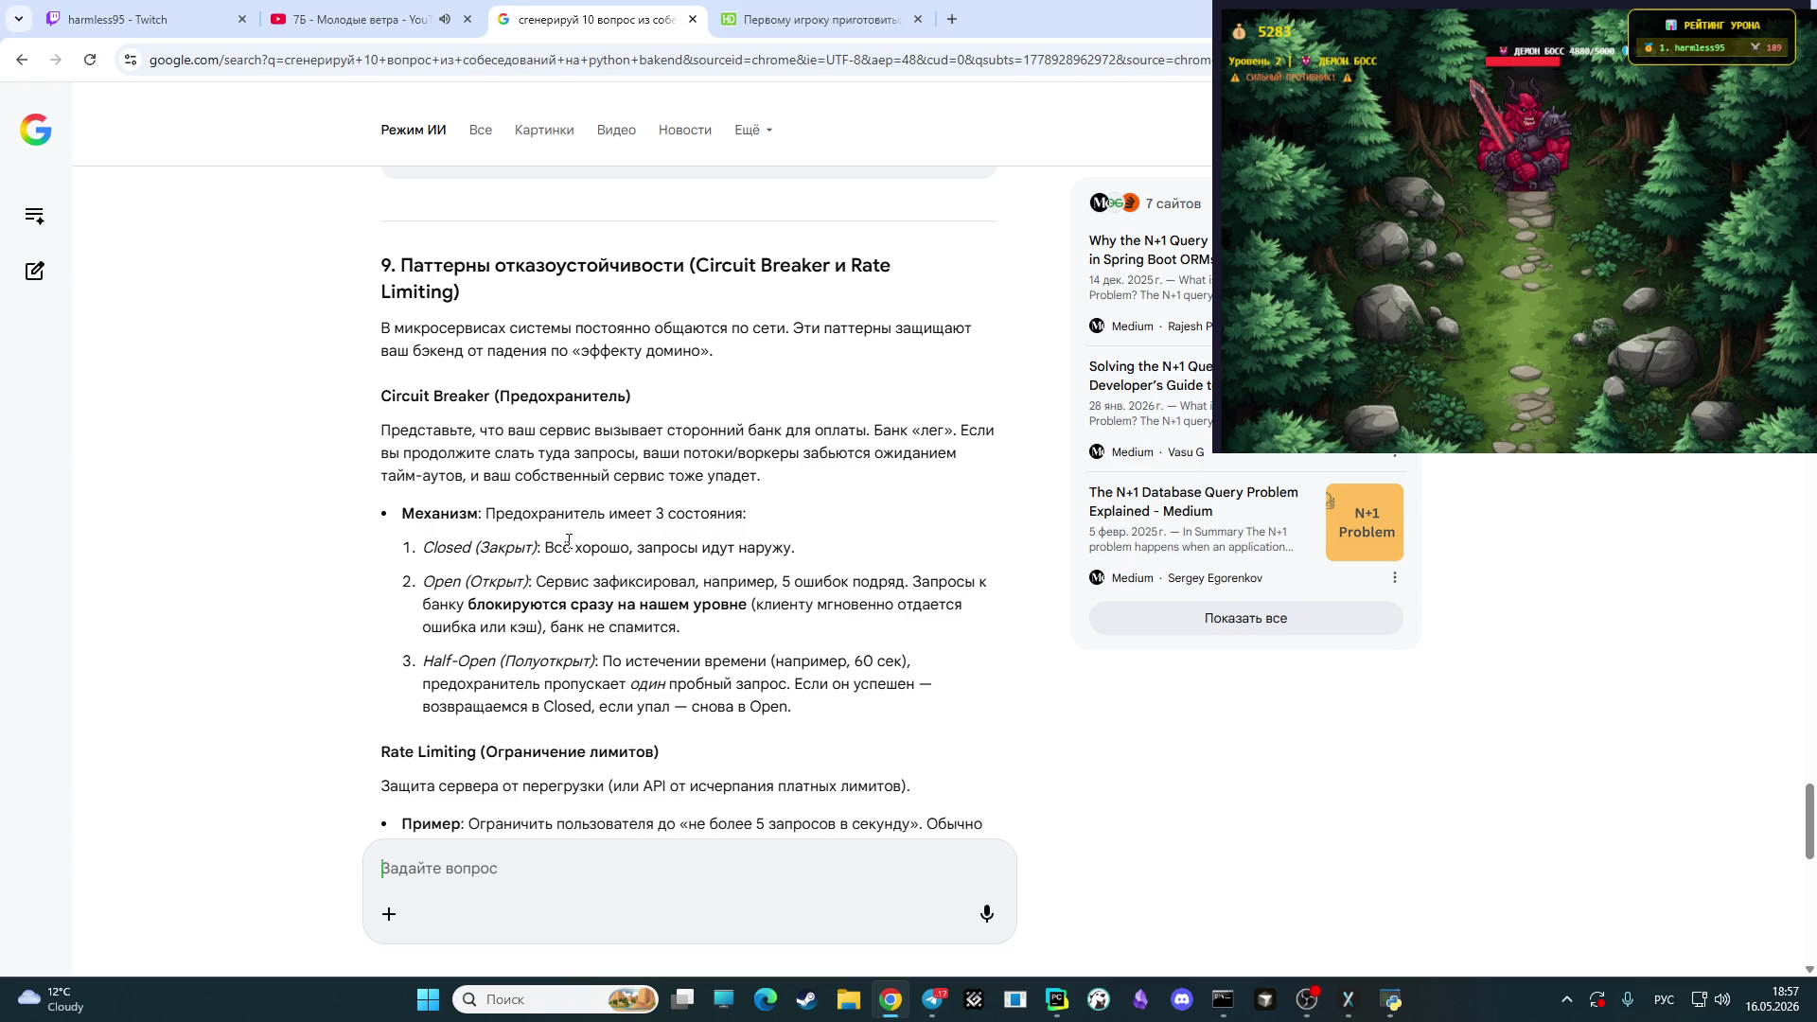
{"action": "scroll", "coordinate": [555, 547], "scroll_direction": "up", "scroll_amount": 1}
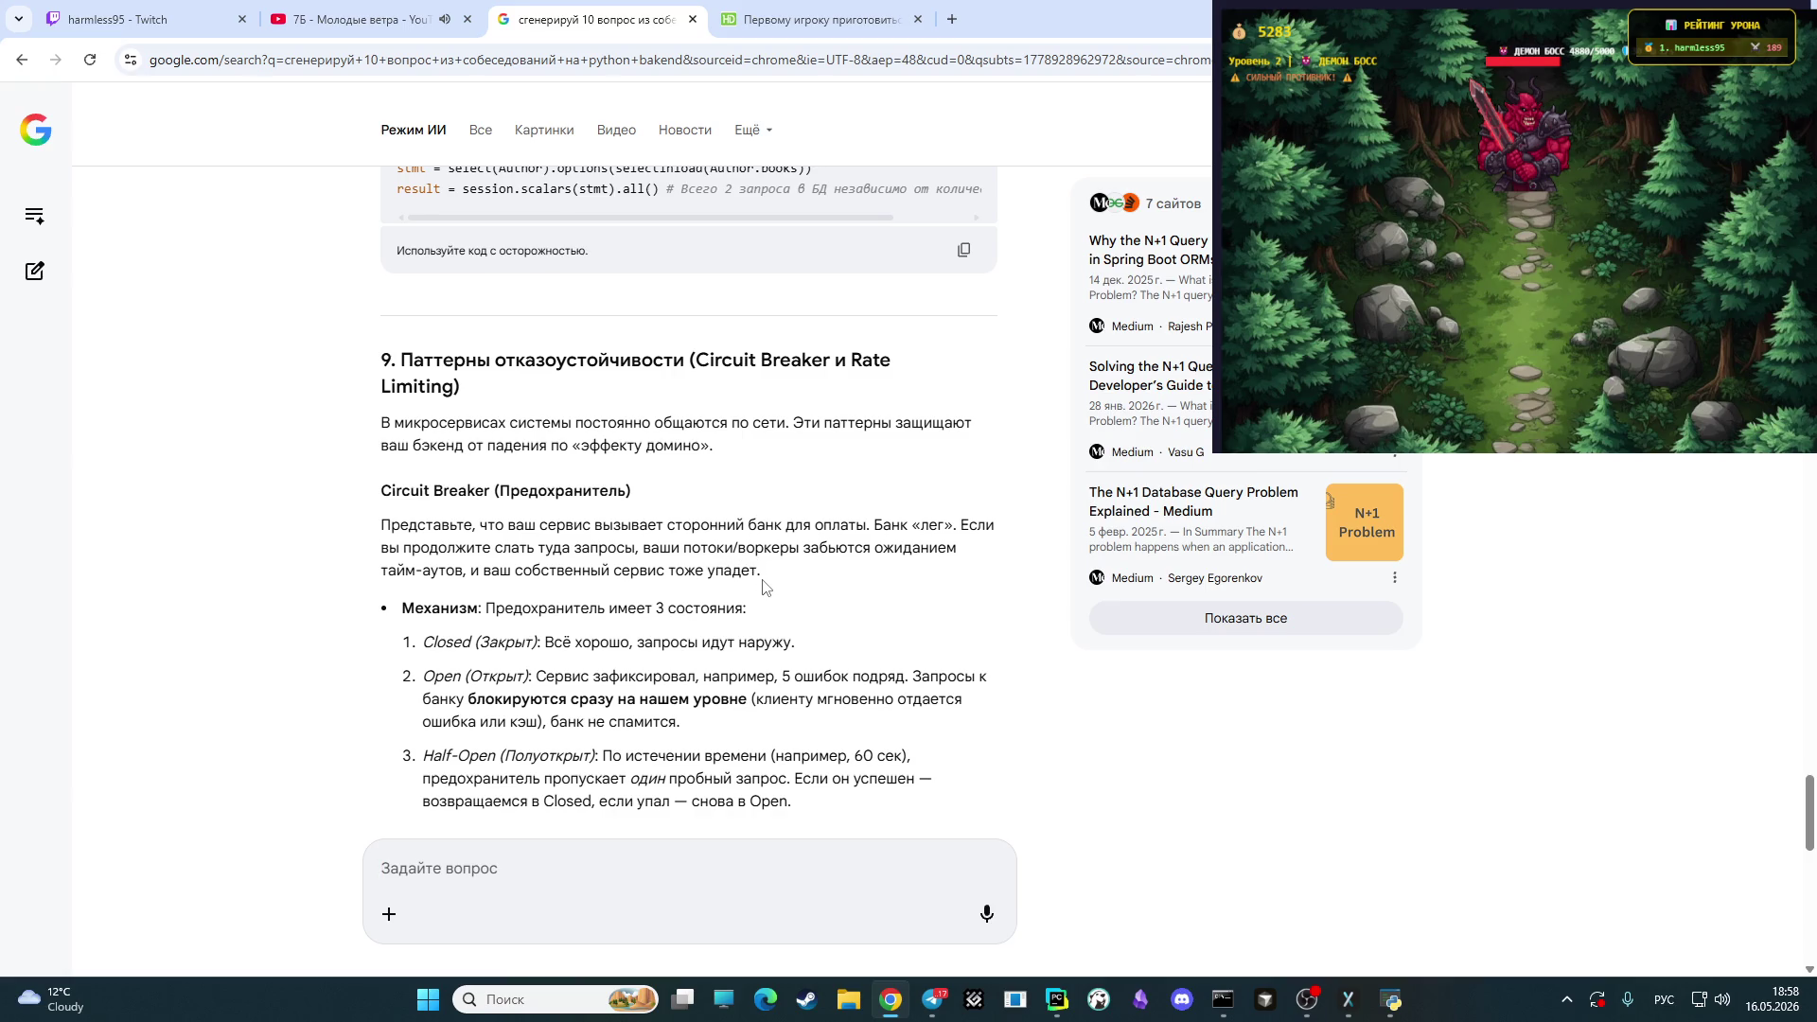
{"action": "scroll", "coordinate": [763, 587], "scroll_direction": "down", "scroll_amount": 1}
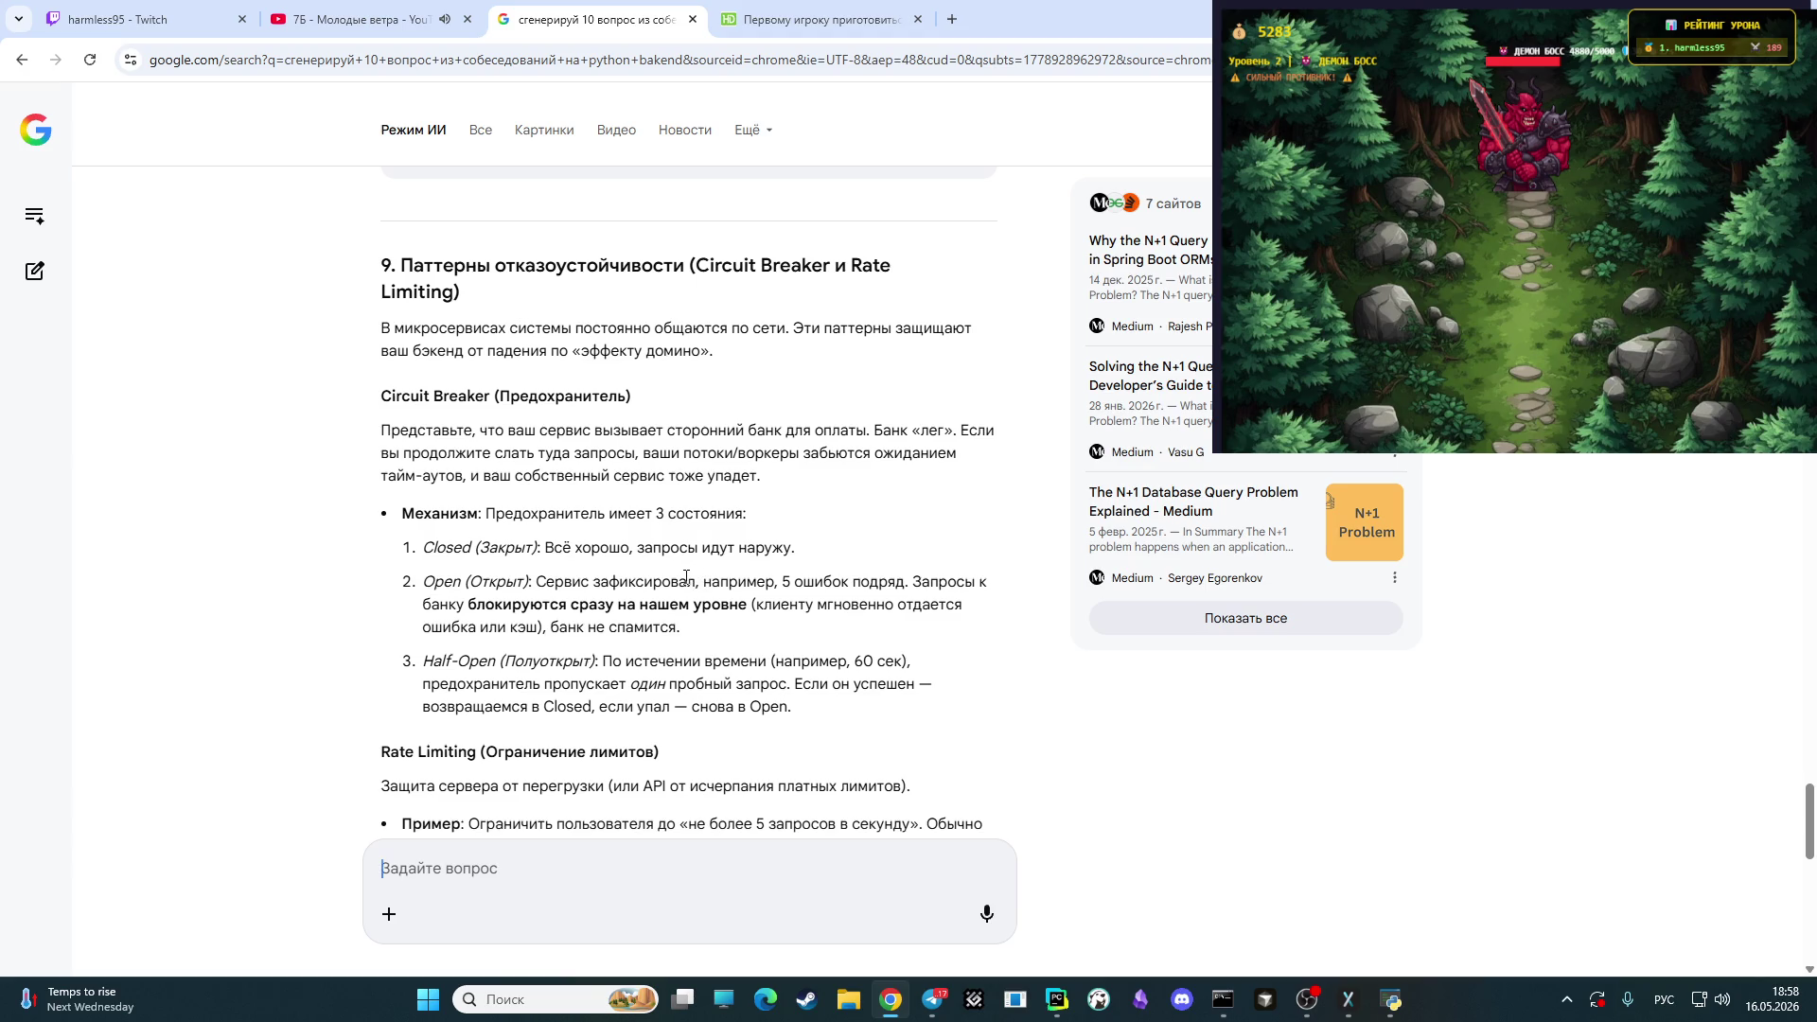
{"action": "scroll", "coordinate": [679, 590], "scroll_direction": "down", "scroll_amount": 1}
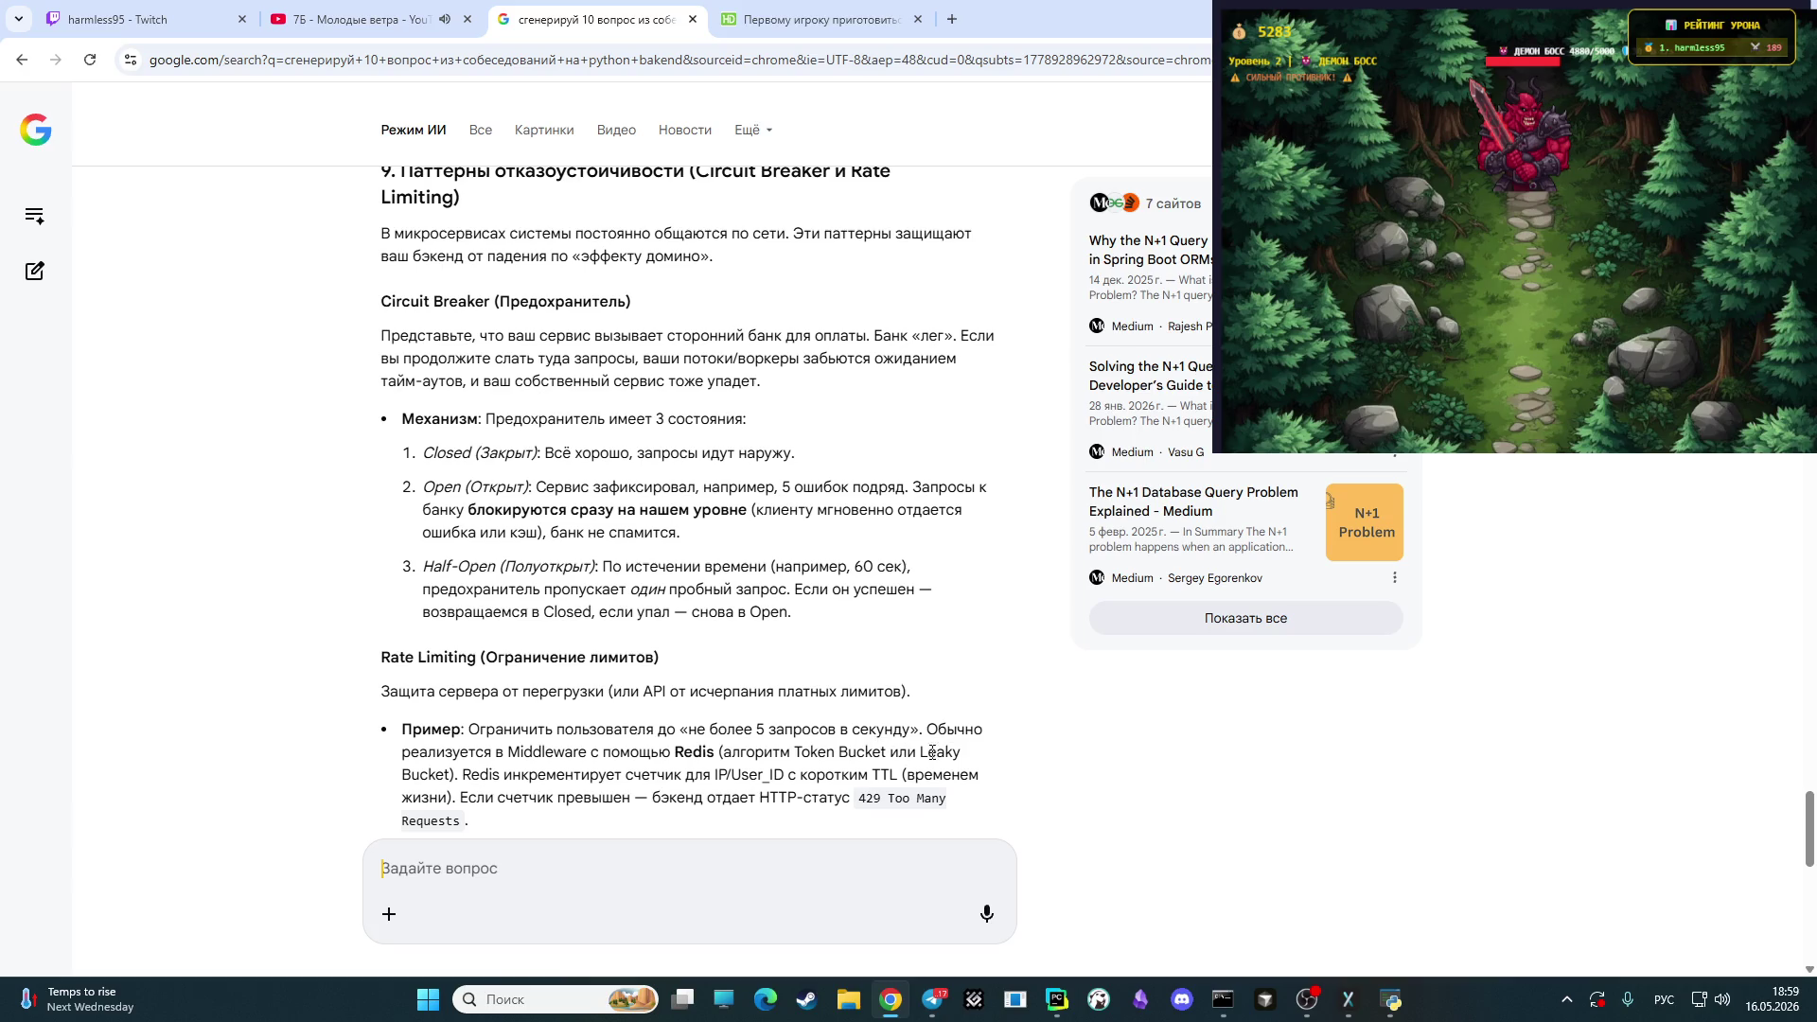
{"action": "scroll", "coordinate": [648, 785], "scroll_direction": "down", "scroll_amount": 1}
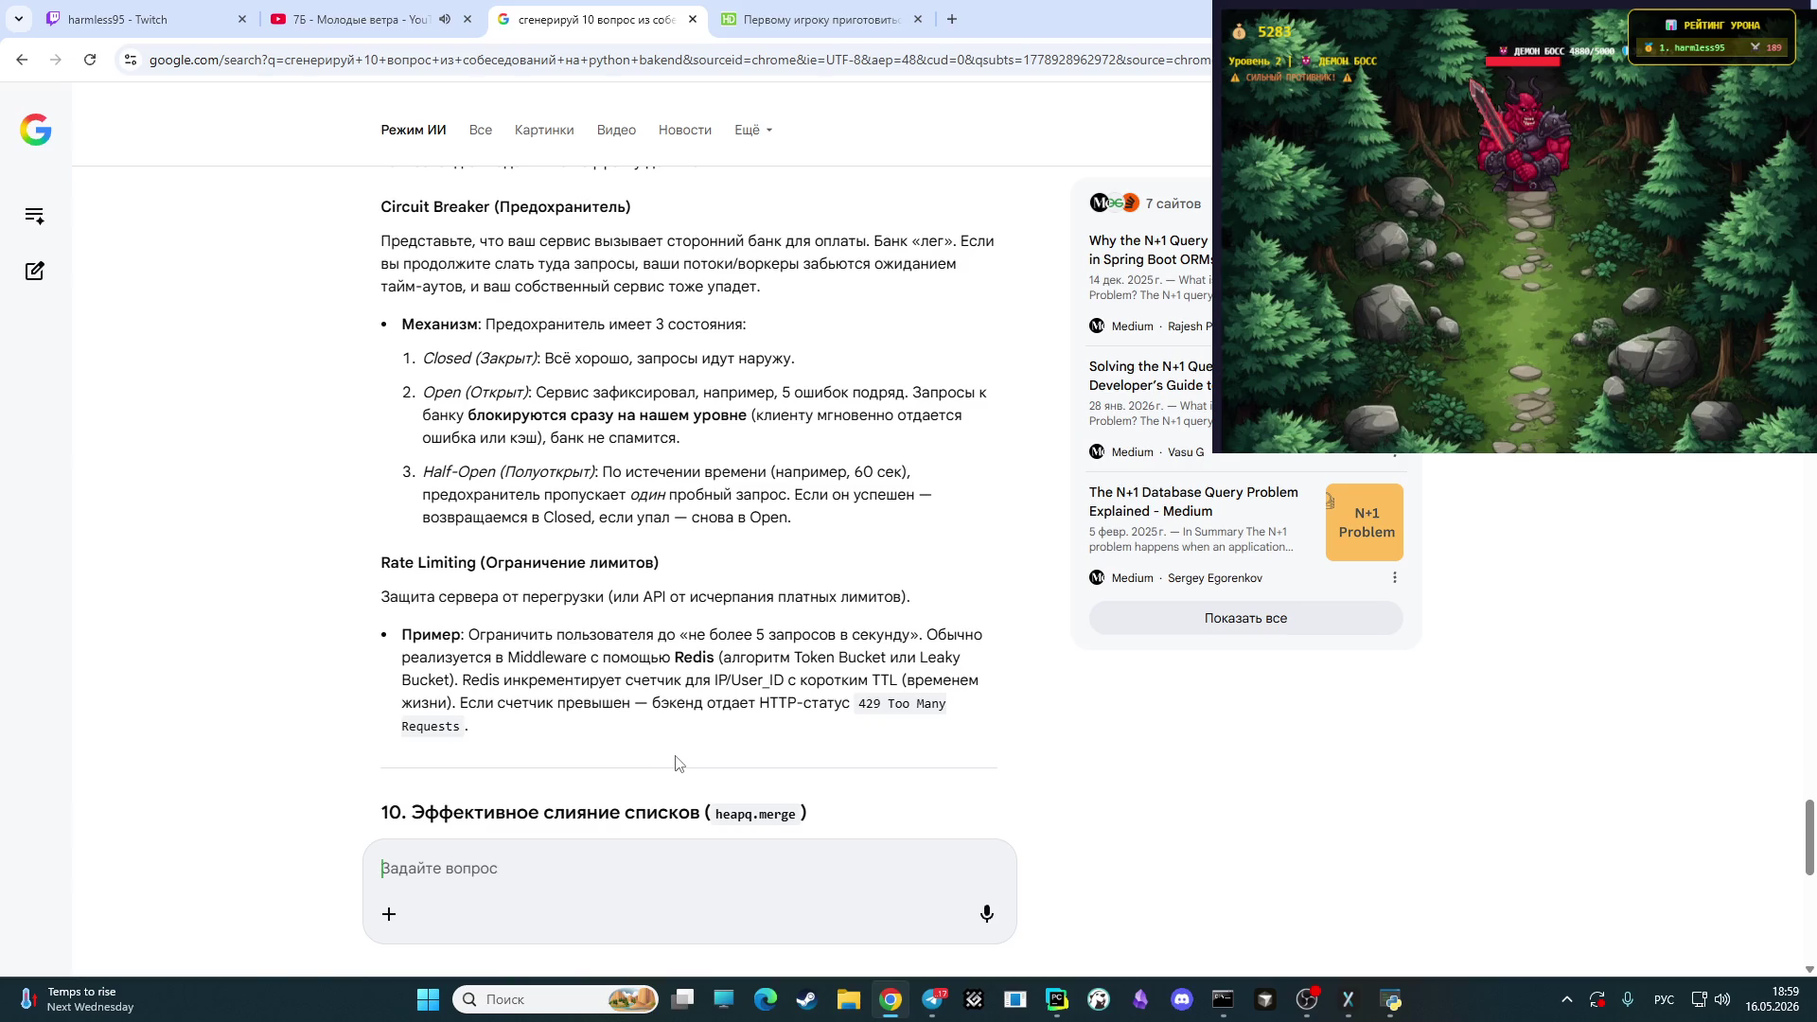
{"action": "scroll", "coordinate": [675, 762], "scroll_direction": "down", "scroll_amount": 1}
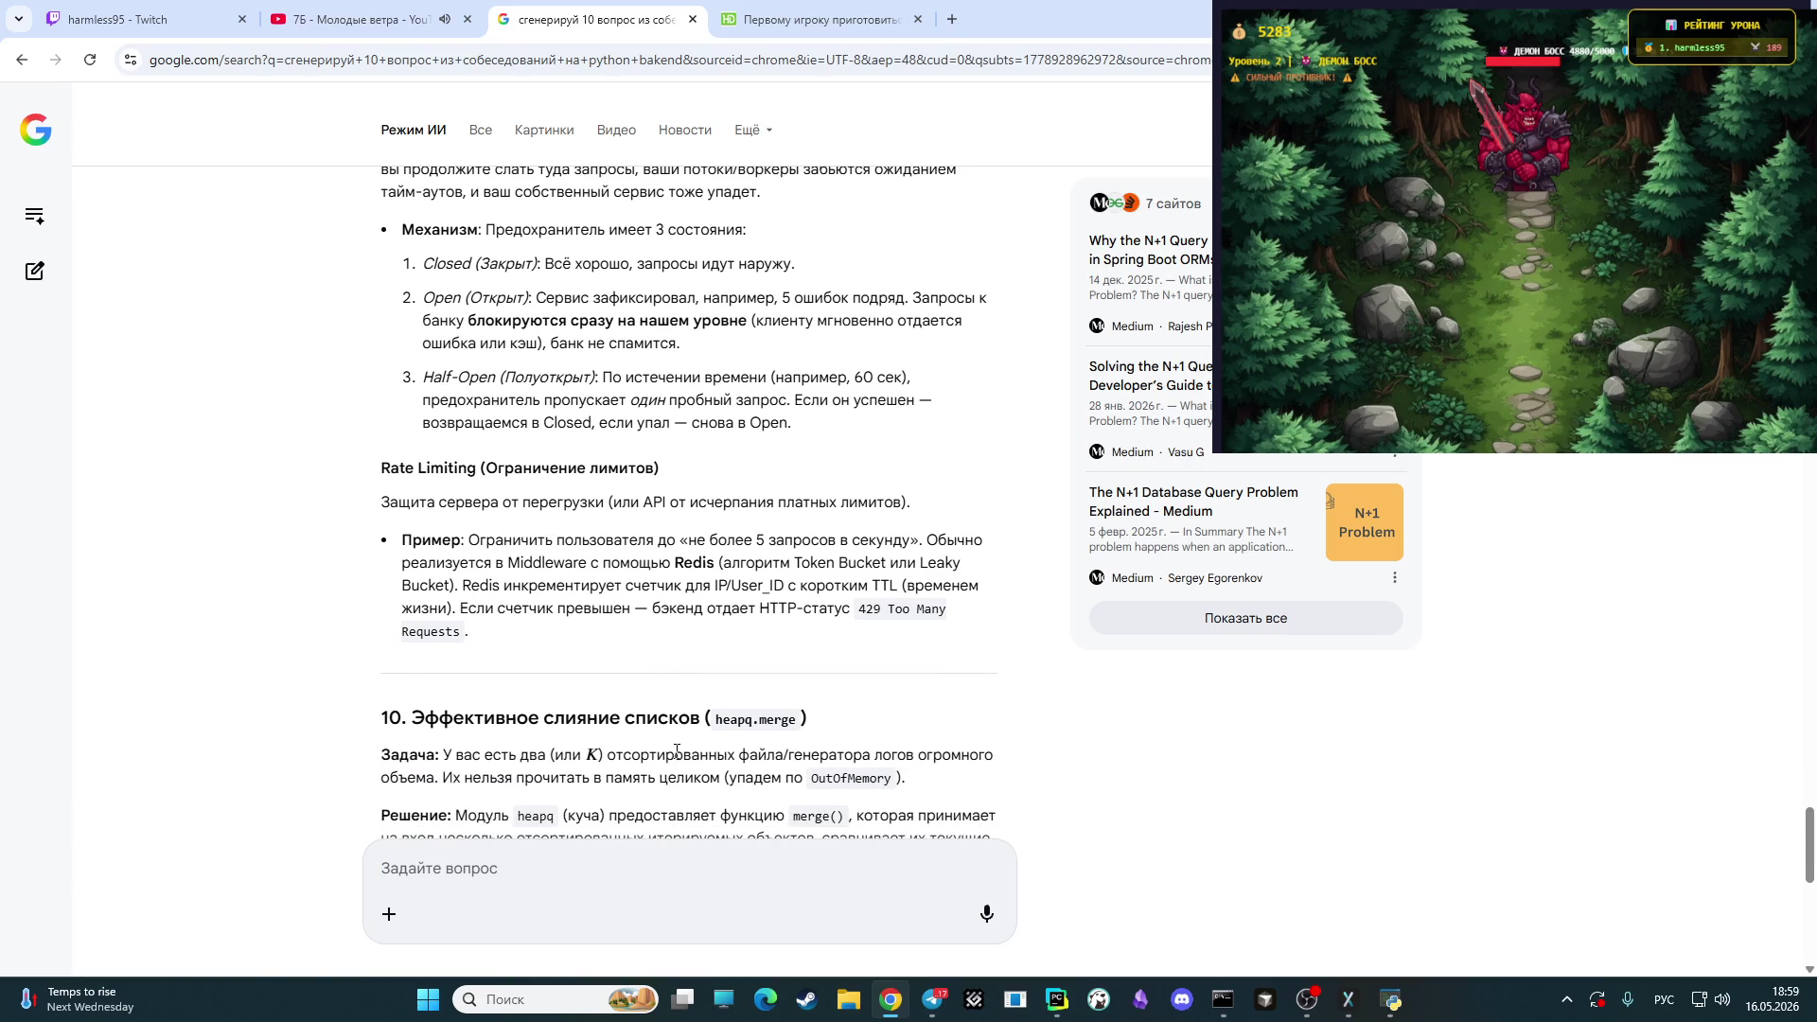
- Scroll down to the heapq.merge example, then unmute Mic/Aux in the OBS audio mixer
{"action": "scroll", "coordinate": [662, 752], "scroll_direction": "down", "scroll_amount": 1}
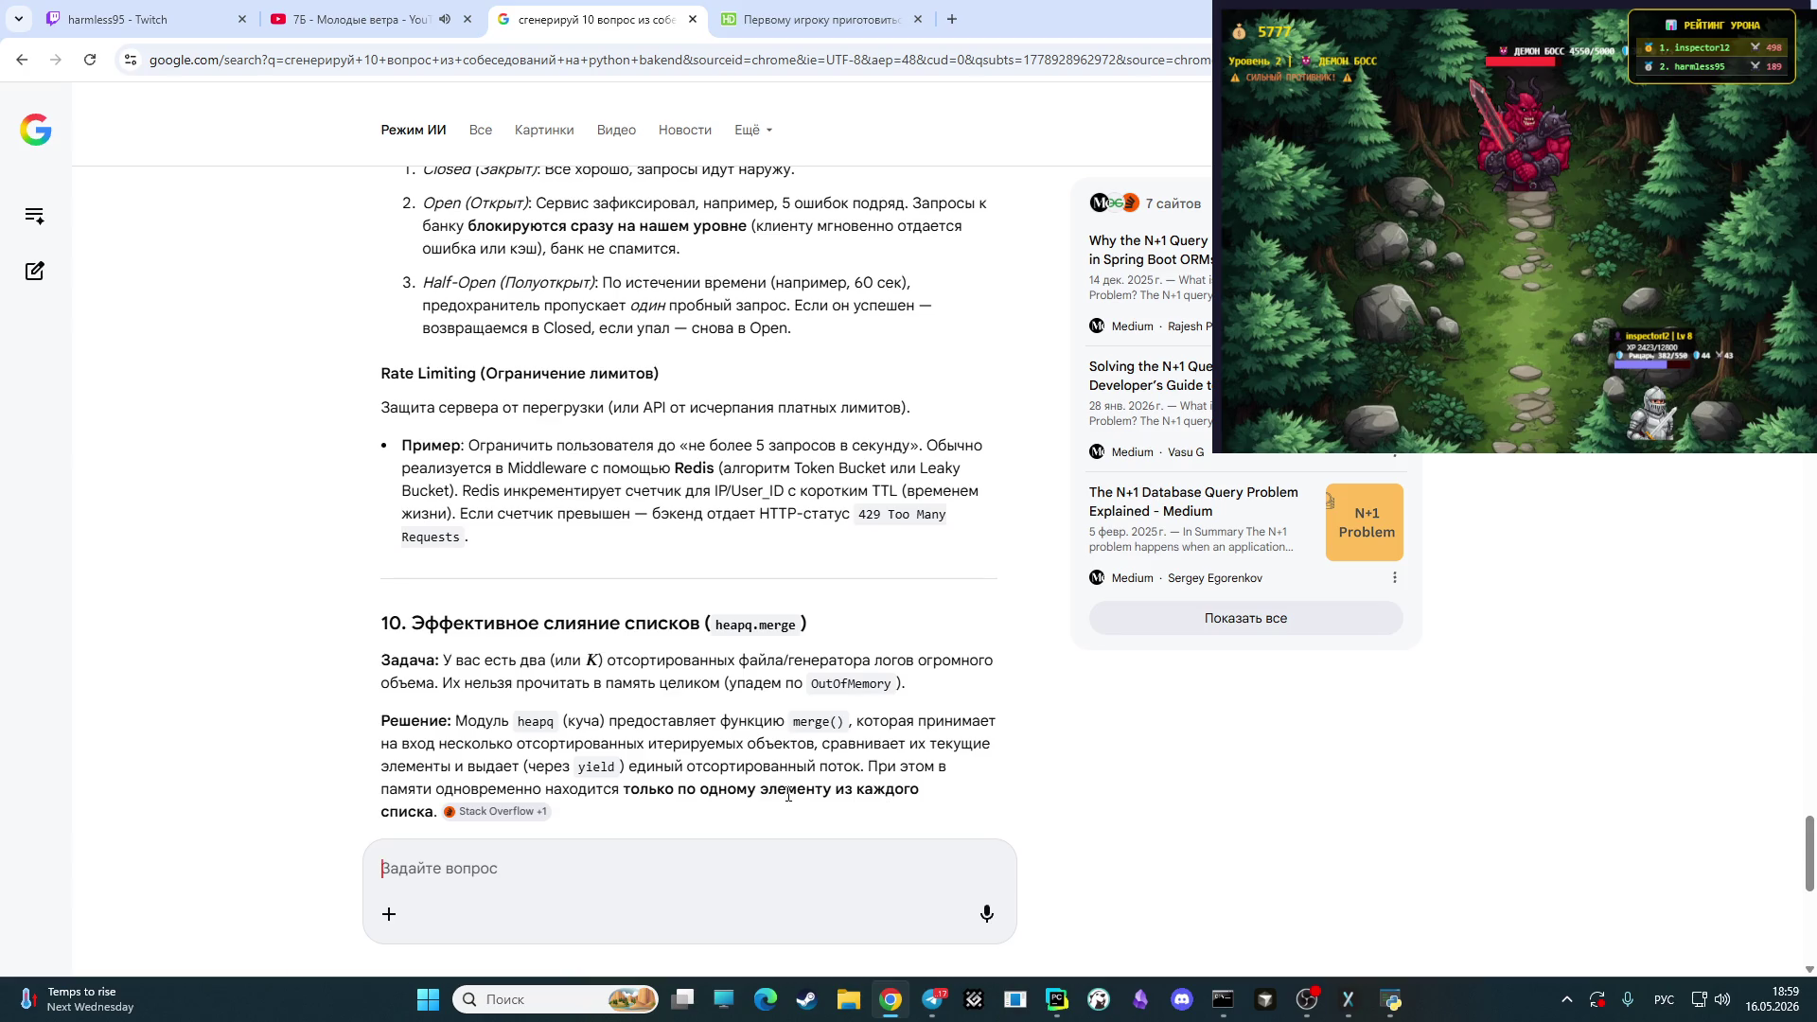
{"action": "scroll", "coordinate": [845, 804], "scroll_direction": "down", "scroll_amount": 1}
{"action": "scroll", "coordinate": [845, 804], "scroll_direction": "down", "scroll_amount": 2}
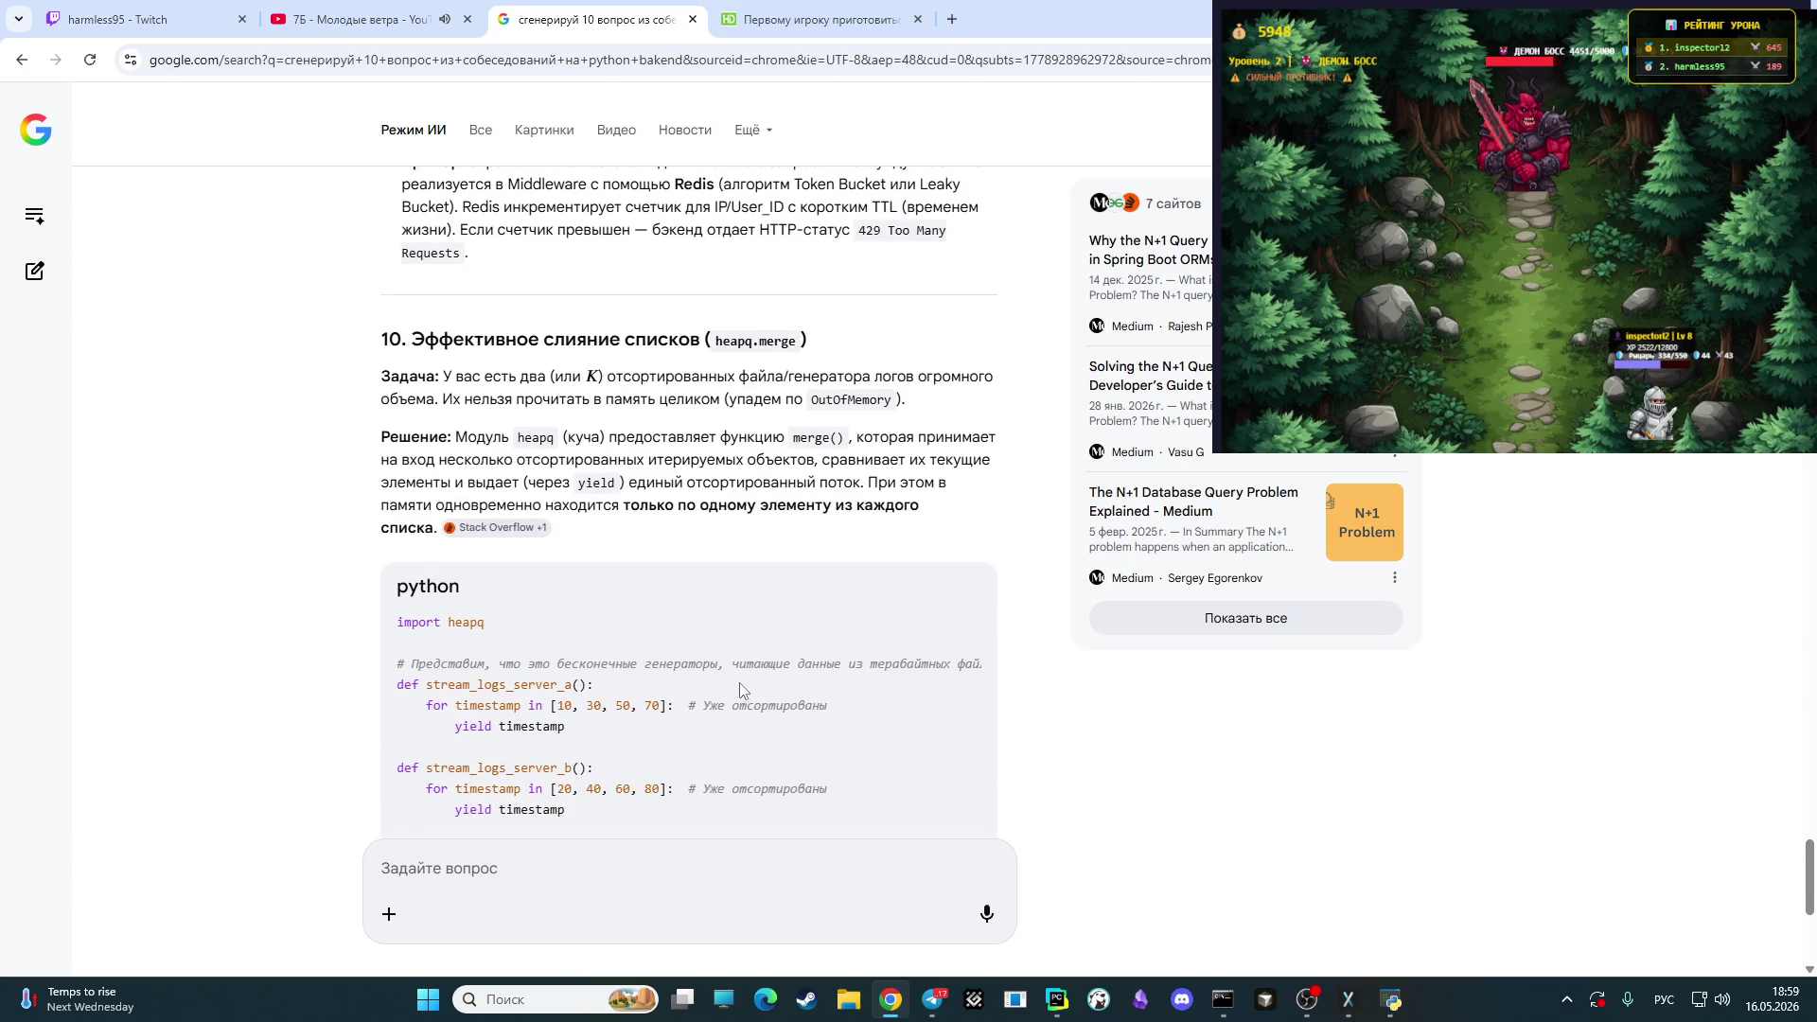
{"action": "scroll", "coordinate": [828, 719], "scroll_direction": "down", "scroll_amount": 3}
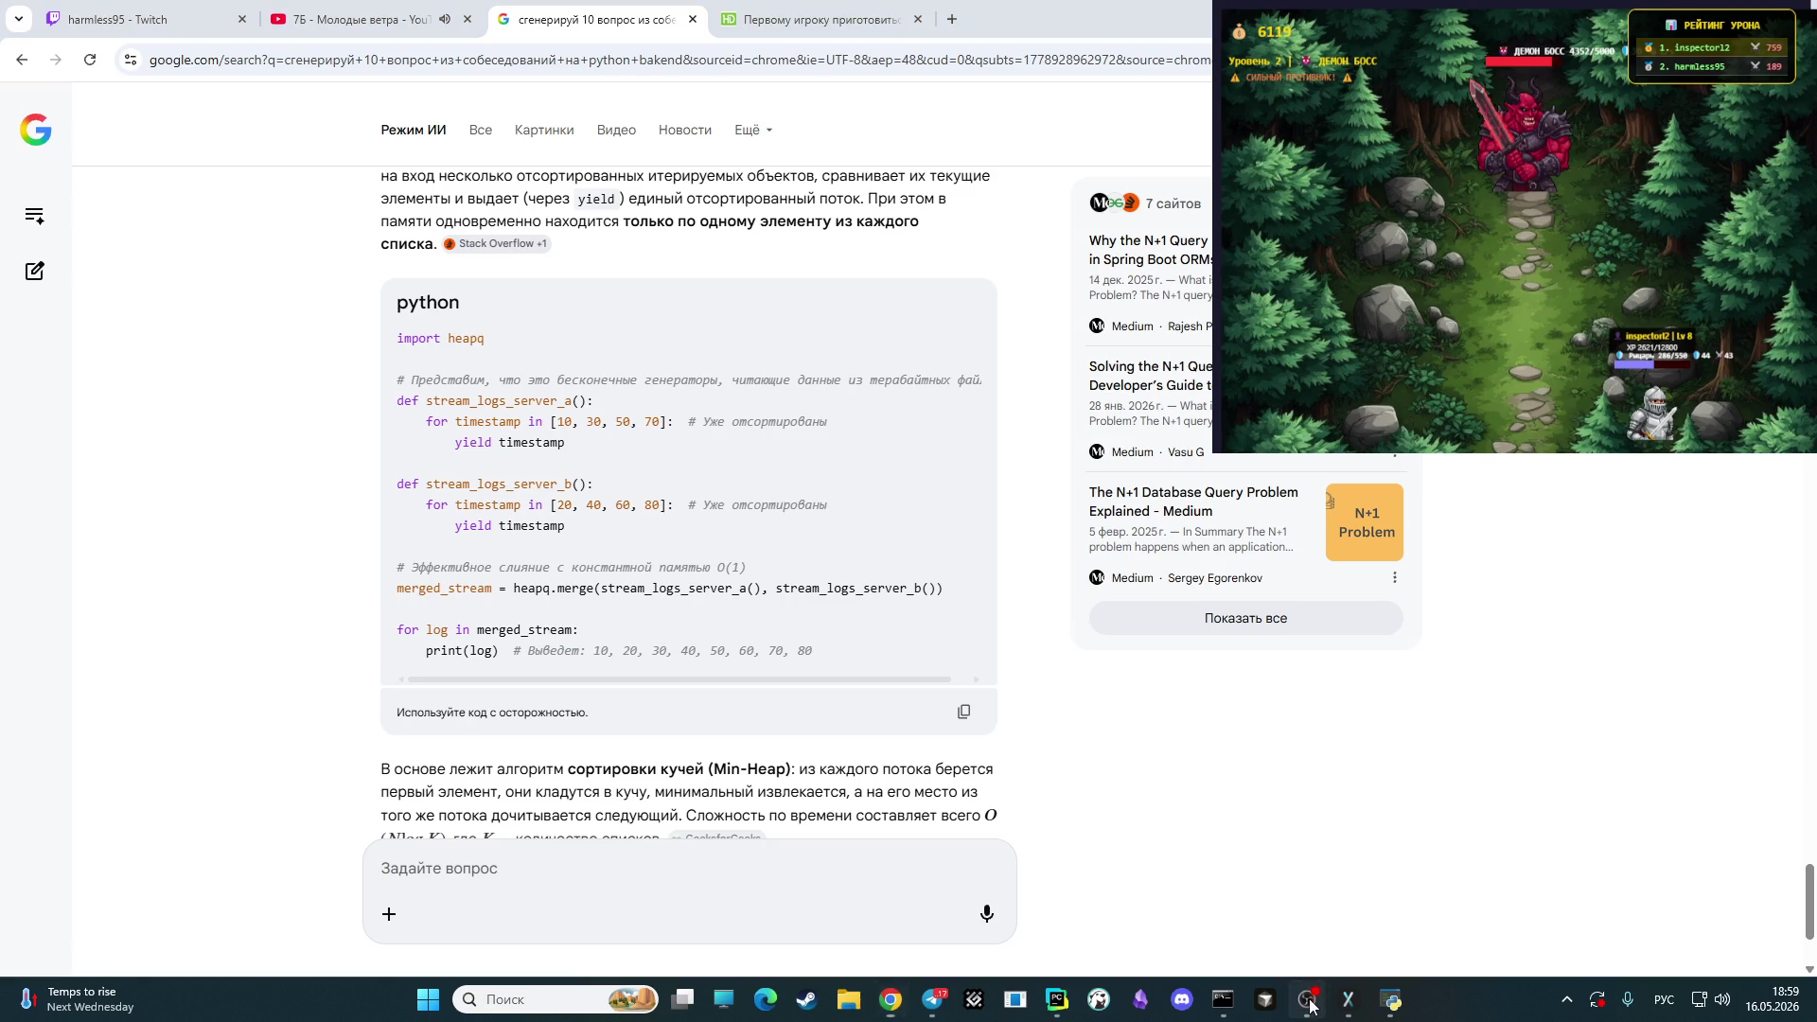
{"action": "left_click", "coordinate": [1309, 996]}
{"action": "left_click", "coordinate": [860, 633]}
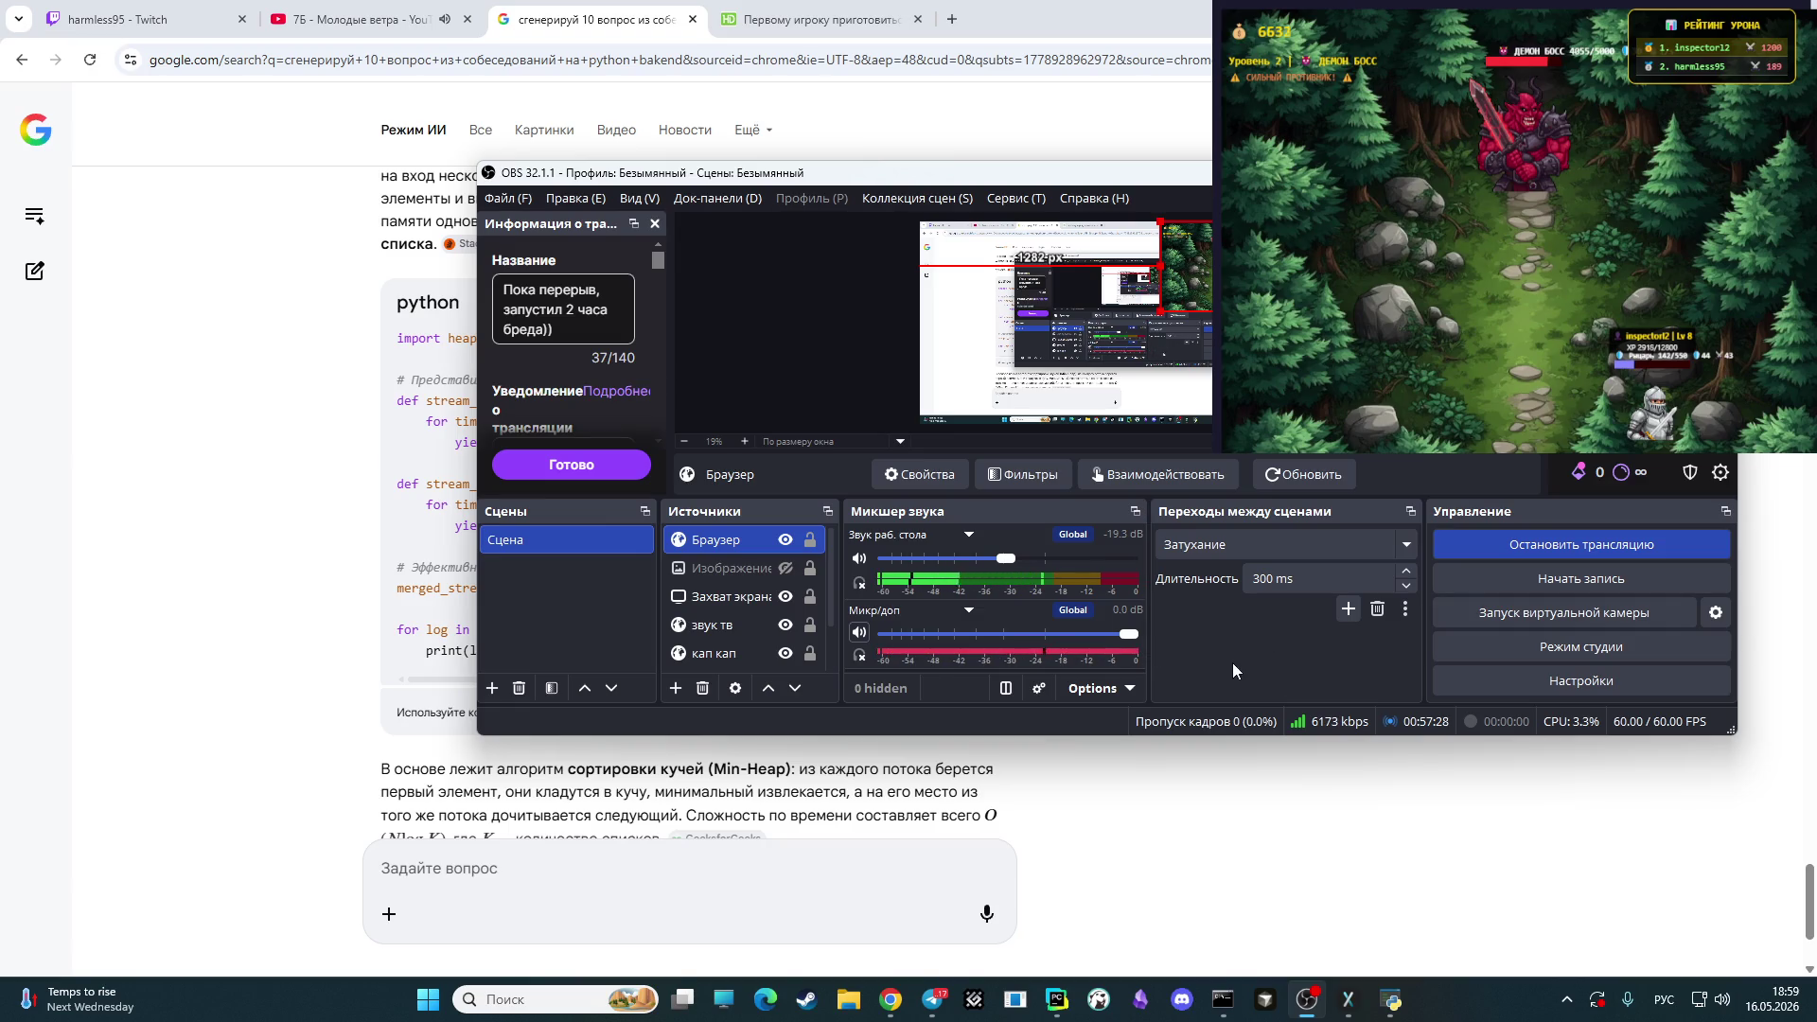
- Play the next song, Жуки - Батарейка, on YouTube and return to the AI answer
{"action": "left_click", "coordinate": [376, 4]}
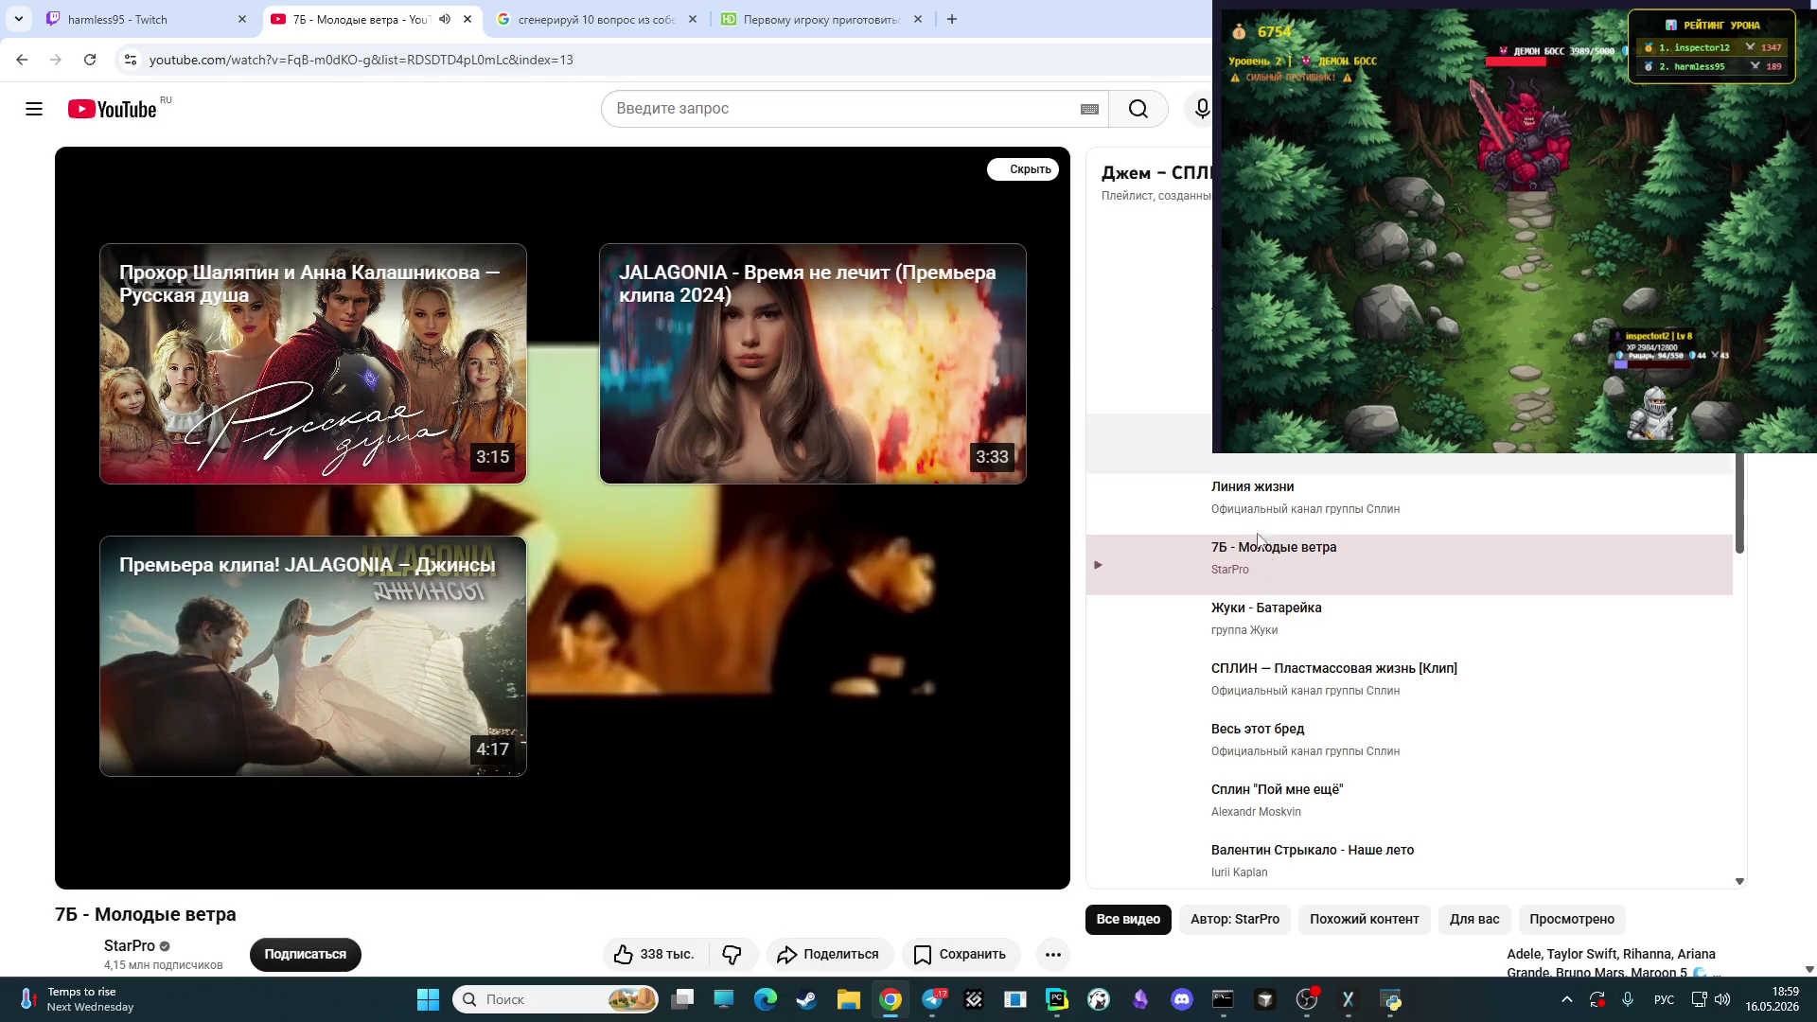
{"action": "left_click", "coordinate": [1219, 625]}
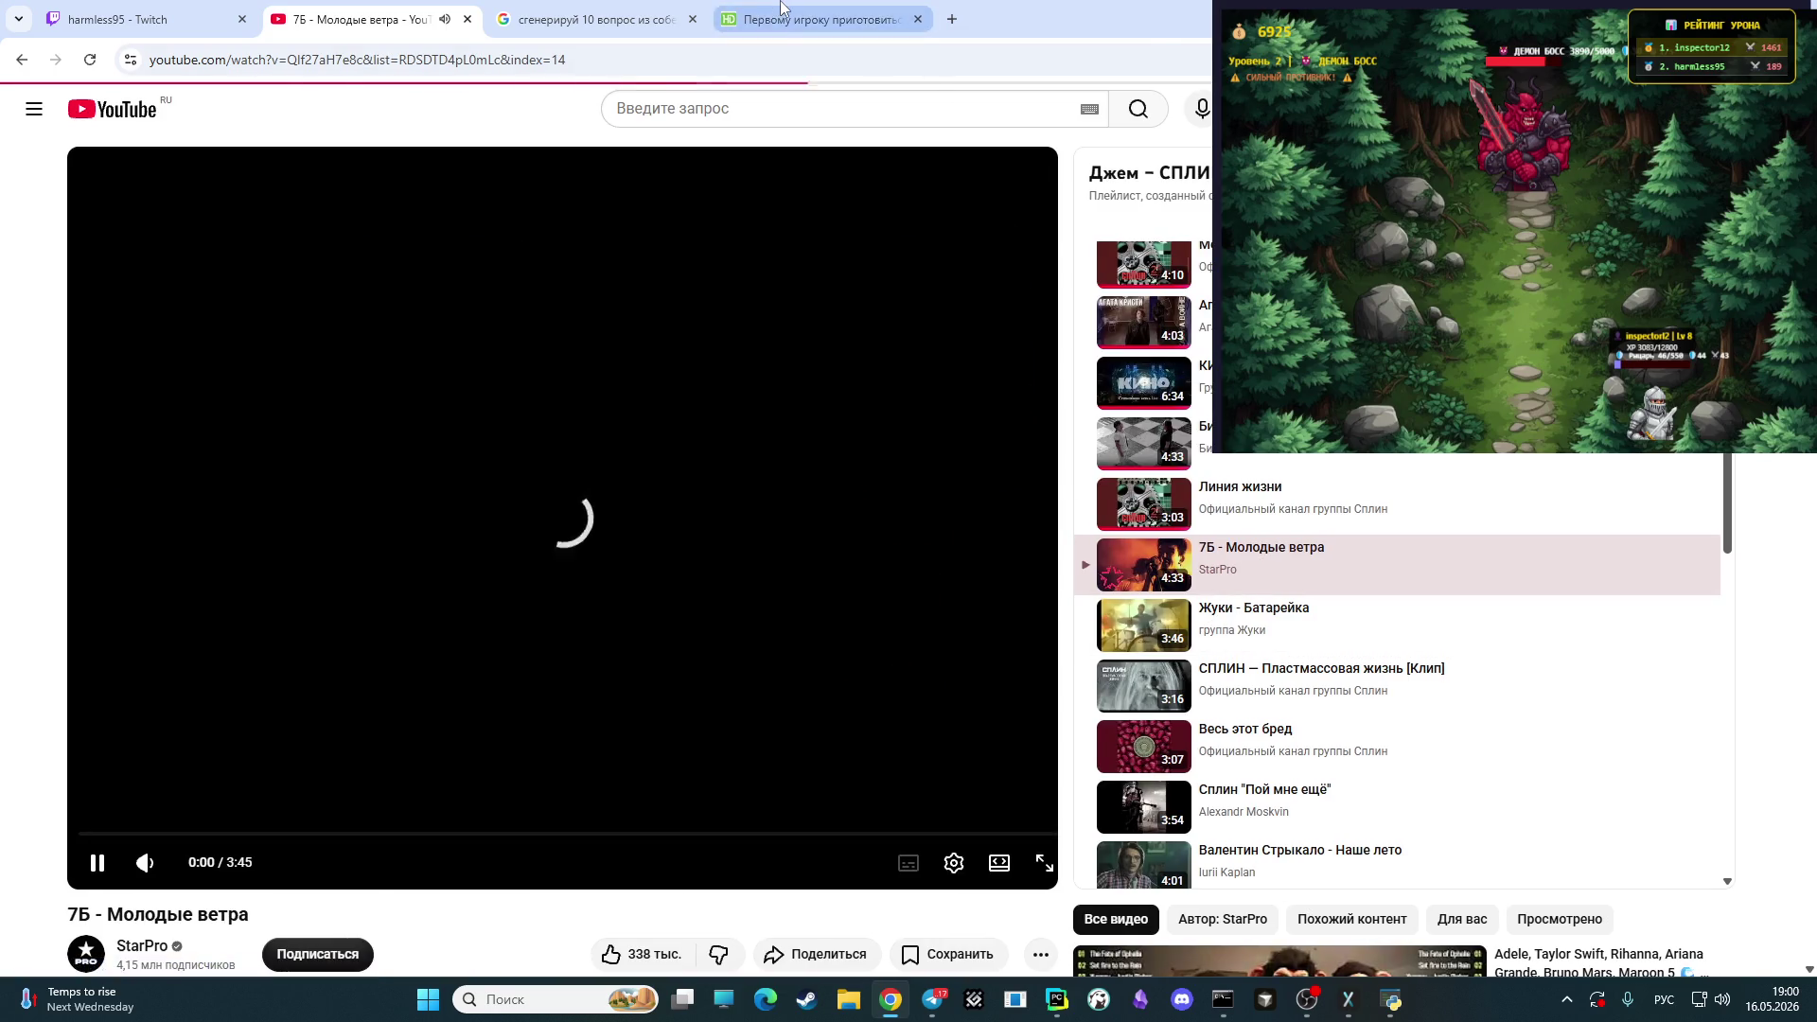
{"action": "left_click", "coordinate": [813, 19]}
{"action": "left_click", "coordinate": [596, 19]}
{"action": "scroll", "coordinate": [725, 627], "scroll_direction": "down", "scroll_amount": 3}
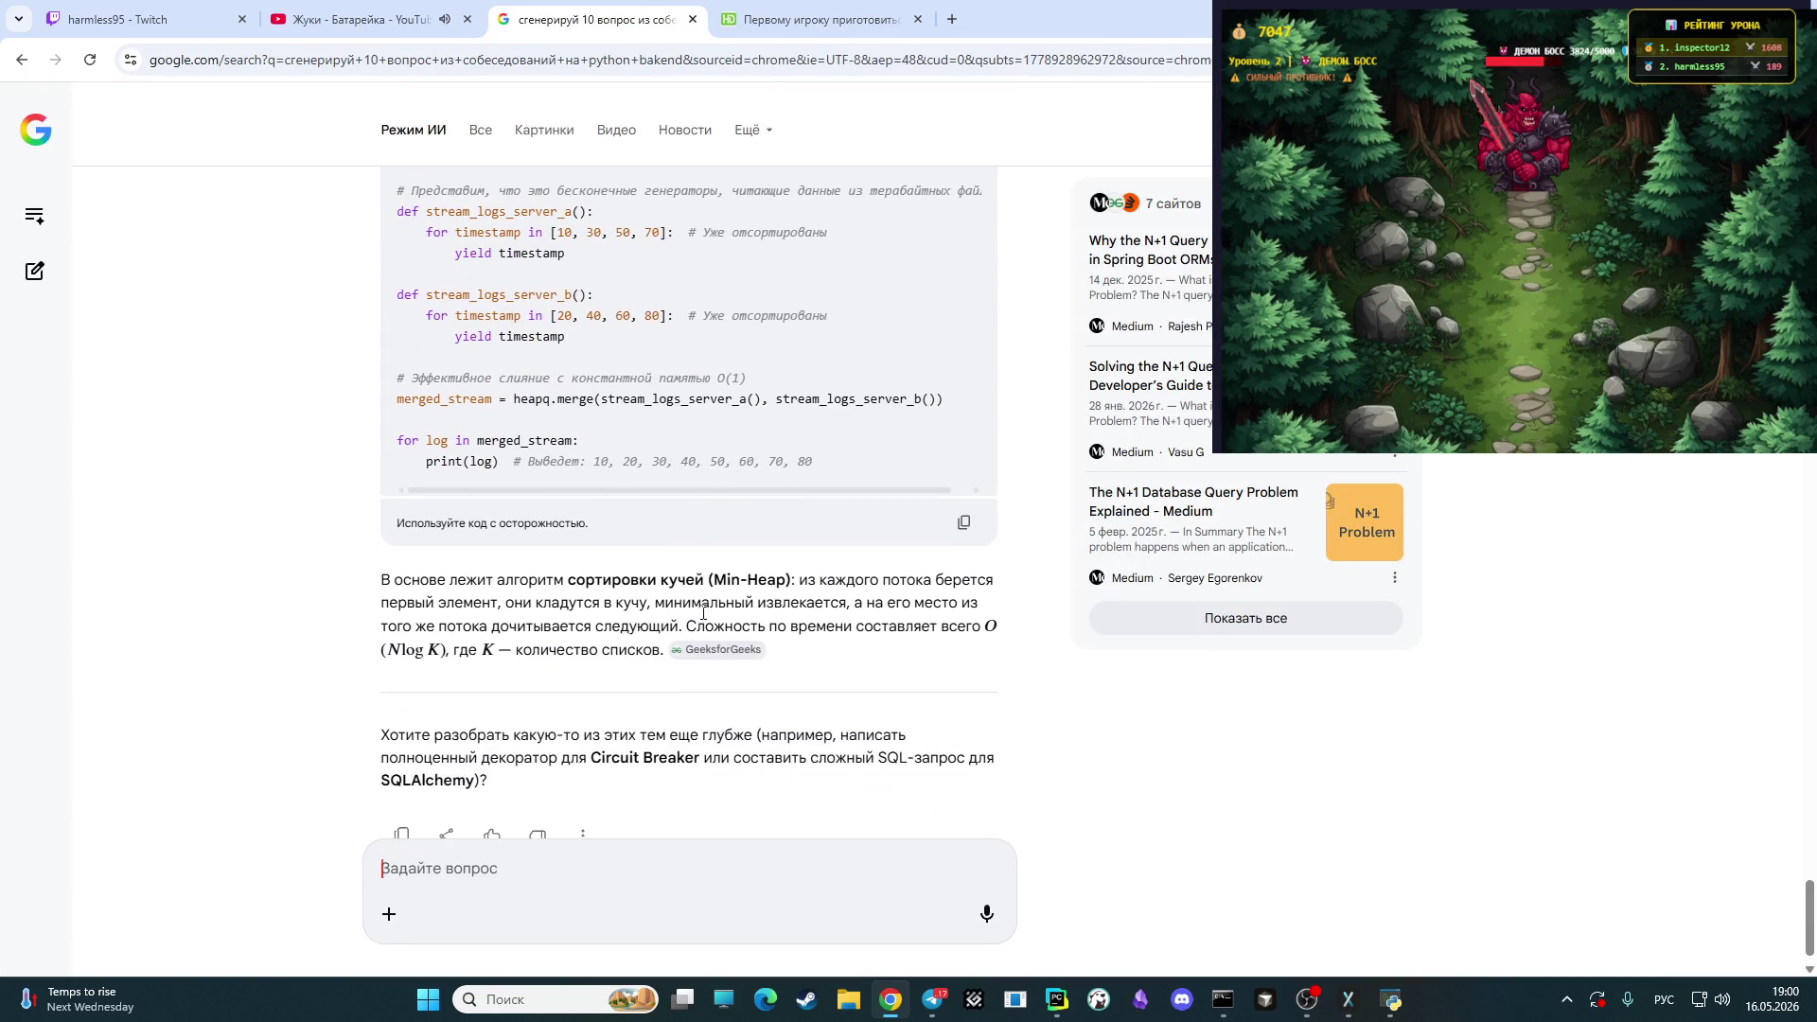
{"action": "scroll", "coordinate": [691, 634], "scroll_direction": "up", "scroll_amount": 2}
{"action": "scroll", "coordinate": [679, 640], "scroll_direction": "up", "scroll_amount": 2}
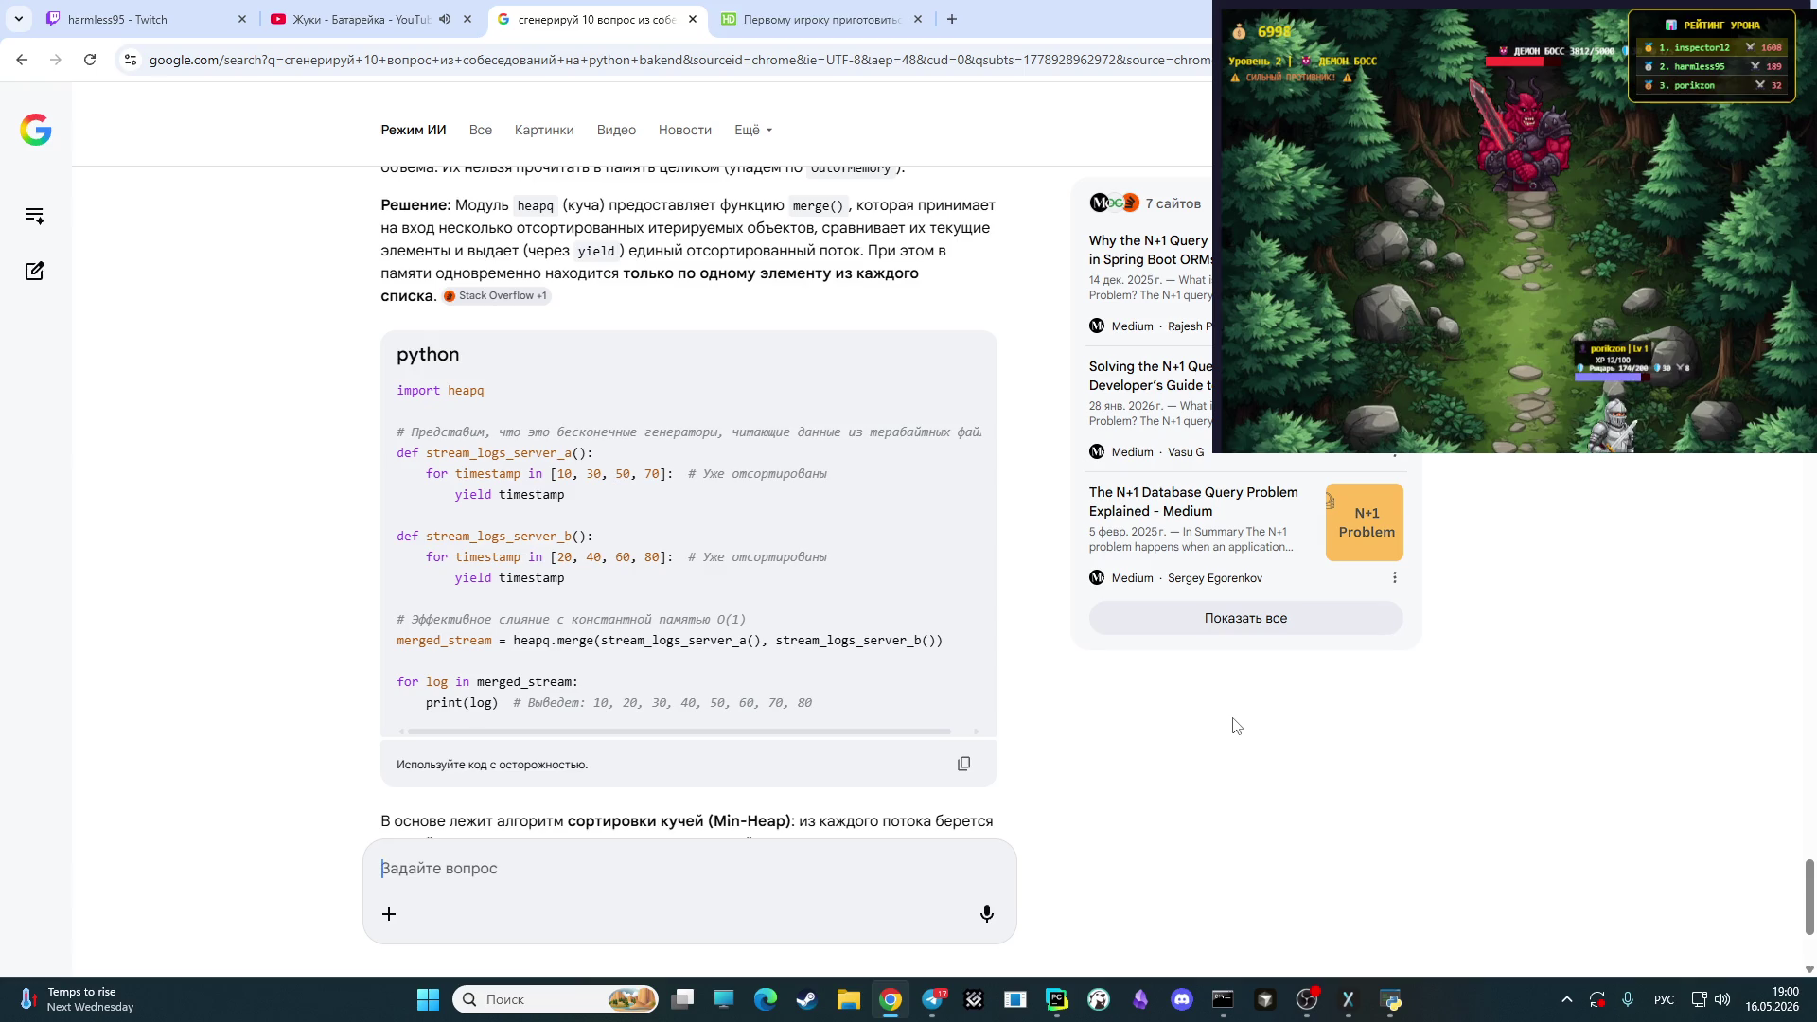
- Check OBS and the live Twitch channel page, then return to the Google AI tab
{"action": "left_click", "coordinate": [1307, 999]}
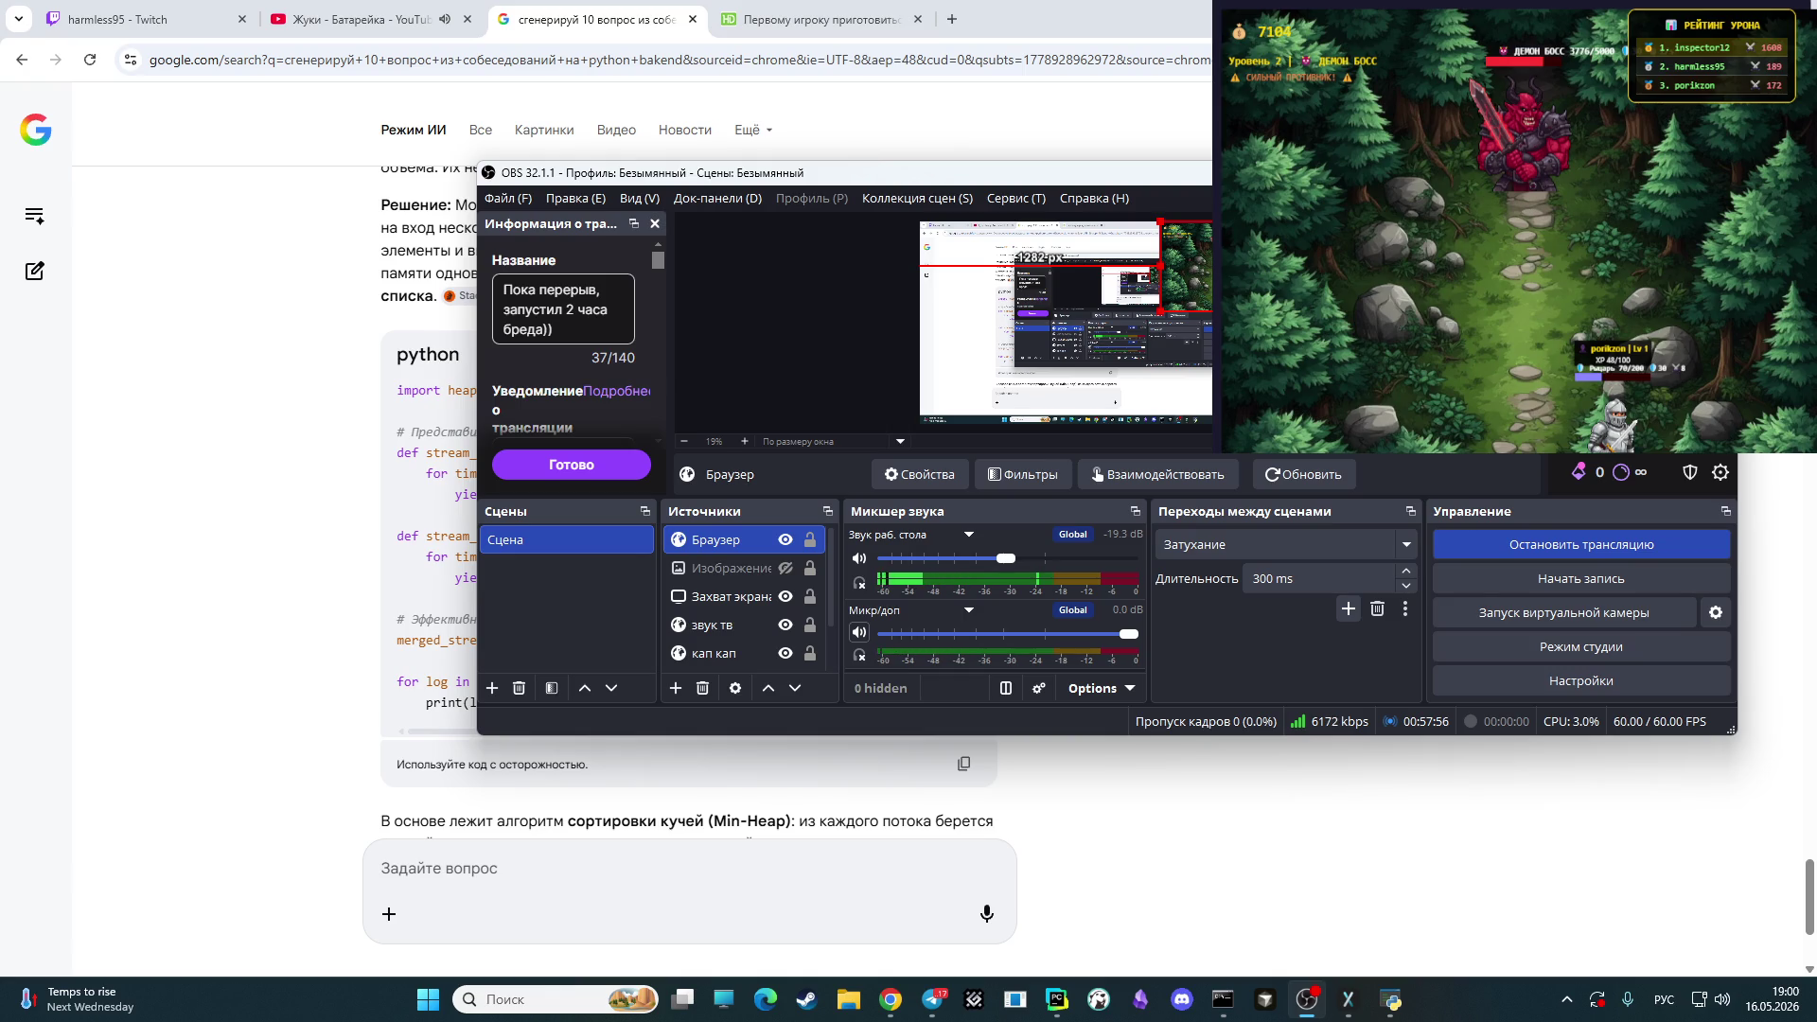
{"action": "left_click", "coordinate": [142, 19]}
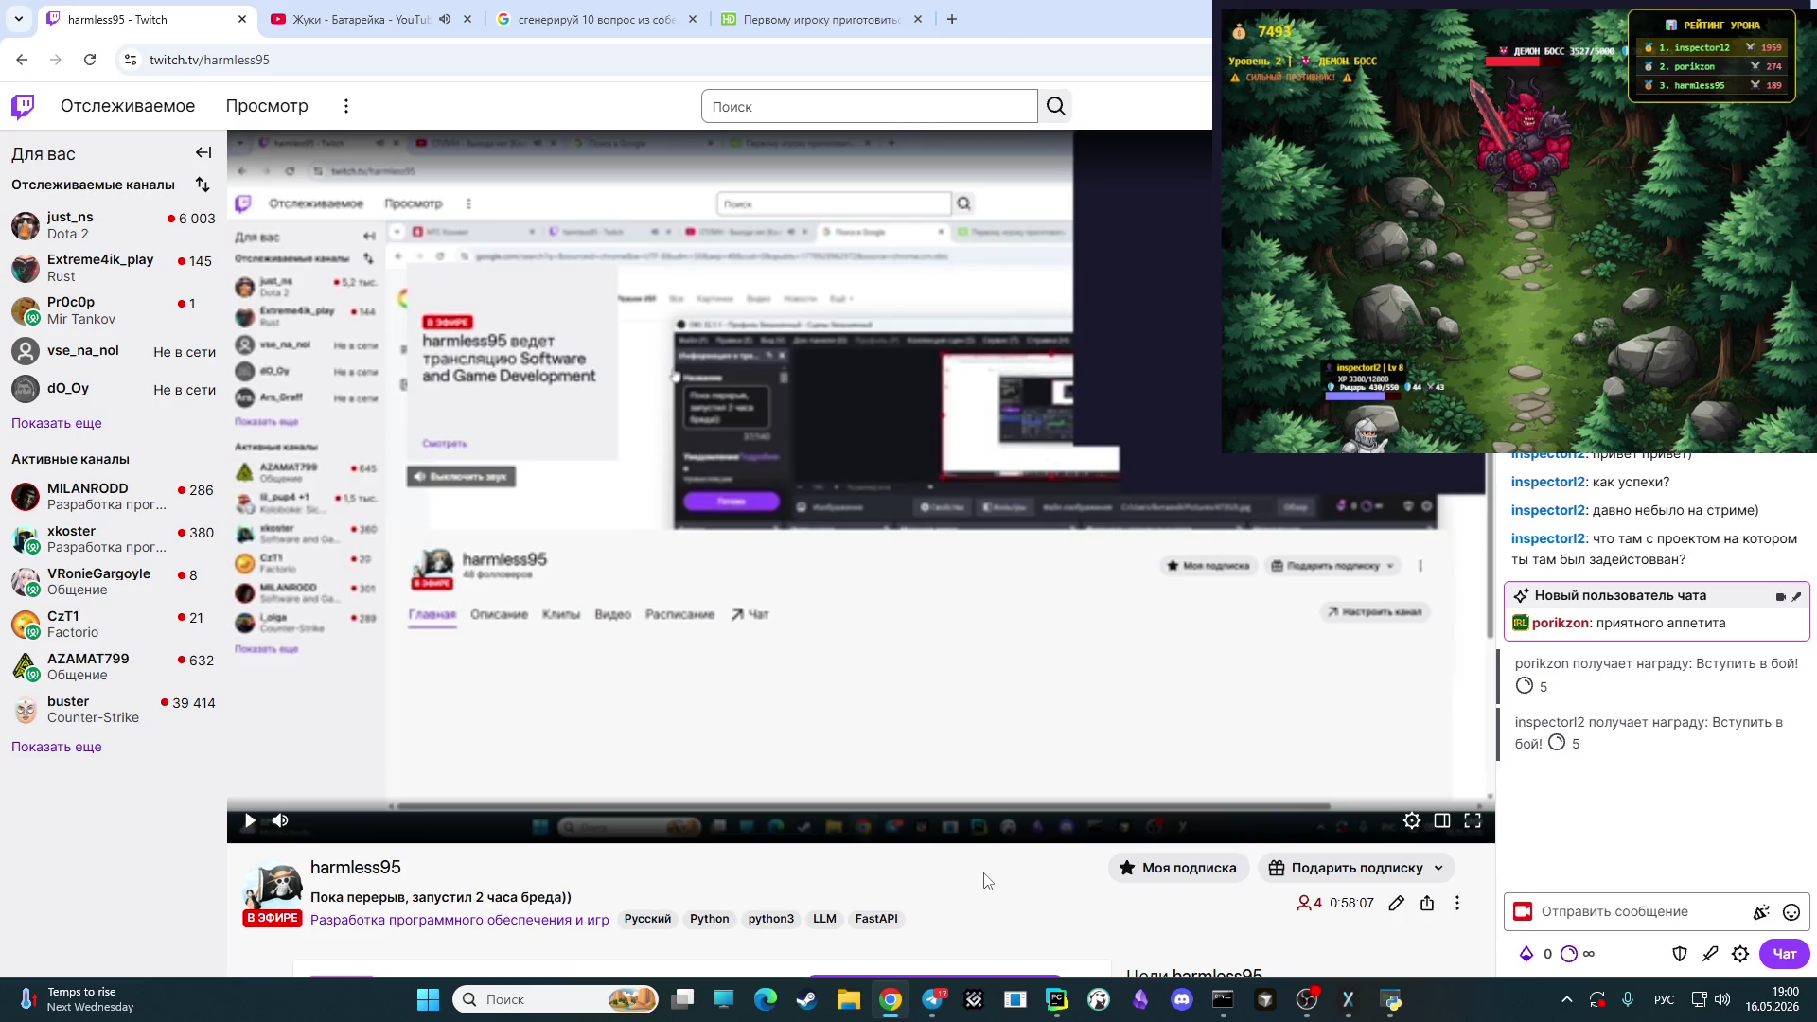
{"action": "left_click", "coordinate": [352, 19]}
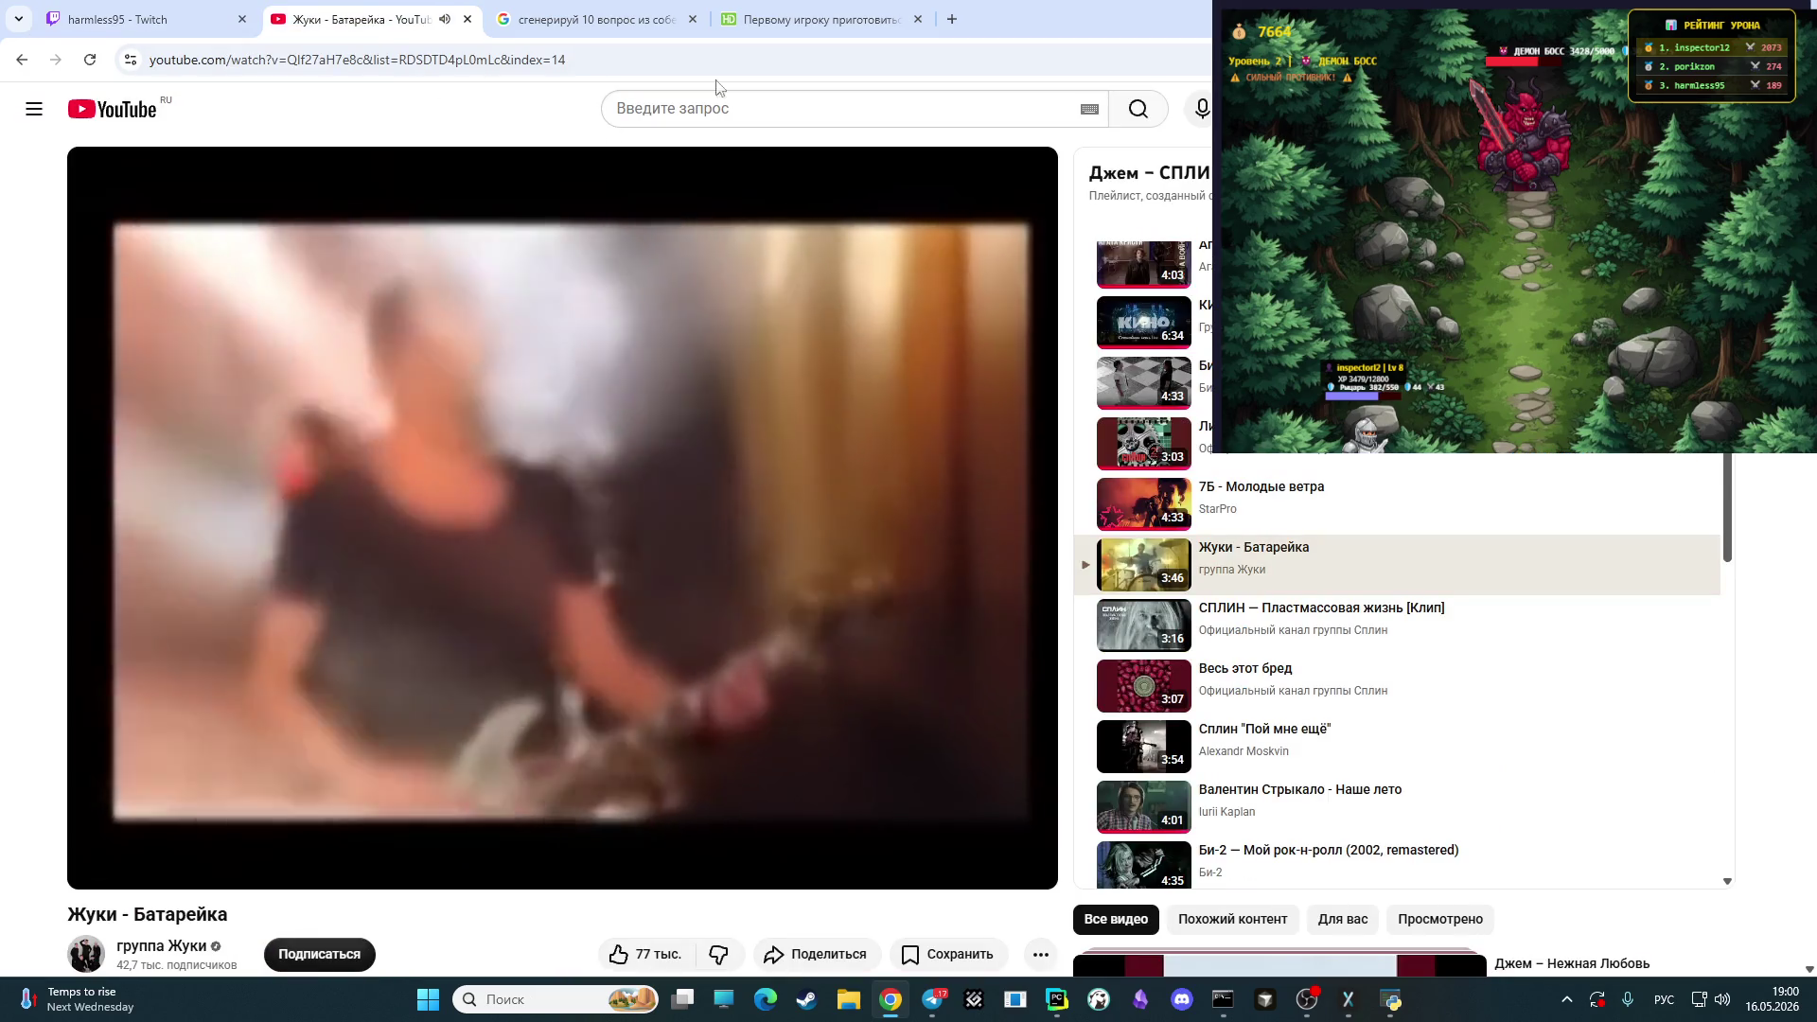
{"action": "left_click", "coordinate": [819, 19]}
{"action": "left_click", "coordinate": [591, 18]}
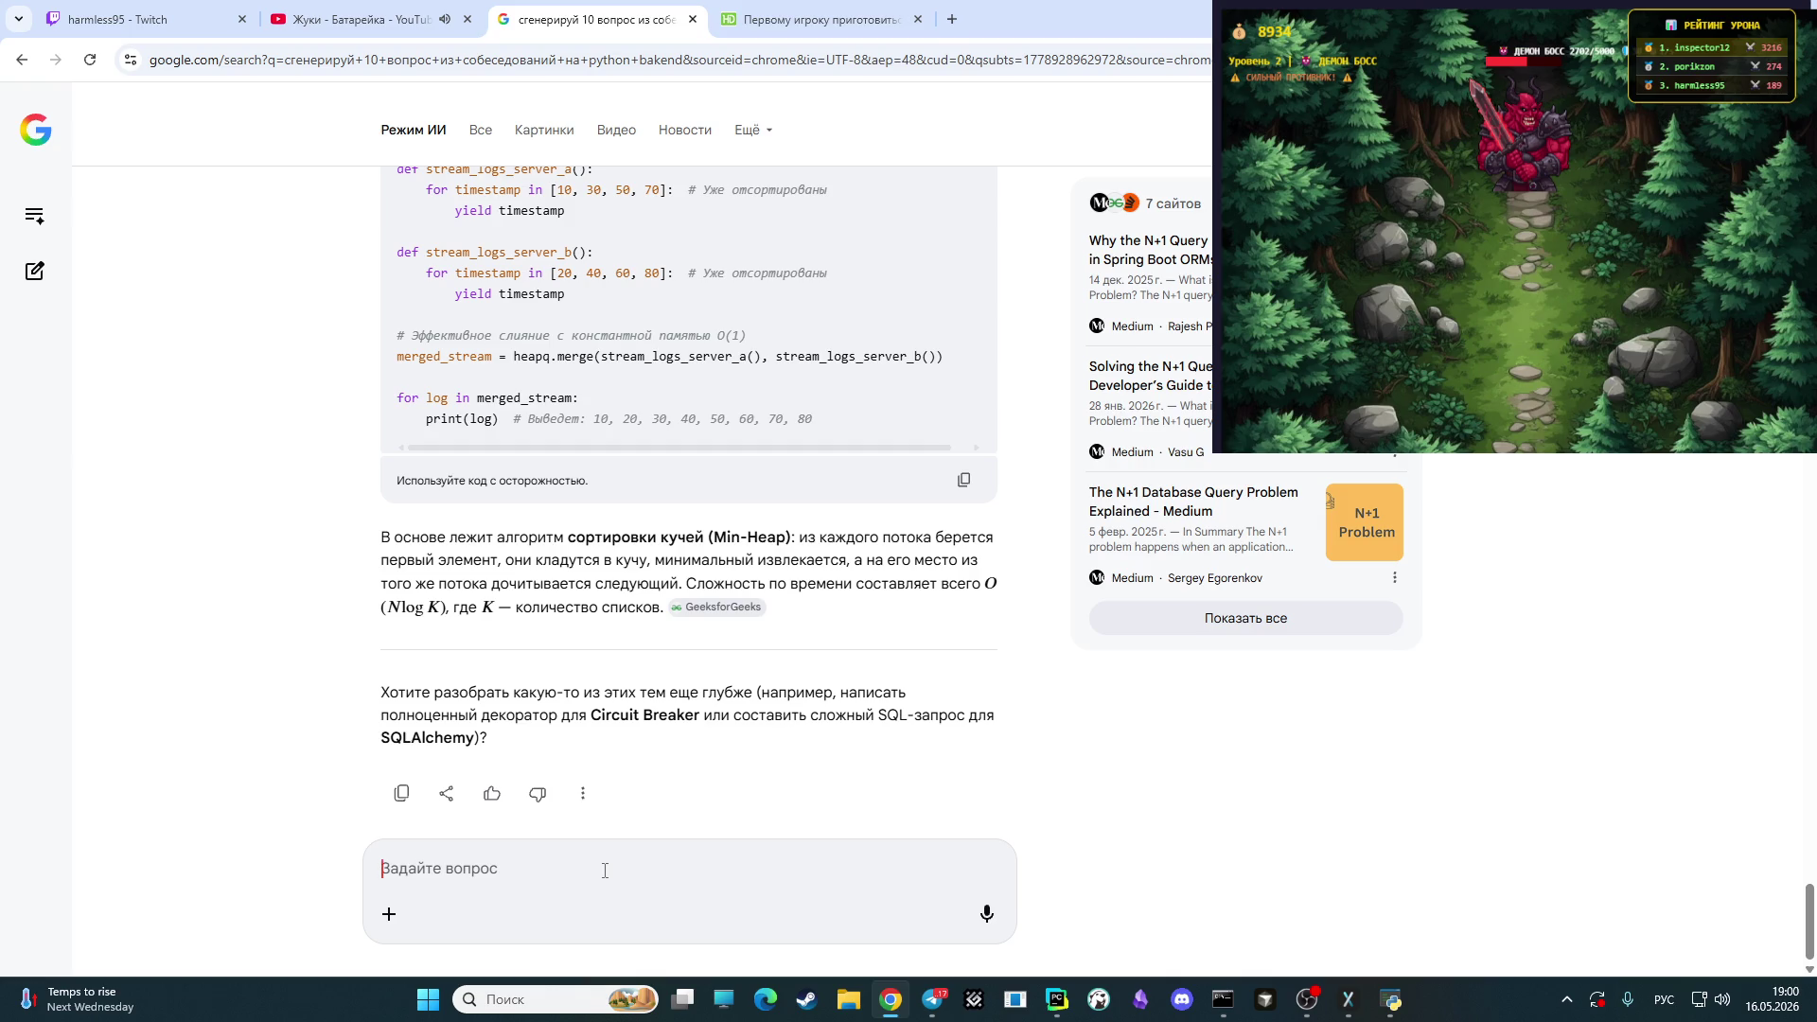
- Ask 'сгенерирую 10 задач для корректного названий аргументов без ответов'
{"action": "type", "text": "сг"}
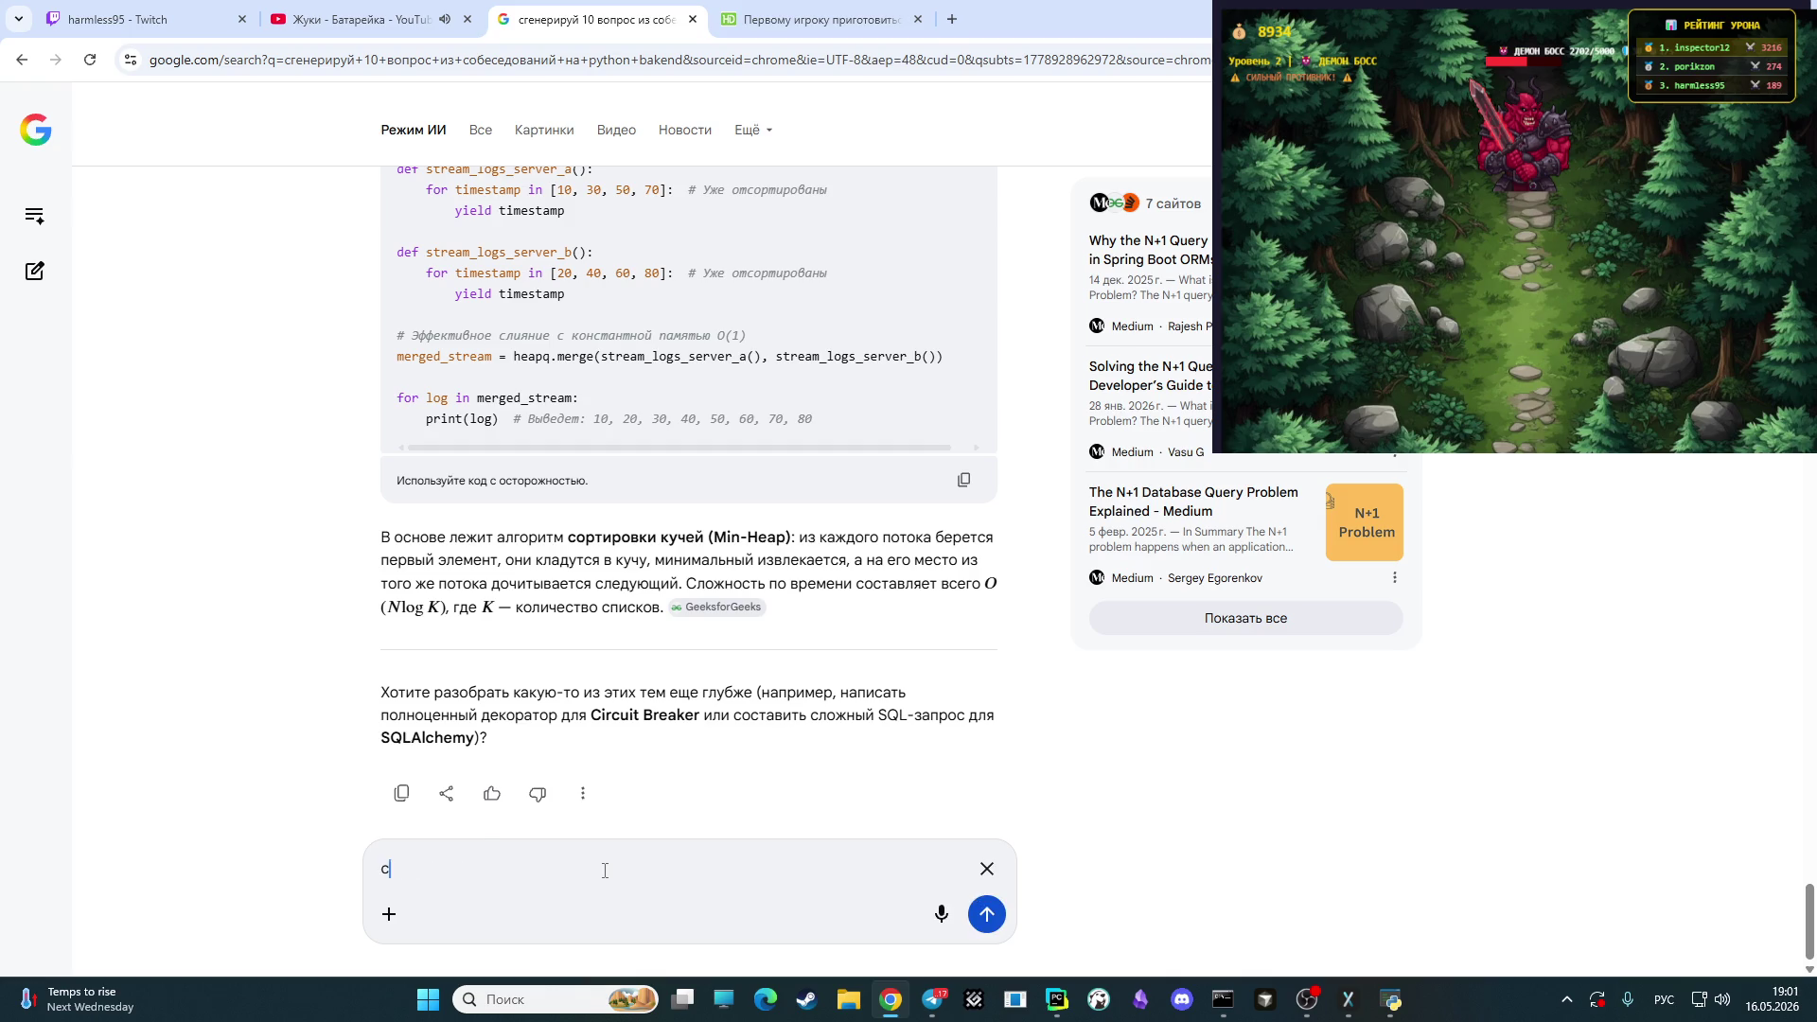
{"action": "key", "text": "BackSpace"}
{"action": "key", "text": "BackSpace"}
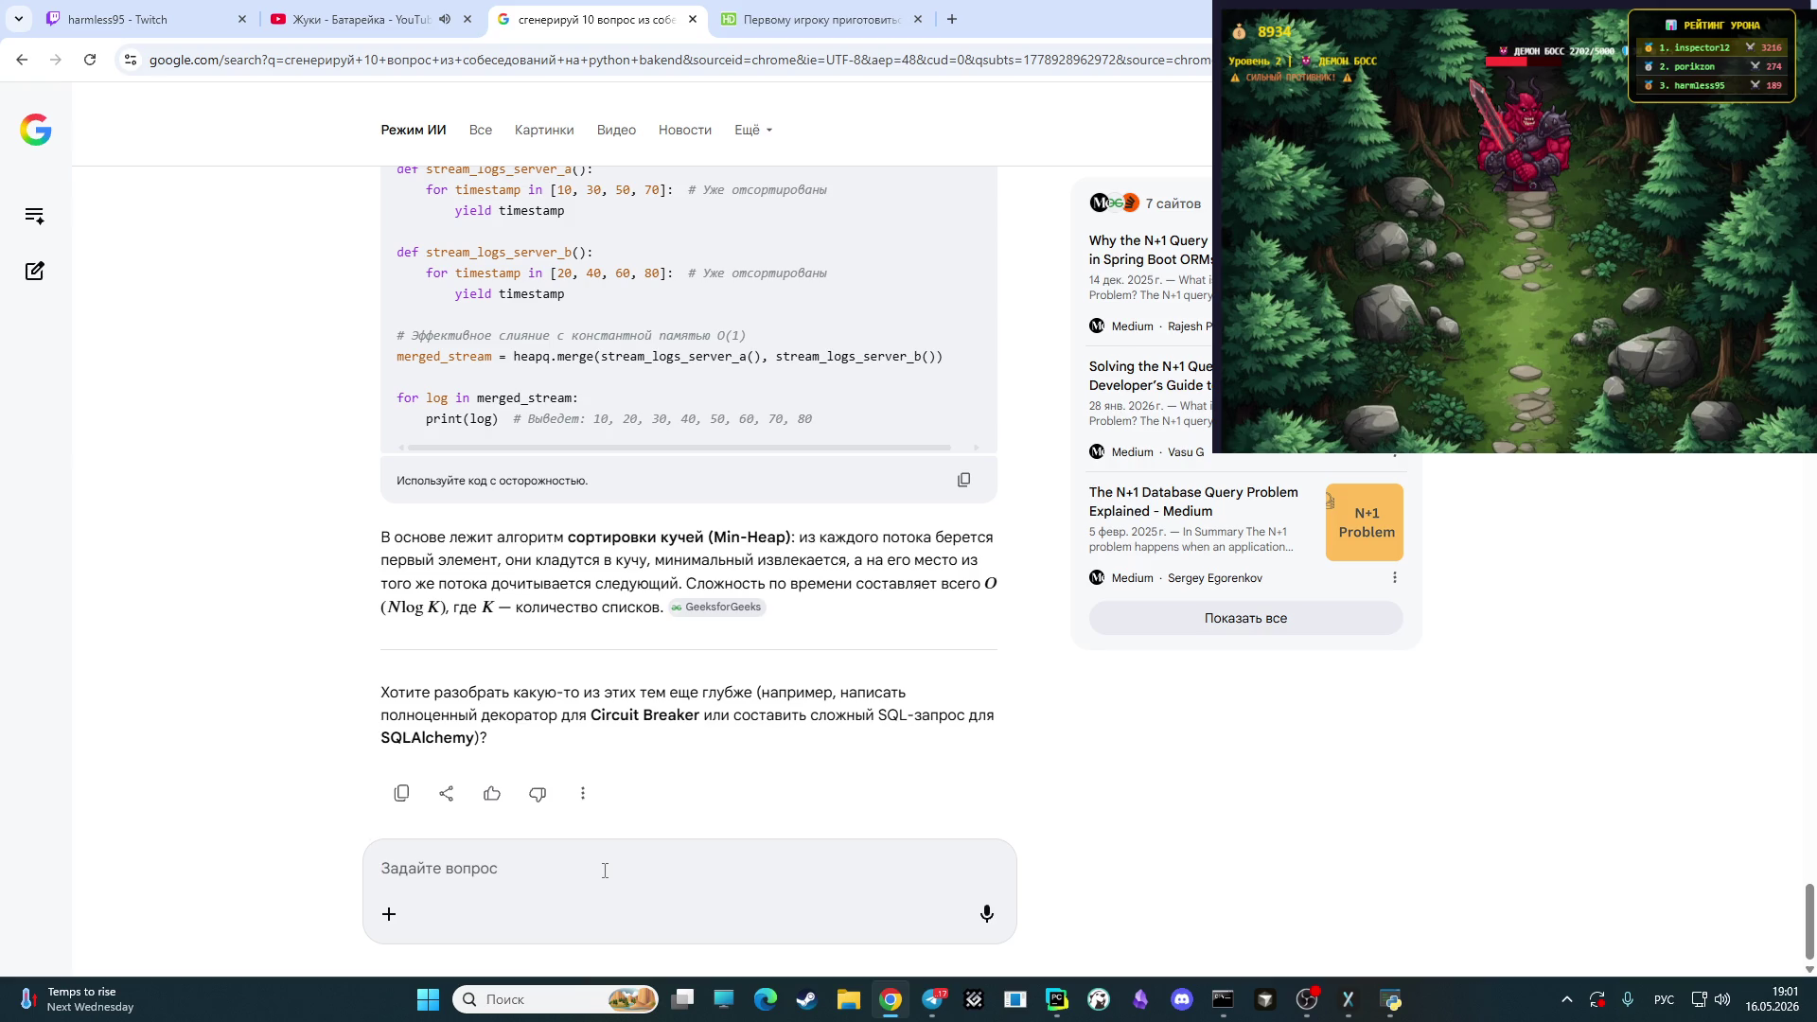
{"action": "type", "text": "сг"}
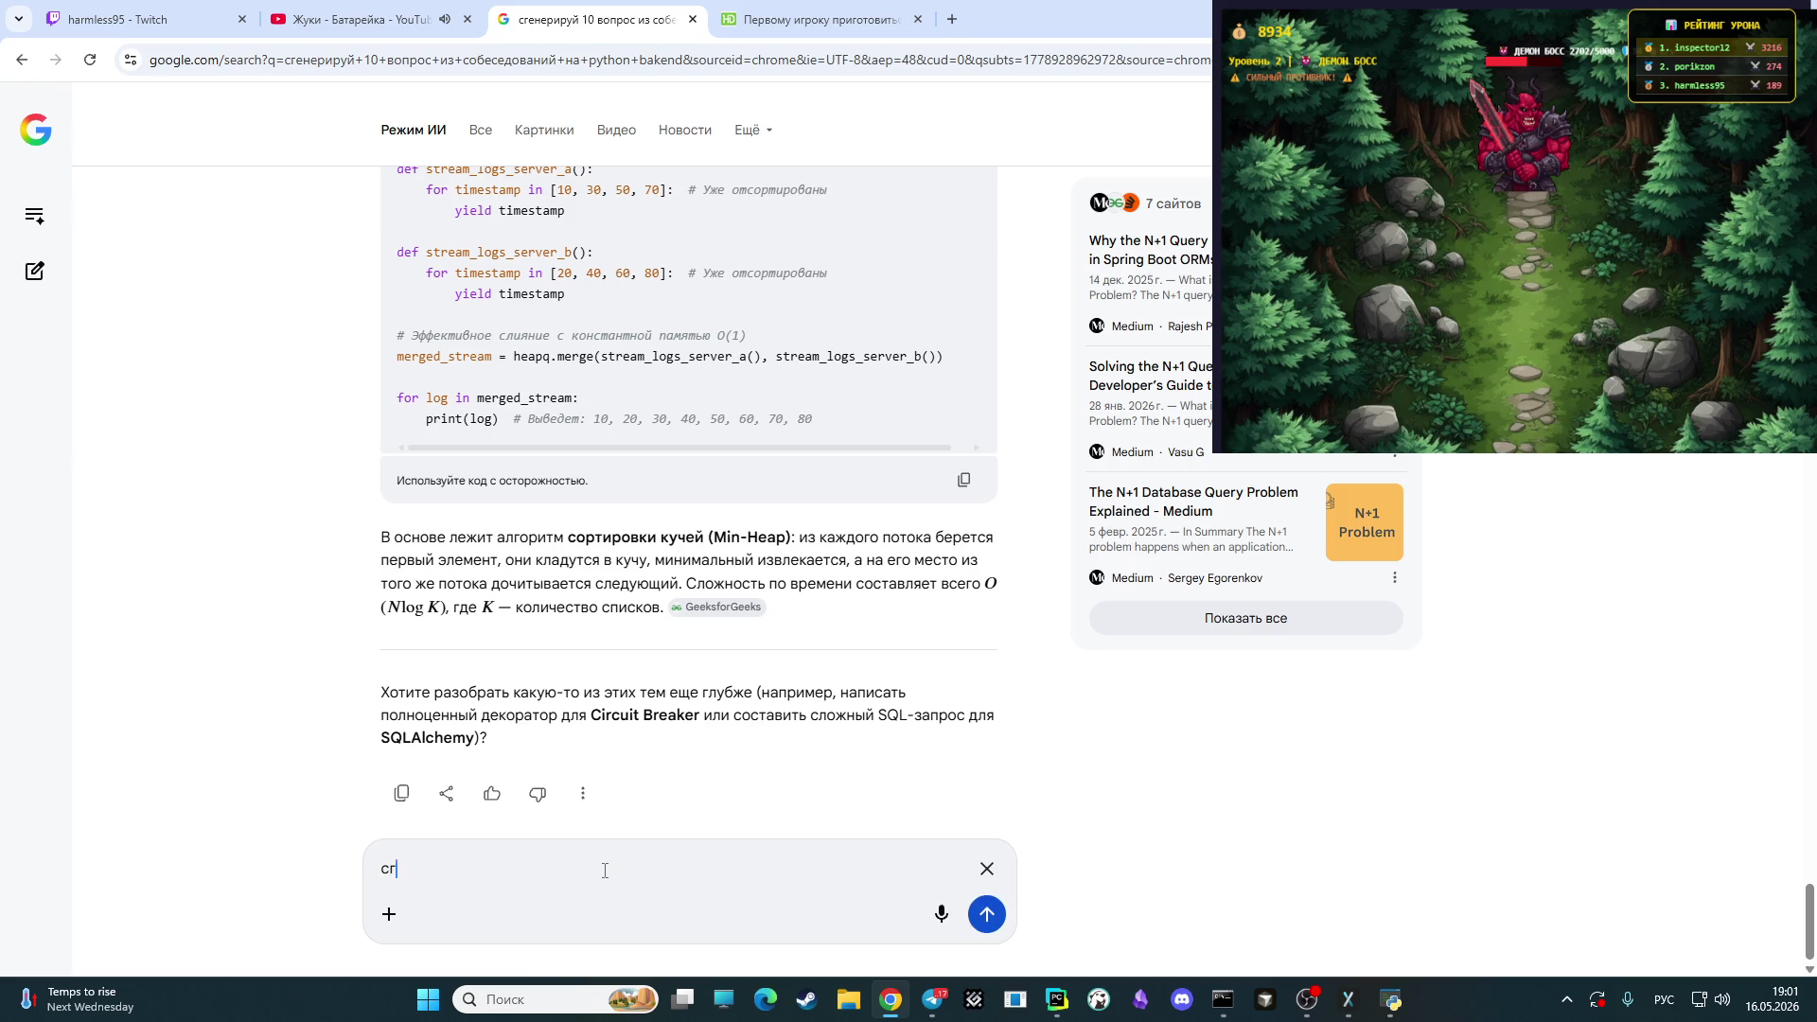
{"action": "type", "text": "енерирую "}
{"action": "type", "text": "10"}
{"action": "type", "text": " задач "}
{"action": "type", "text": "для "}
{"action": "type", "text": "корректного названий аргументов "}
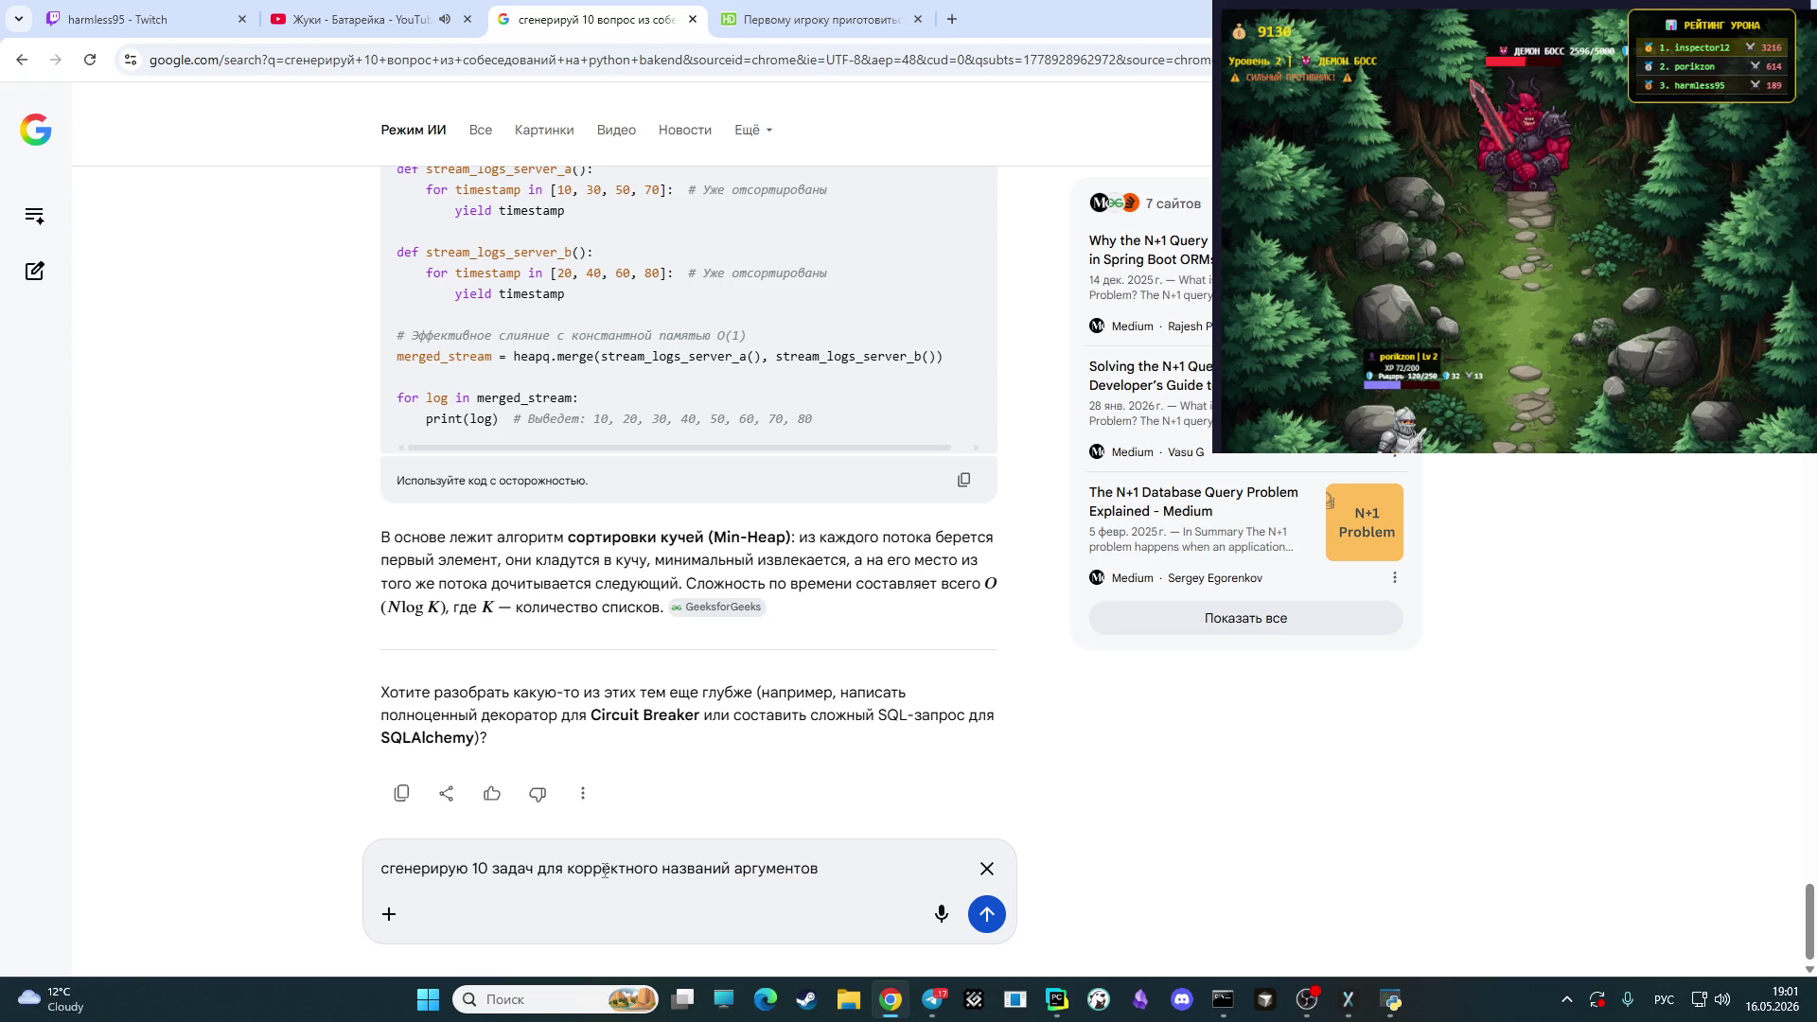
{"action": "type", "text": "бе"}
{"action": "type", "text": "з "}
{"action": "type", "text": "ответов"}
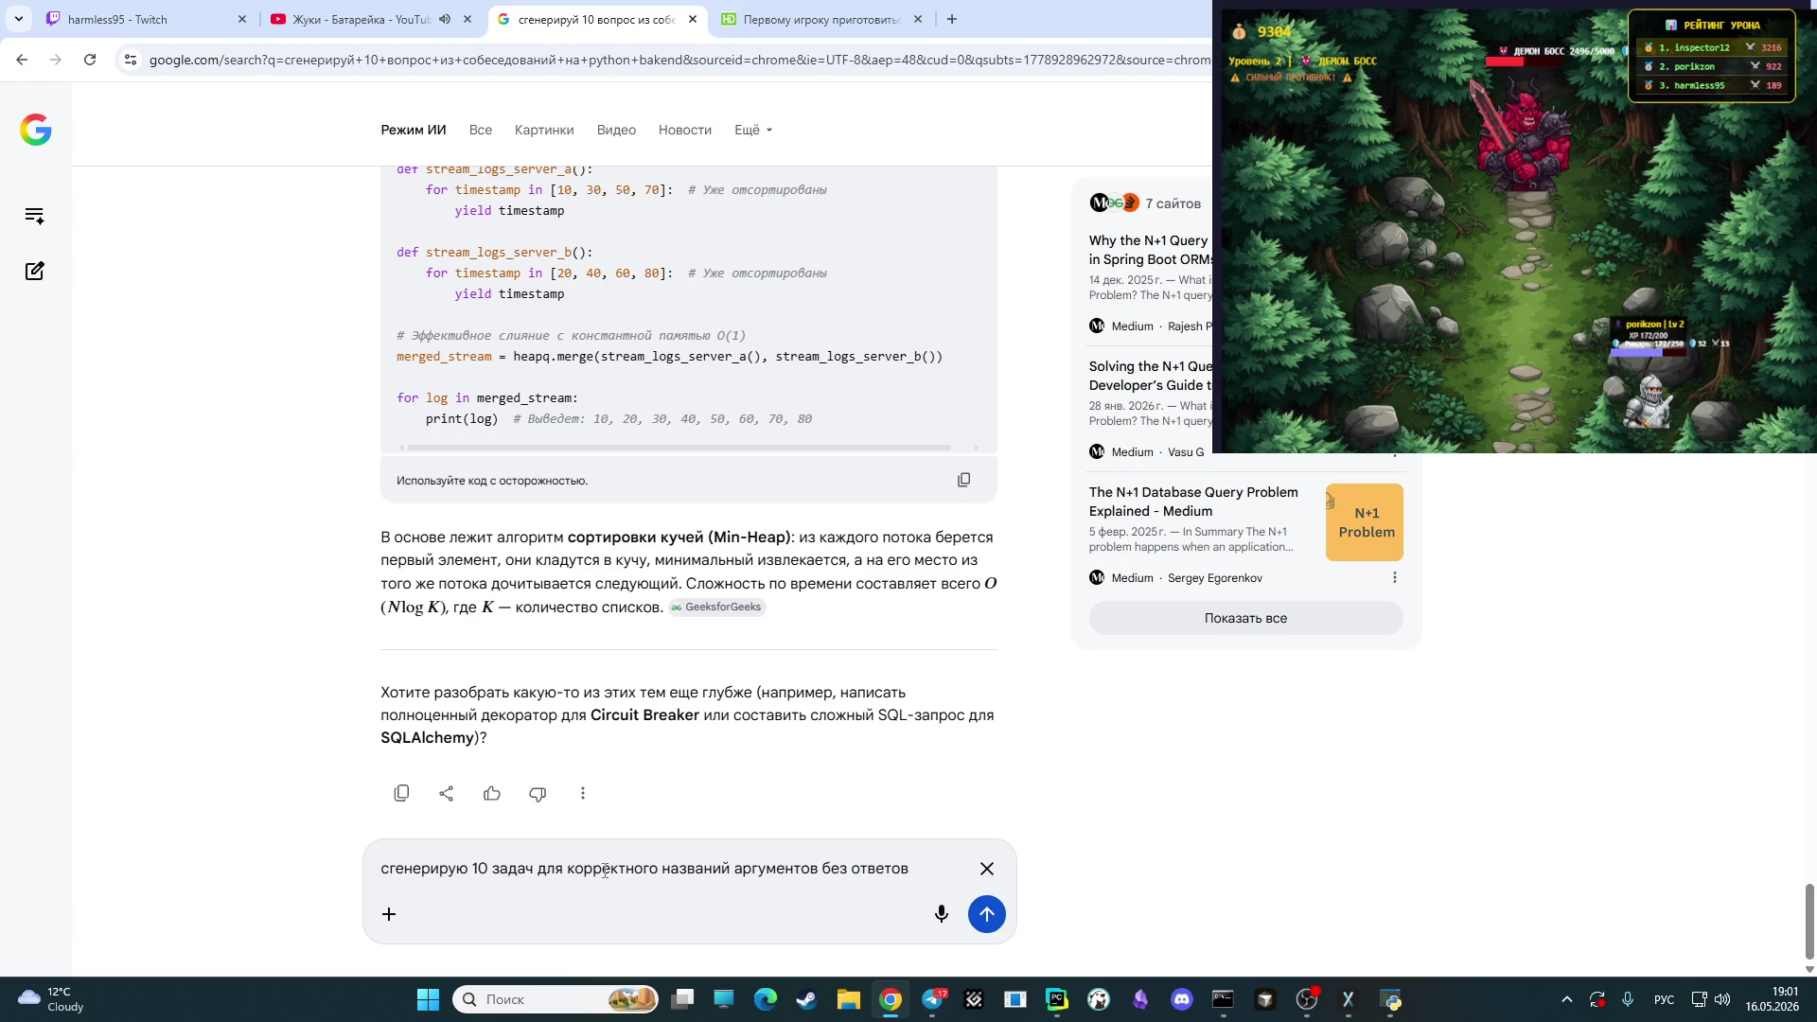
{"action": "key", "text": "Return"}
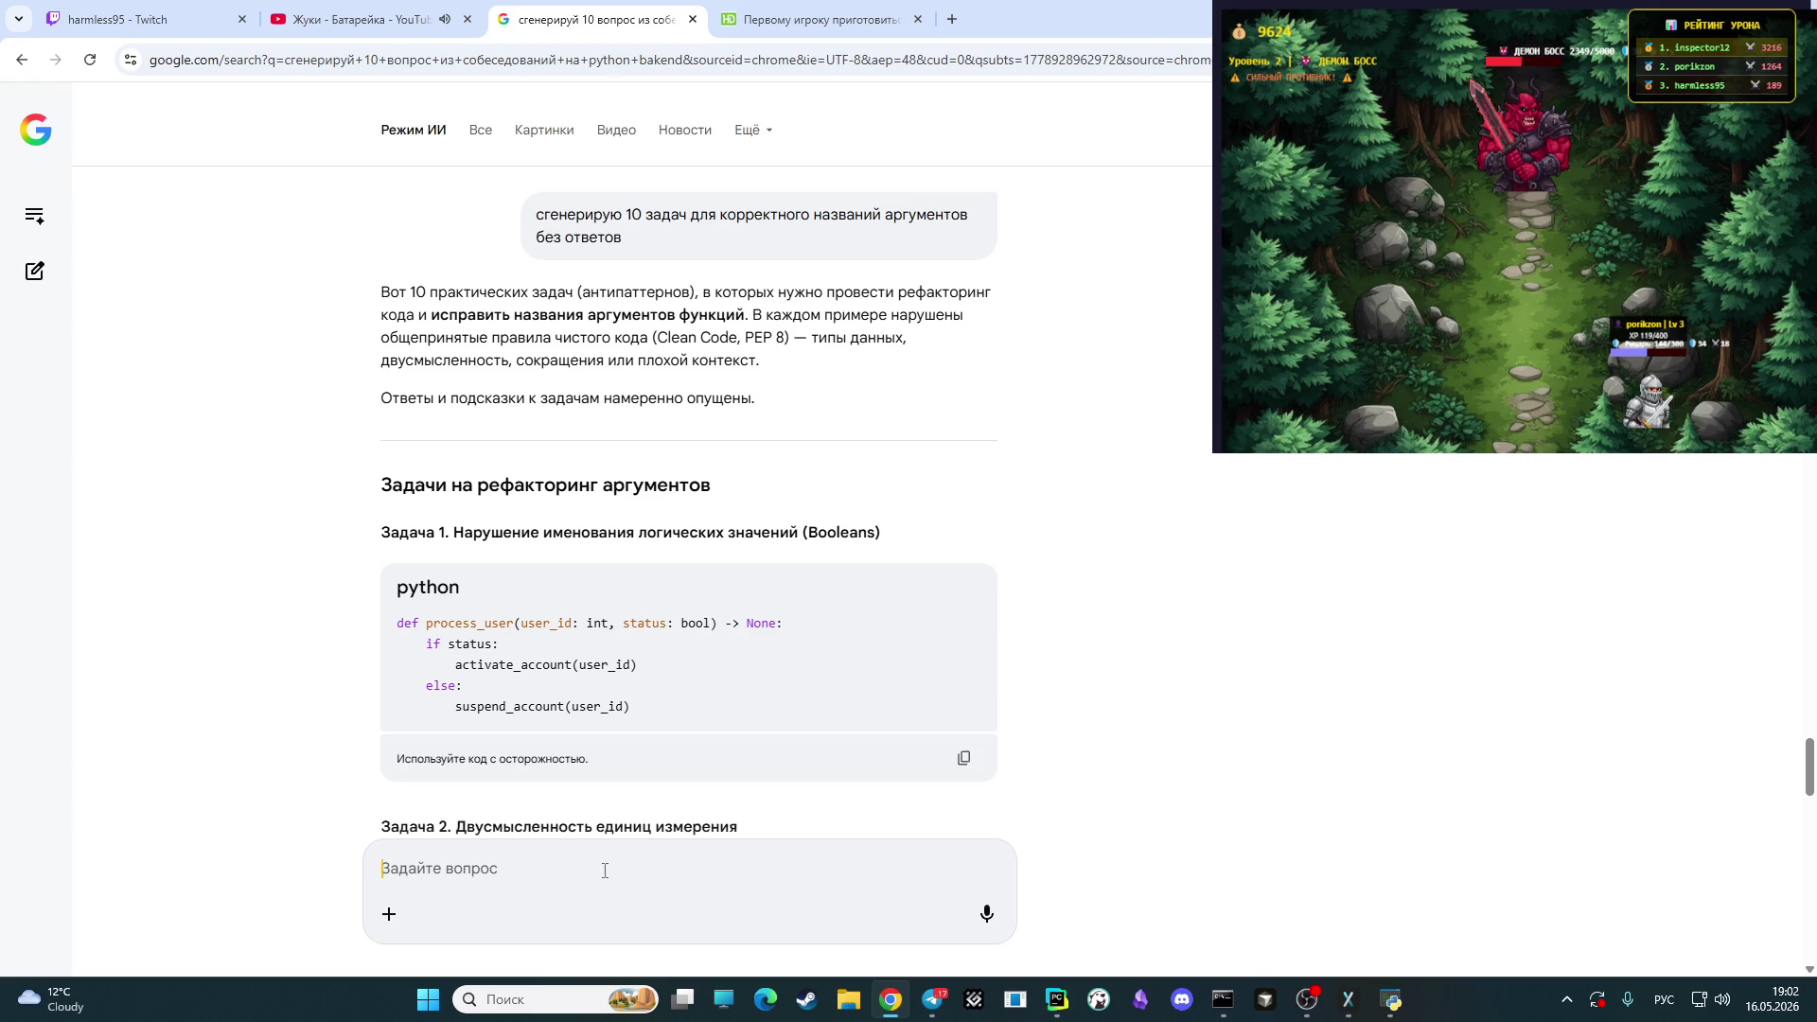
- Send the follow-up 'только задача' to get only the task code
{"action": "type", "text": "только"}
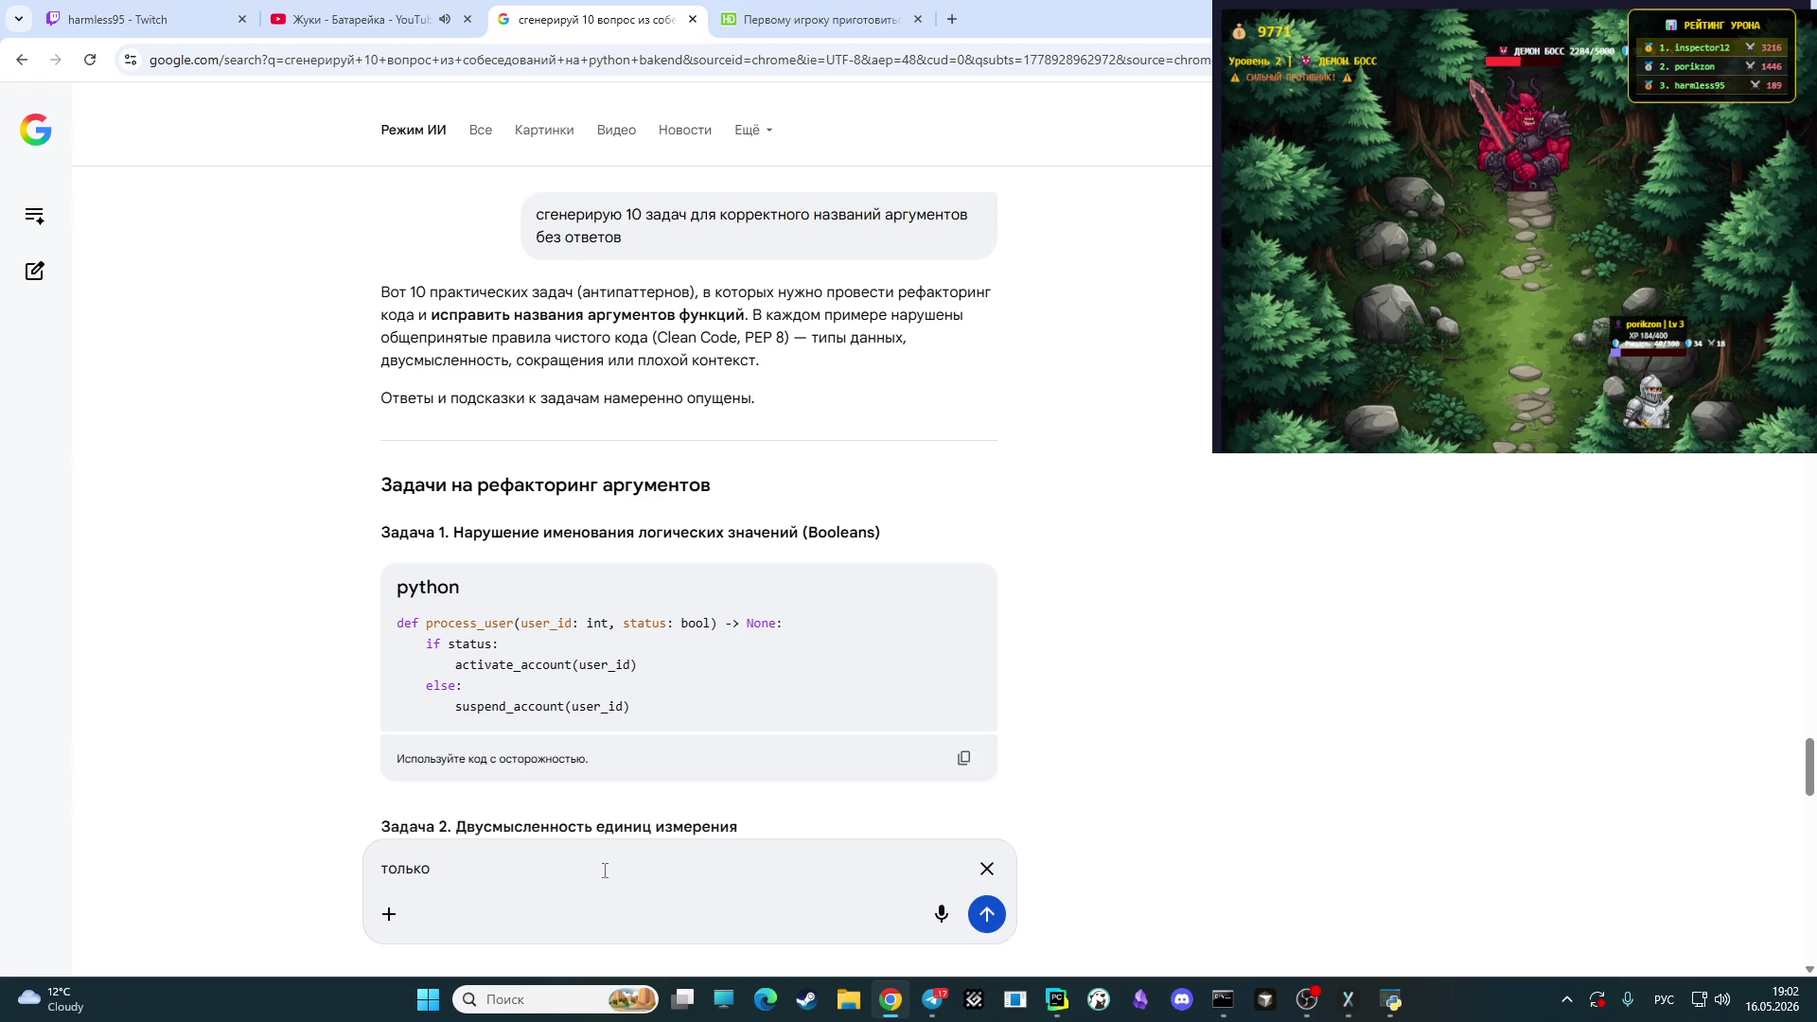
{"action": "type", "text": " задача"}
{"action": "key", "text": "Return"}
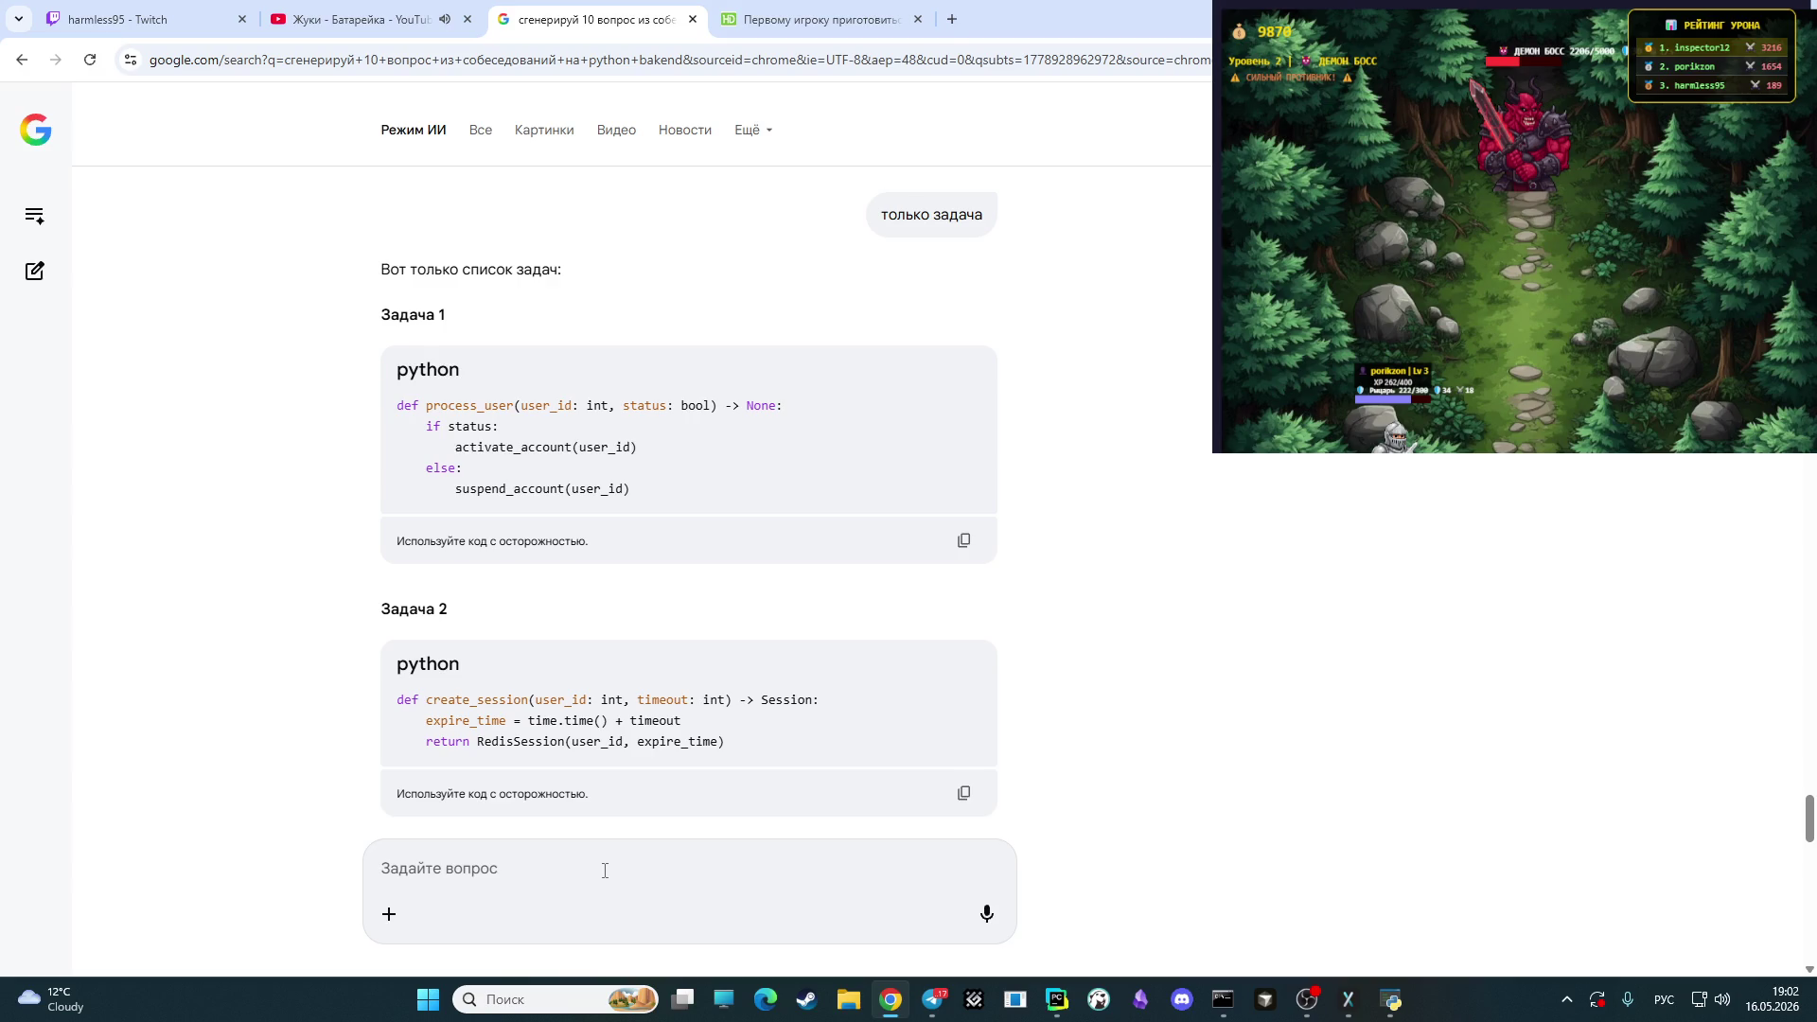
- Send 'Я не правильно даю именна аргументам. Сгенерирую задачу для чего' to the assistant
{"action": "type", "text": "п"}
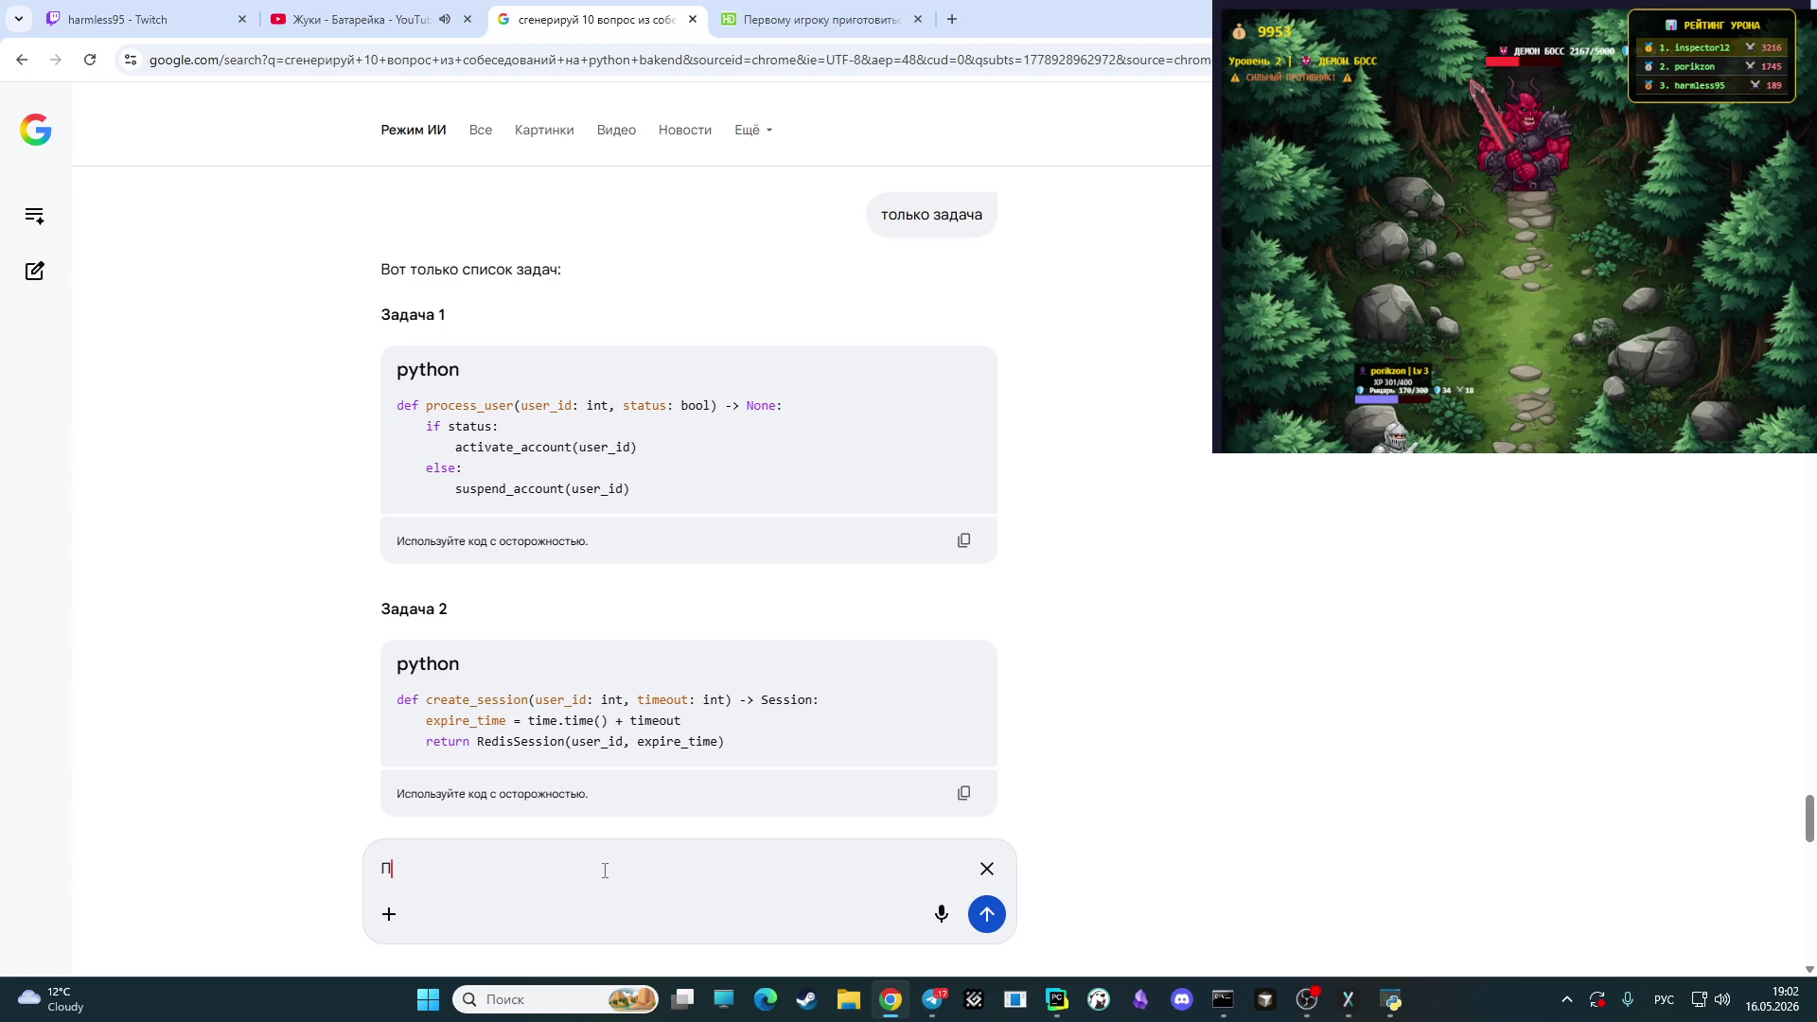
{"action": "type", "text": "ример"}
{"action": "key", "text": "BackSpace"}
{"action": "key", "text": "BackSpace"}
{"action": "key", "text": "BackSpace"}
{"action": "type", "text": "Я не"}
{"action": "type", "text": " правильно"}
{"action": "type", "text": " д"}
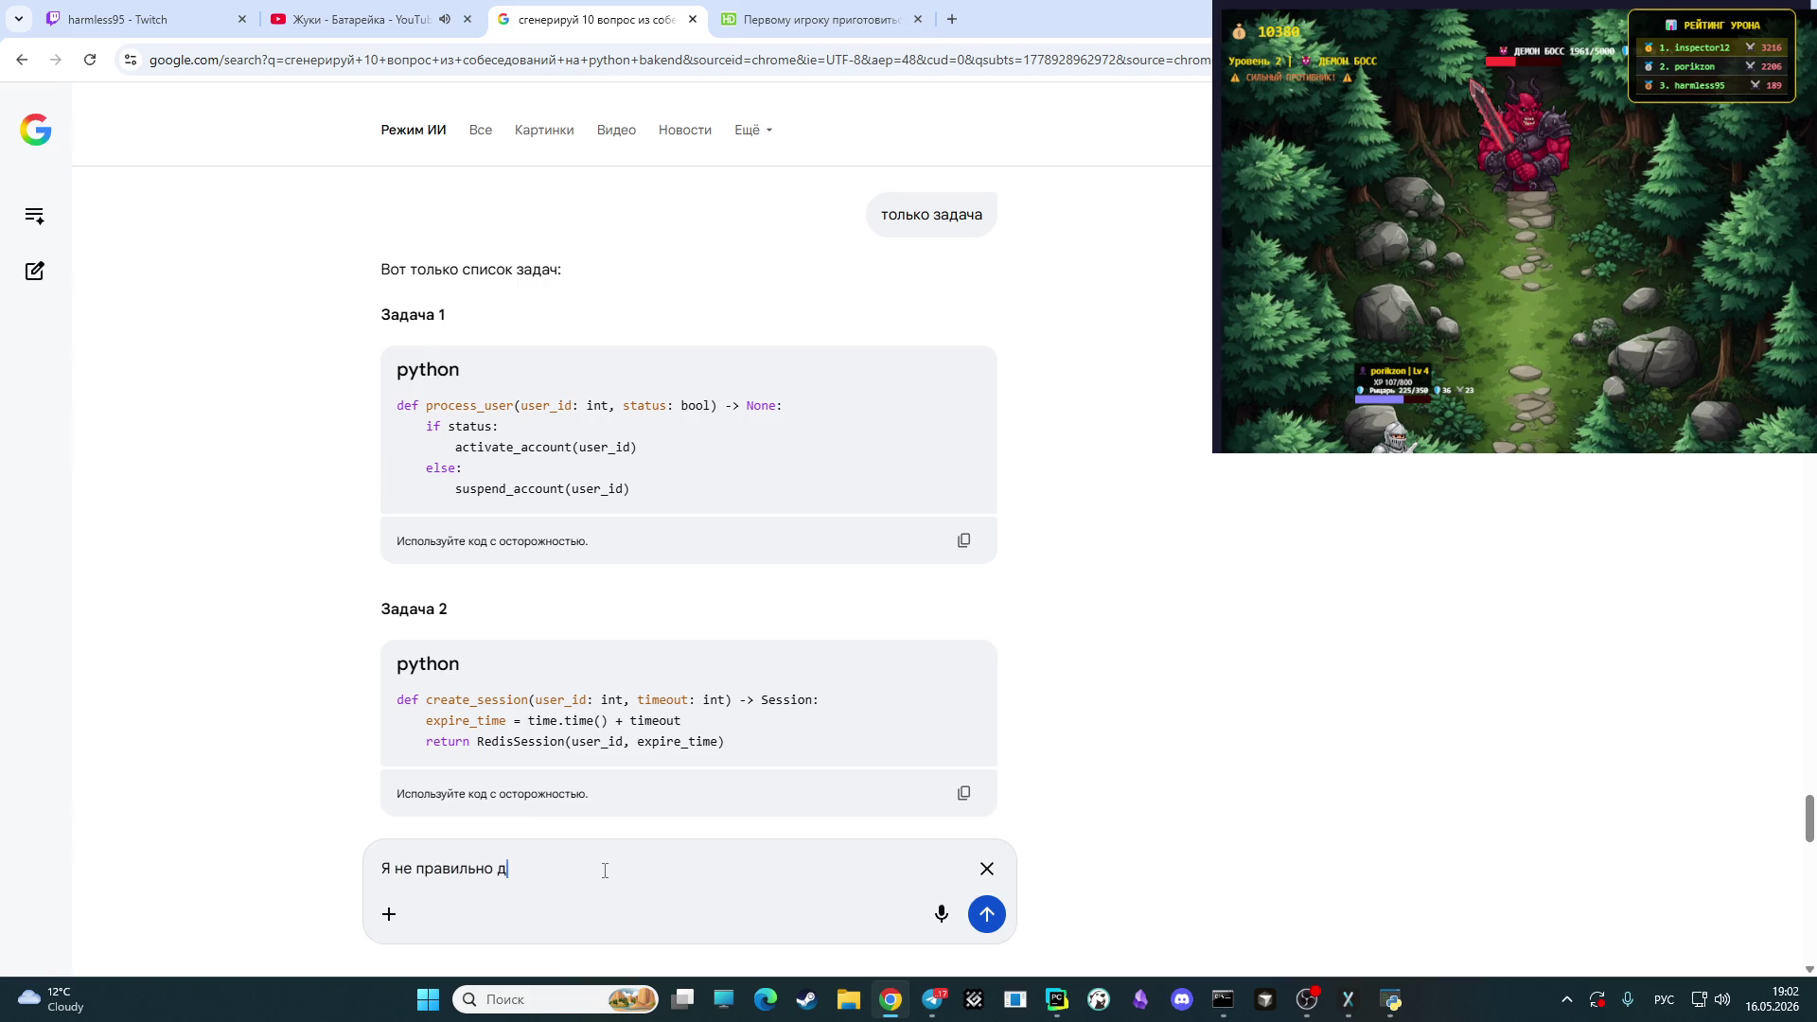
{"action": "type", "text": "аю име"}
{"action": "type", "text": "нна "}
{"action": "type", "text": "аргумен"}
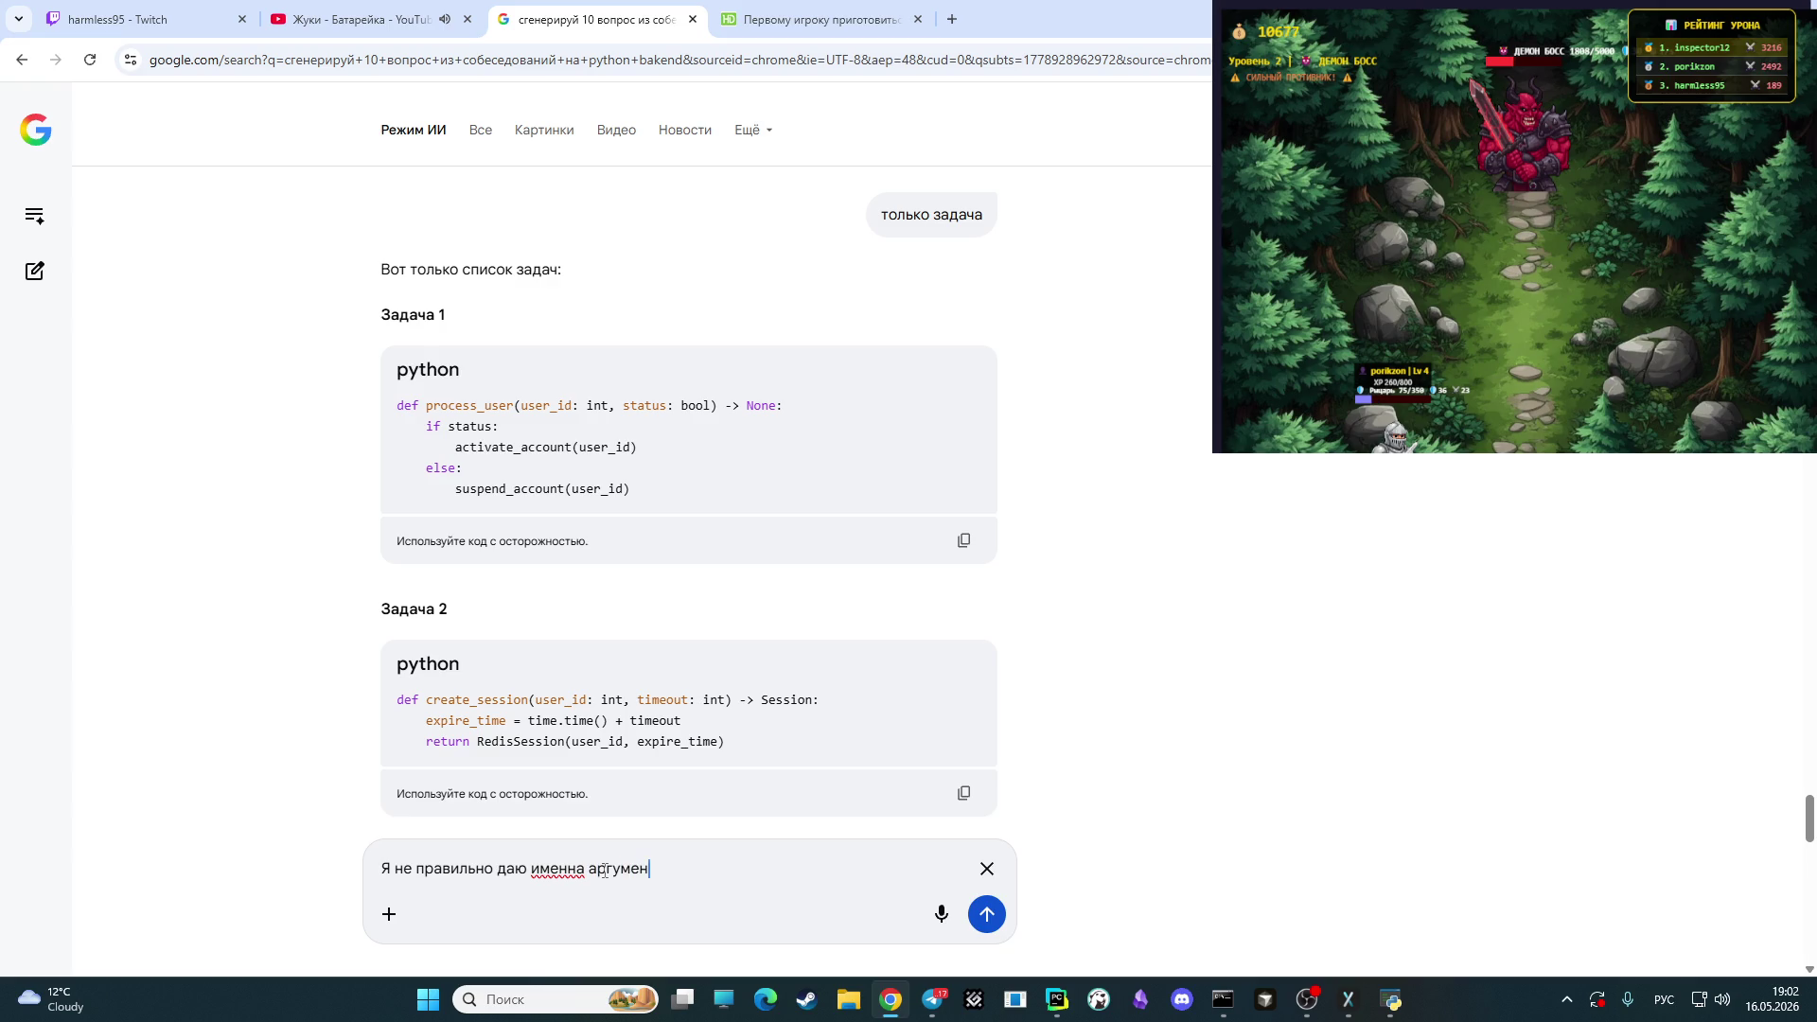
{"action": "type", "text": "там. "}
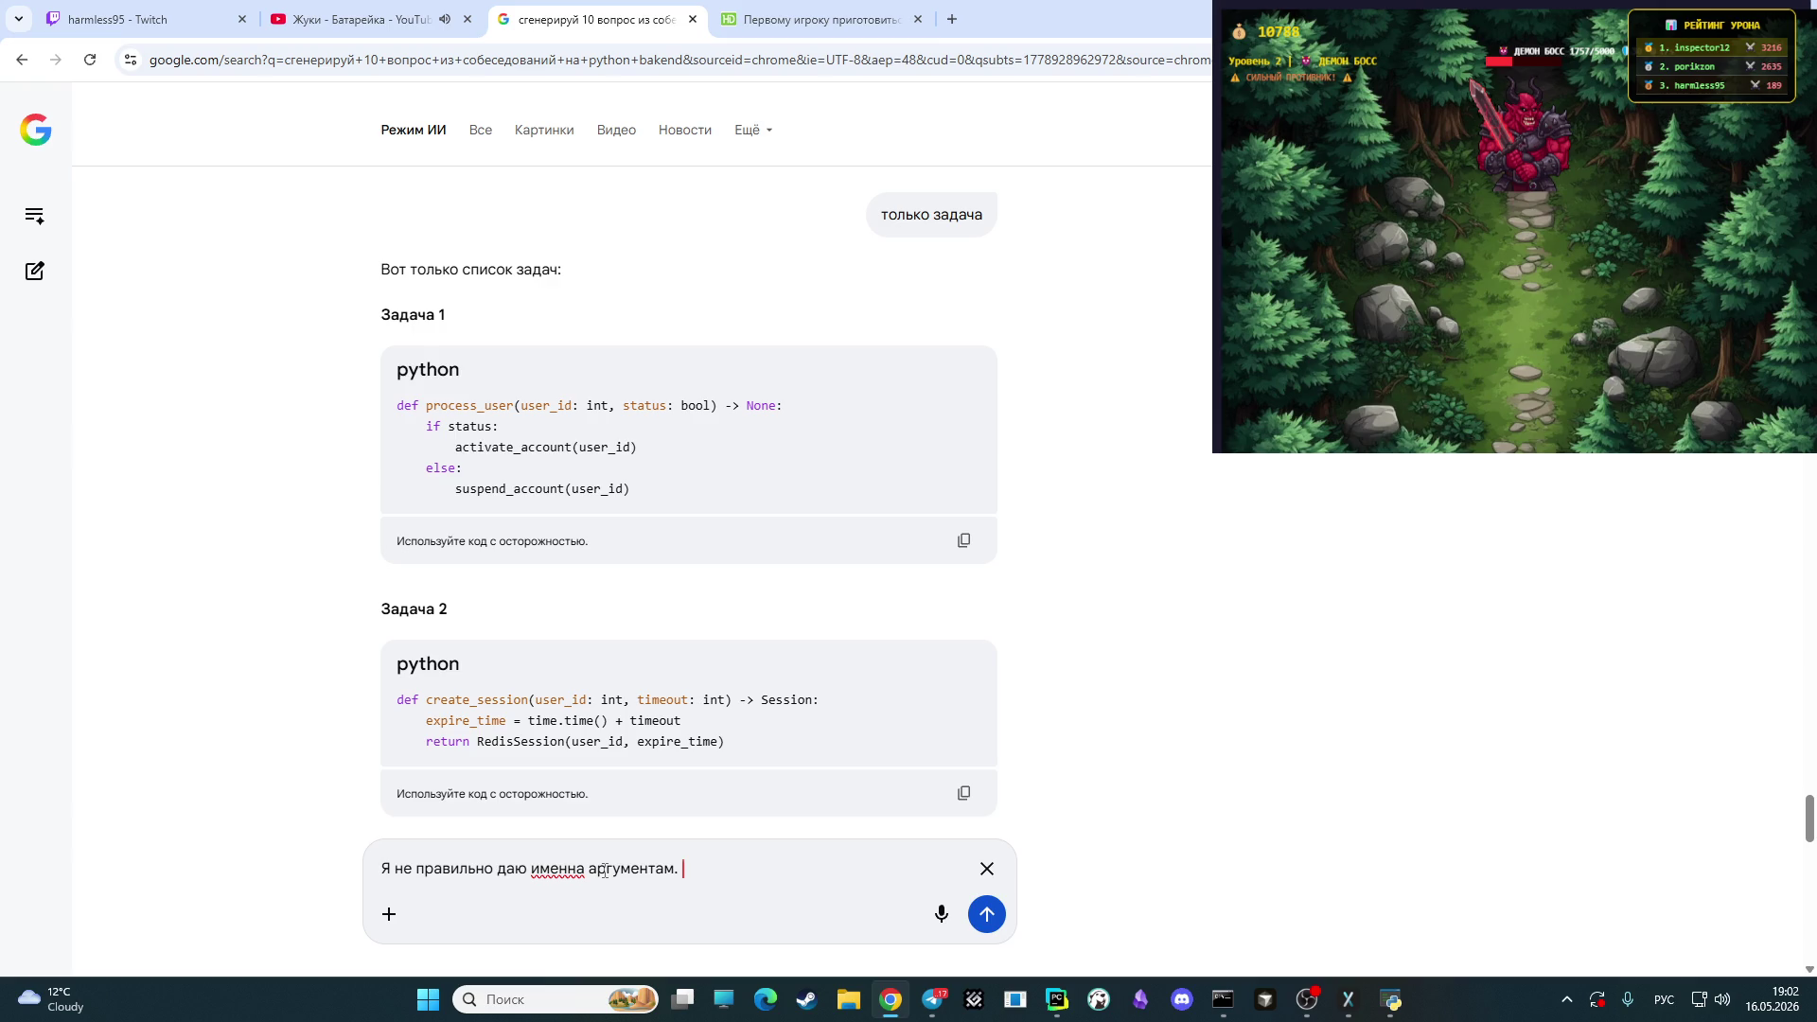
{"action": "type", "text": "Сгенер"}
{"action": "type", "text": "ирую "}
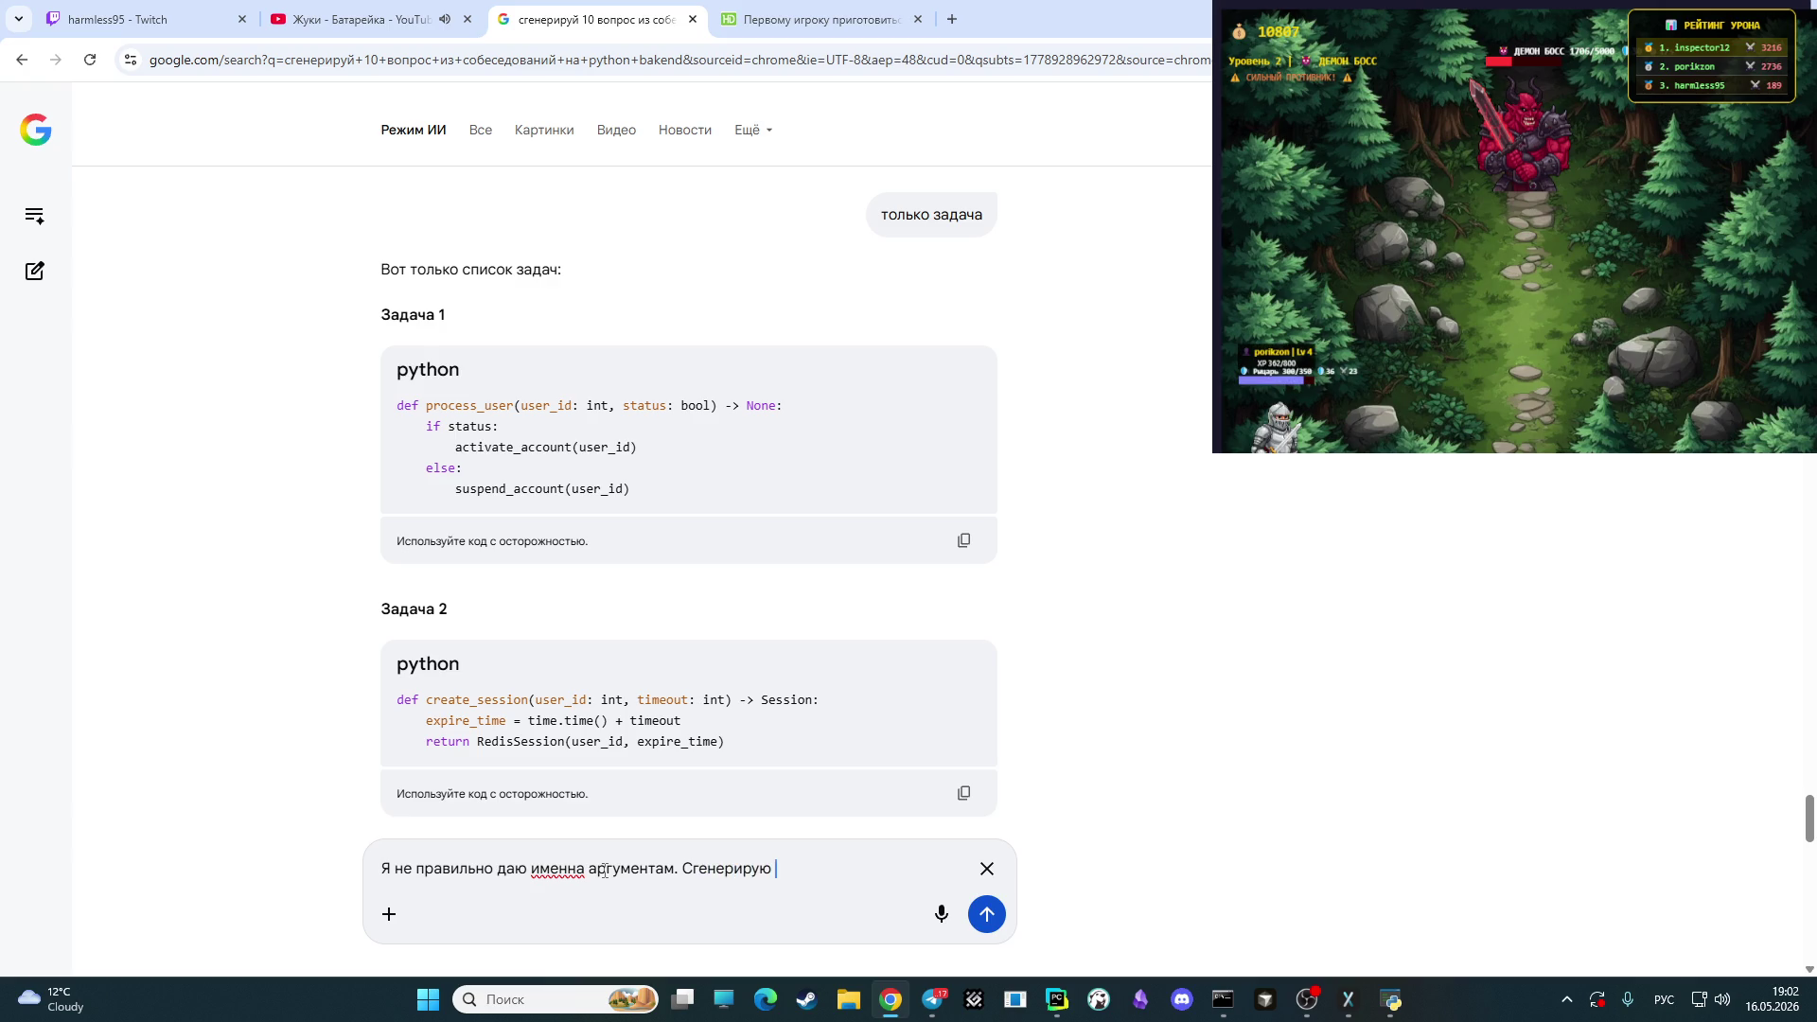
{"action": "type", "text": "задач"}
{"action": "type", "text": "у для чегр"}
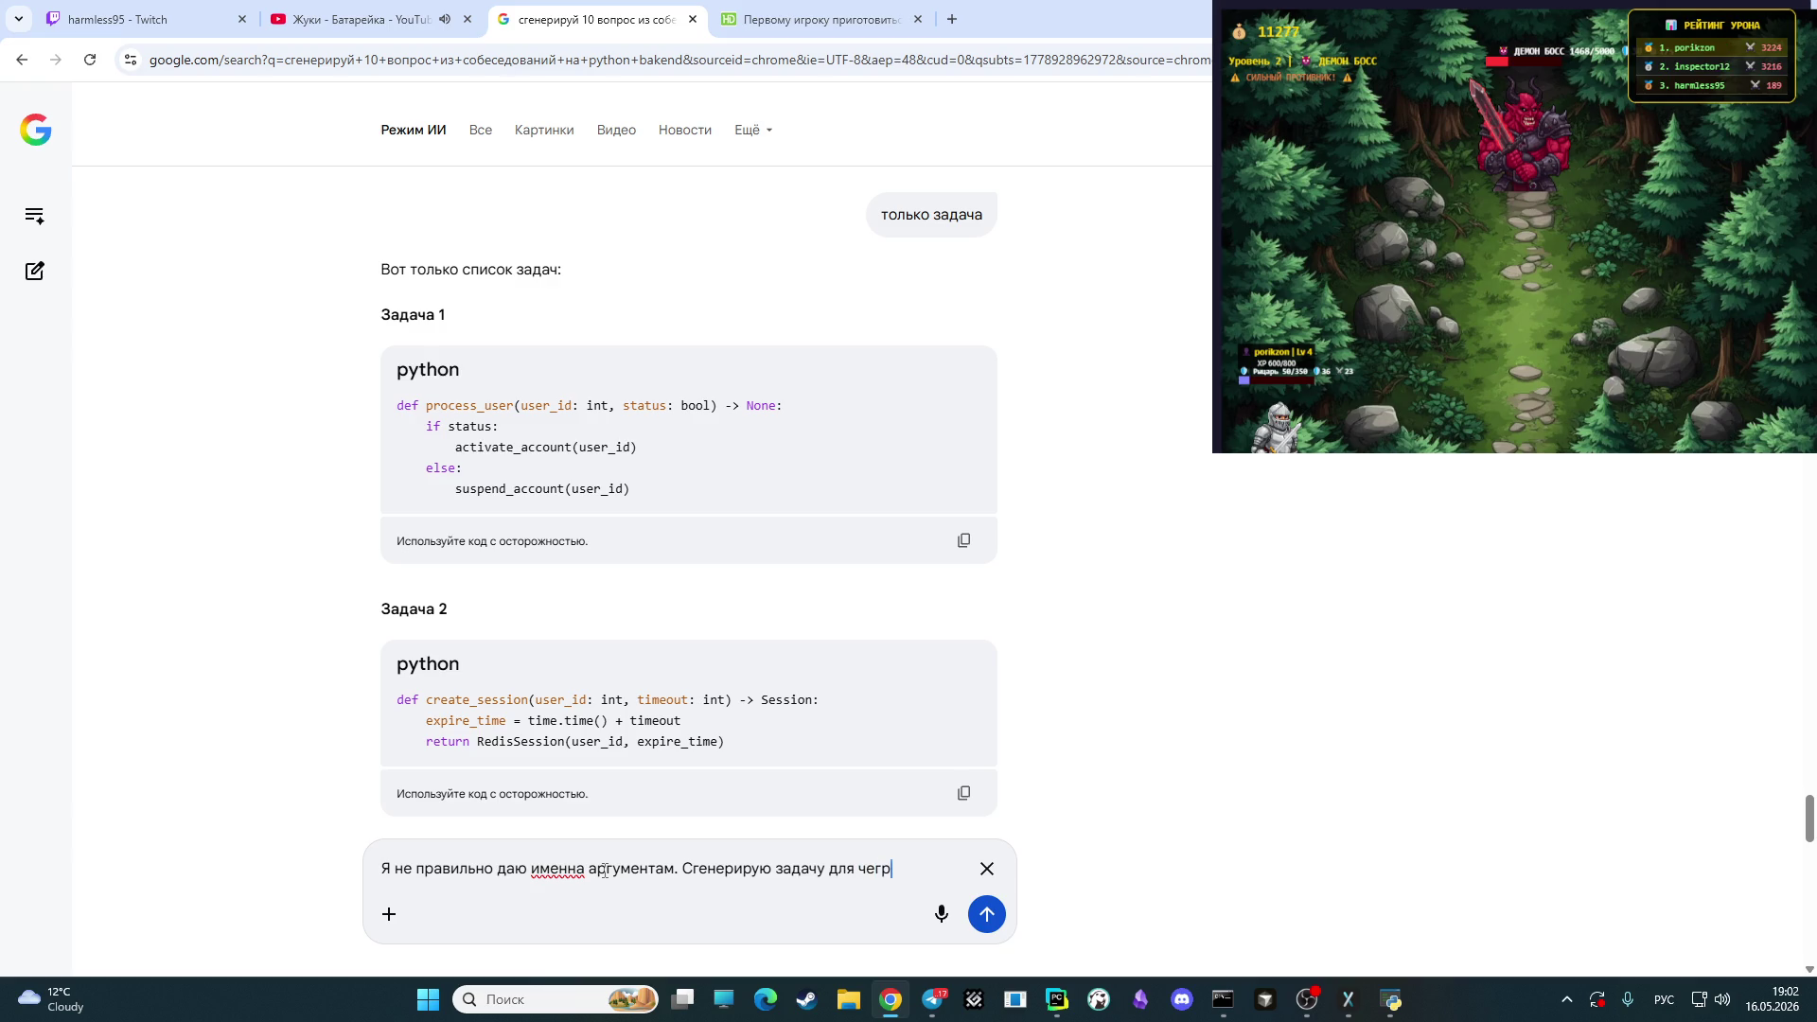
{"action": "key", "text": "BackSpace"}
{"action": "type", "text": "о"}
{"action": "key", "text": "Return"}
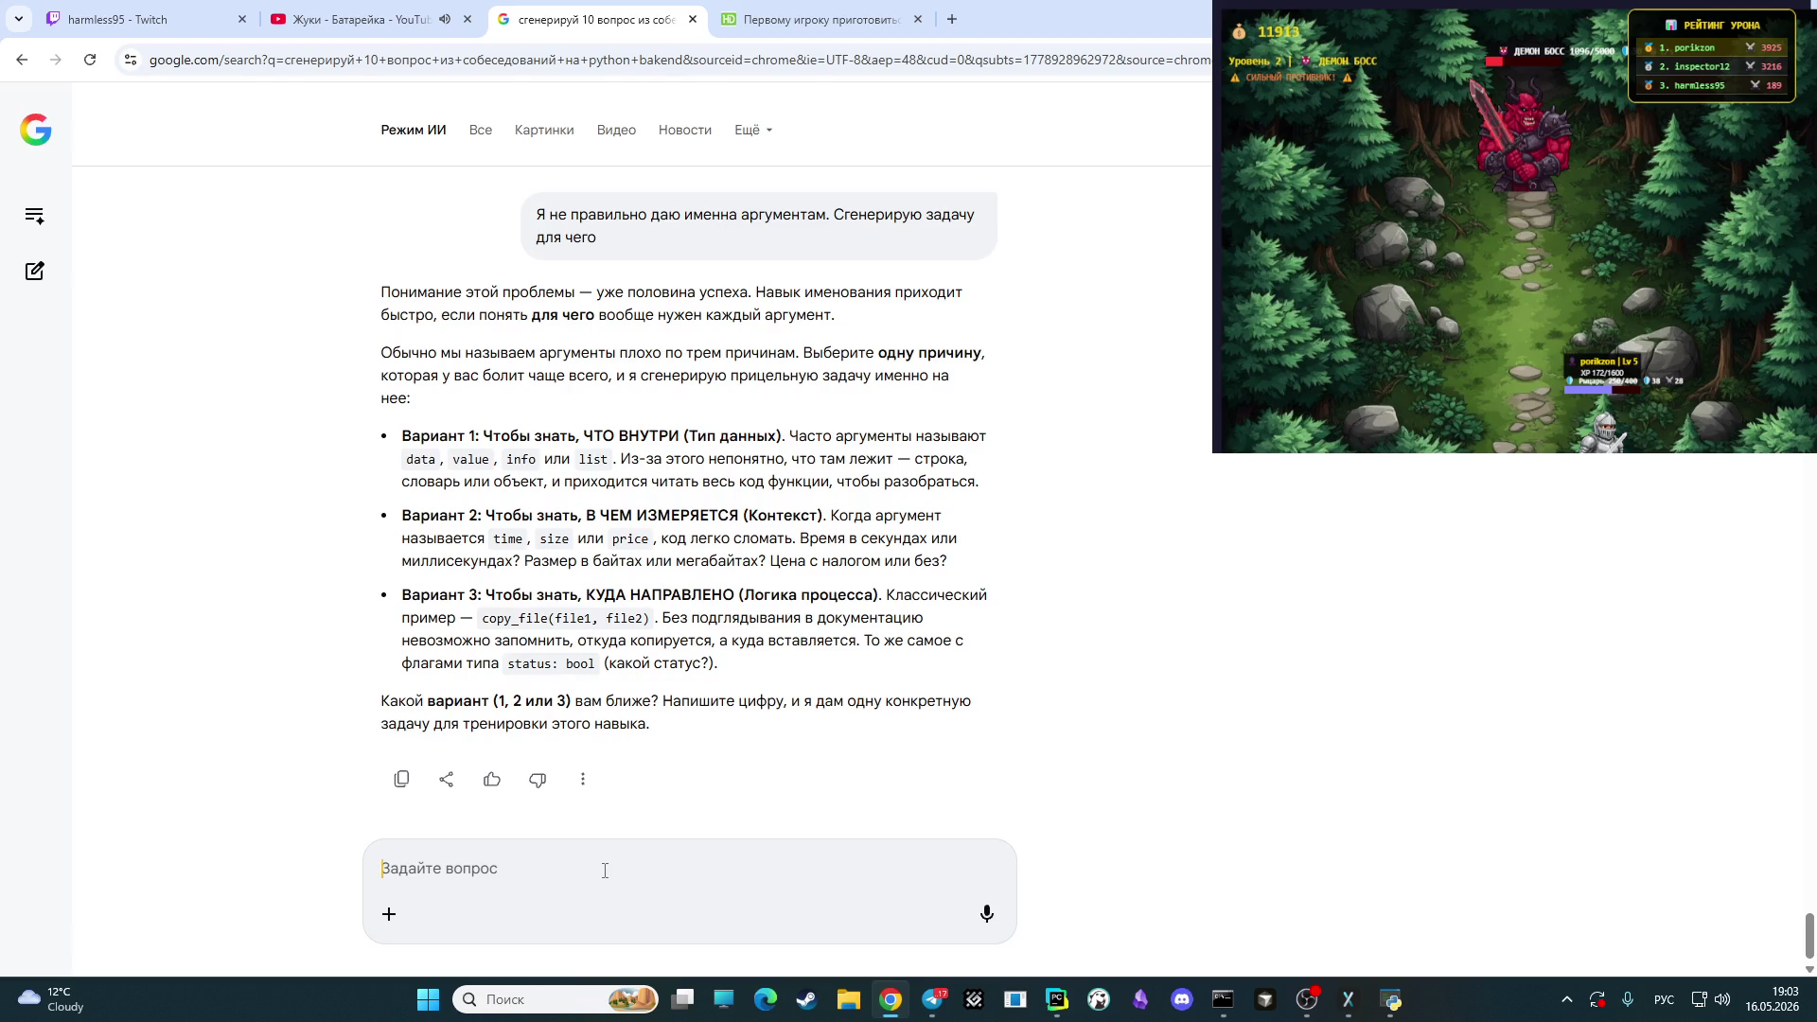
- Send an example naming 'Кол-во студентов' as student_number for feedback
{"action": "type", "text": "пример"}
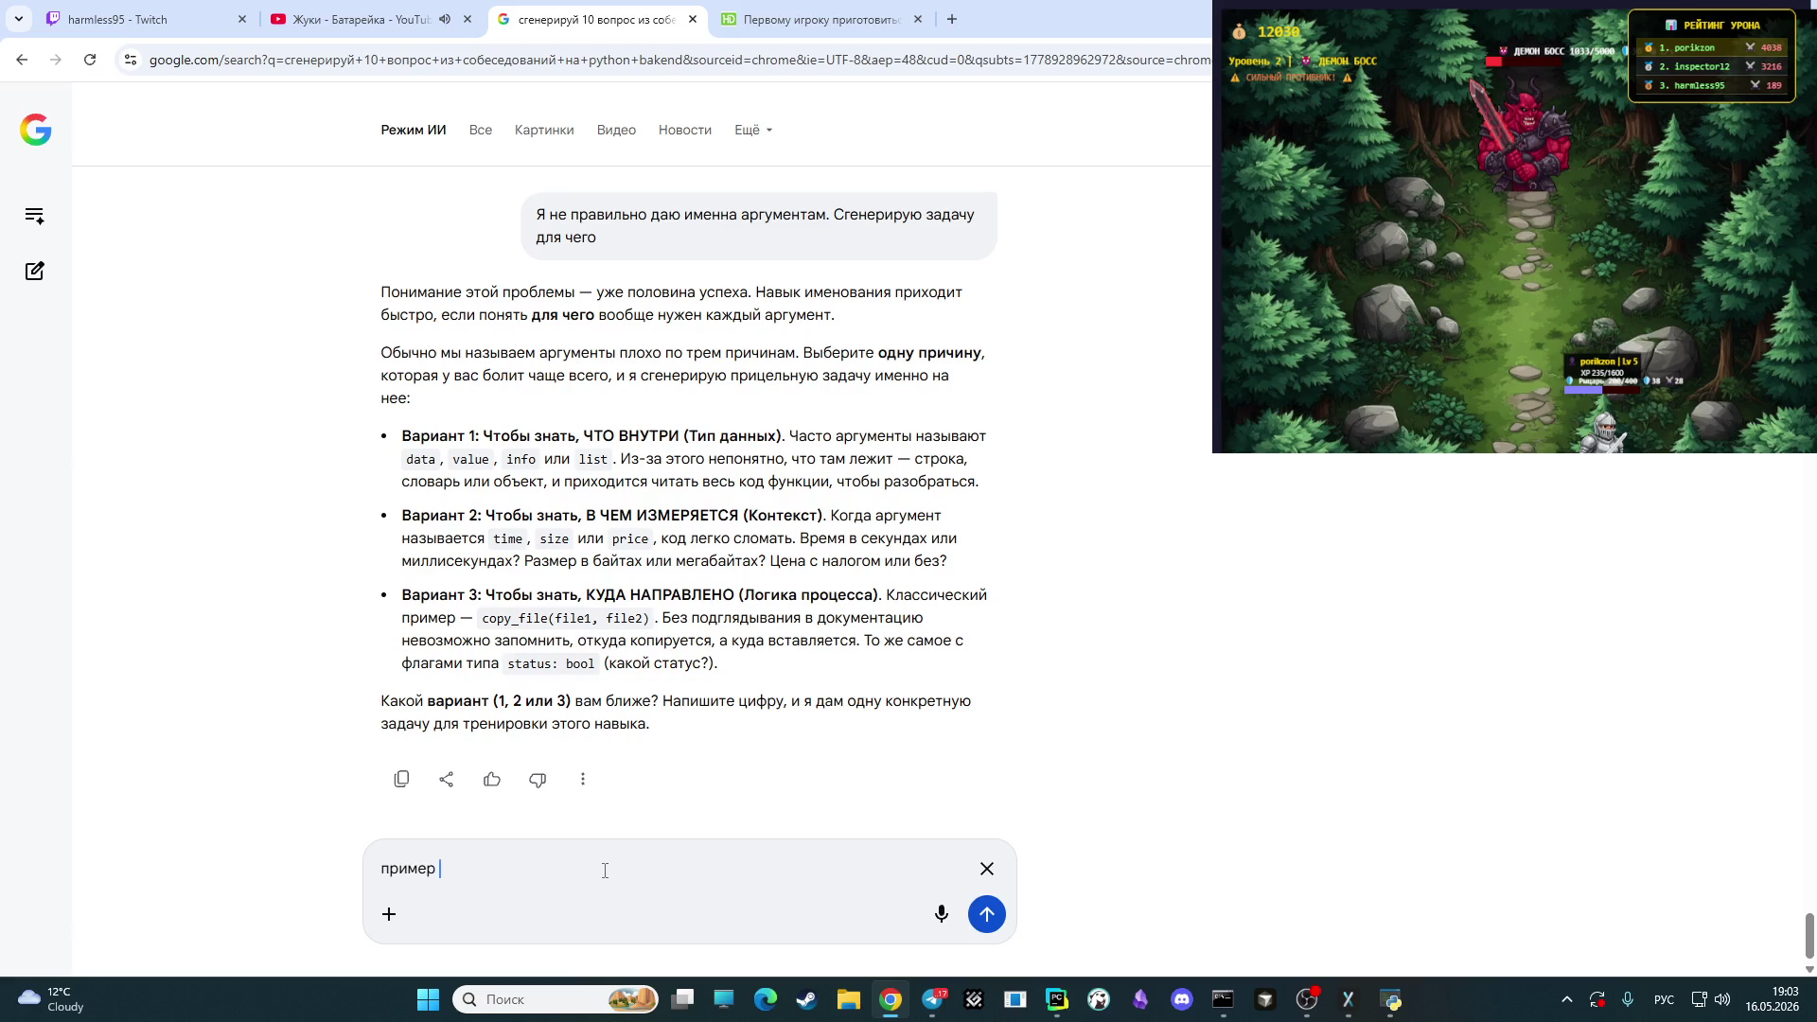
{"action": "key", "text": "BackSpace"}
{"action": "type", "text": "."}
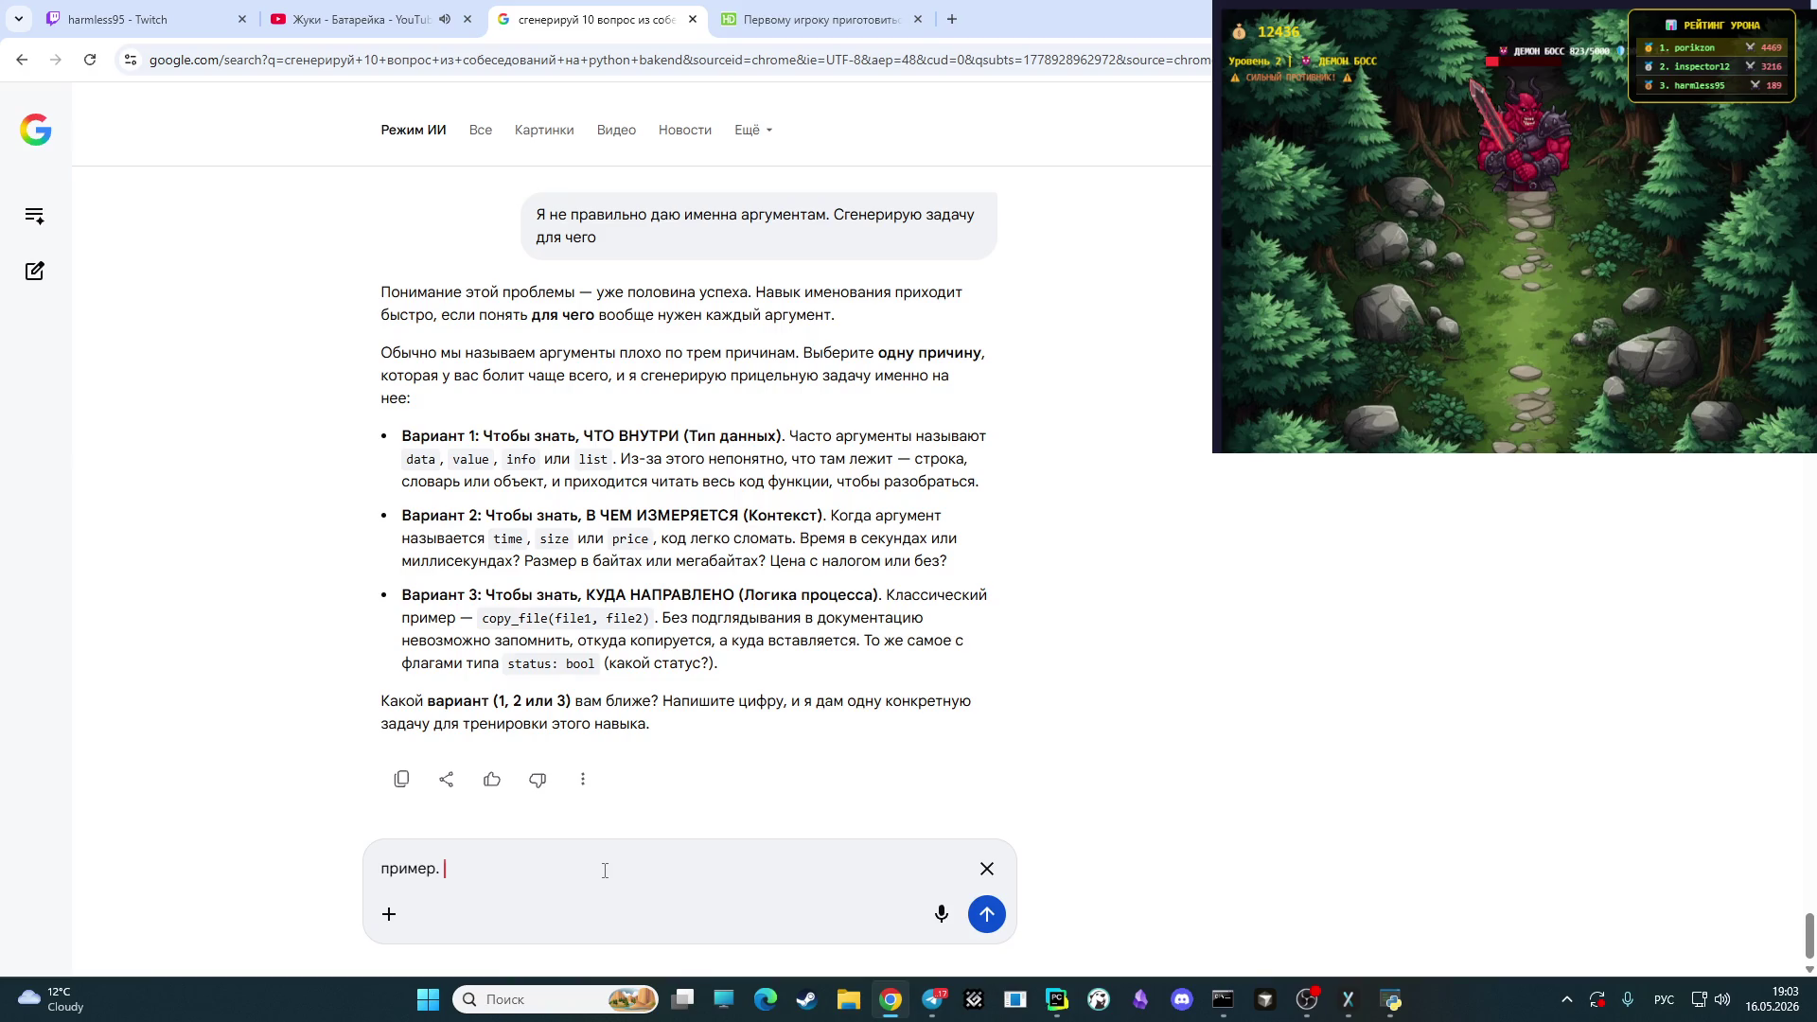
{"action": "type", "text": "  задачи"}
{"action": "key", "text": "BackSpace"}
{"action": "key", "text": "BackSpace"}
{"action": "type", "text": ". "}
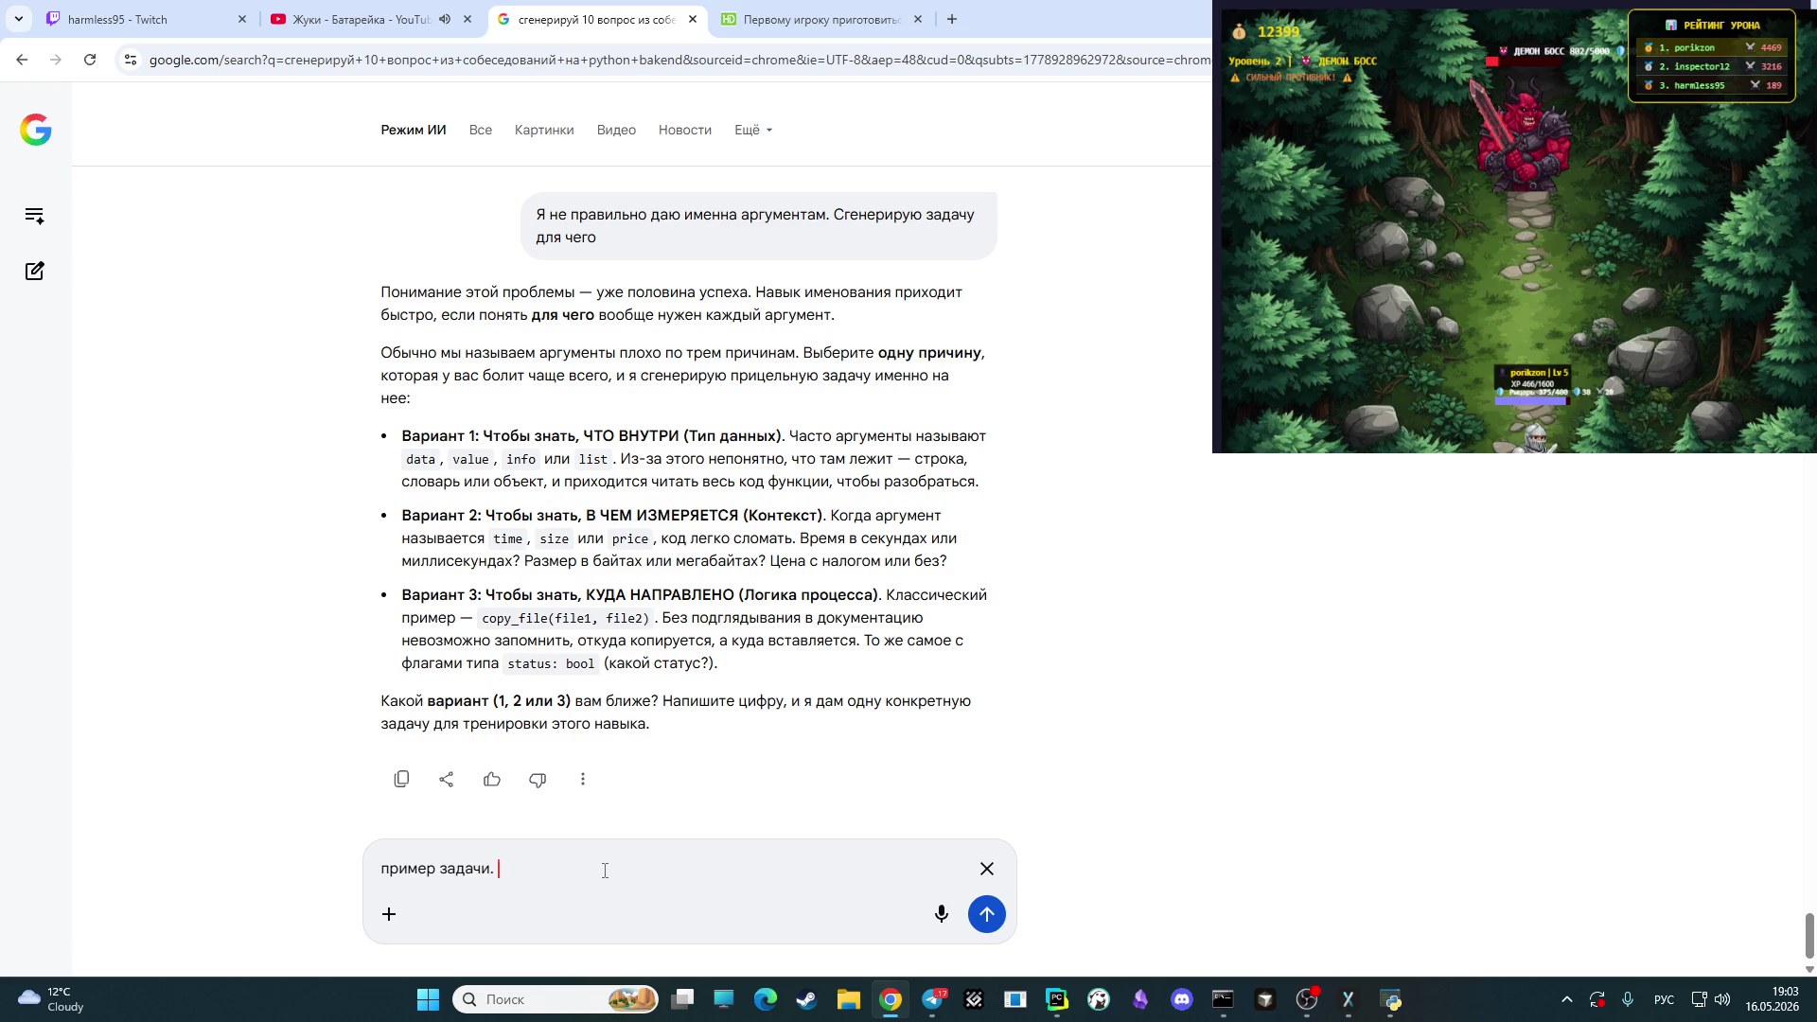
{"action": "type", "text": "Кол-во сту"}
{"action": "type", "text": "дент"}
{"action": "type", "text": "ов "}
{"action": "type", "text": "- "}
{"action": "type", "text": "с"}
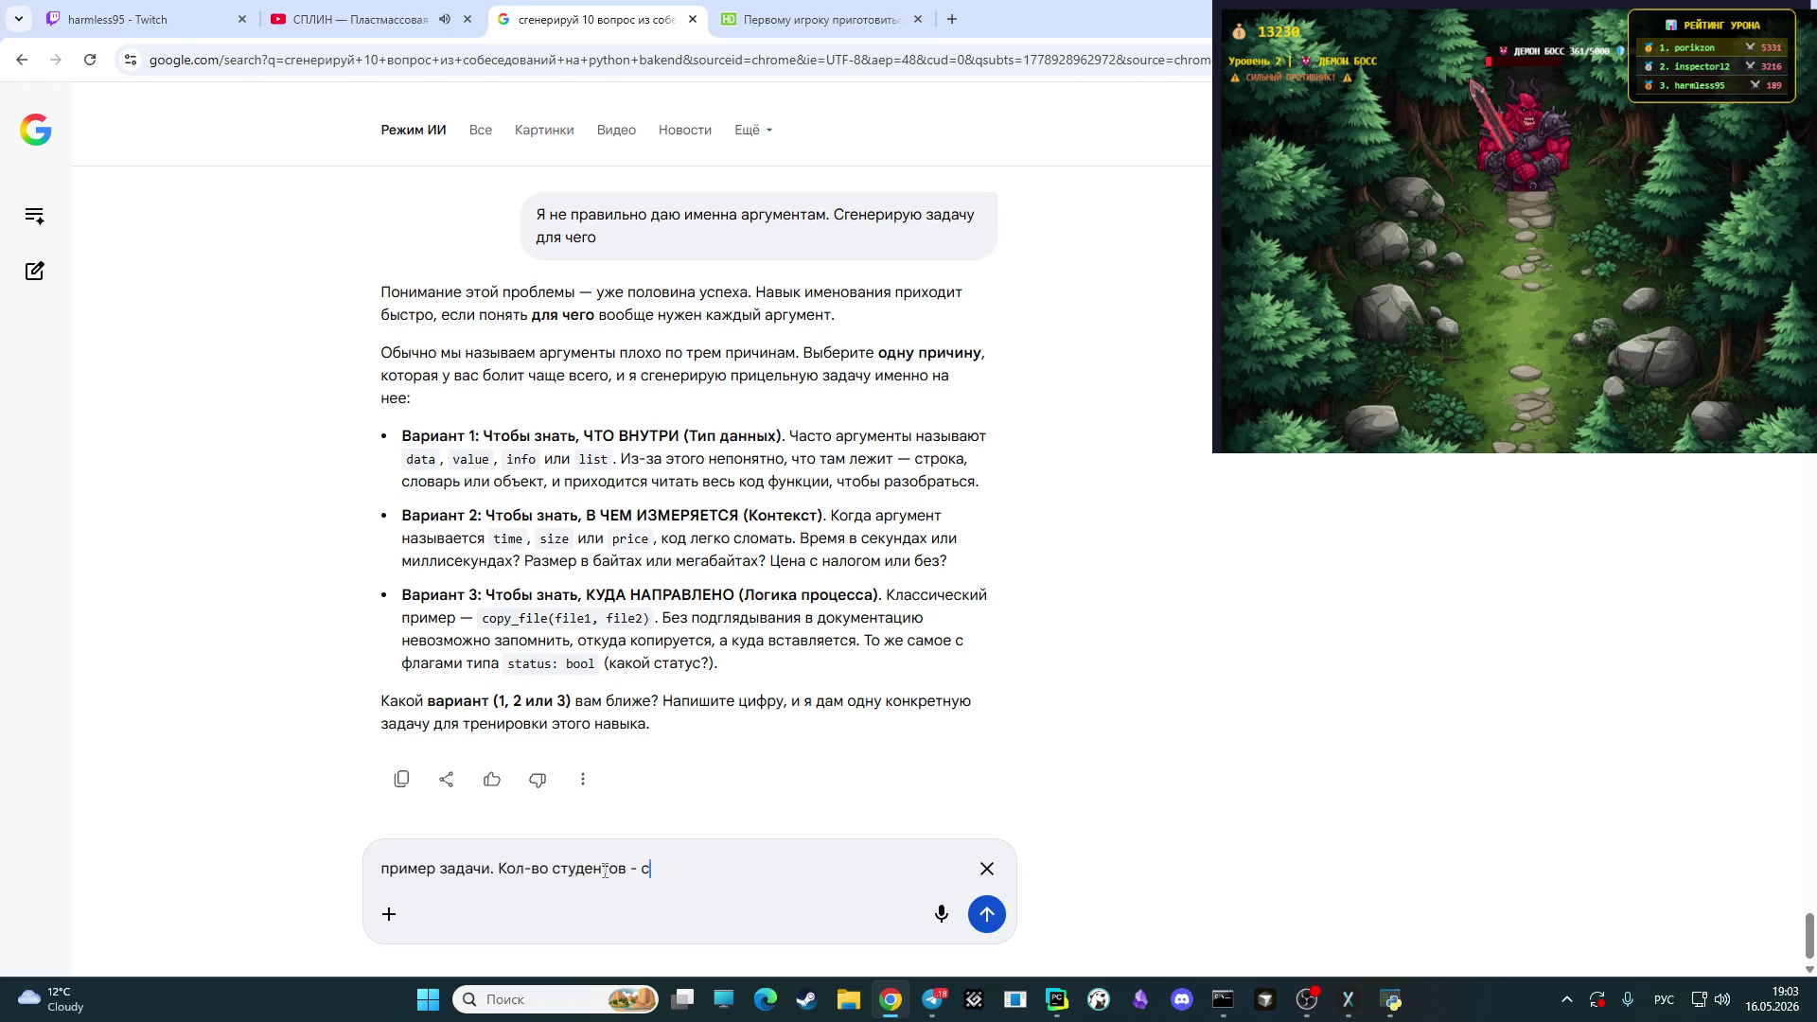
{"action": "key", "text": "BackSpace"}
{"action": "key", "text": "alt+shift"}
{"action": "type", "text": "student_"}
{"action": "type", "text": "c"}
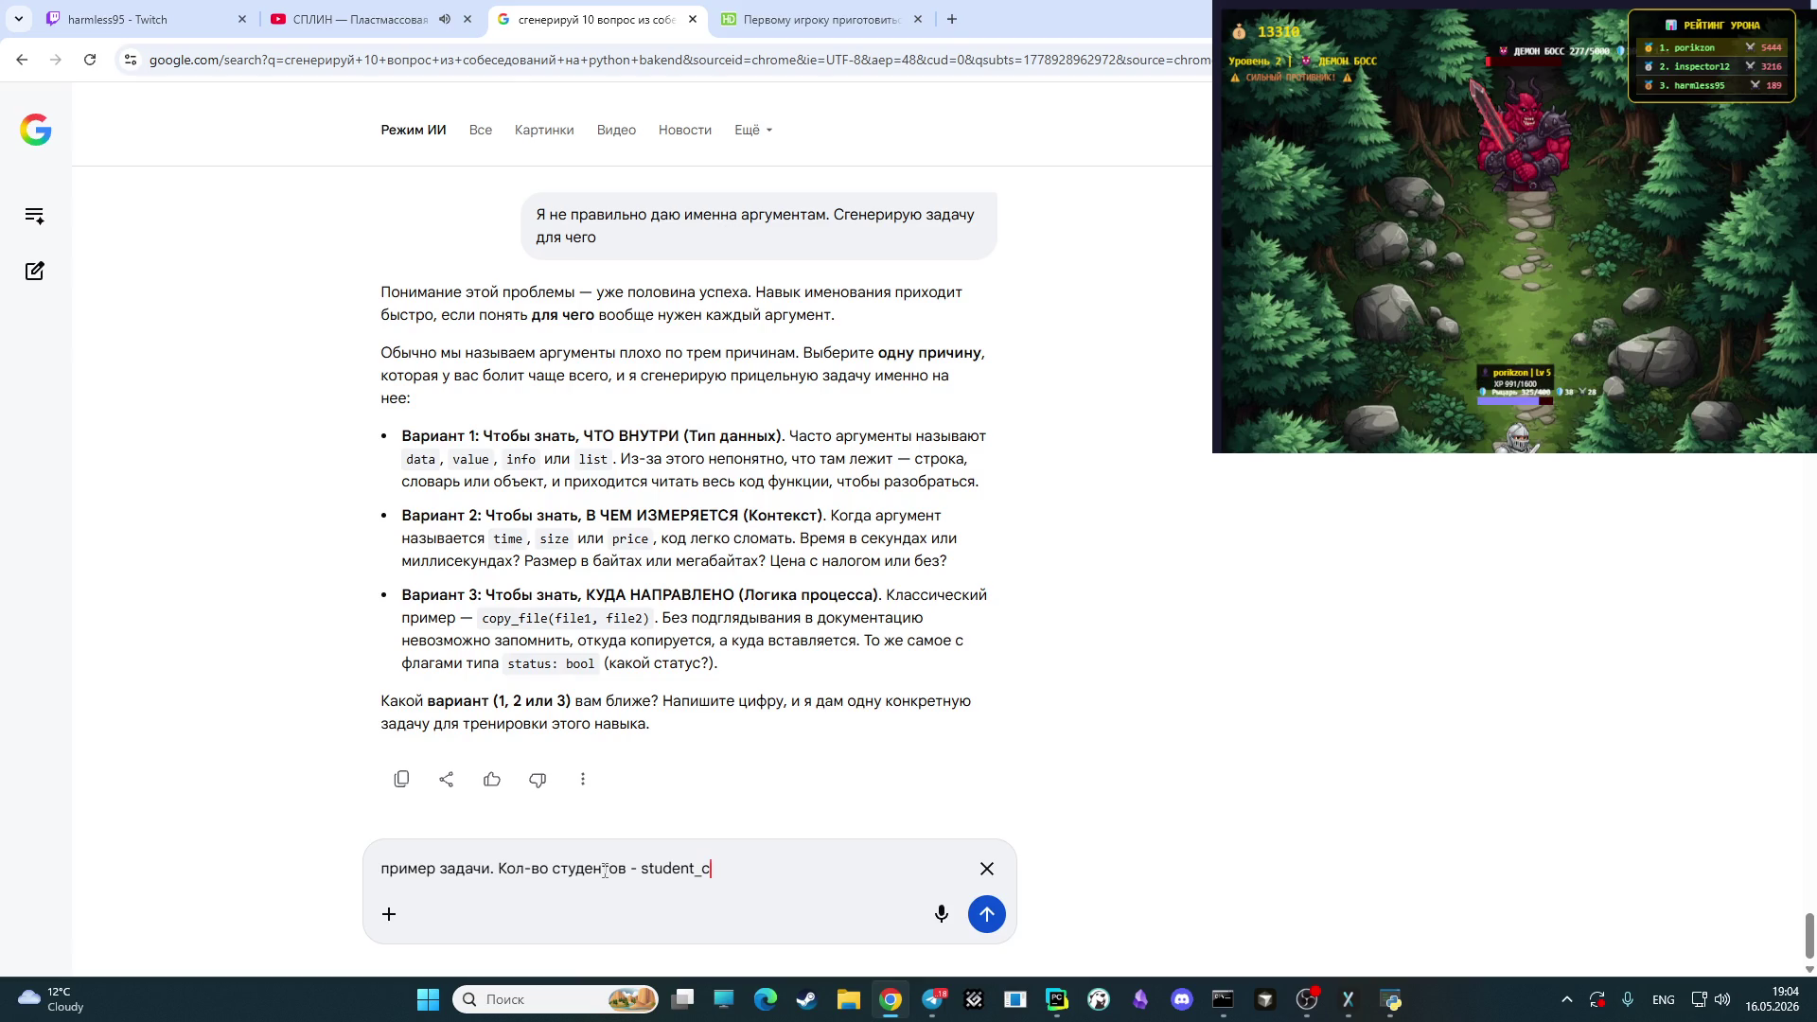
{"action": "type", "text": "ount"}
{"action": "key", "text": "BackSpace"}
{"action": "key", "text": "BackSpace"}
{"action": "key", "text": "BackSpace"}
{"action": "type", "text": "_number"}
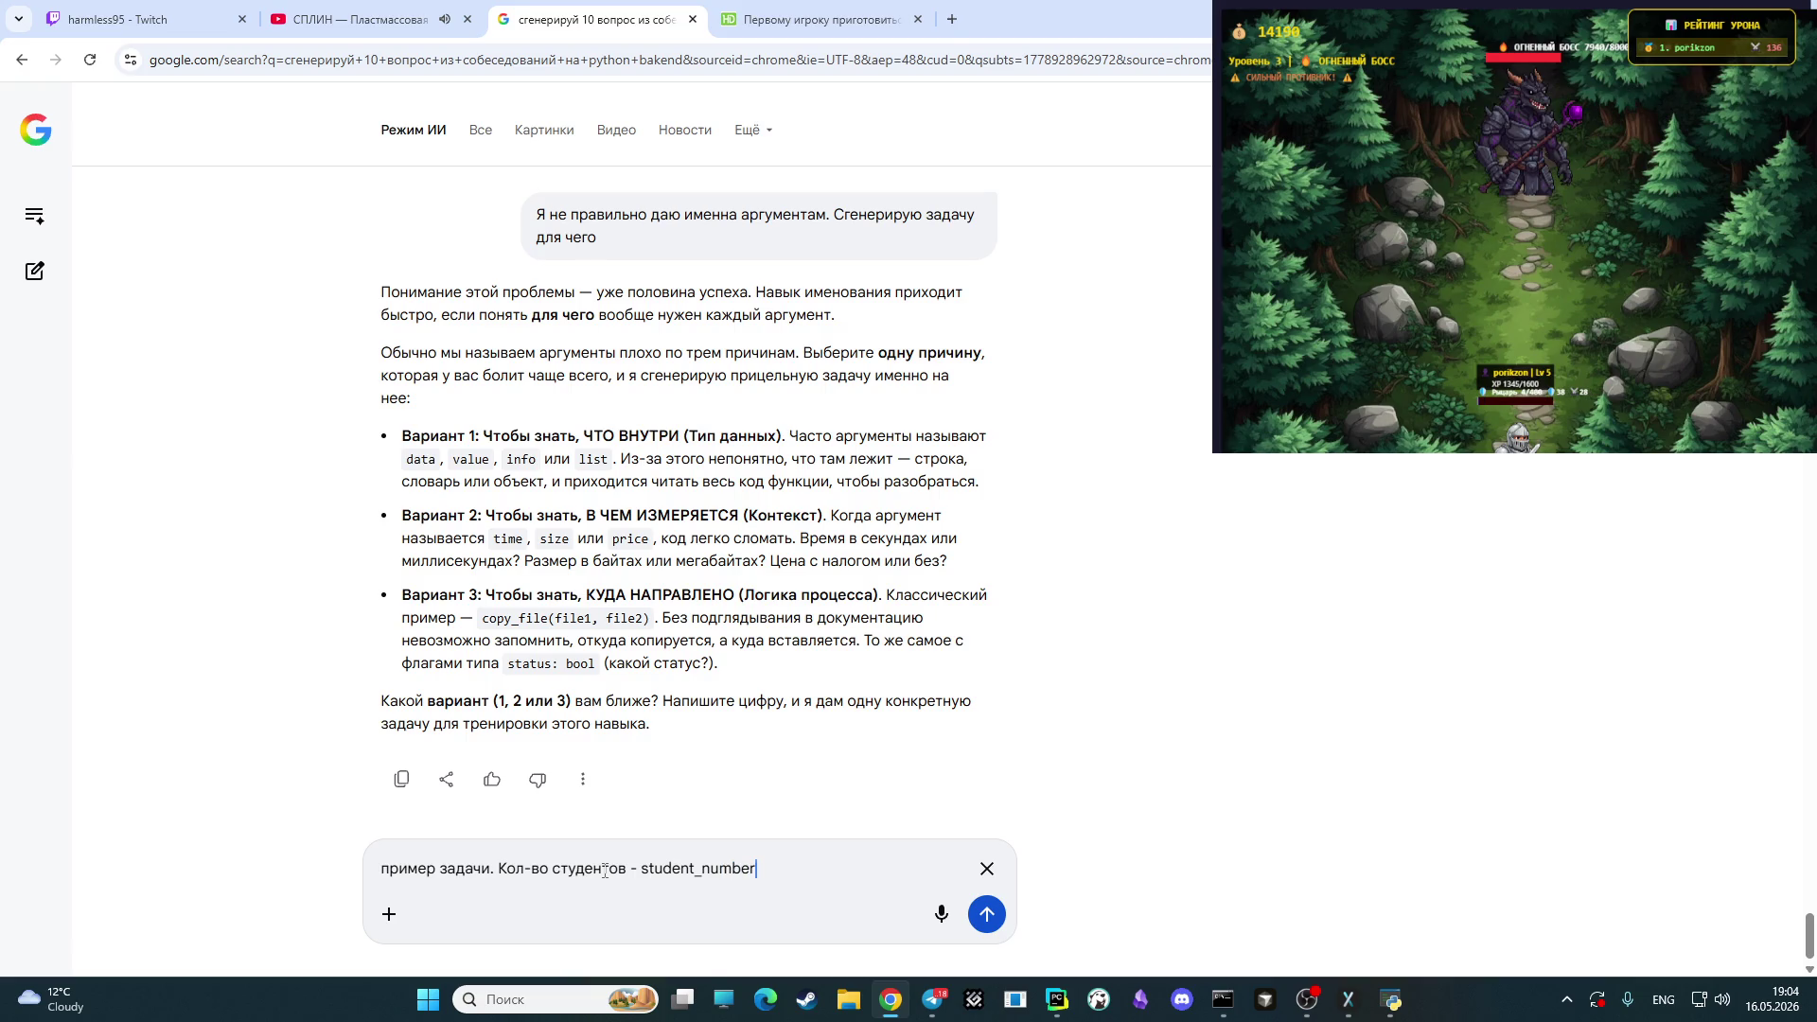
{"action": "key", "text": "Return"}
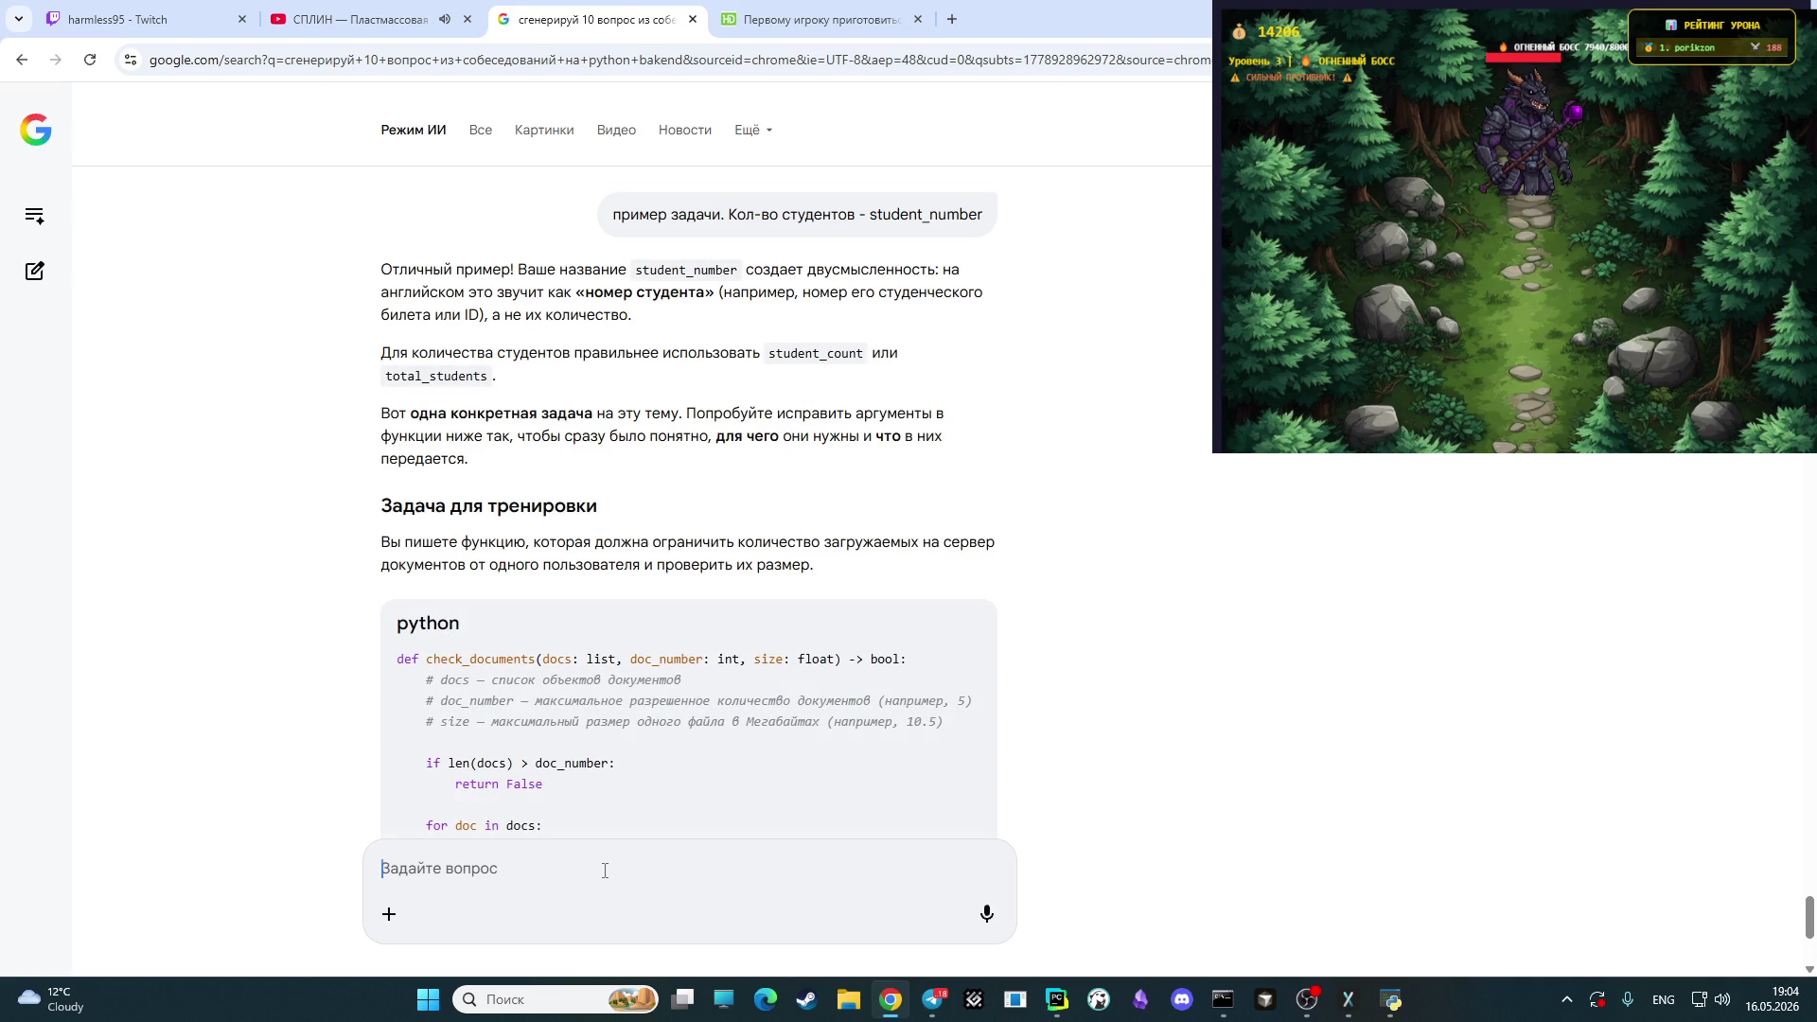
- Skim the feedback, glance at the live Twitch tab, and return to Google AI Mode
{"action": "scroll", "coordinate": [580, 563], "scroll_direction": "down", "scroll_amount": 4}
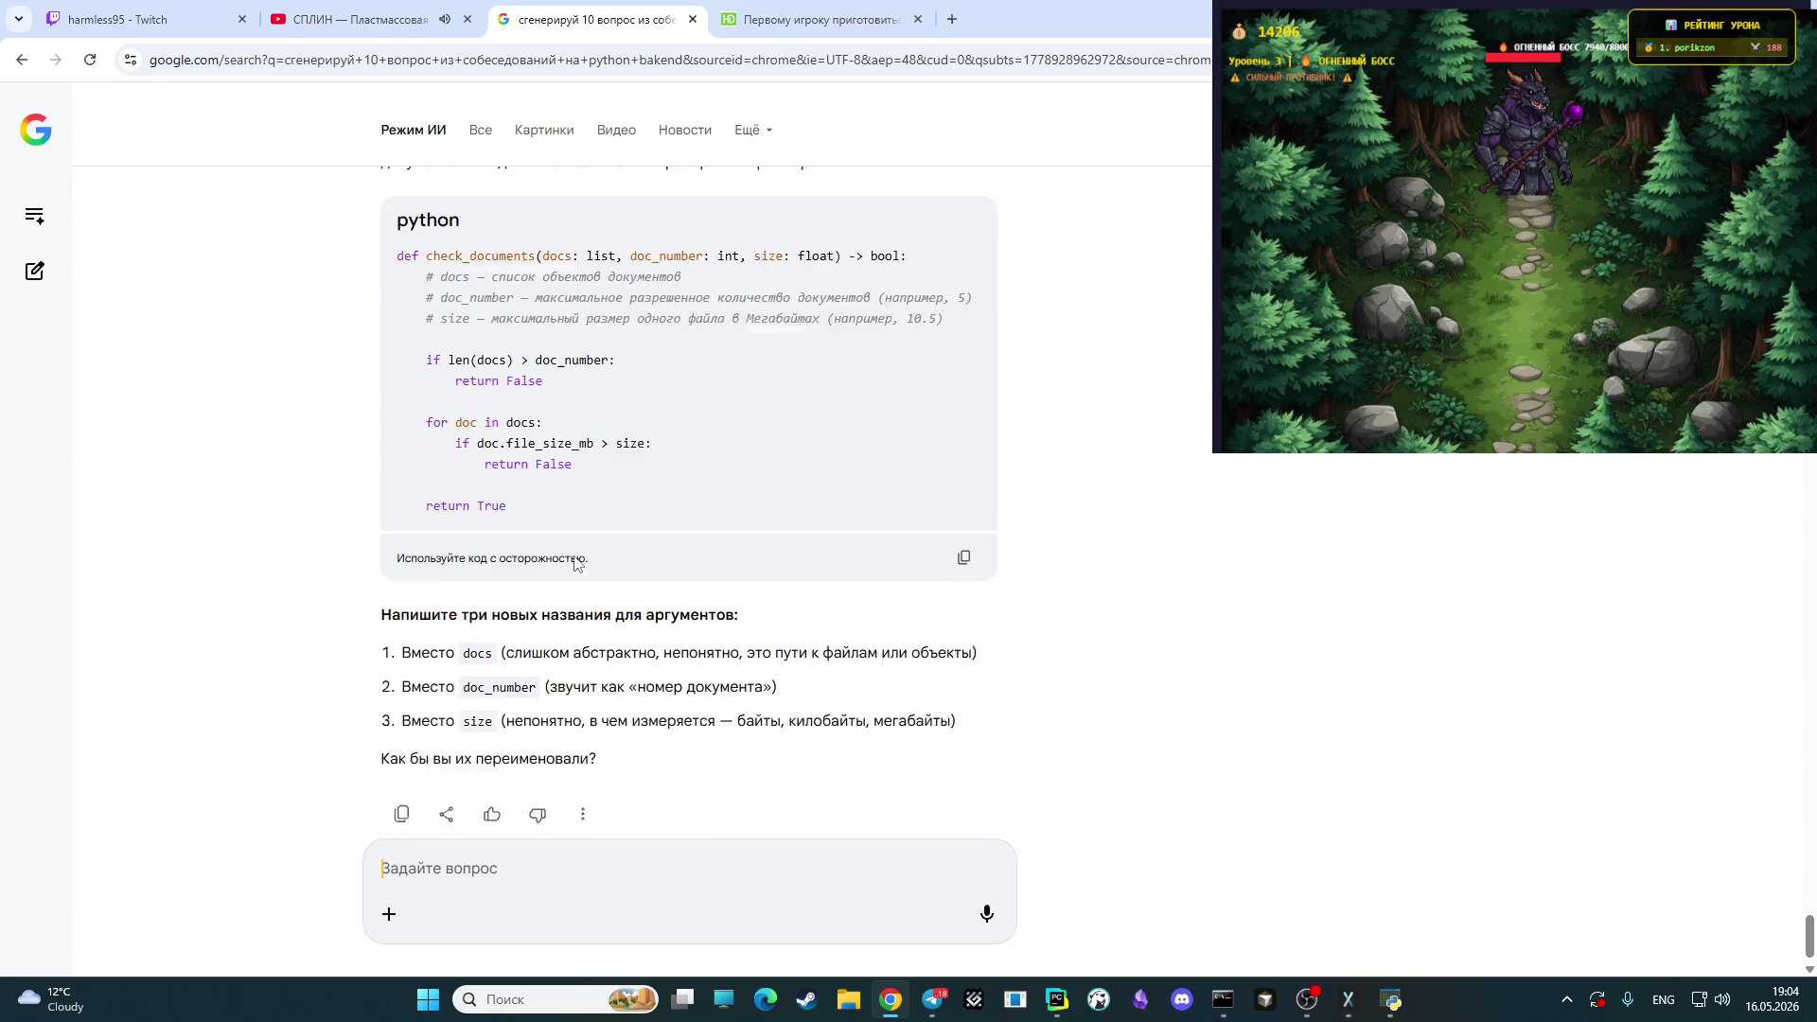
{"action": "scroll", "coordinate": [594, 591], "scroll_direction": "up", "scroll_amount": 5}
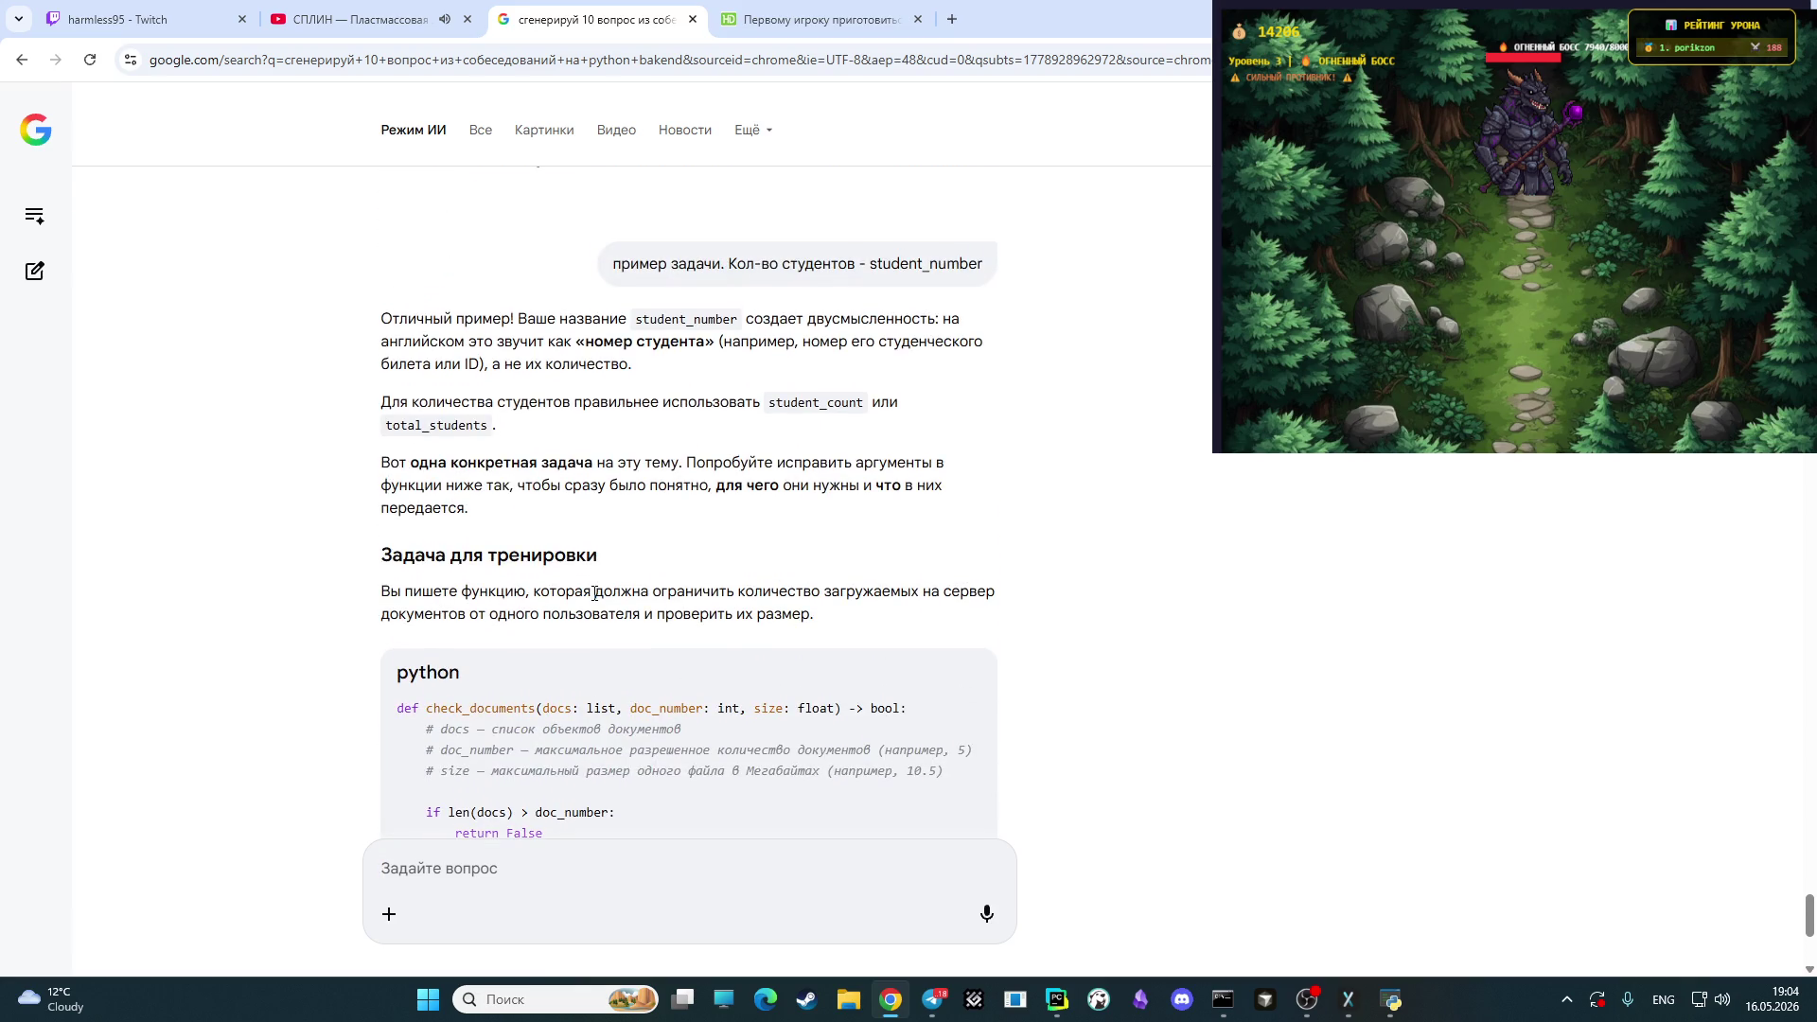
{"action": "scroll", "coordinate": [530, 738], "scroll_direction": "up", "scroll_amount": 1}
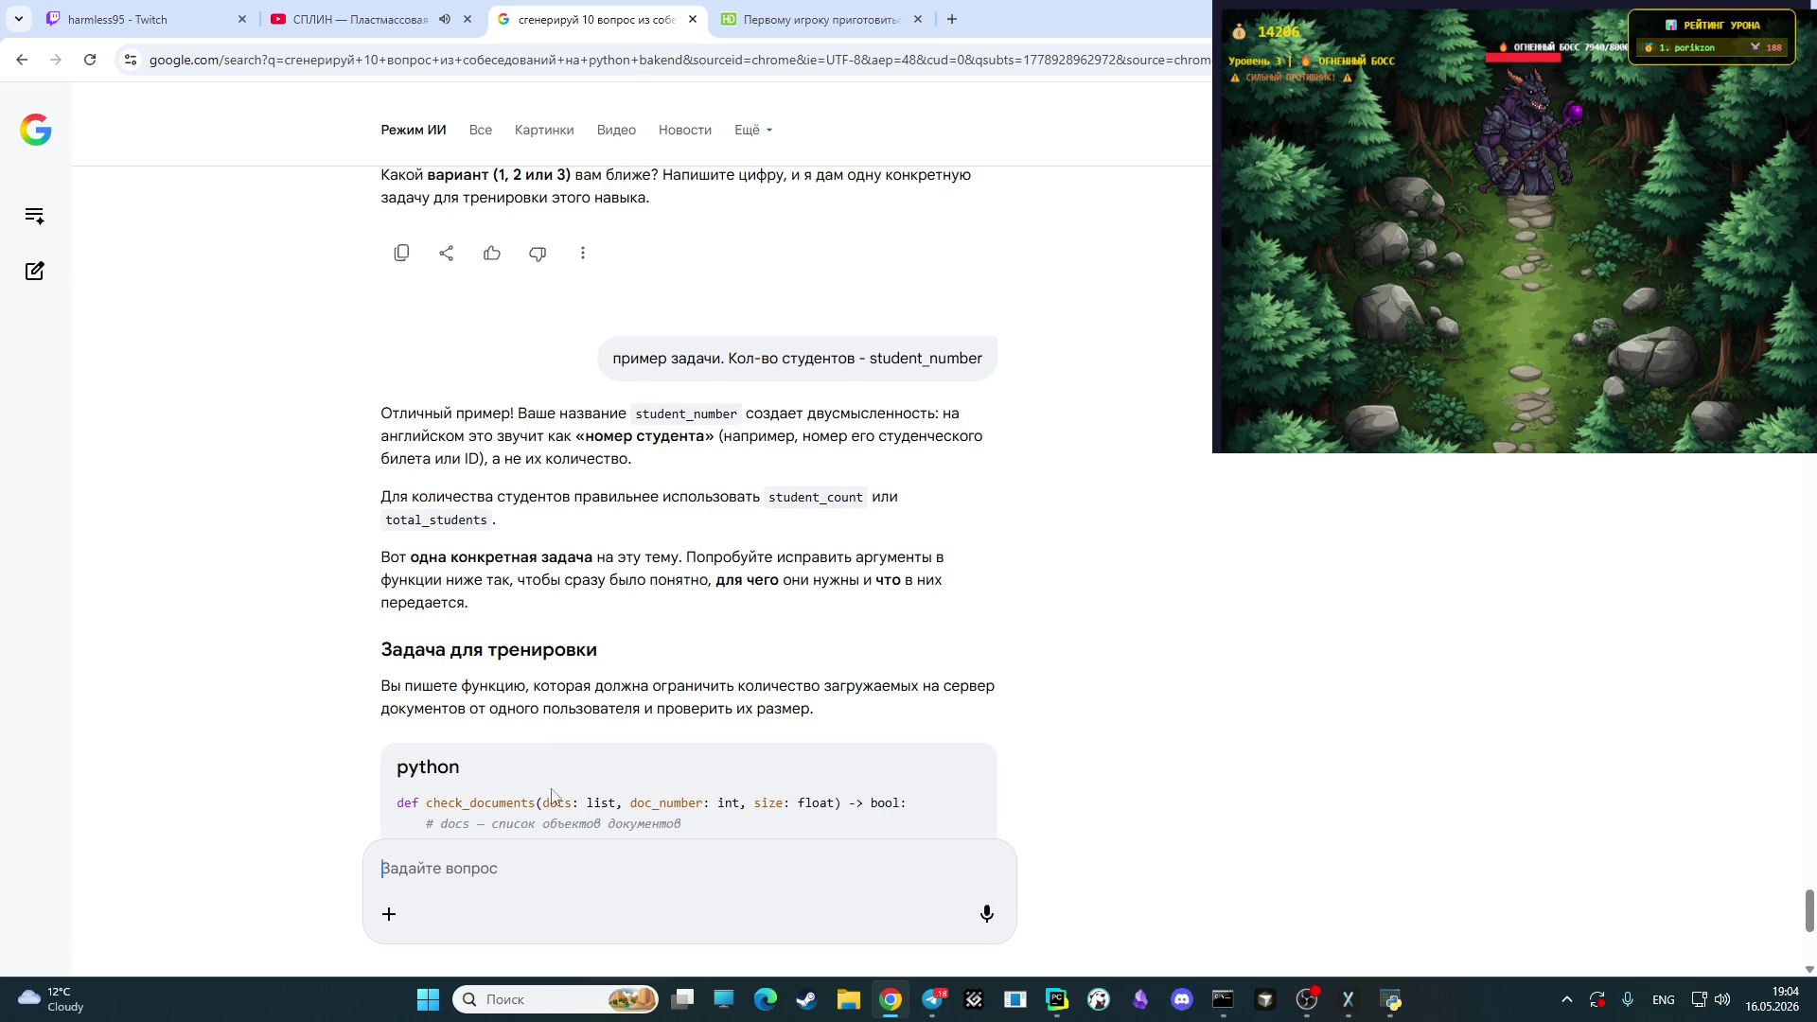
{"action": "left_click", "coordinate": [123, 48]}
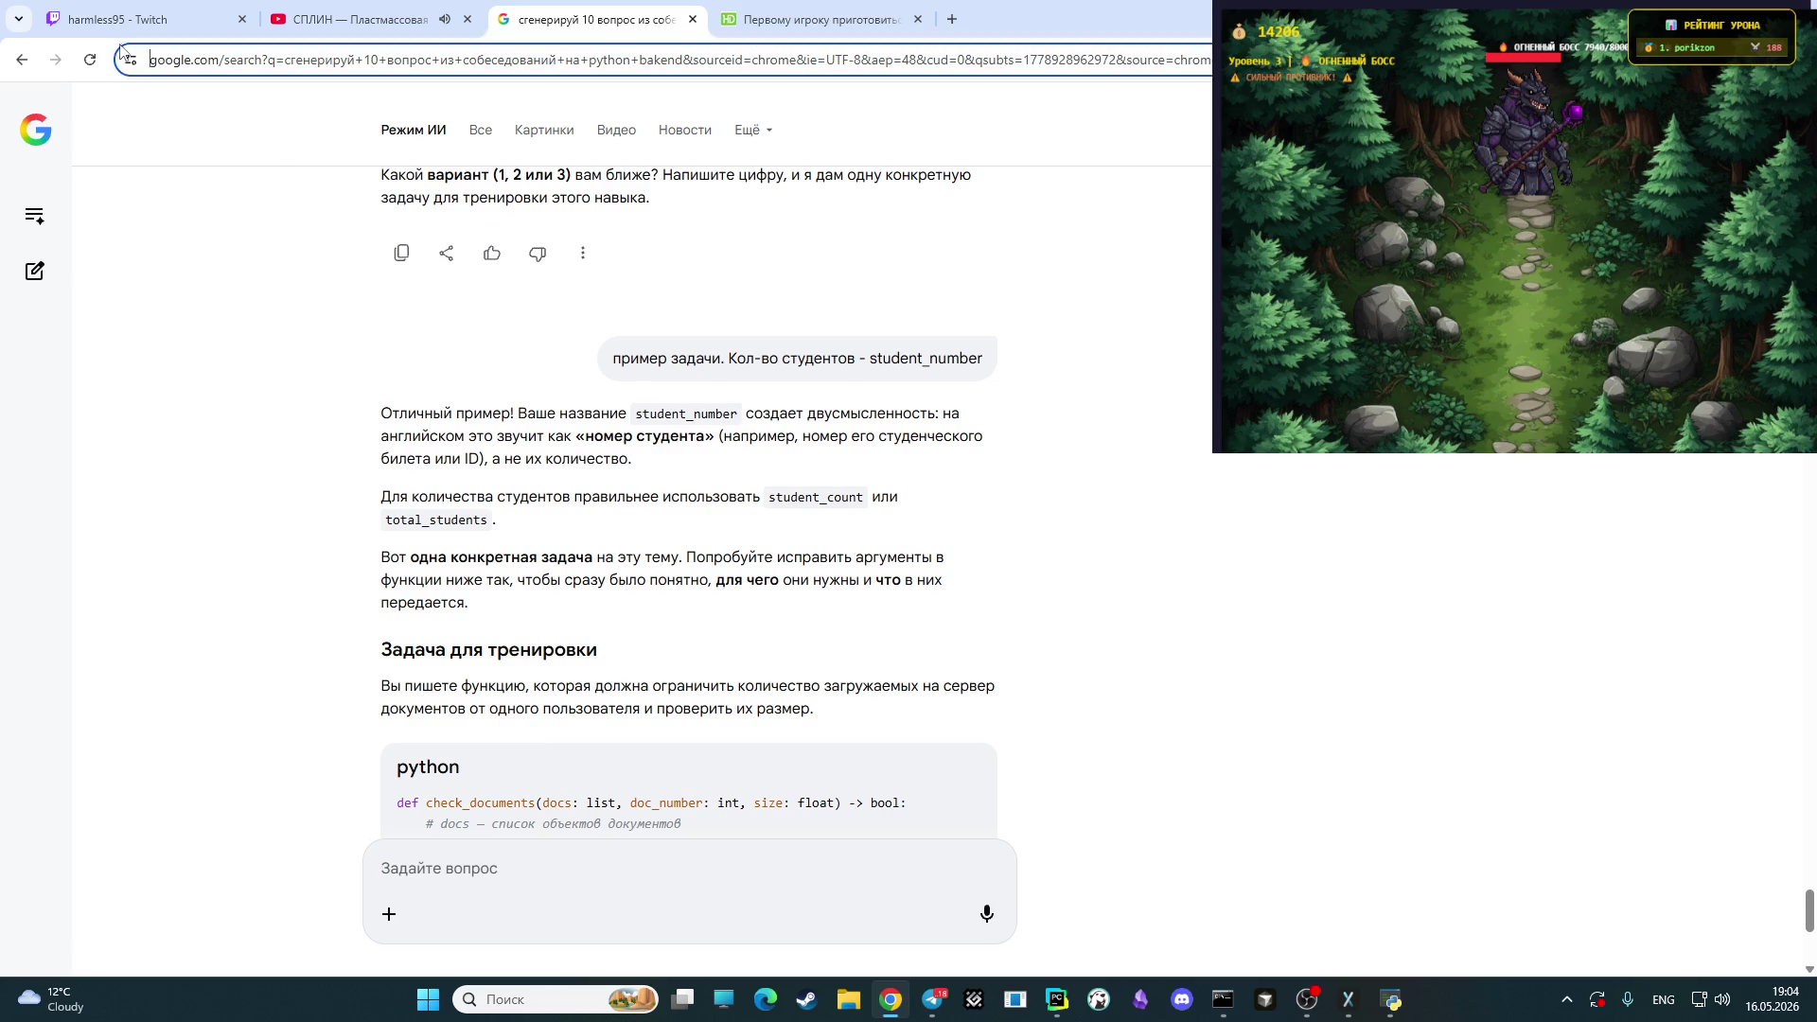
{"action": "left_click", "coordinate": [336, 616]}
{"action": "left_click", "coordinate": [142, 14]}
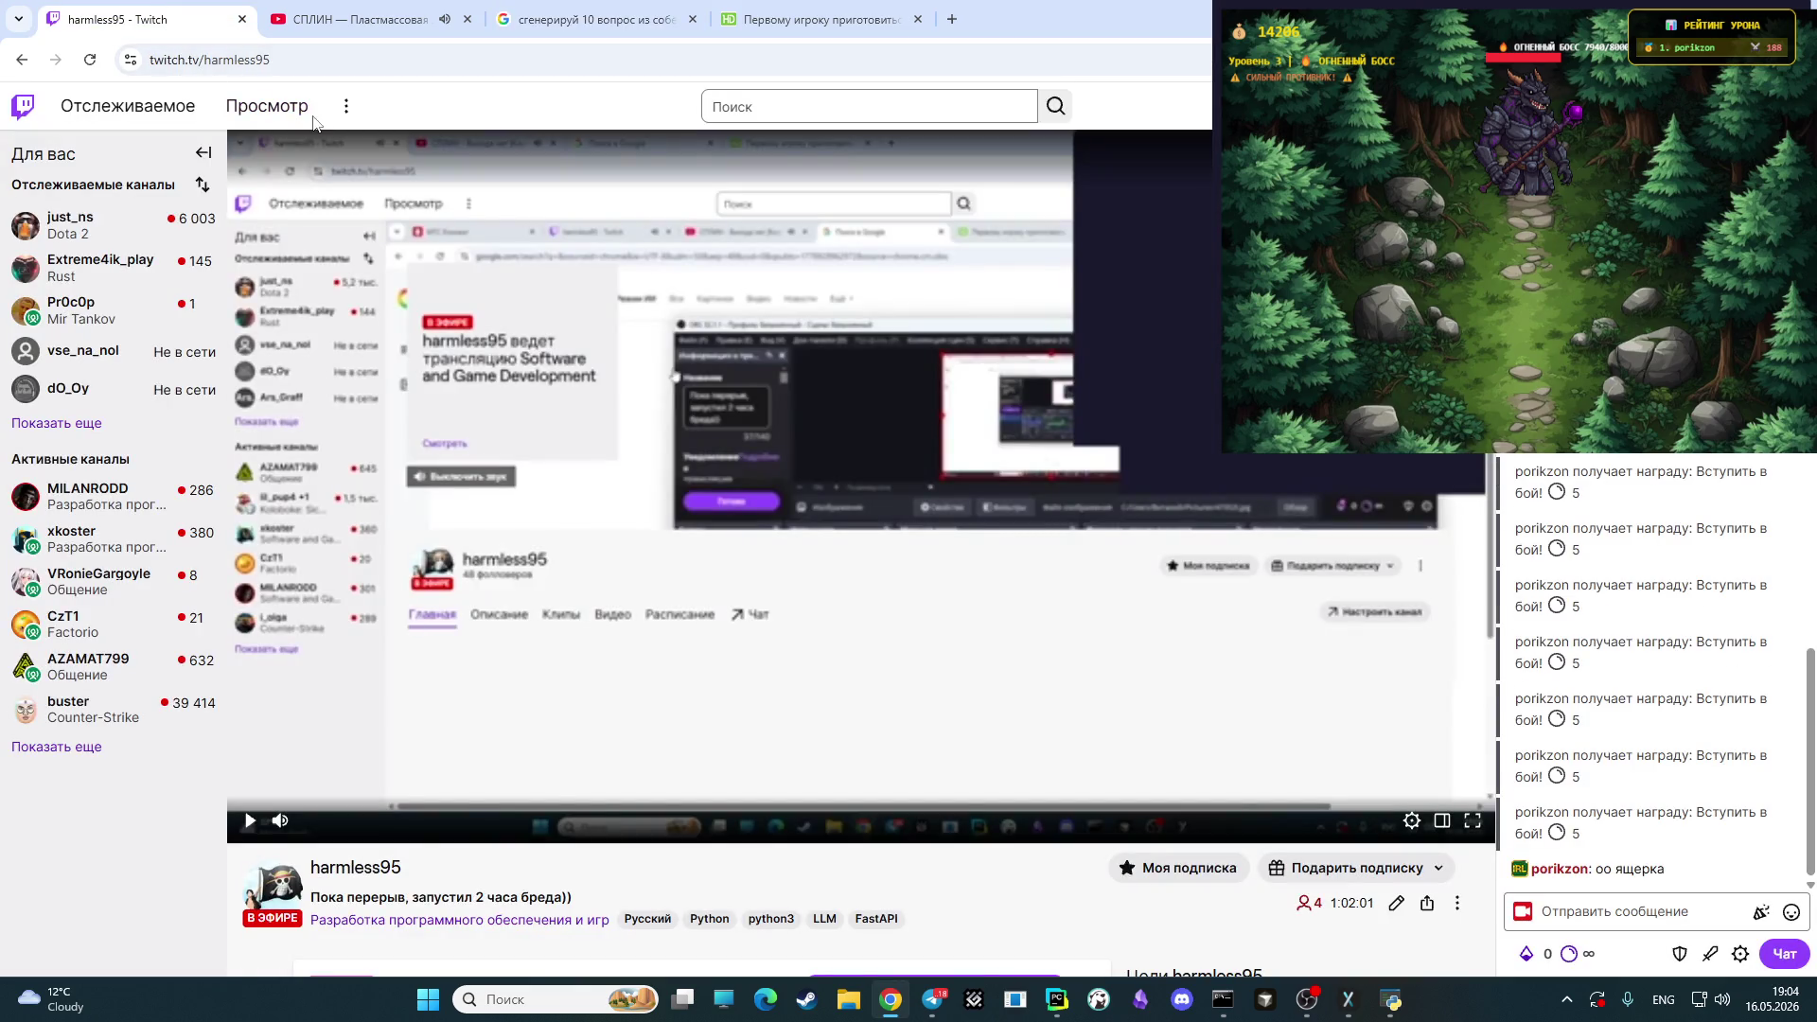
{"action": "left_click", "coordinate": [587, 19]}
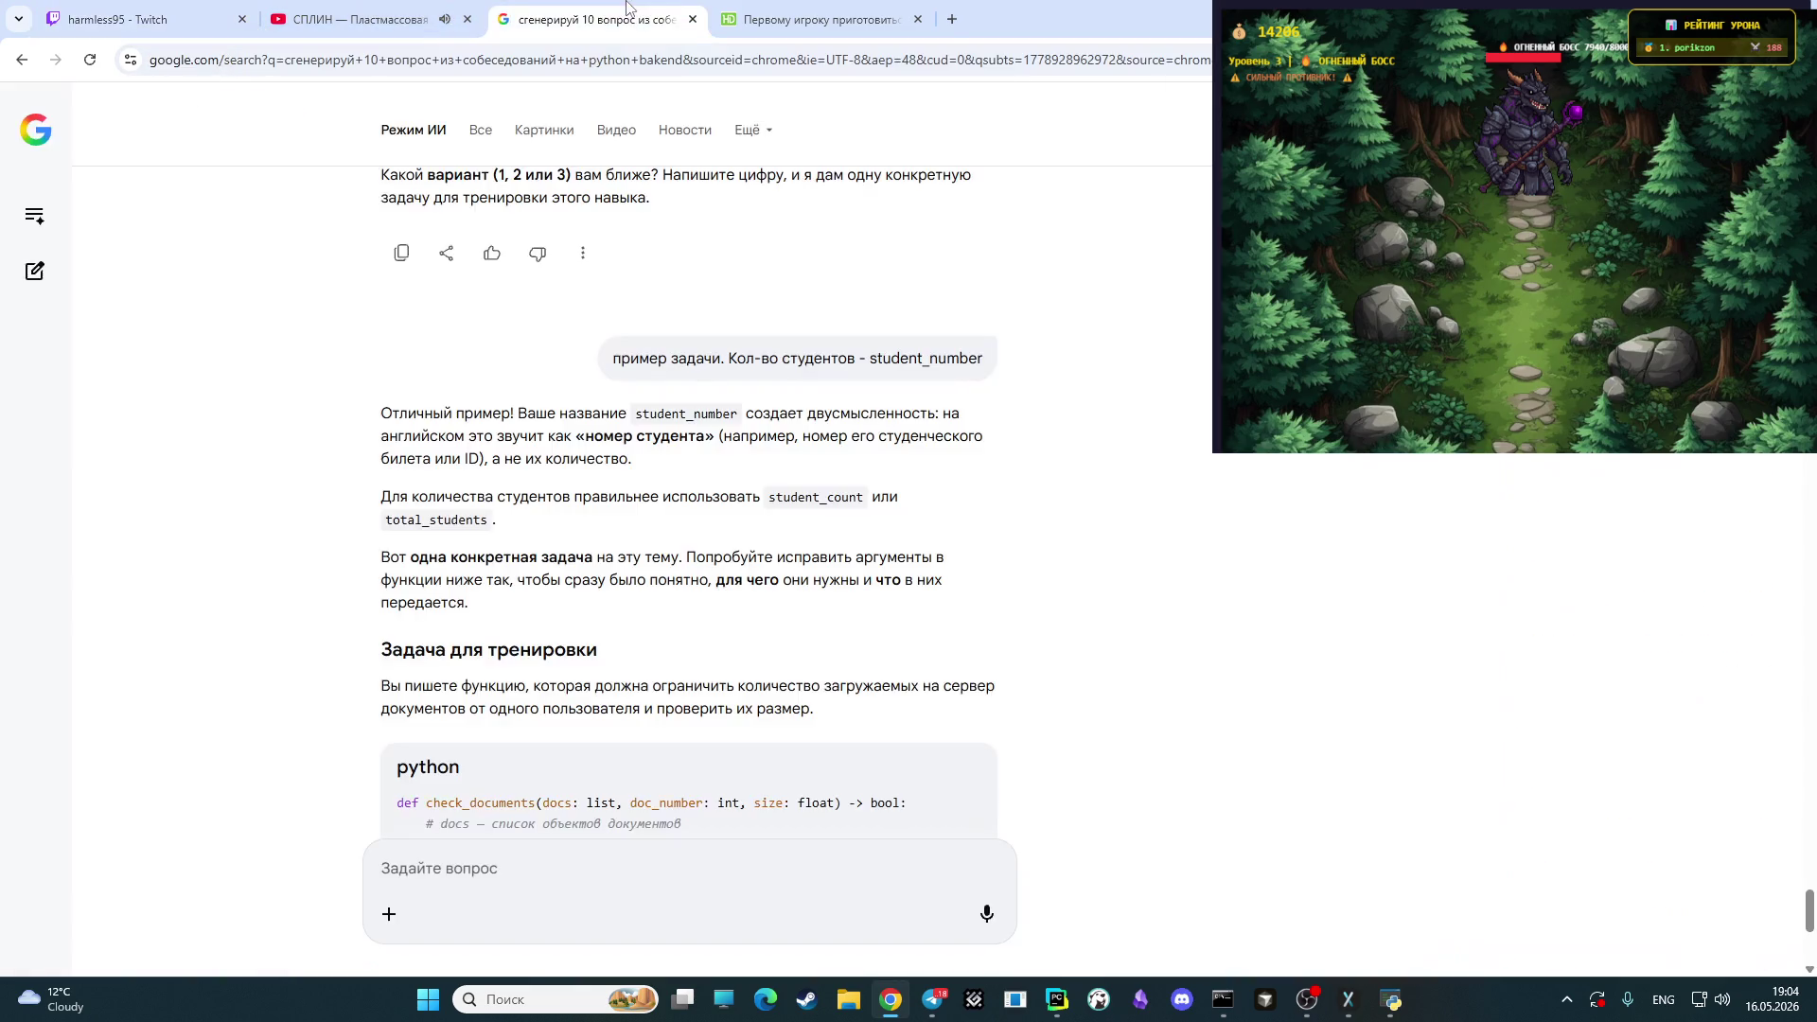
- Start typing the request 'просто сгенерирую 10 вопросов для чего'
{"action": "left_click", "coordinate": [618, 852]}
{"action": "type", "text": "дфл"}
{"action": "key", "text": "BackSpace"}
{"action": "key", "text": "BackSpace"}
{"action": "key", "text": "BackSpace"}
{"action": "key", "text": "alt+shift"}
{"action": "type", "text": "просто сгенерирую 10 вопросов"}
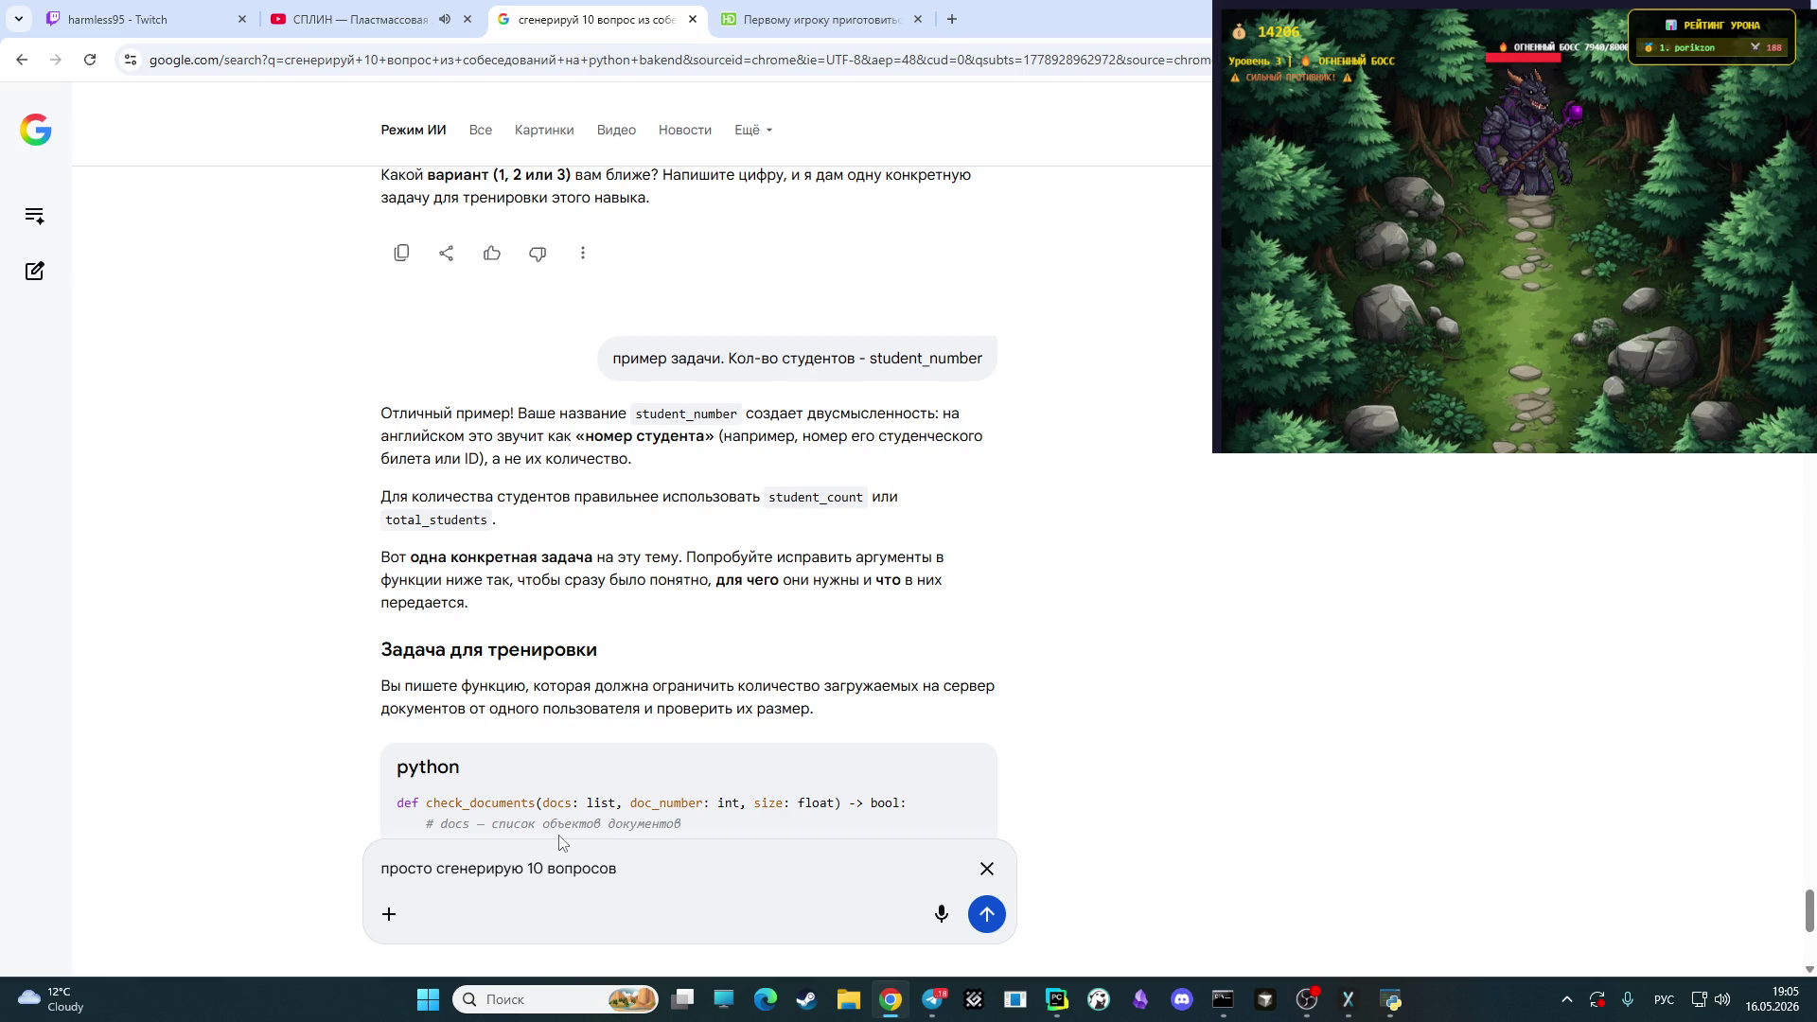
{"action": "type", "text": "для чего"}
- Submit the ten-questions request, then ask for similar tasks with your names checked against PEP8
{"action": "key", "text": "Return"}
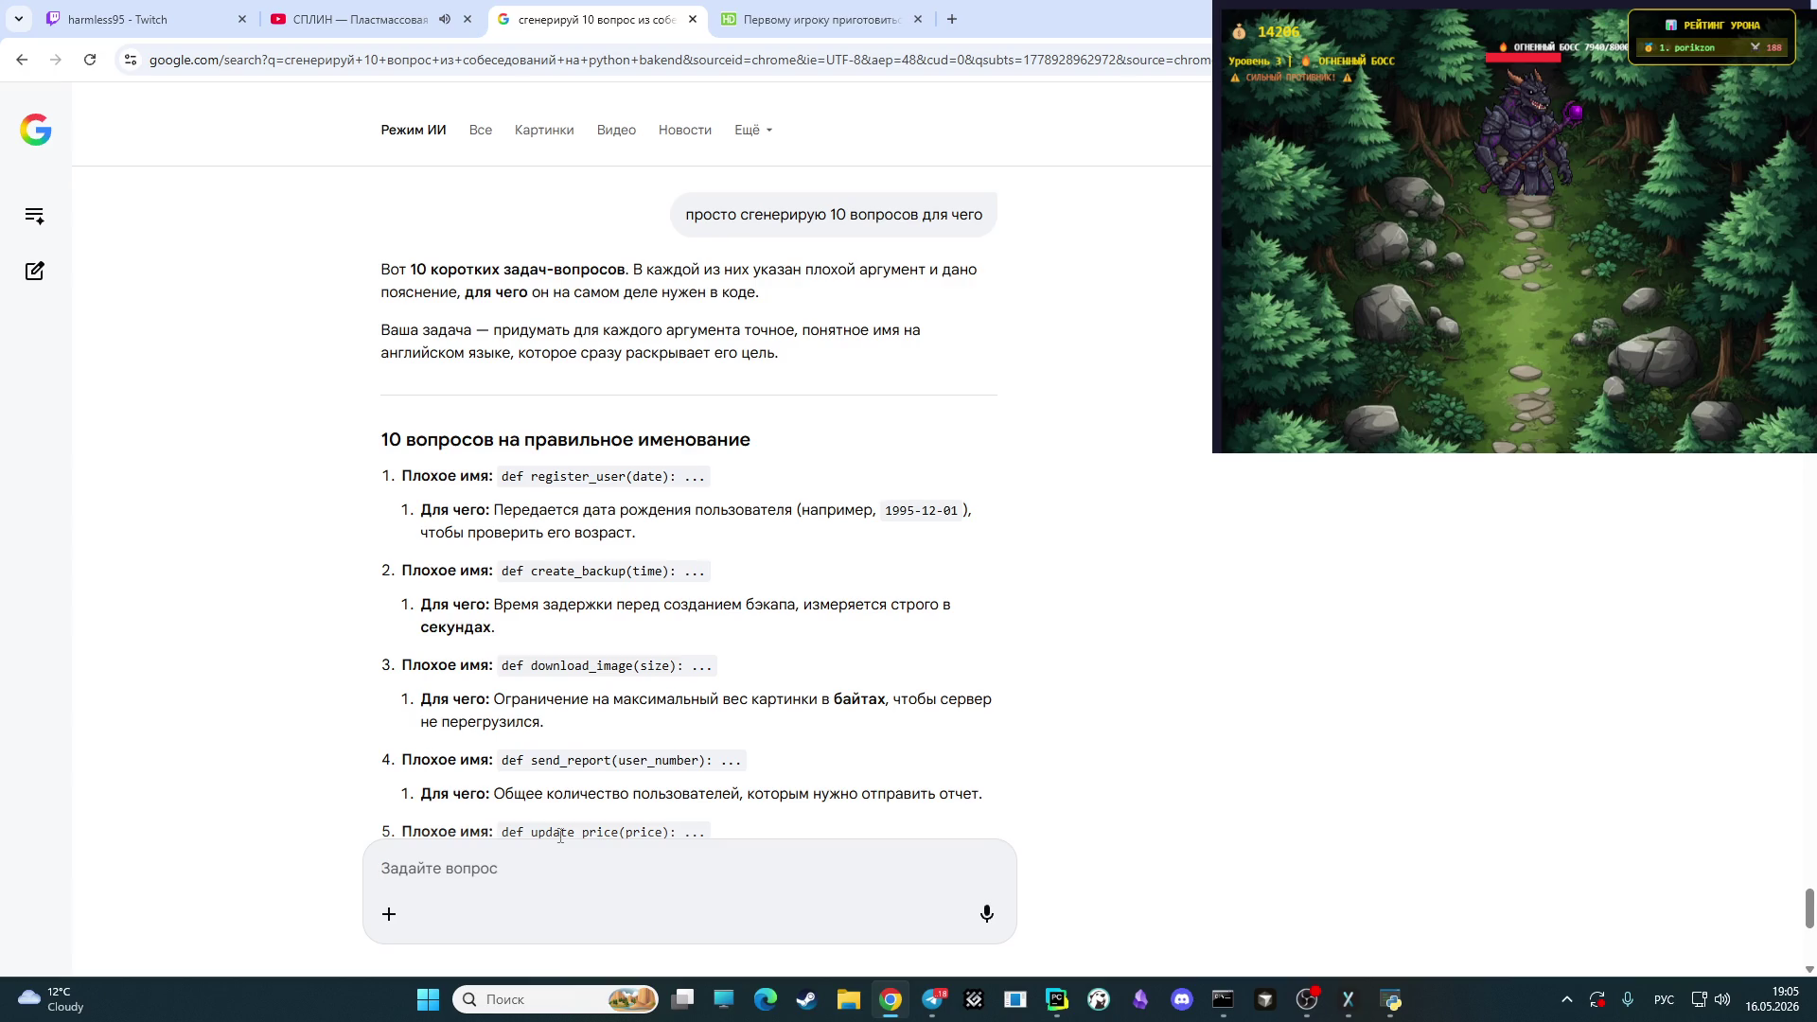
{"action": "type", "text": "сг"}
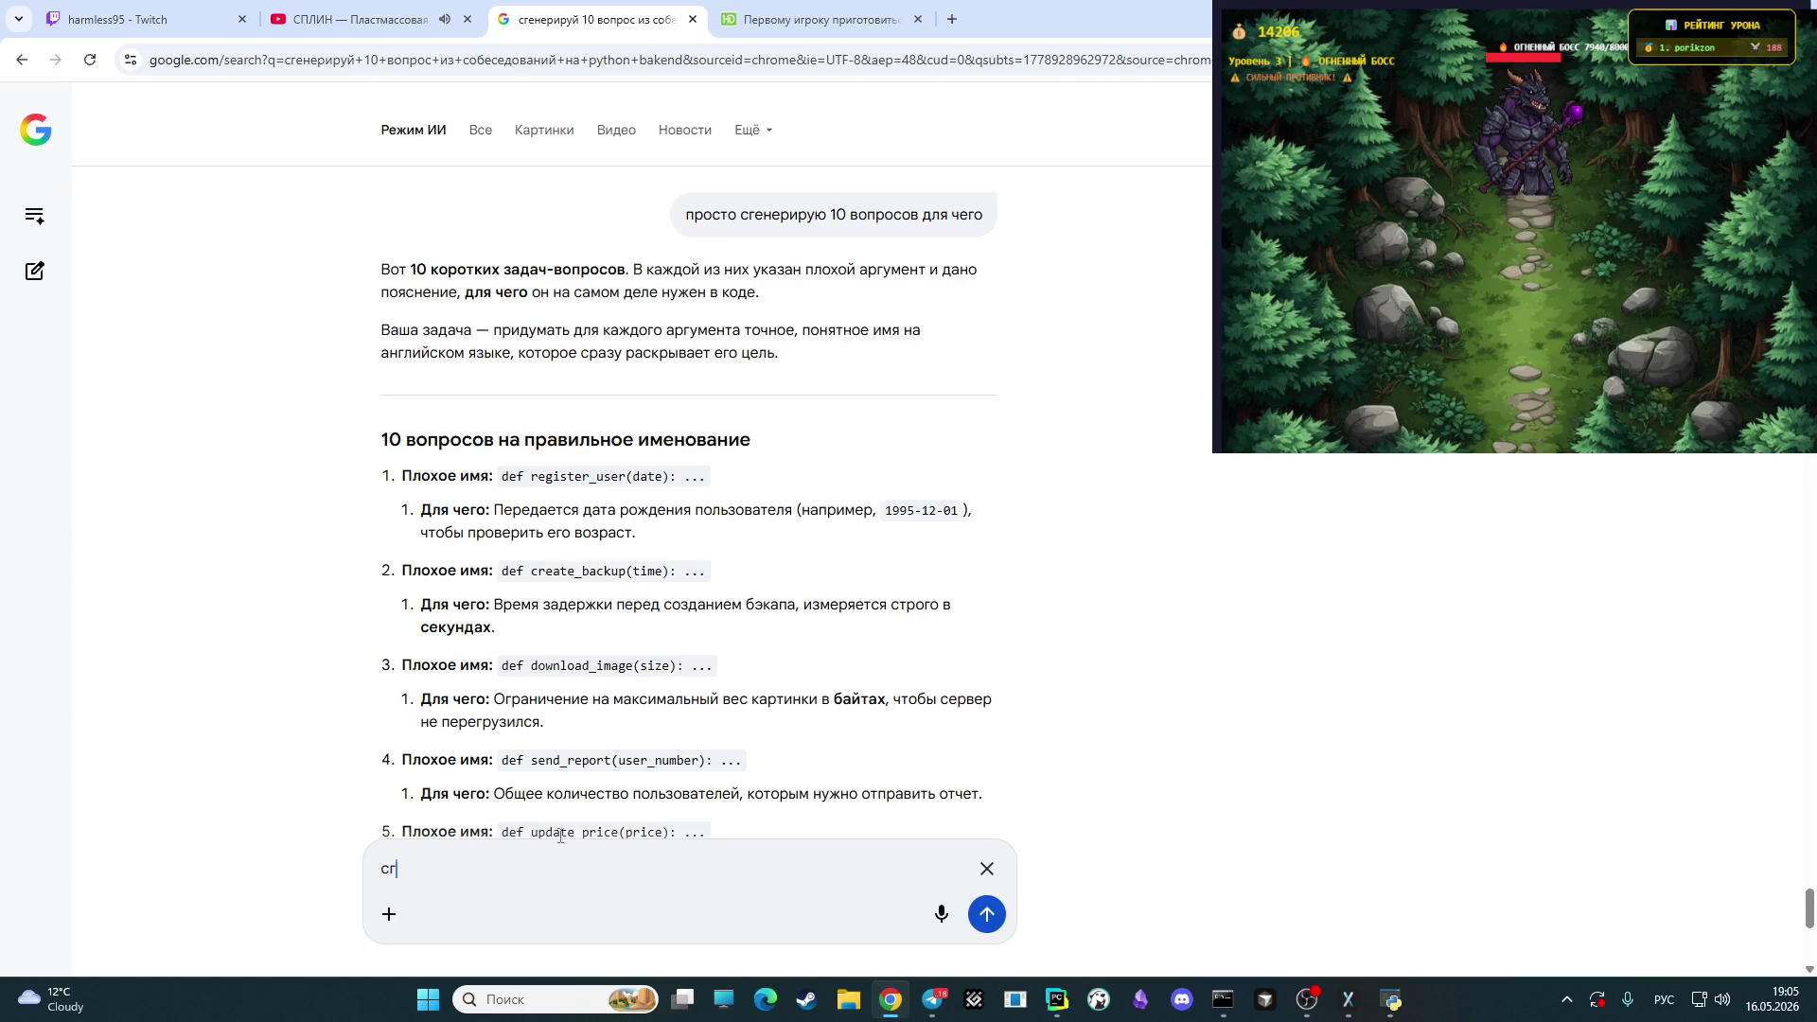
{"action": "type", "text": "енерируй вот та"}
{"action": "type", "text": "кие "}
{"action": "type", "text": "для чего"}
{"action": "type", "text": ", а я буду "}
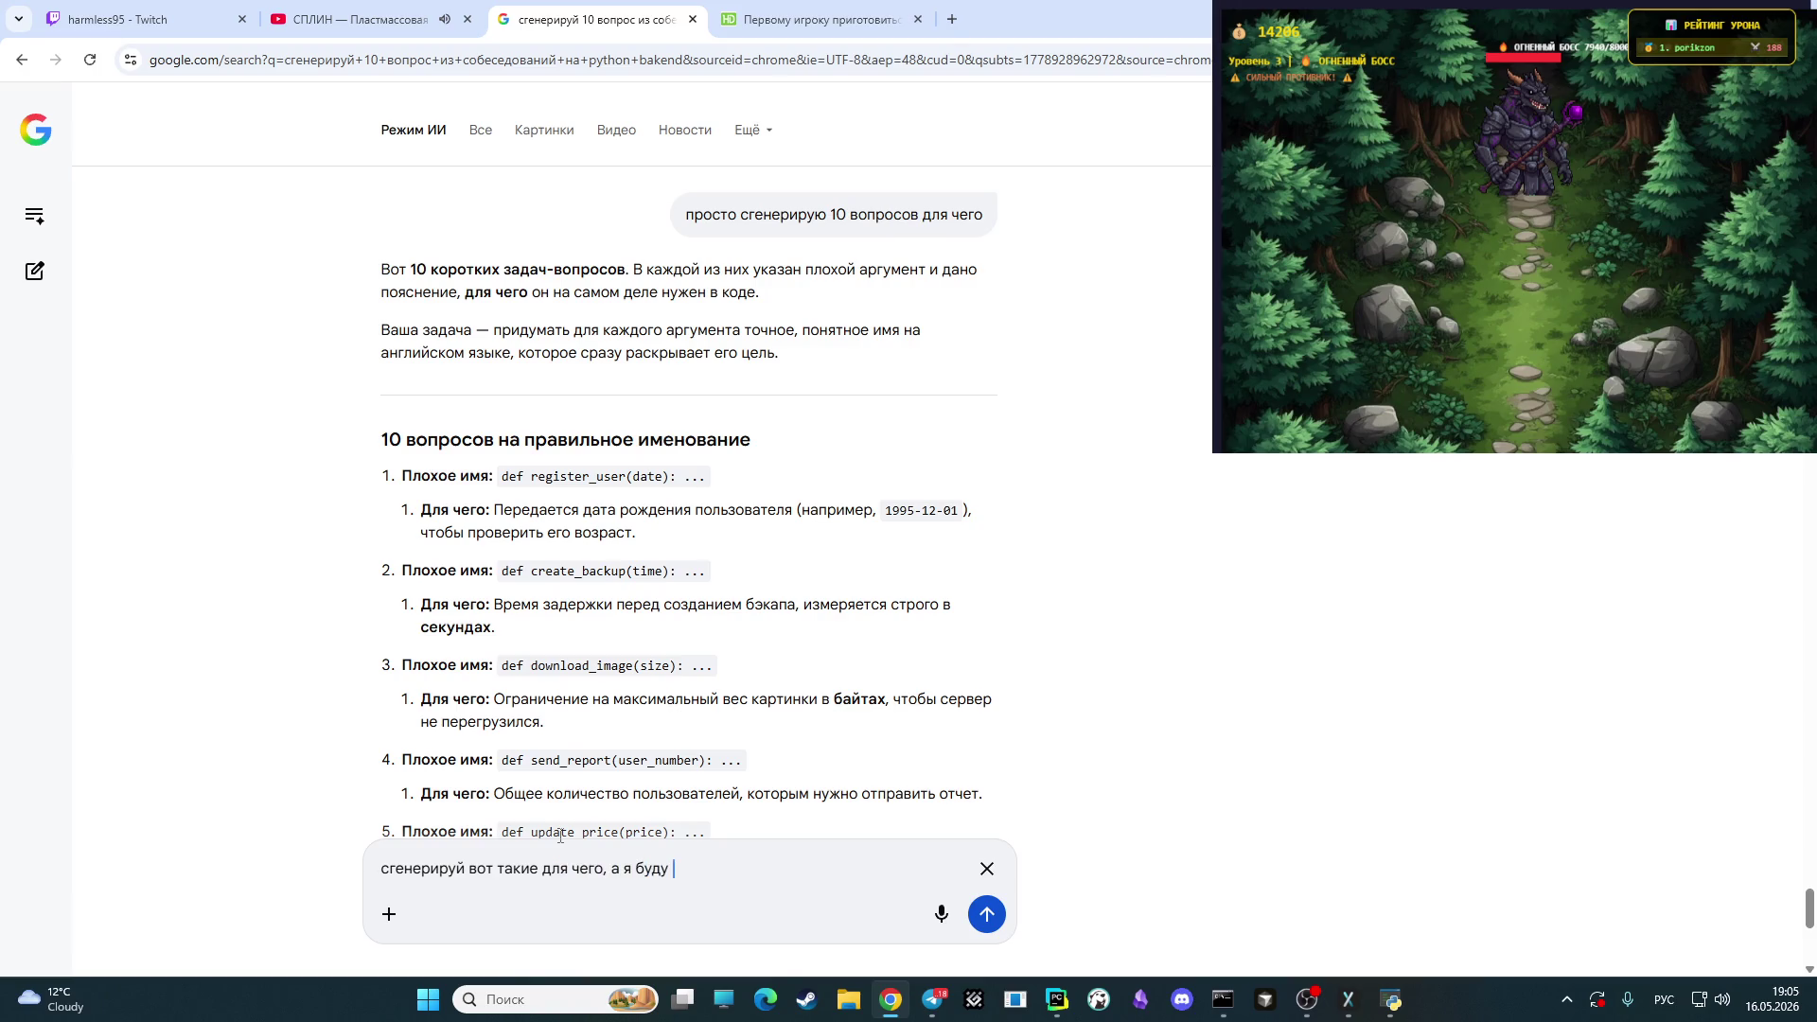
{"action": "type", "text": "давать имена и"}
{"action": "key", "text": "BackSpace"}
{"action": "type", "text": ",а ты проверишь по"}
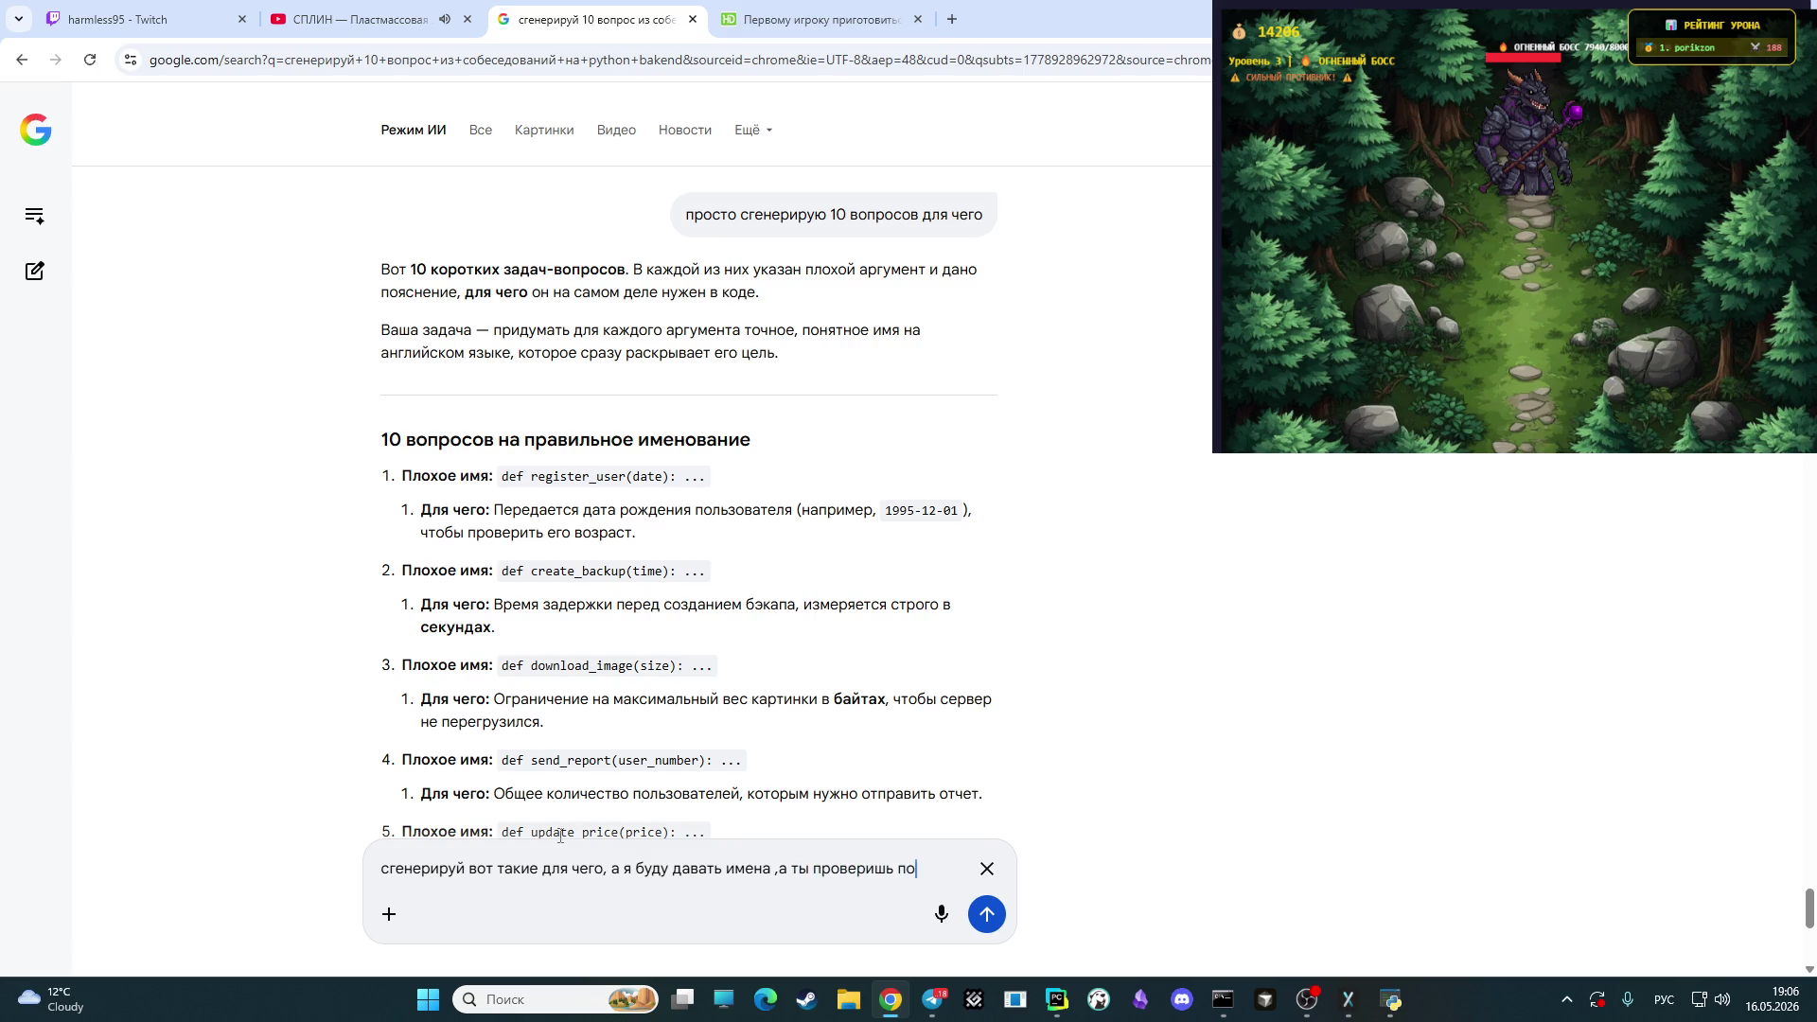
{"action": "key", "text": "alt+shift"}
{"action": "type", "text": " PEP"}
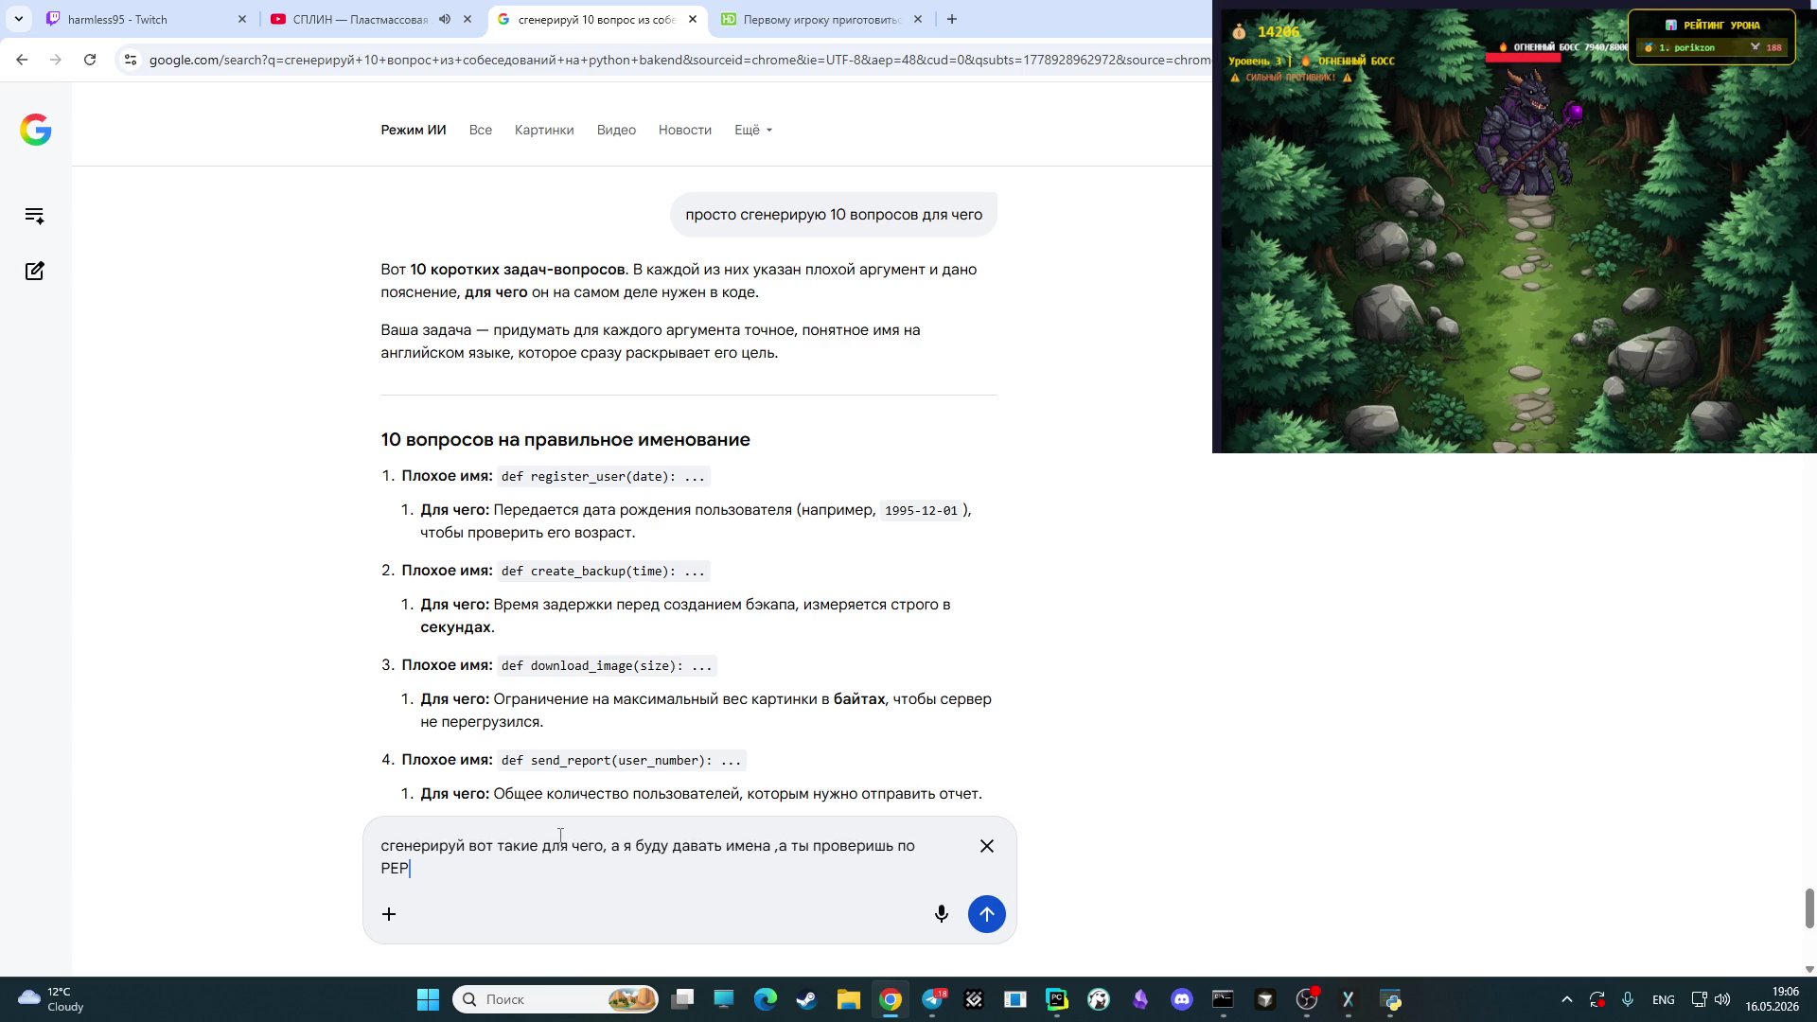
{"action": "type", "text": "8"}
{"action": "key", "text": "Return"}
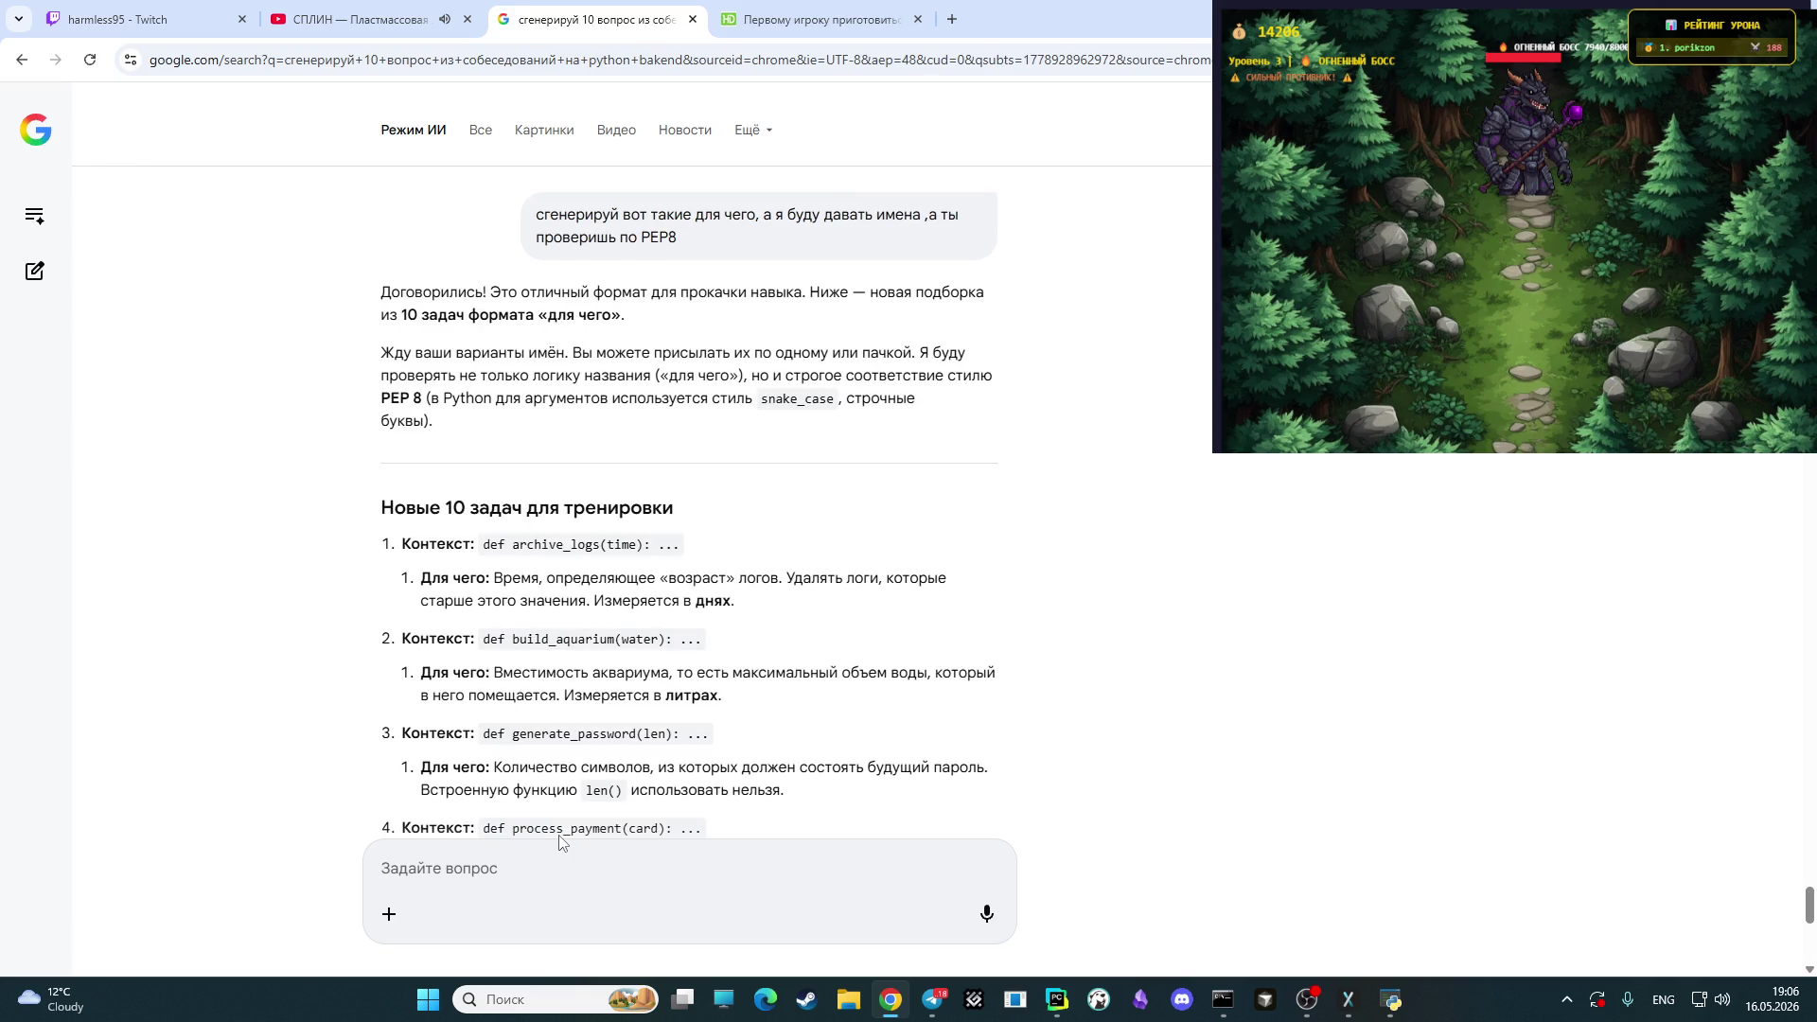
{"action": "left_click", "coordinate": [346, 19]}
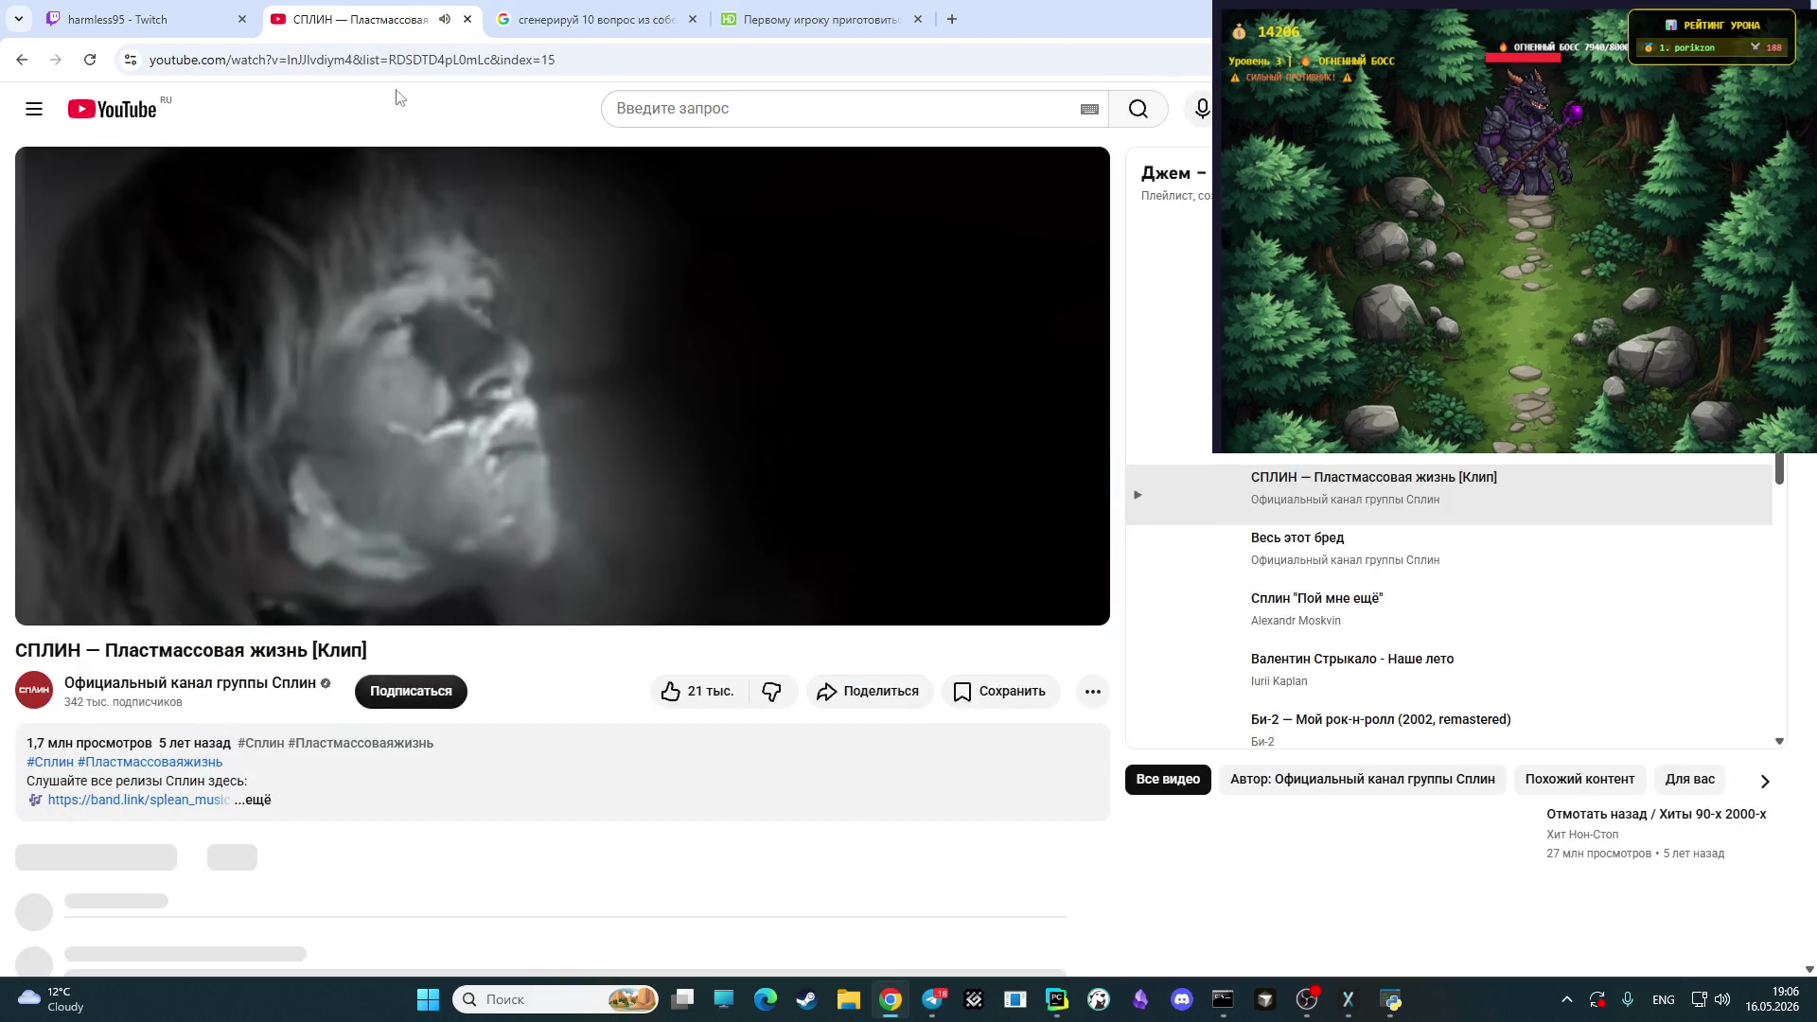
{"action": "mouse_move", "coordinate": [197, 599]}
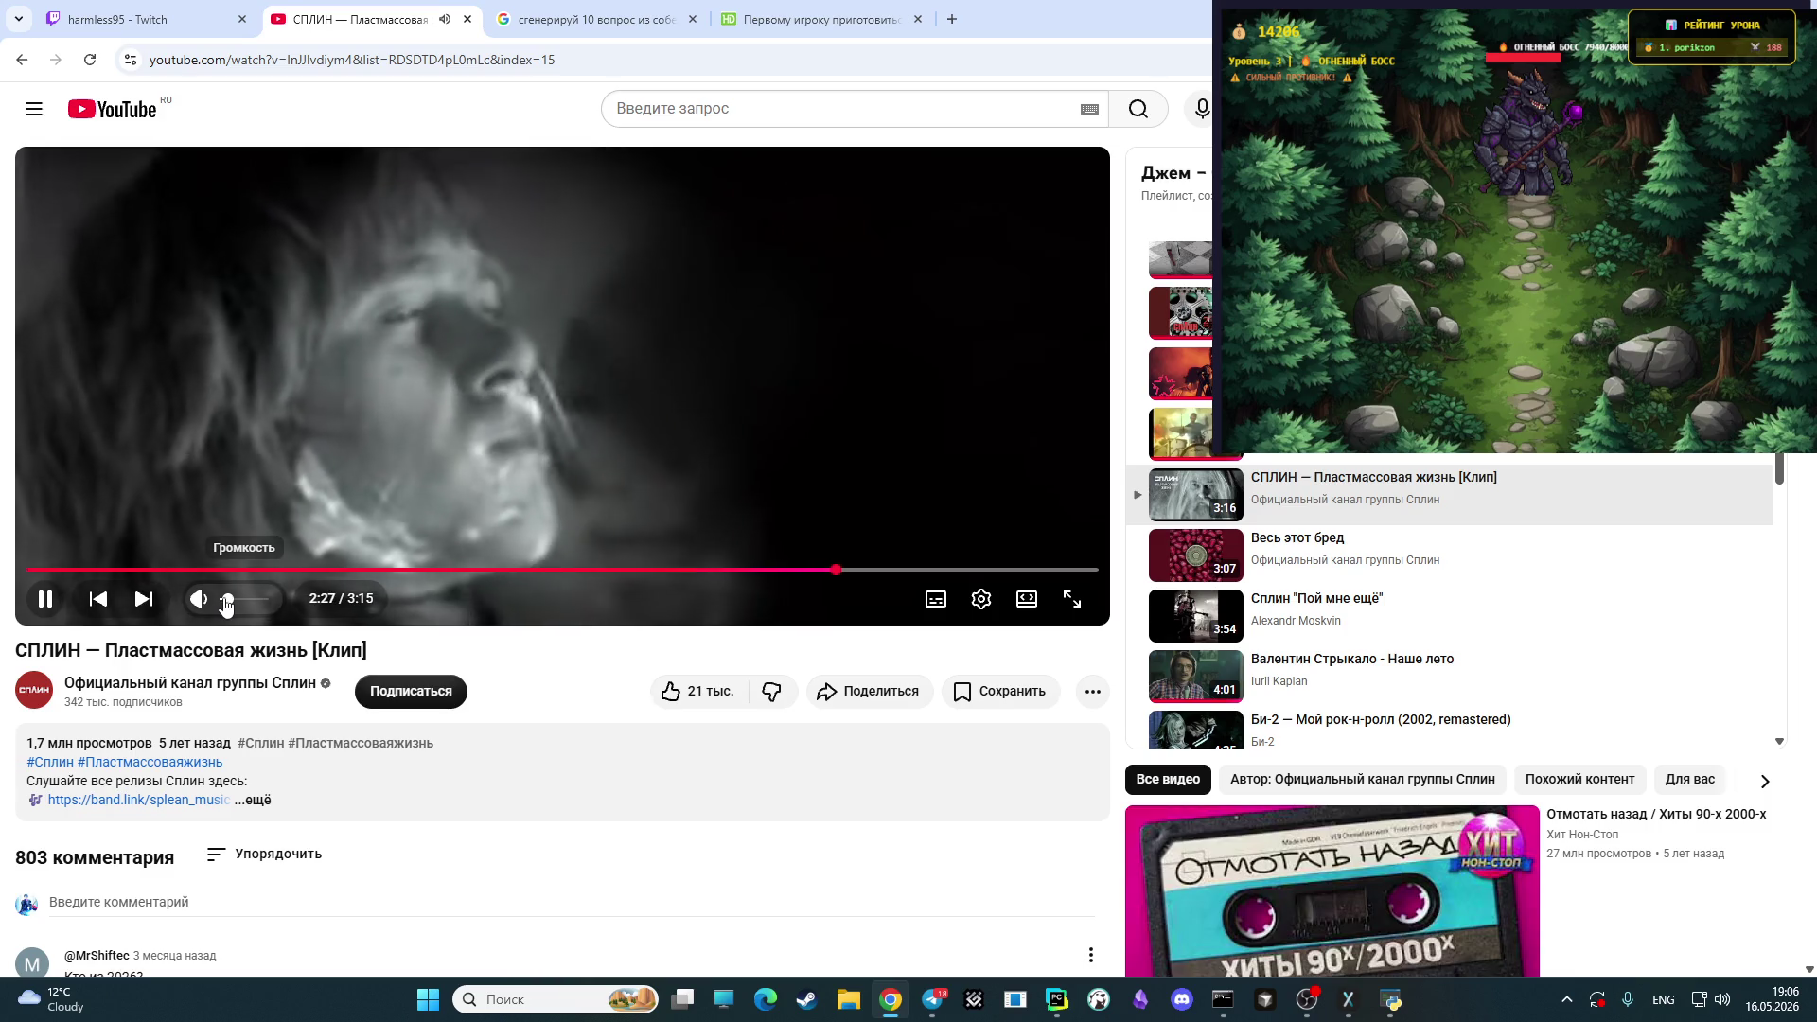
{"action": "left_click", "coordinate": [602, 12]}
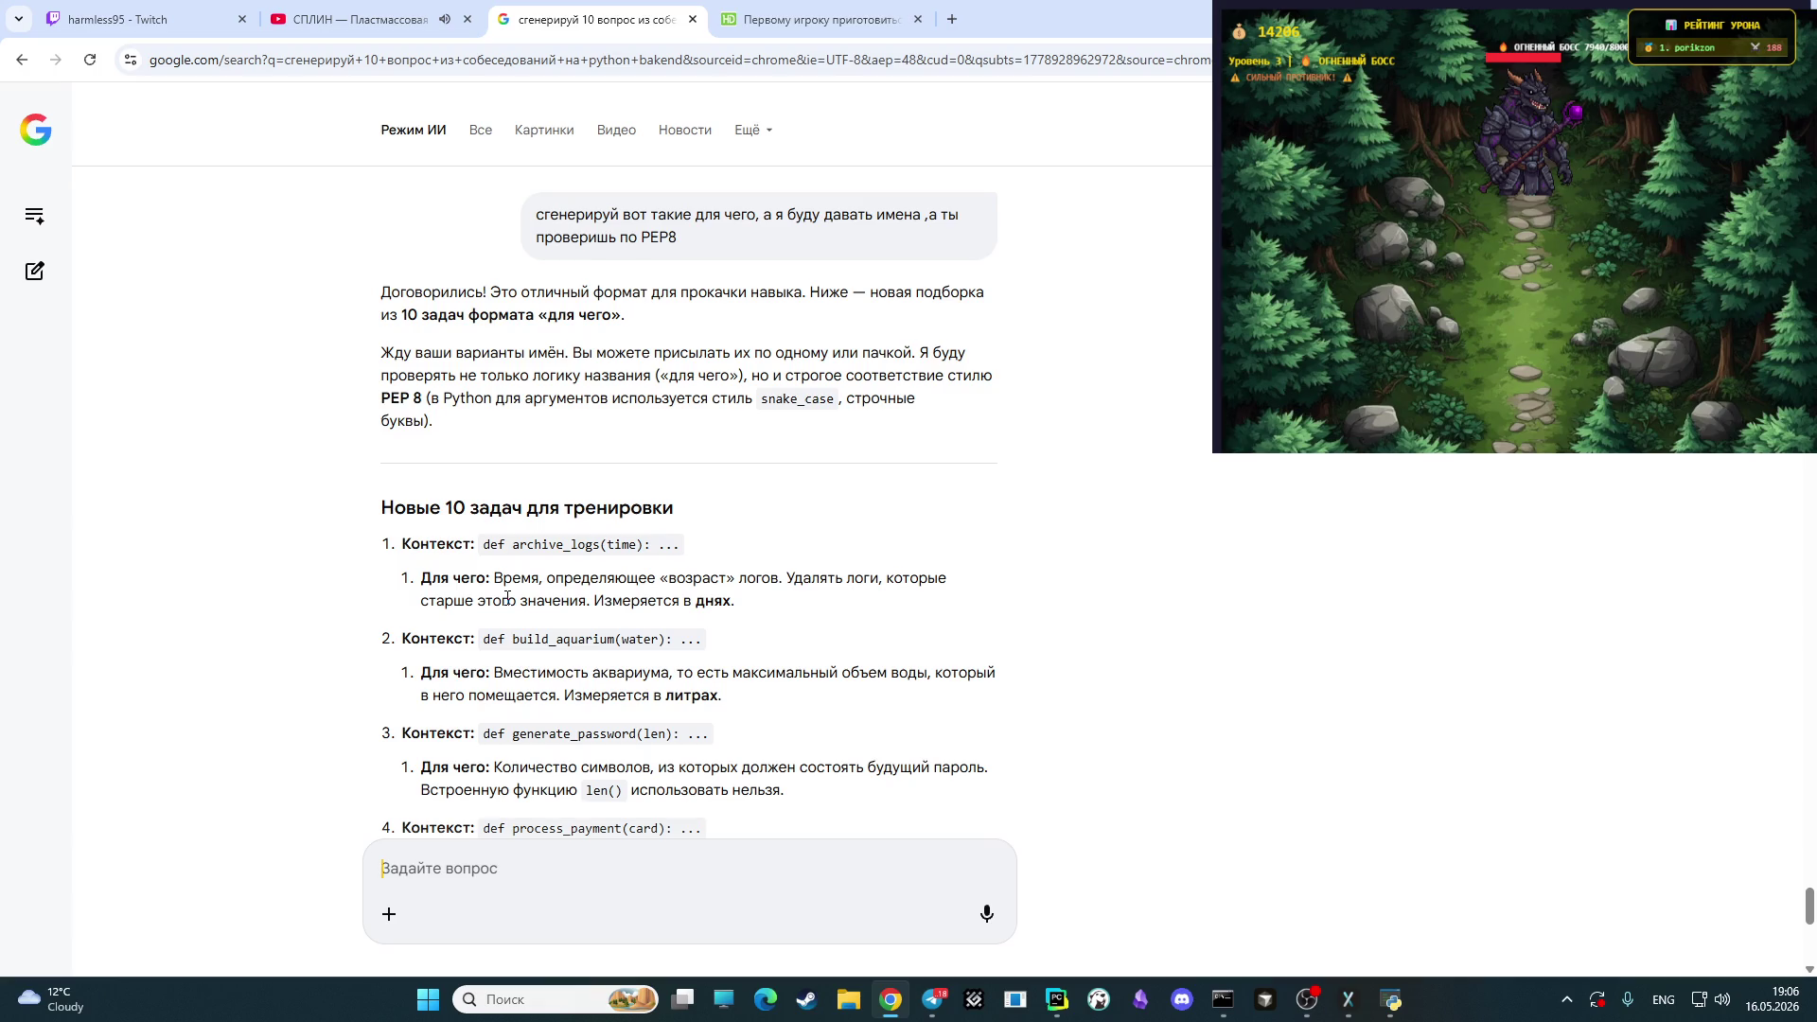
{"action": "type", "text": "vyt"}
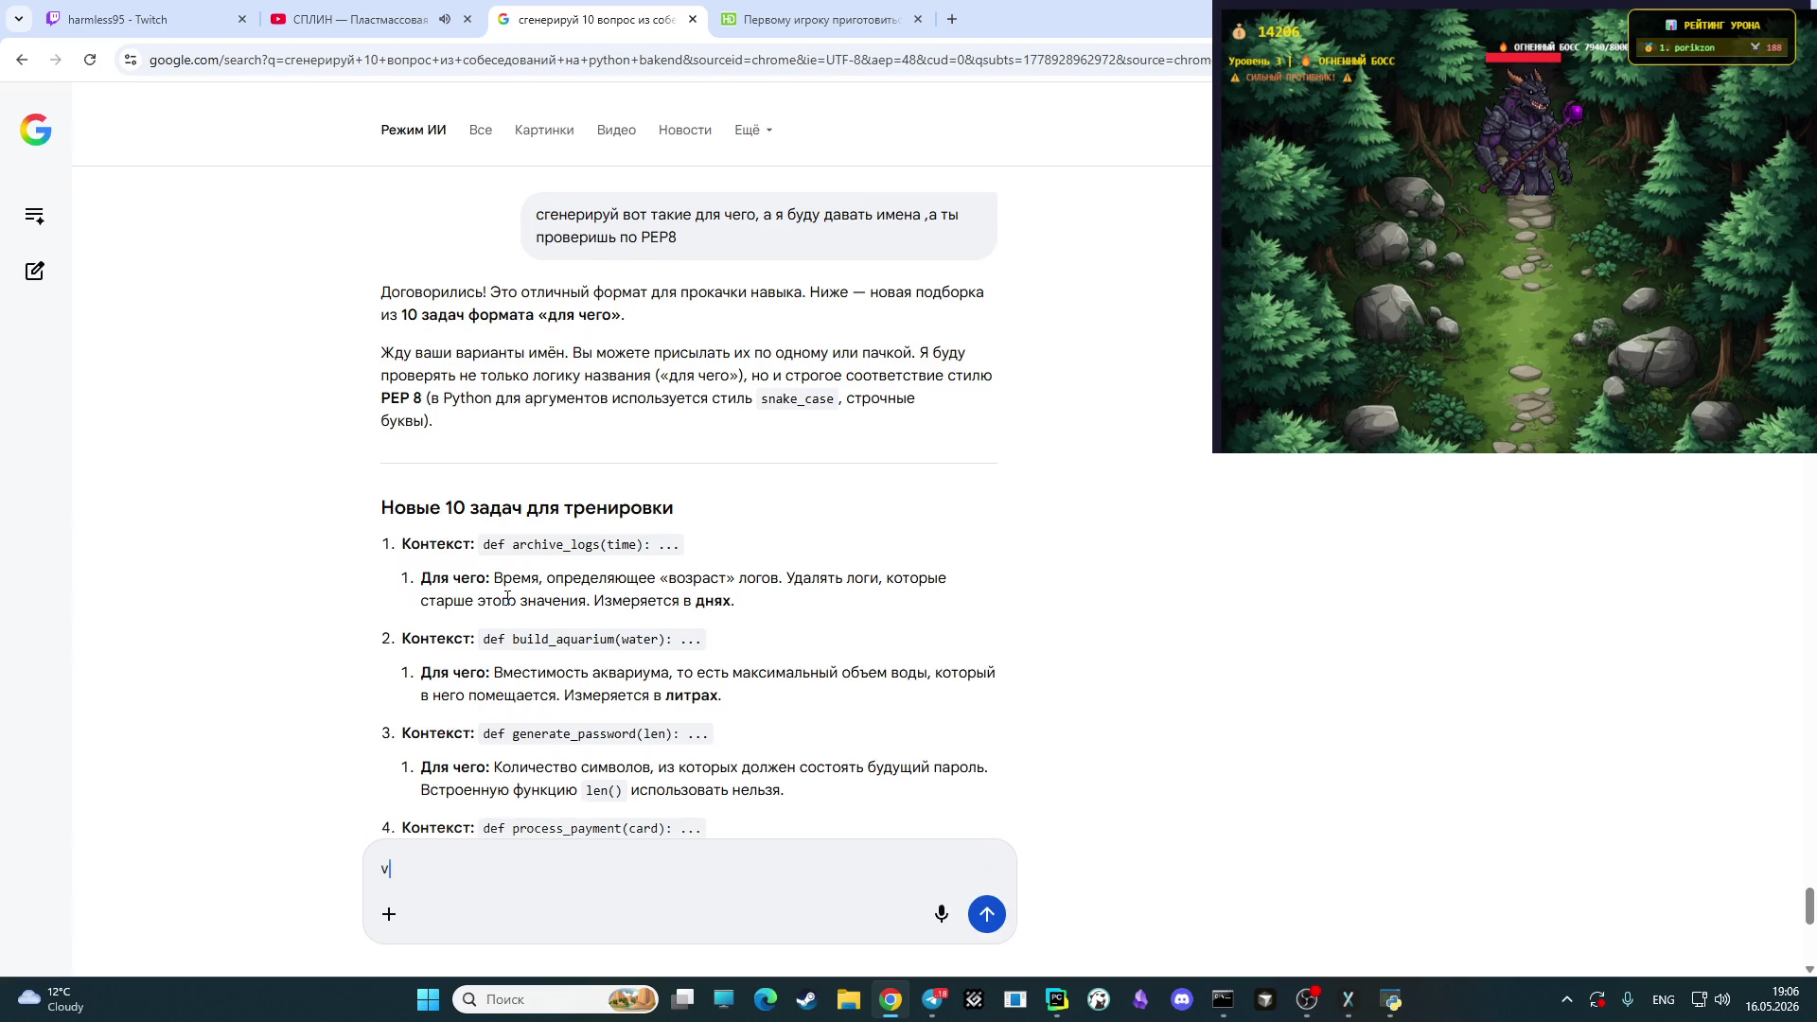
{"action": "key", "text": "BackSpace"}
{"action": "key", "text": "BackSpace"}
{"action": "key", "text": "BackSpace"}
{"action": "key", "text": "alt+shift"}
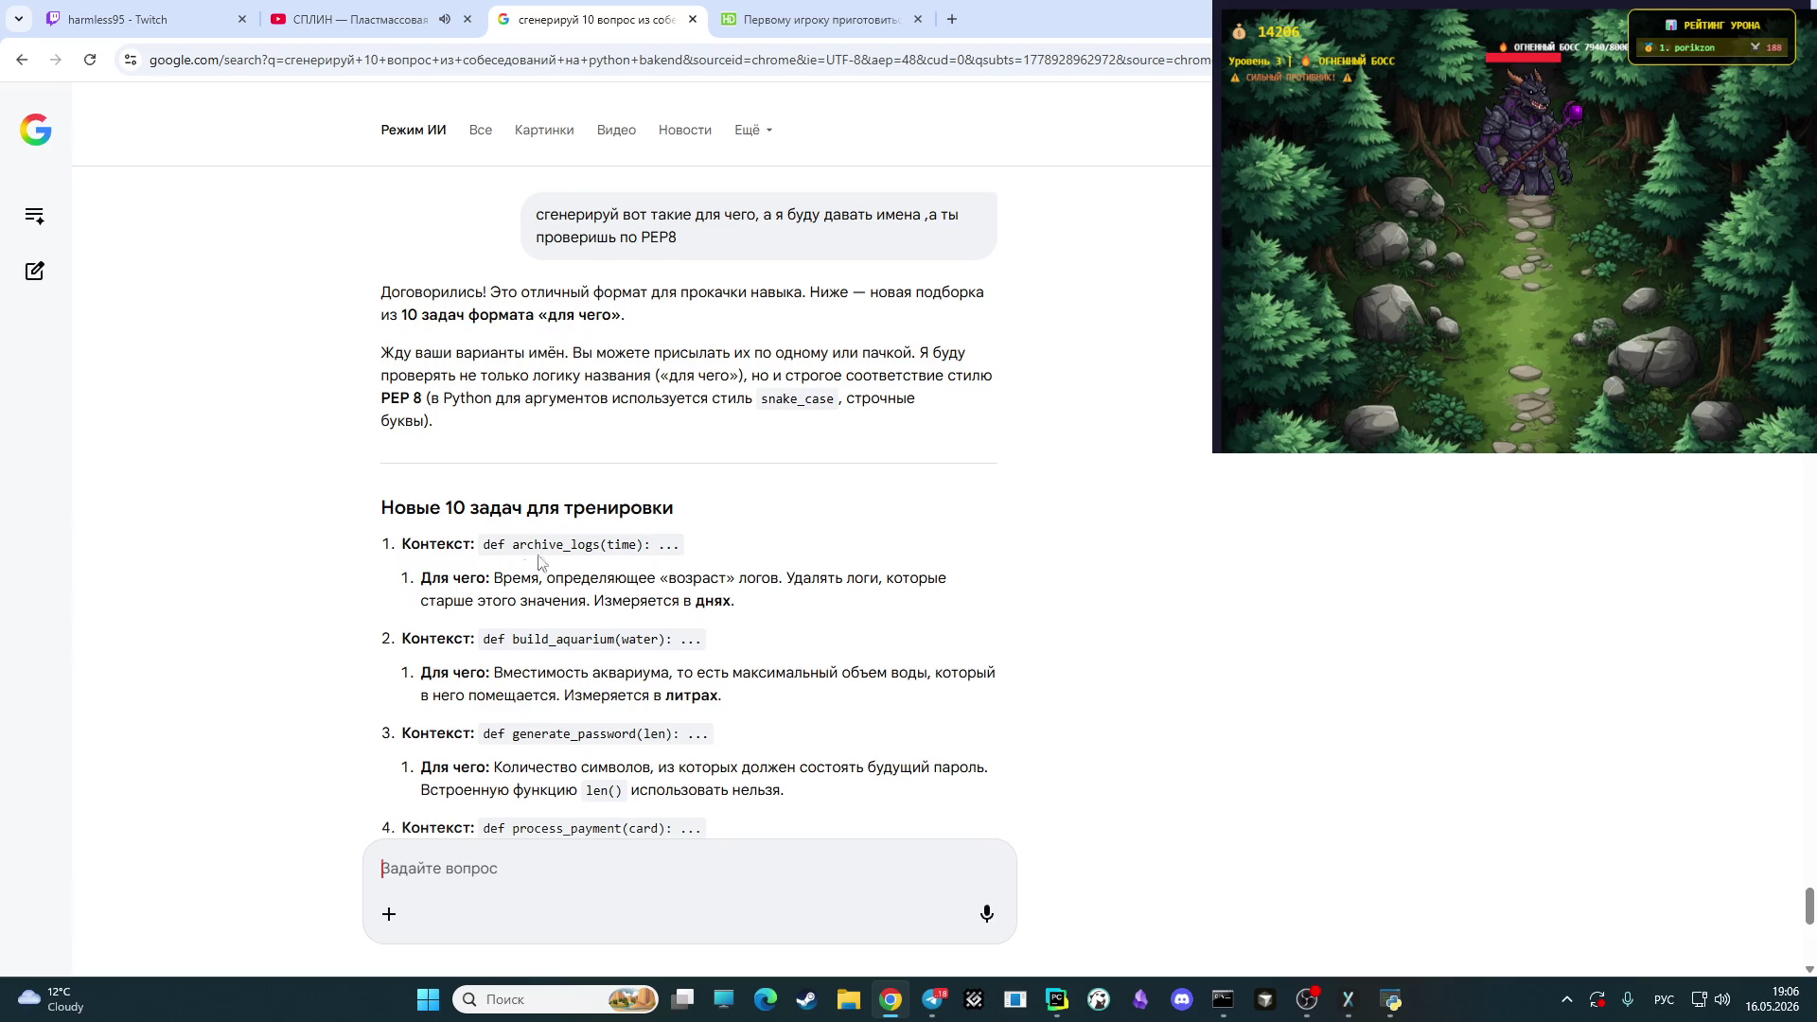
{"action": "scroll", "coordinate": [702, 369], "scroll_direction": "up", "scroll_amount": 5}
{"action": "scroll", "coordinate": [702, 369], "scroll_direction": "down", "scroll_amount": 10}
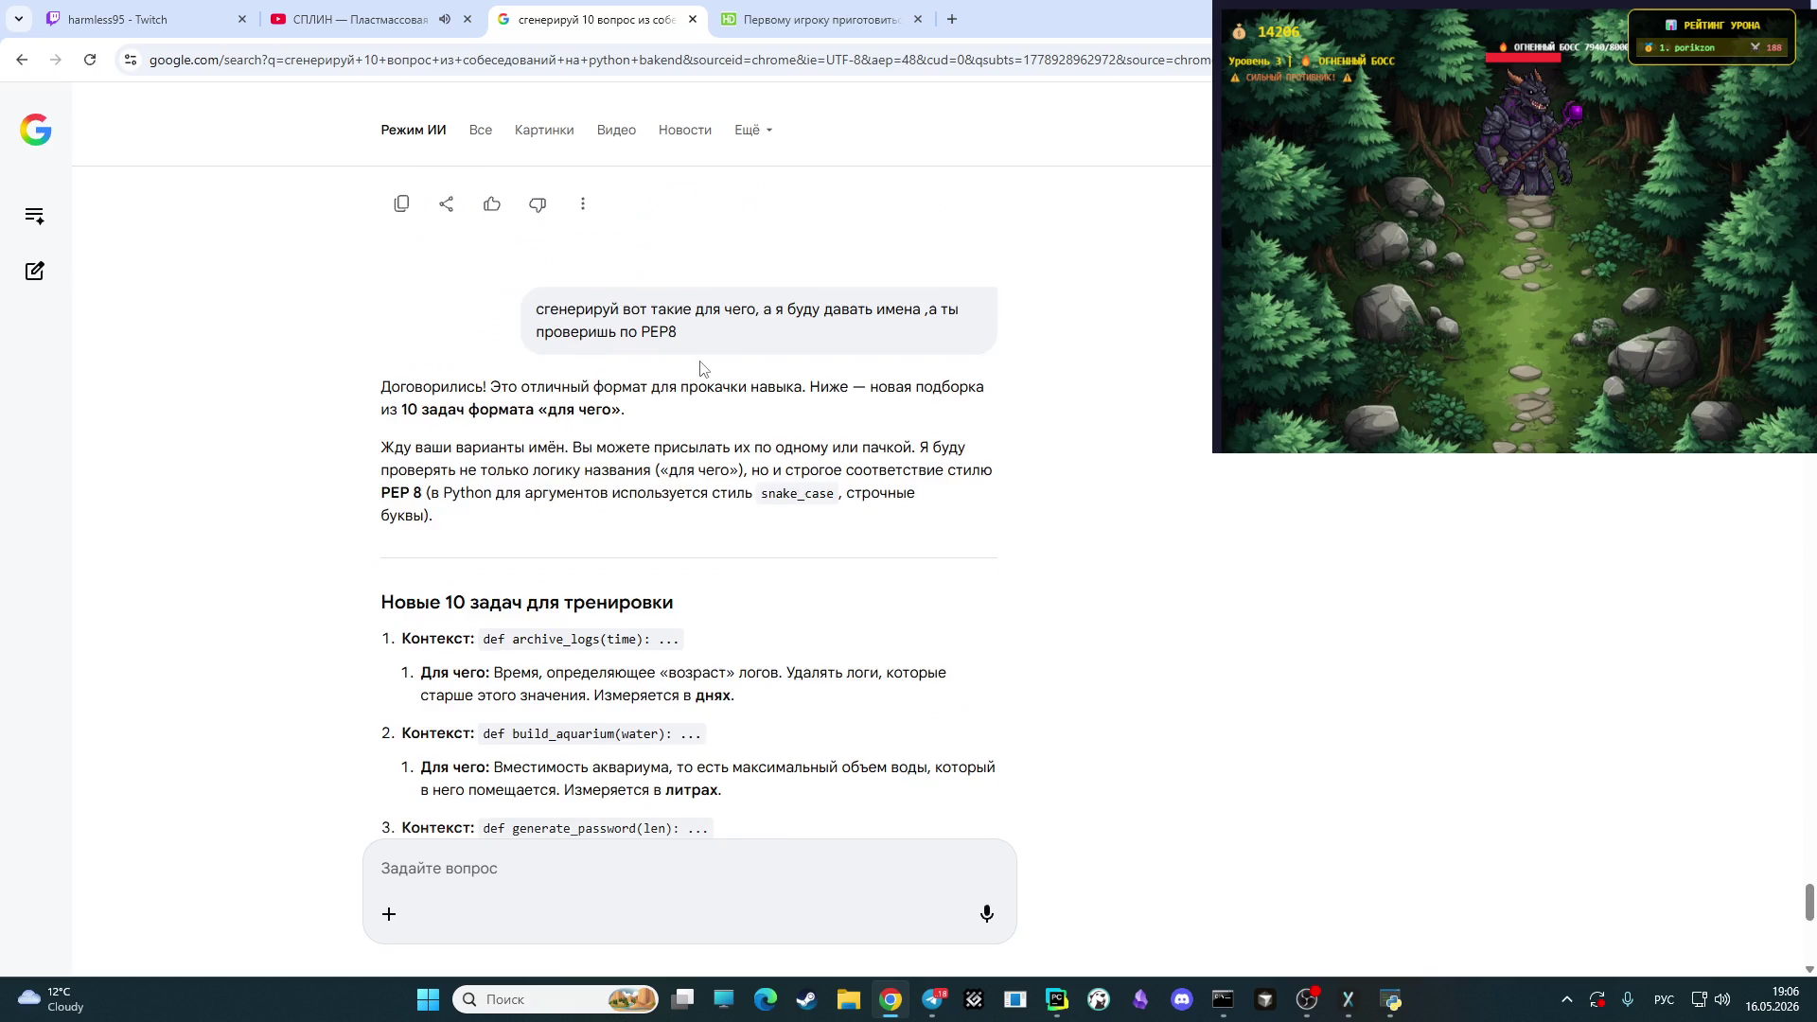
{"action": "scroll", "coordinate": [699, 358], "scroll_direction": "up", "scroll_amount": 3}
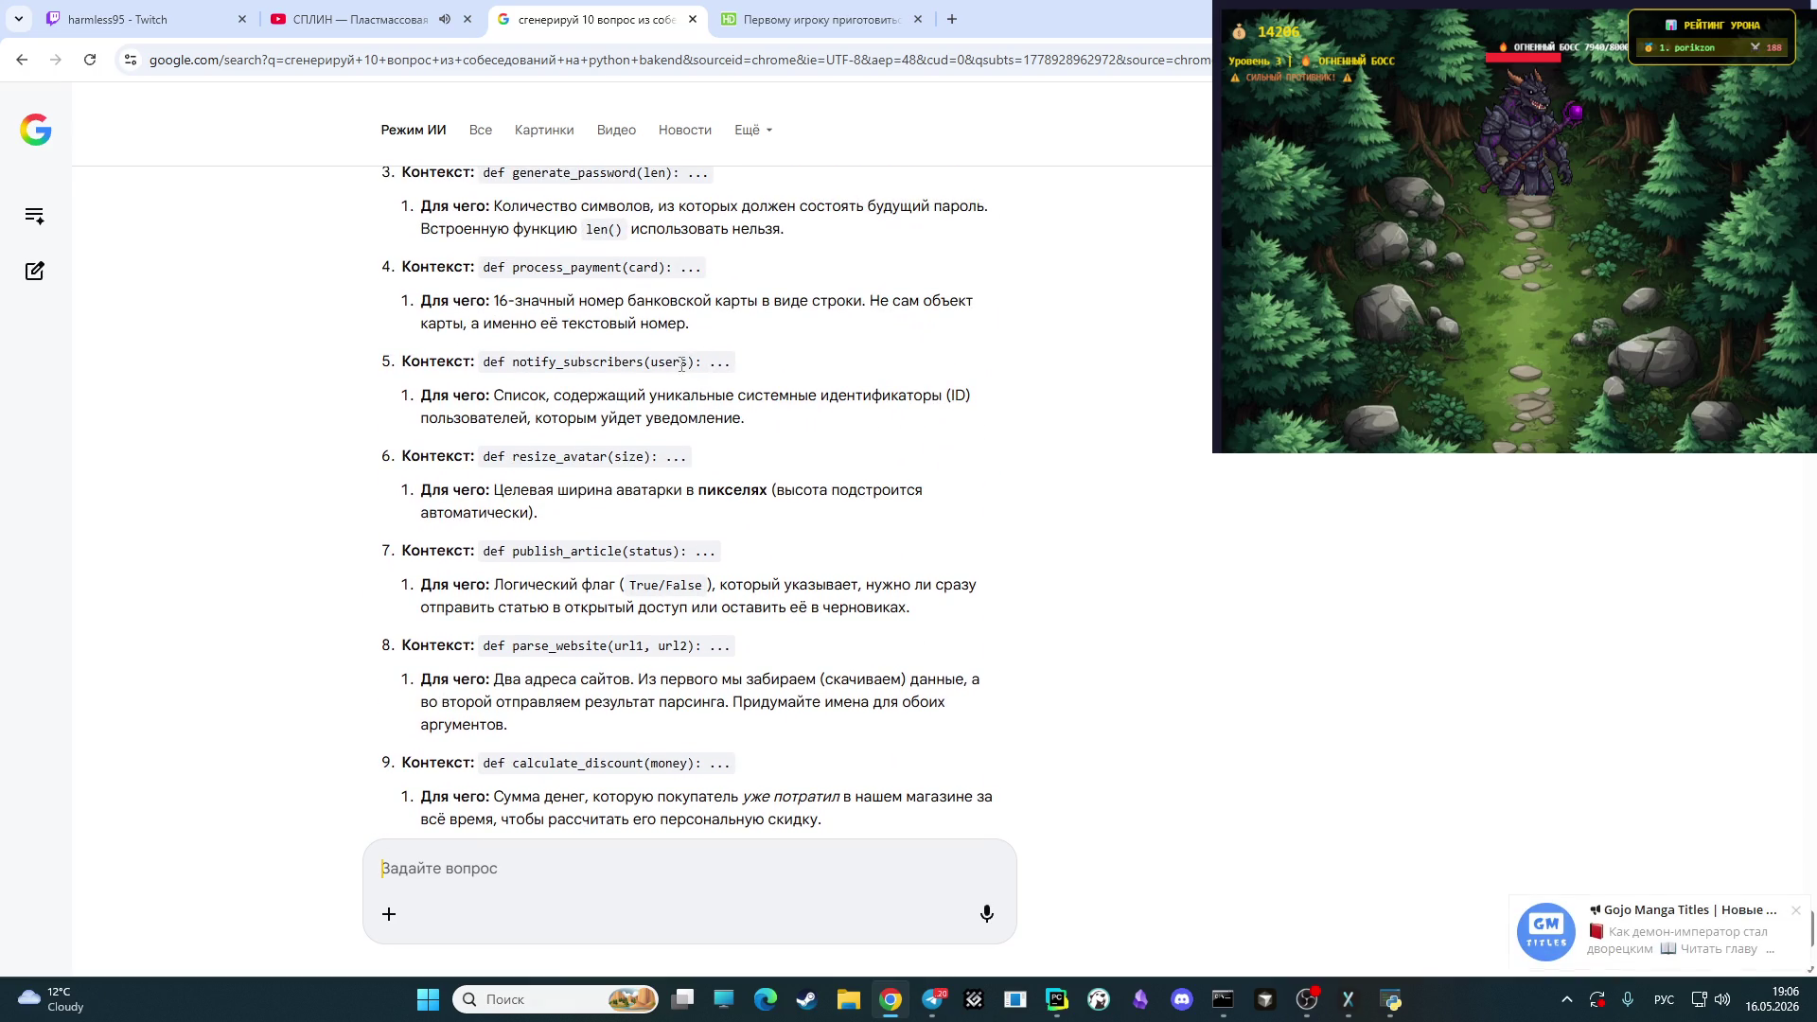
{"action": "scroll", "coordinate": [670, 359], "scroll_direction": "up", "scroll_amount": 2}
{"action": "scroll", "coordinate": [671, 360], "scroll_direction": "up", "scroll_amount": 3}
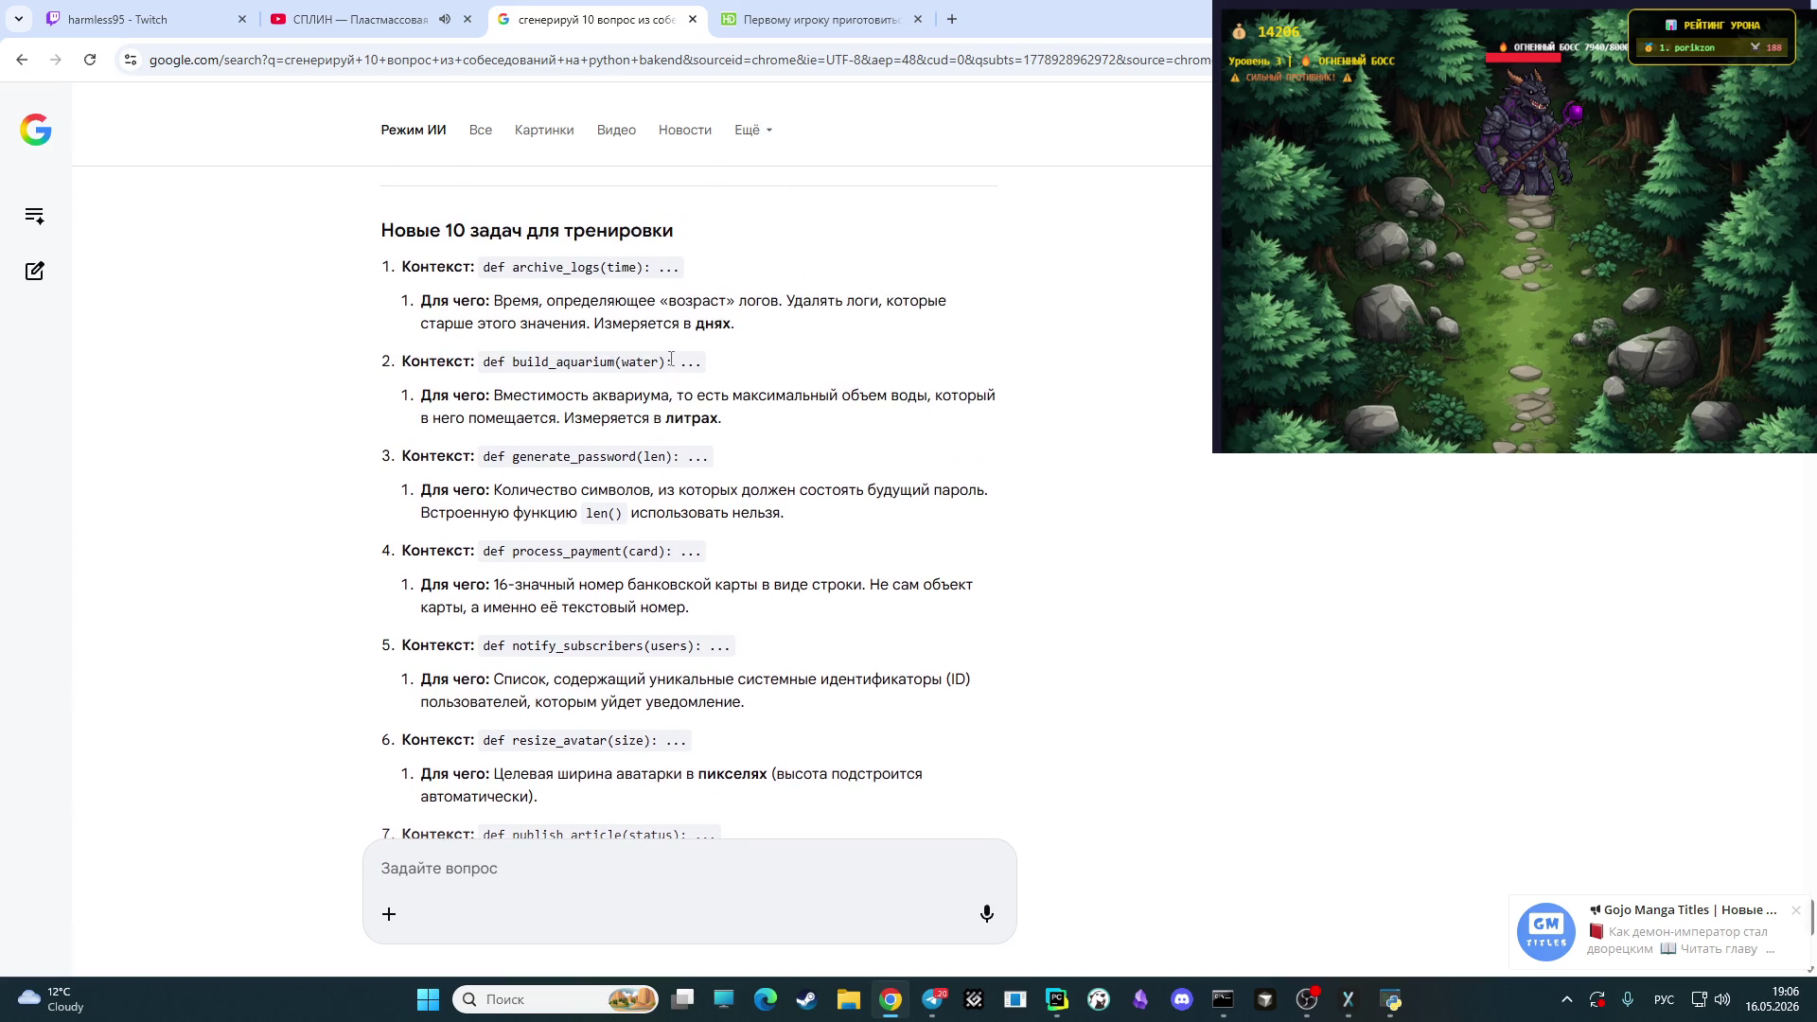
{"action": "scroll", "coordinate": [669, 378], "scroll_direction": "up", "scroll_amount": 1}
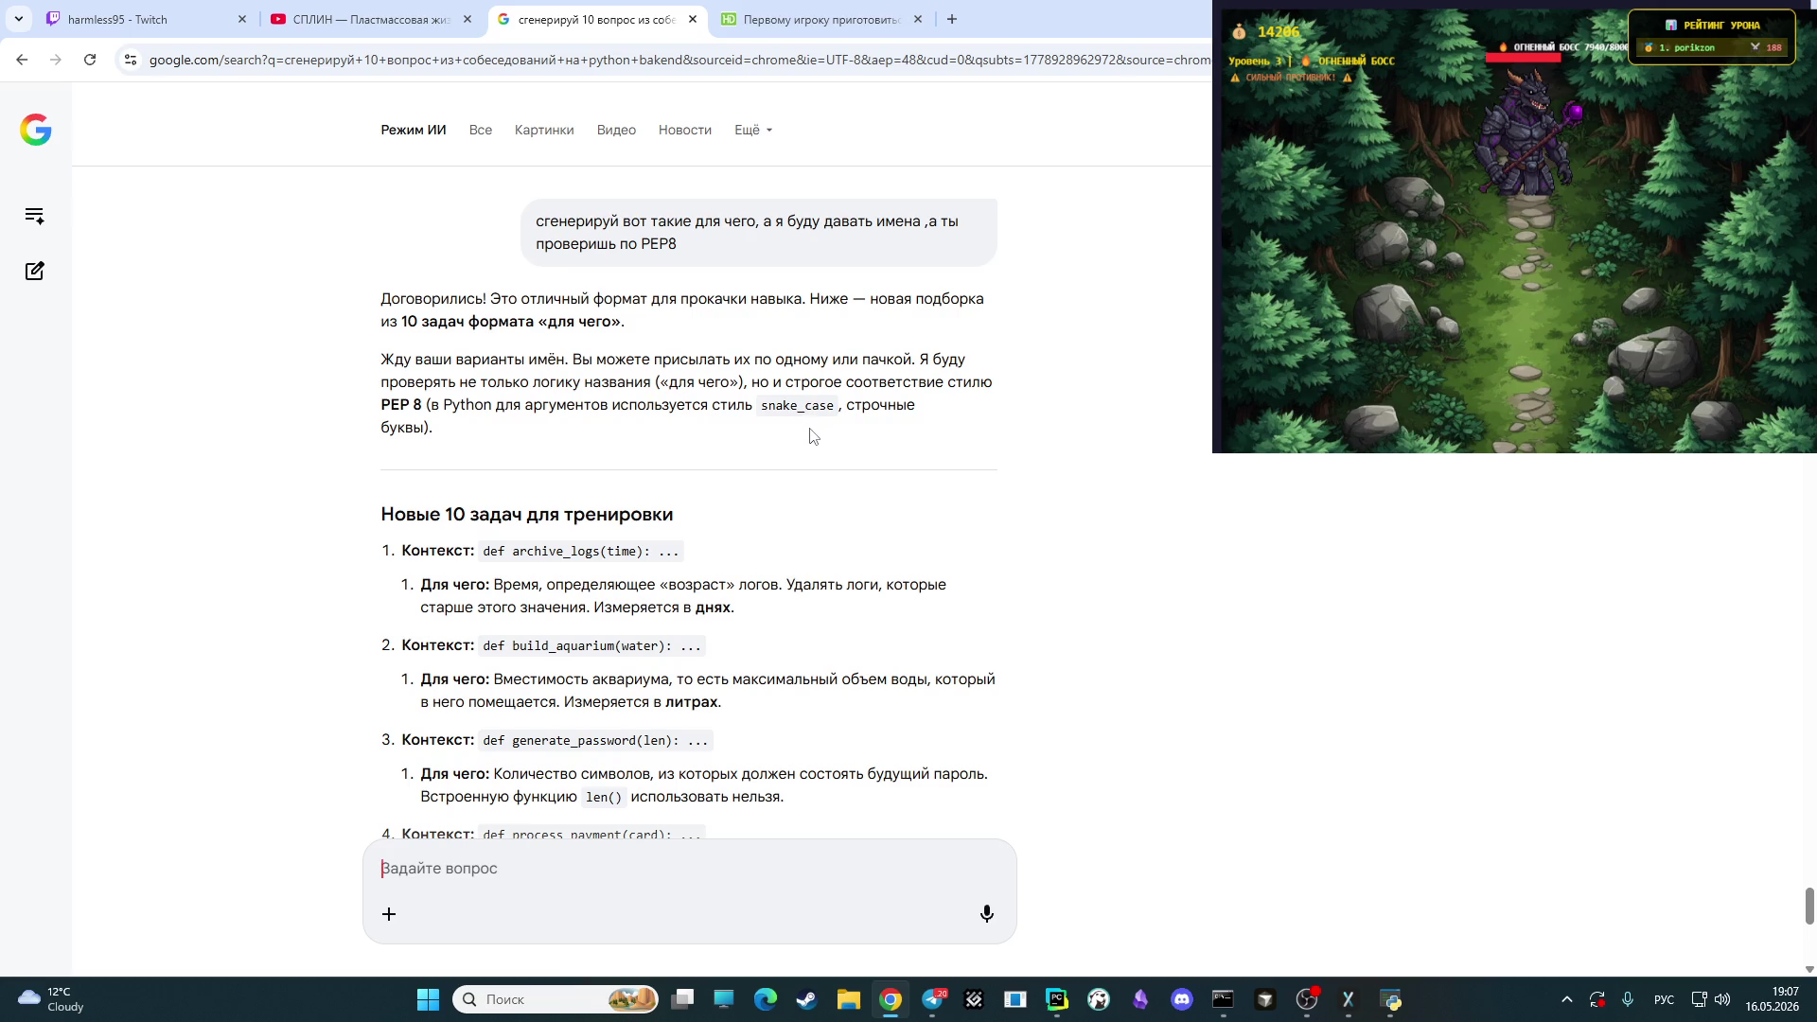
{"action": "type", "text": "к"}
{"action": "key", "text": "BackSpace"}
{"action": "type", "text": "в"}
{"action": "key", "text": "BackSpace"}
{"action": "type", "text": "О"}
{"action": "key", "text": "BackSpace"}
- Mute the Микр/доп channel in OBS's audio mixer, then go back to Chrome
{"action": "left_click", "coordinate": [1307, 1000]}
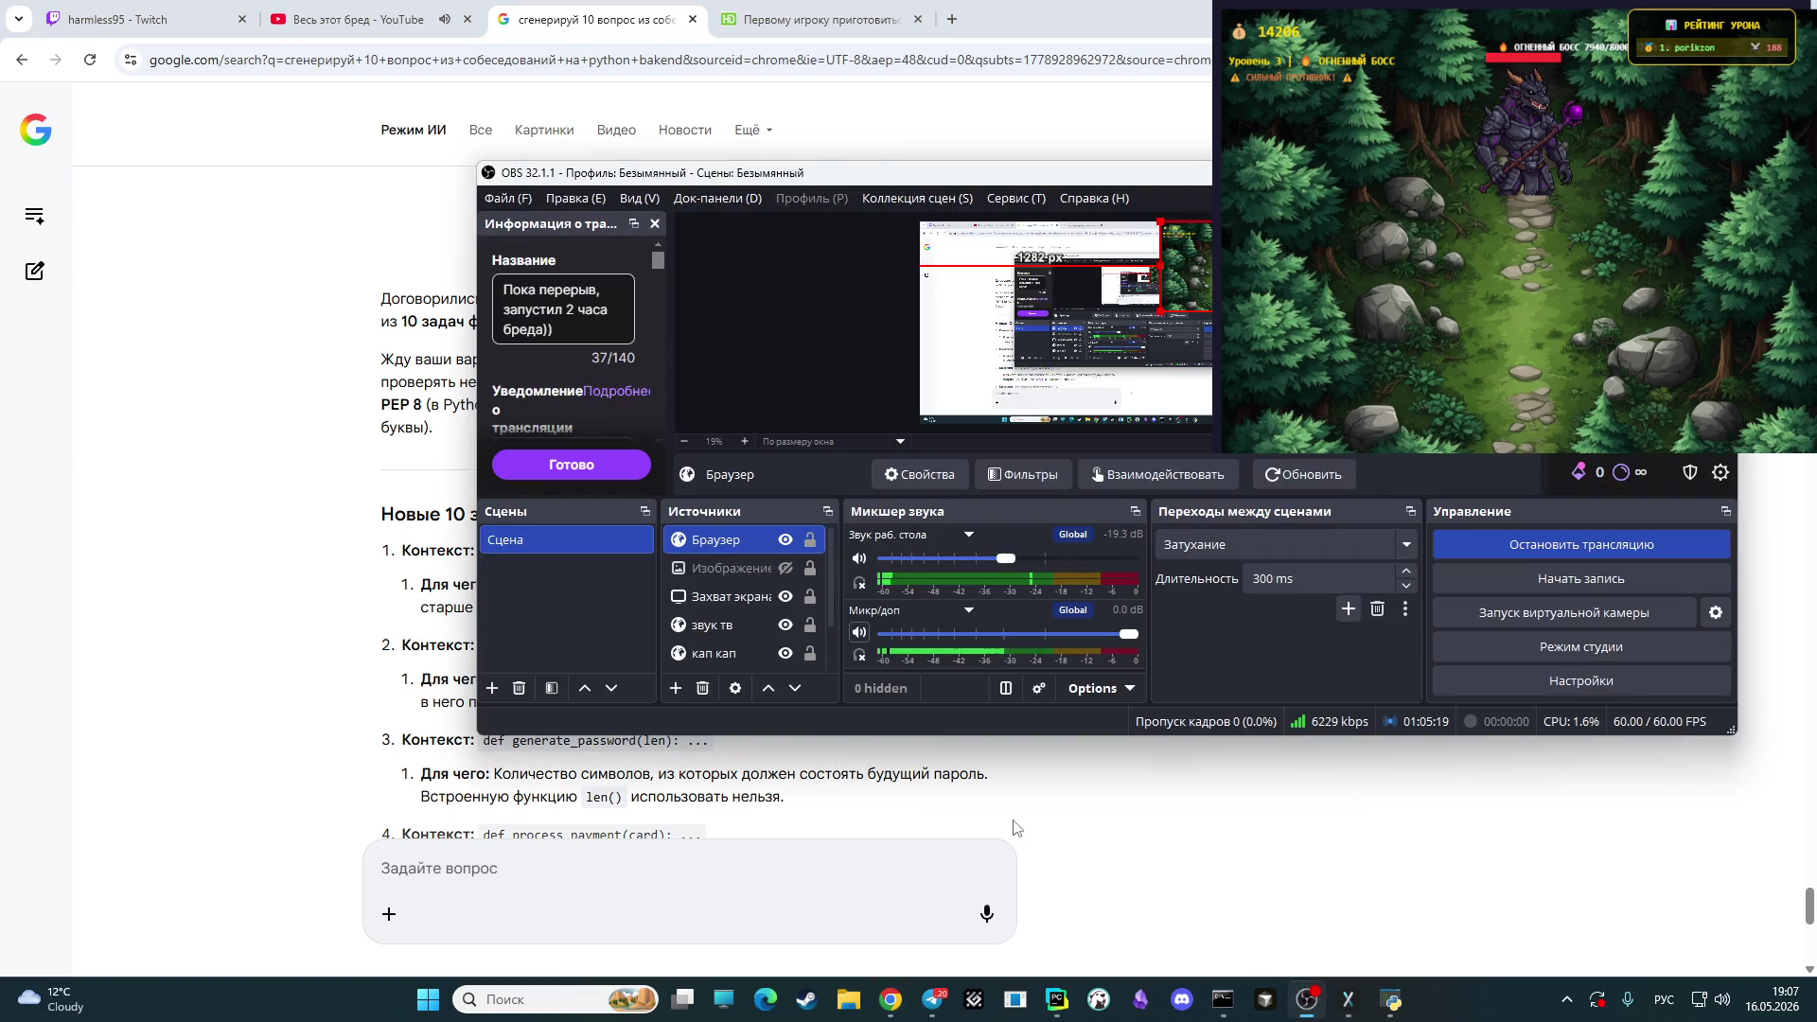
{"action": "left_click", "coordinate": [858, 633]}
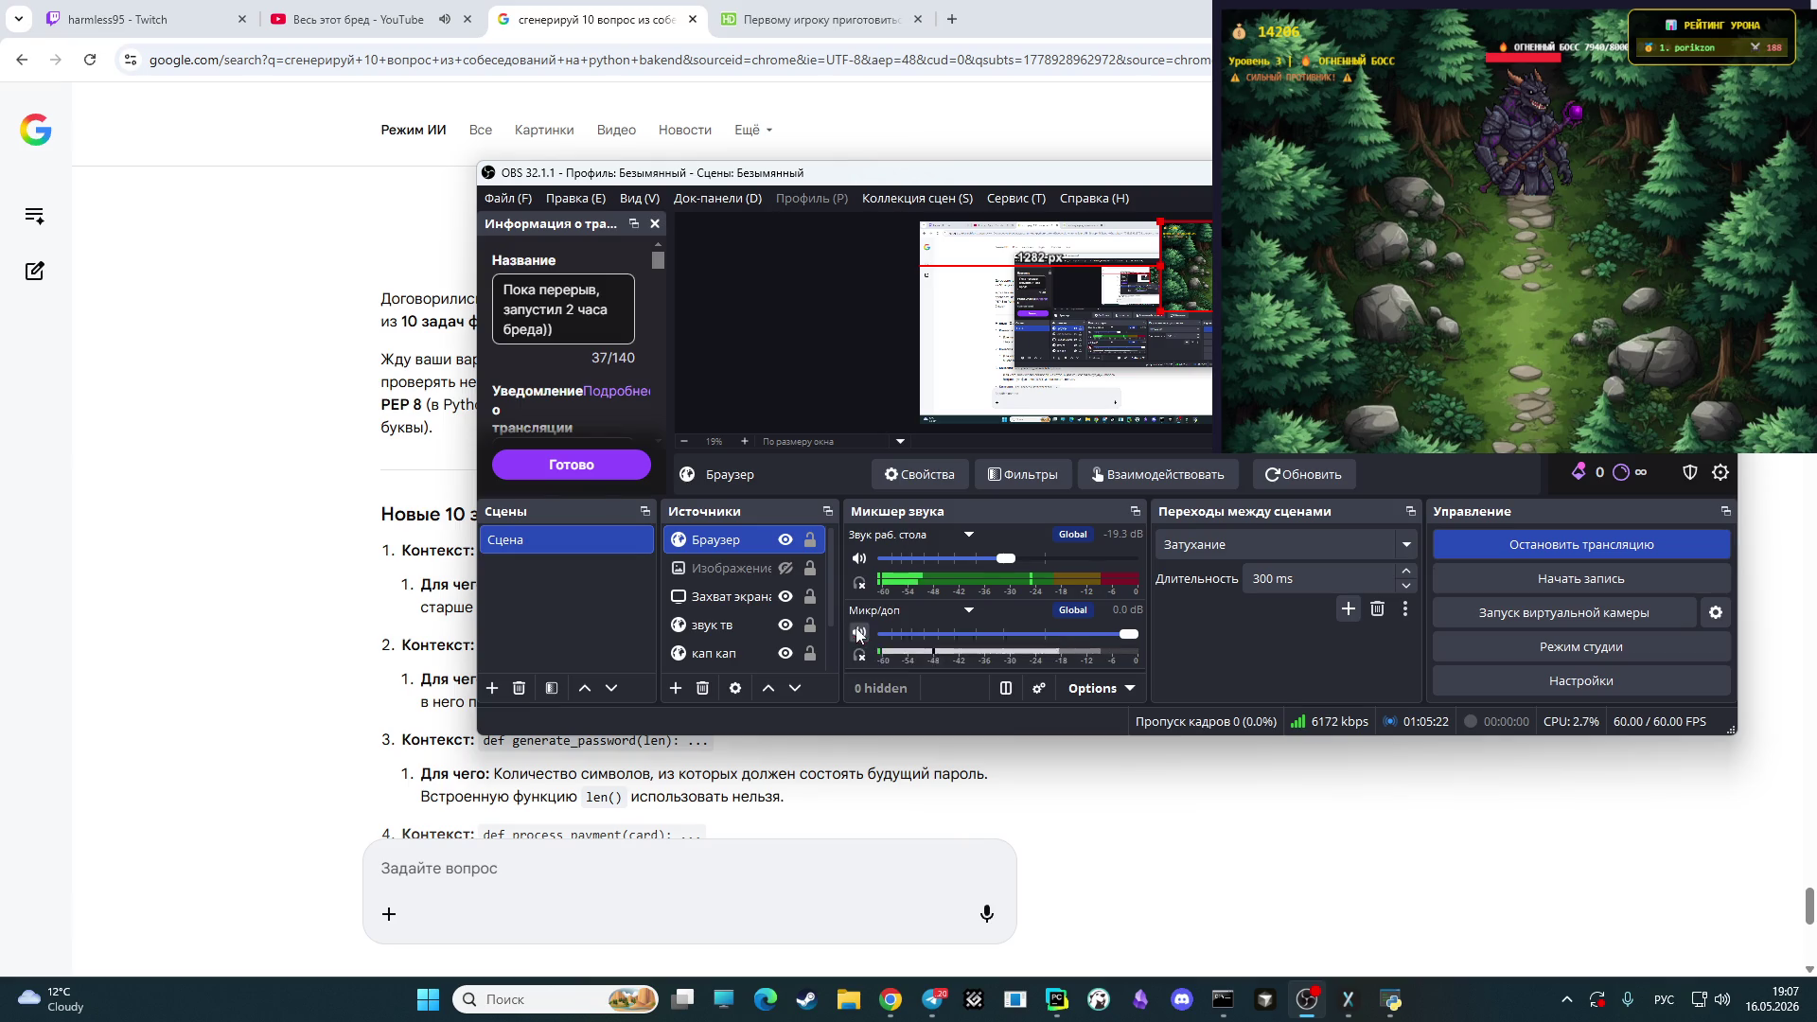
{"action": "left_click", "coordinate": [1269, 827]}
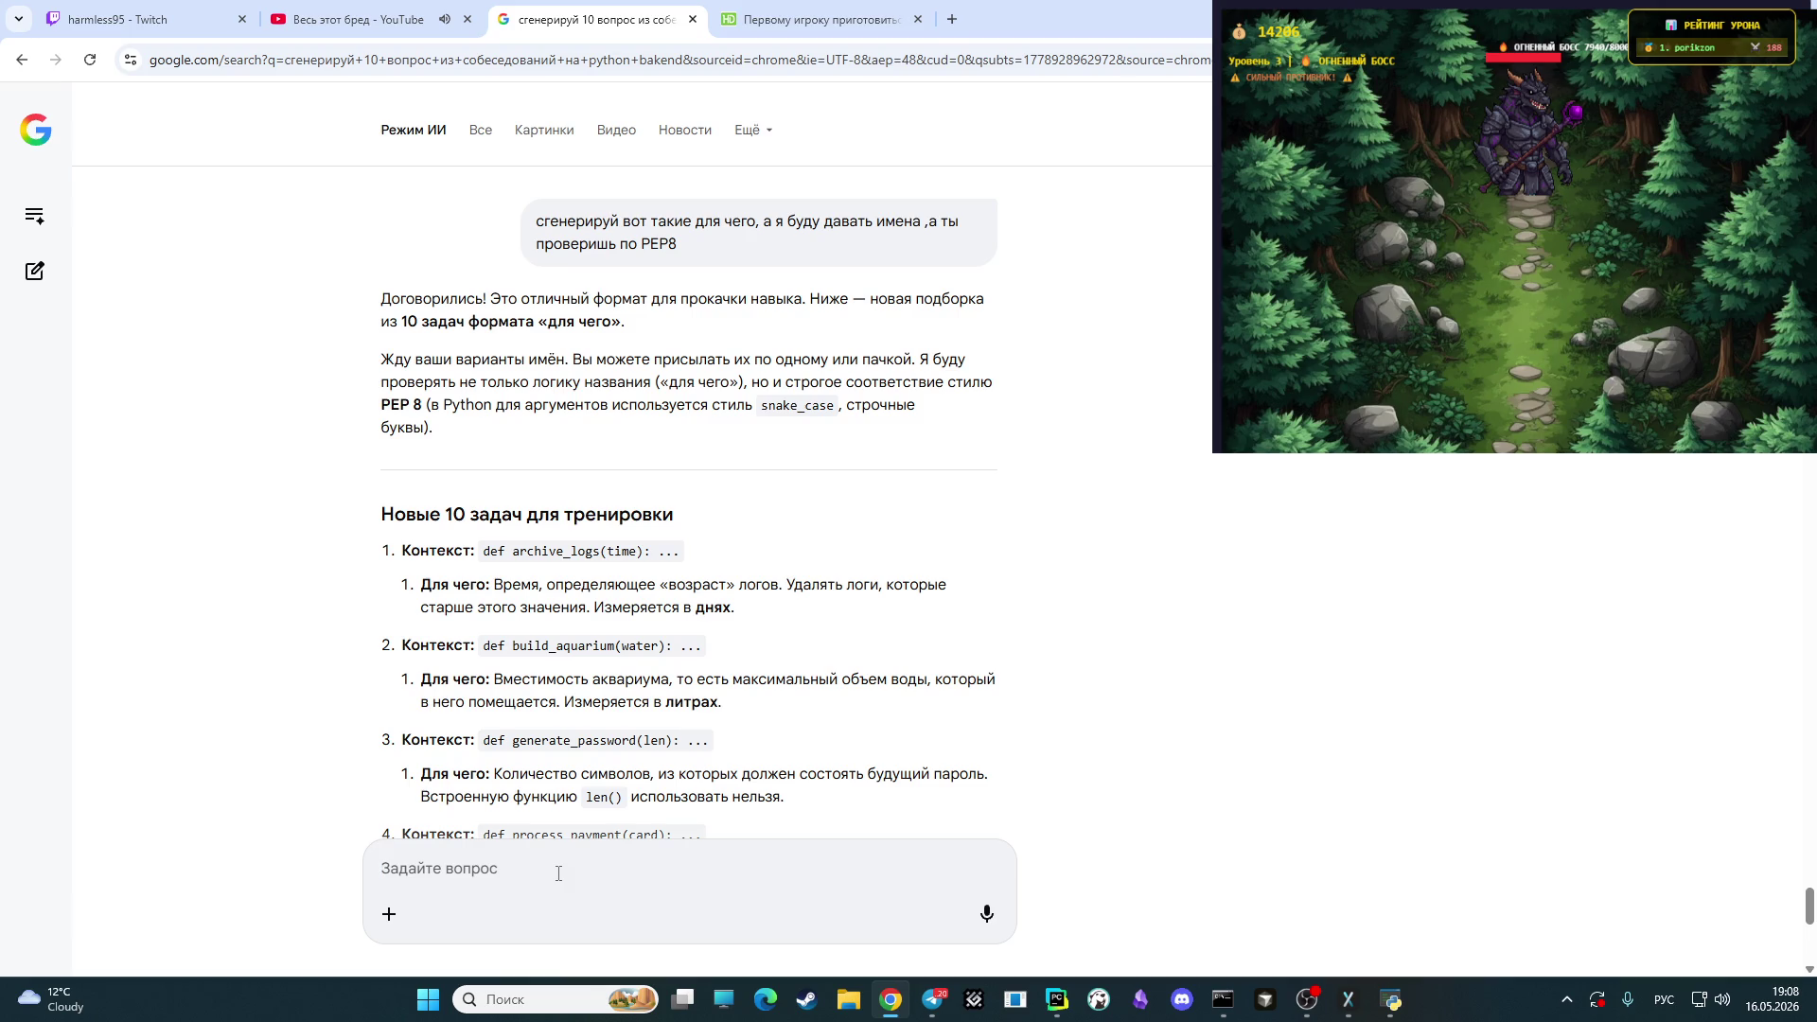
- Ask AI Mode to generate 10 argument descriptions for you to name yourself
{"action": "left_click", "coordinate": [558, 873]}
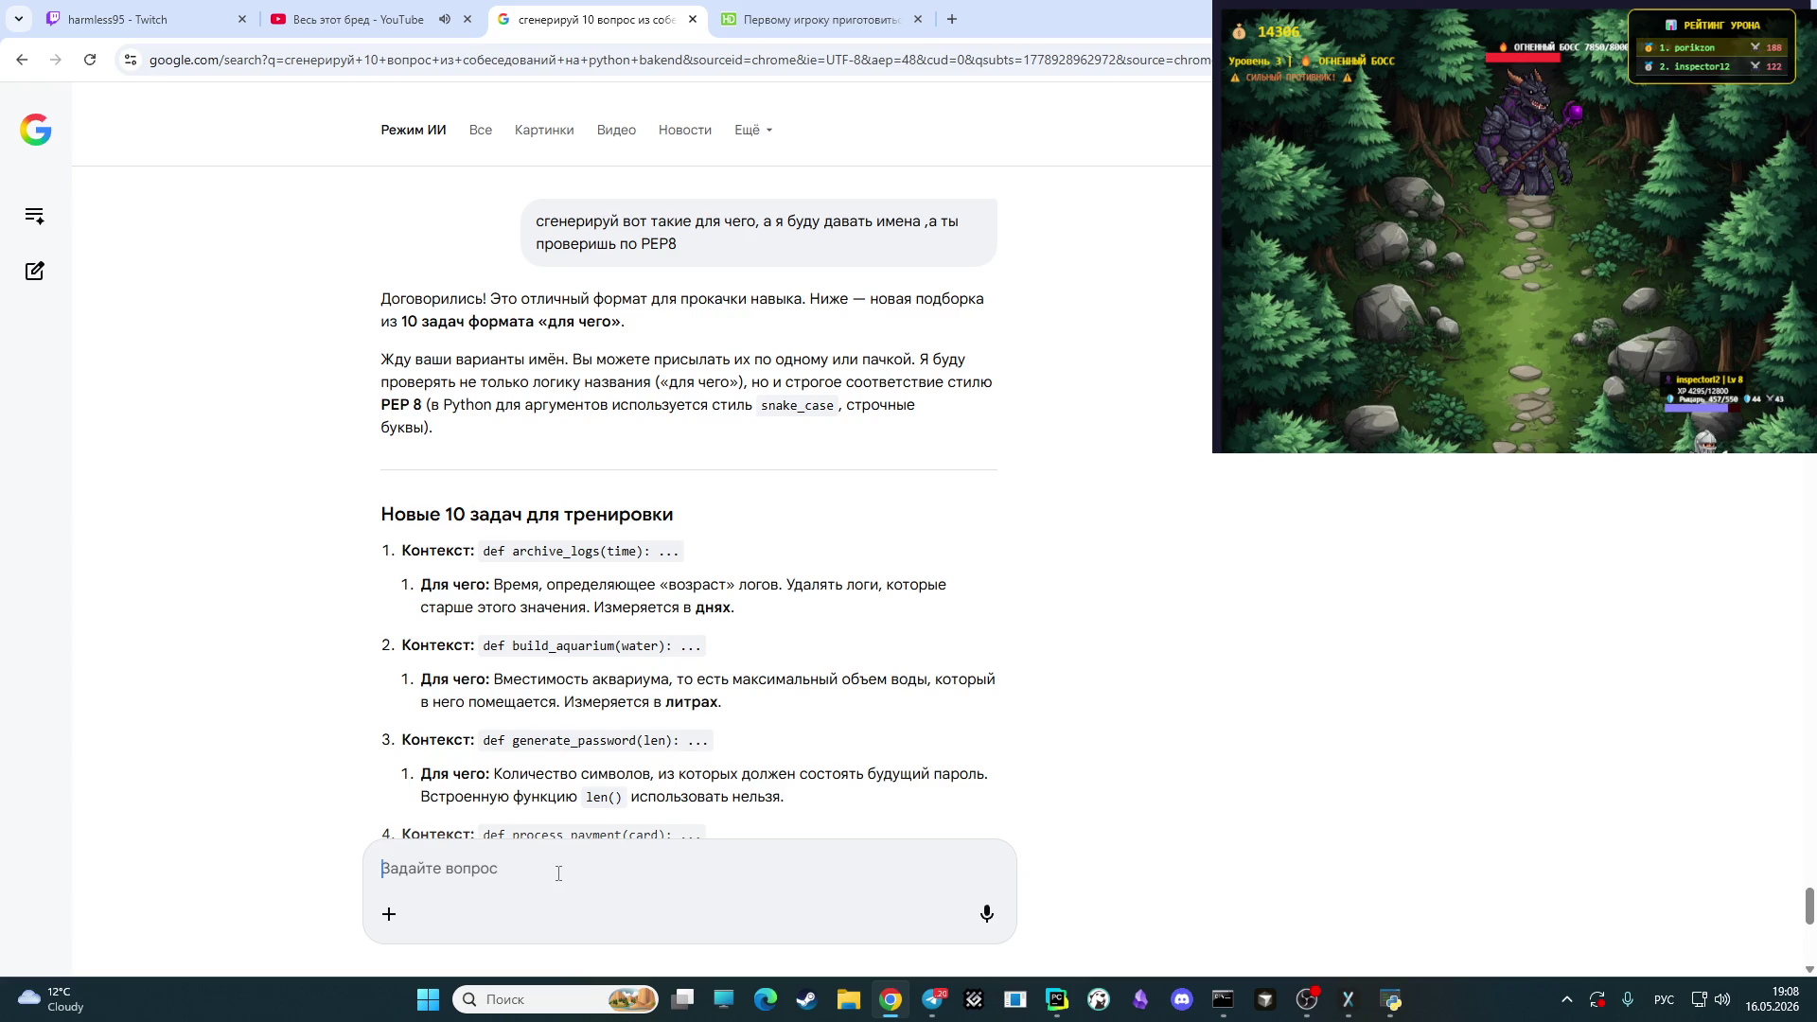
{"action": "type", "text": "сгенерирую 10"}
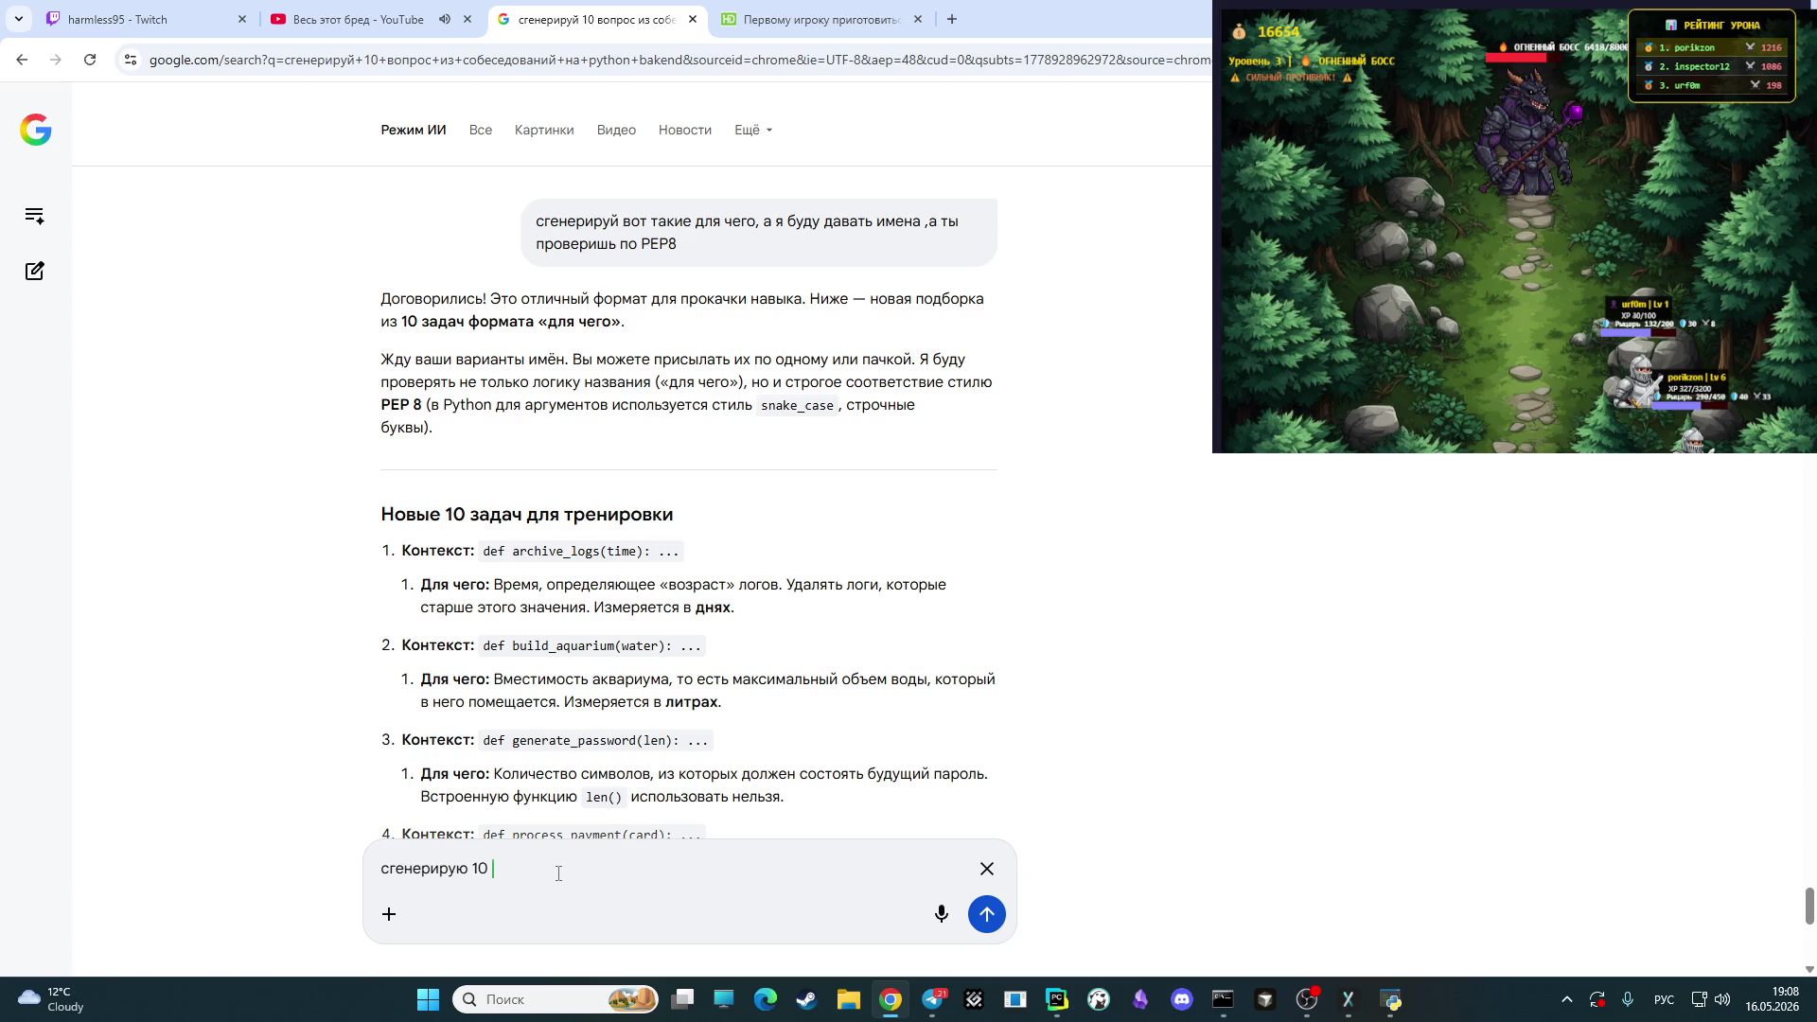
{"action": "type", "text": "описаний для ар"}
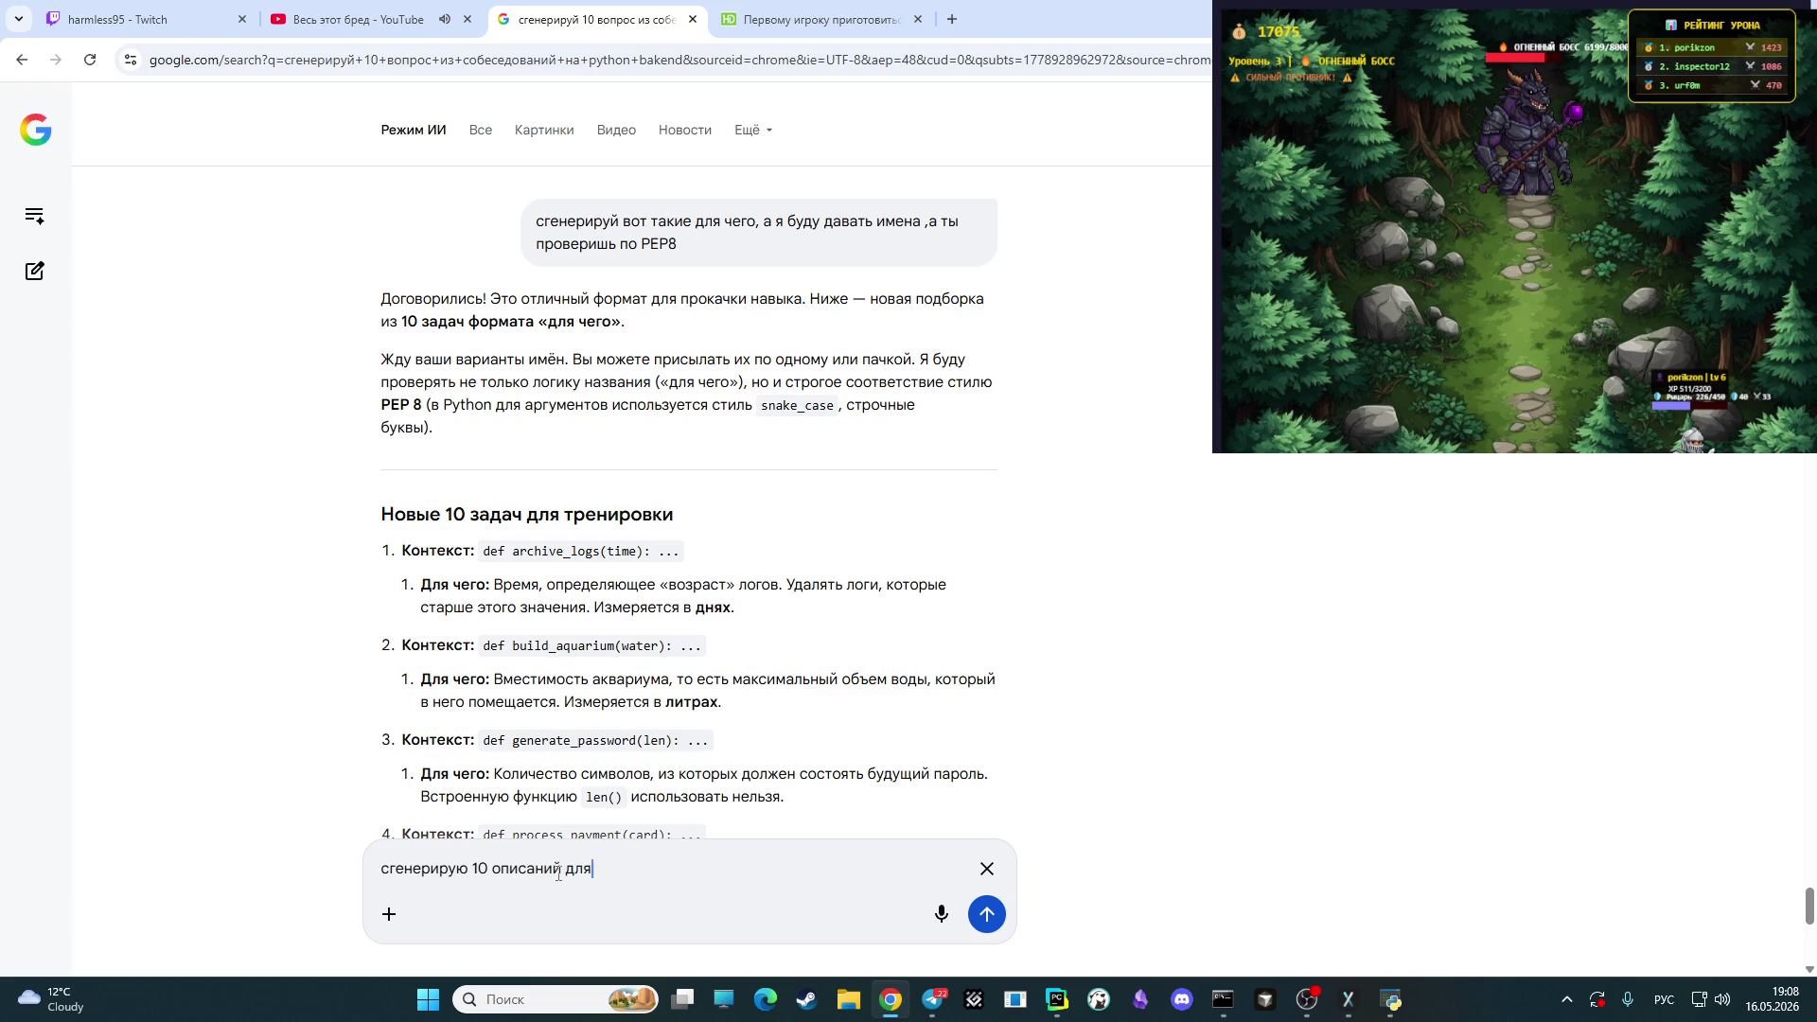
{"action": "type", "text": "гу"}
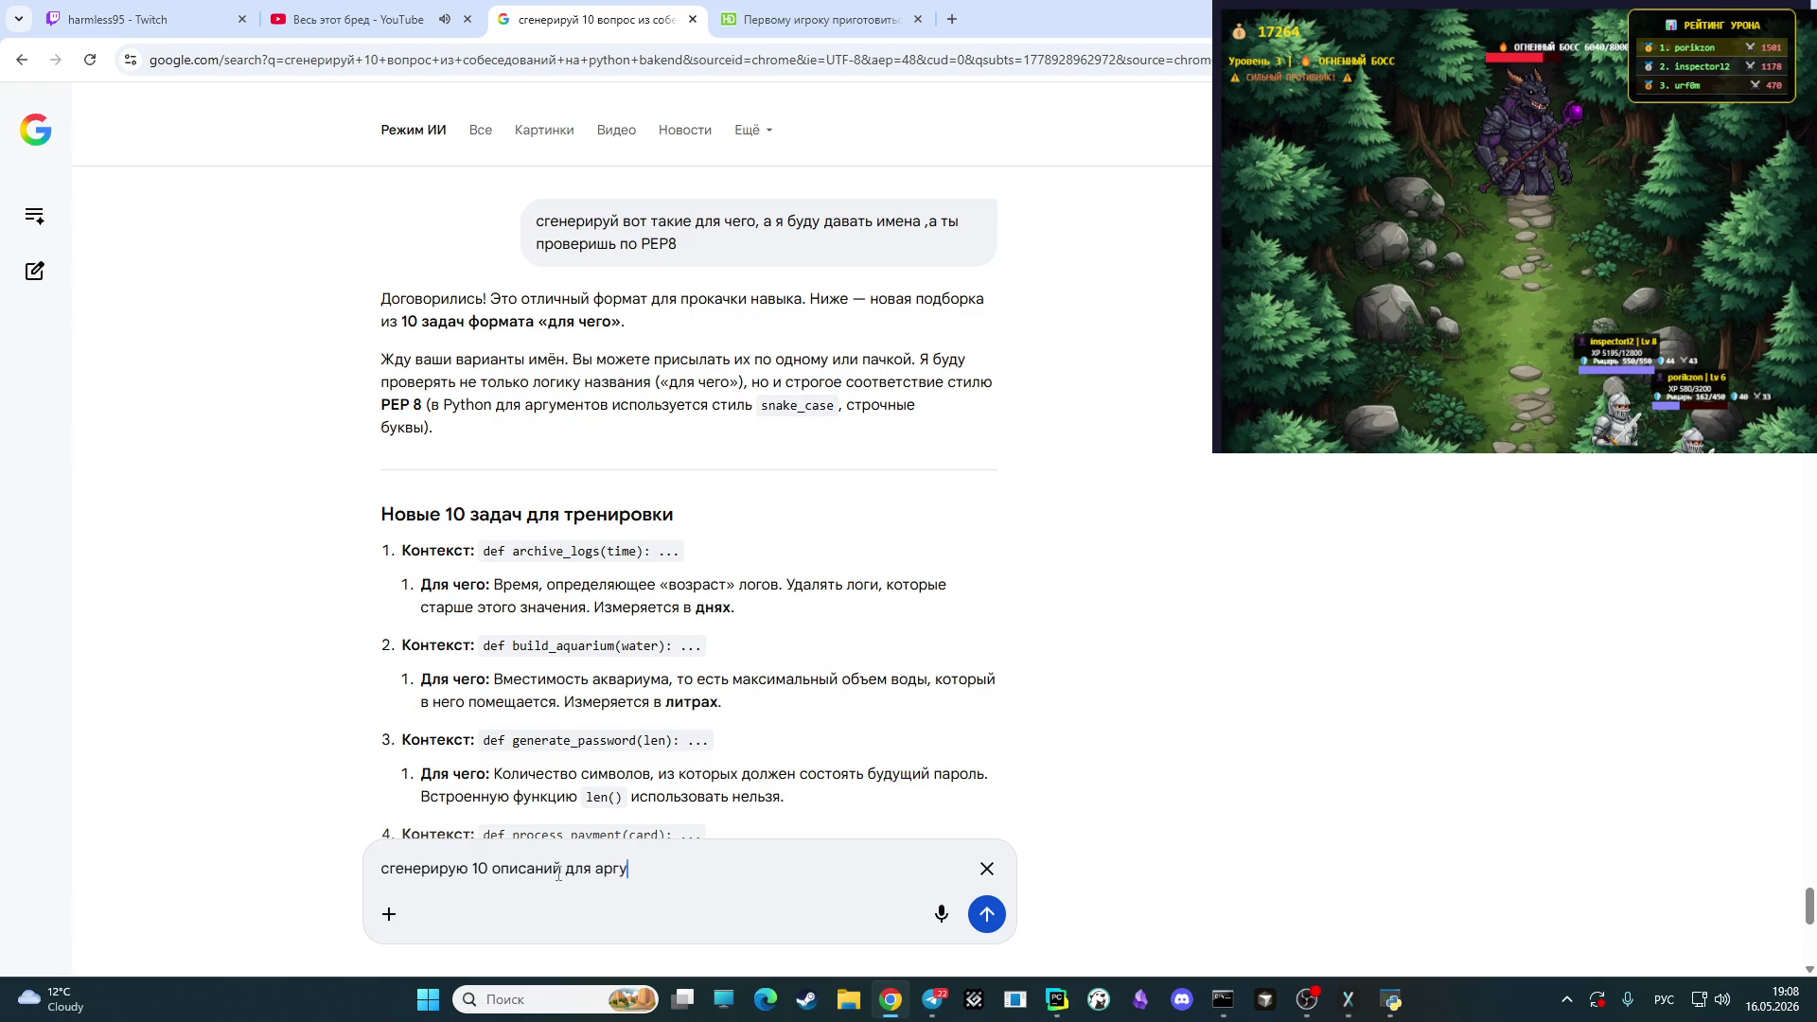
{"action": "type", "text": "мента, а я у"}
{"action": "type", "text": "е"}
{"action": "key", "text": "BackSpace"}
{"action": "type", "text": "же ьулу"}
{"action": "key", "text": "BackSpace"}
{"action": "key", "text": "BackSpace"}
{"action": "key", "text": "BackSpace"}
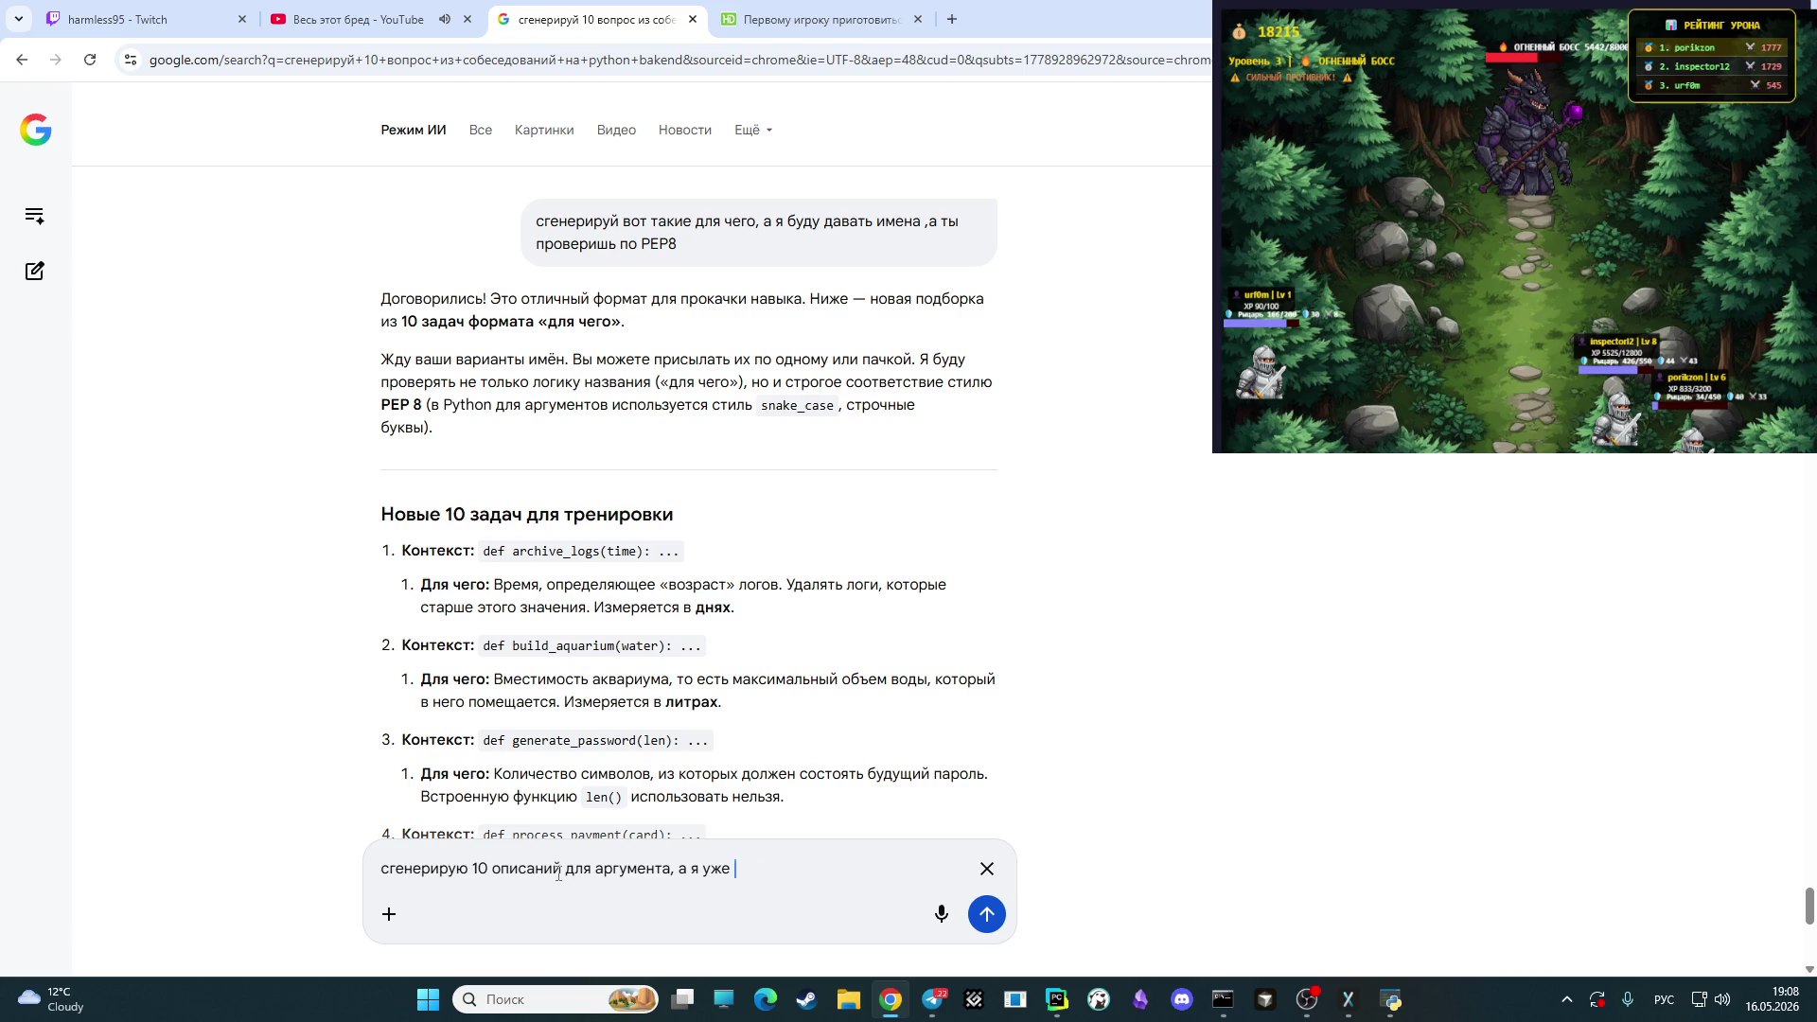
{"action": "type", "text": "буду давать им"}
{"action": "type", "text": "ена"}
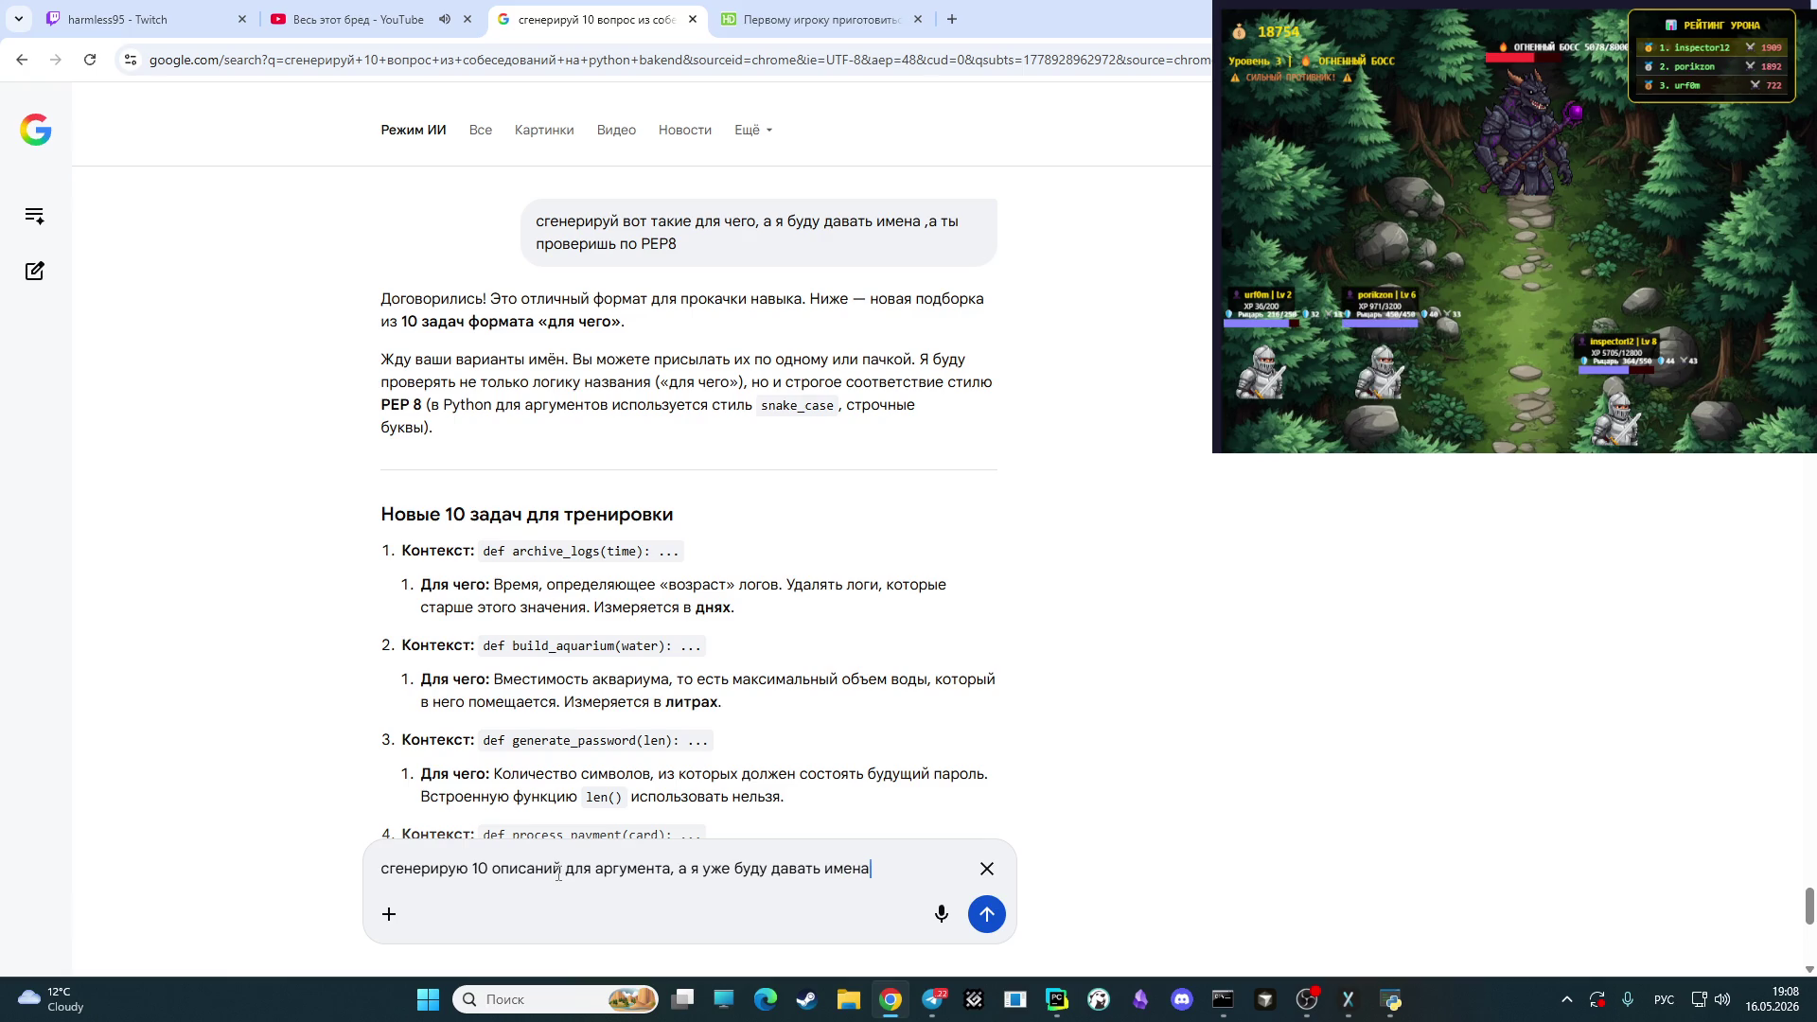
{"action": "key", "text": "Return"}
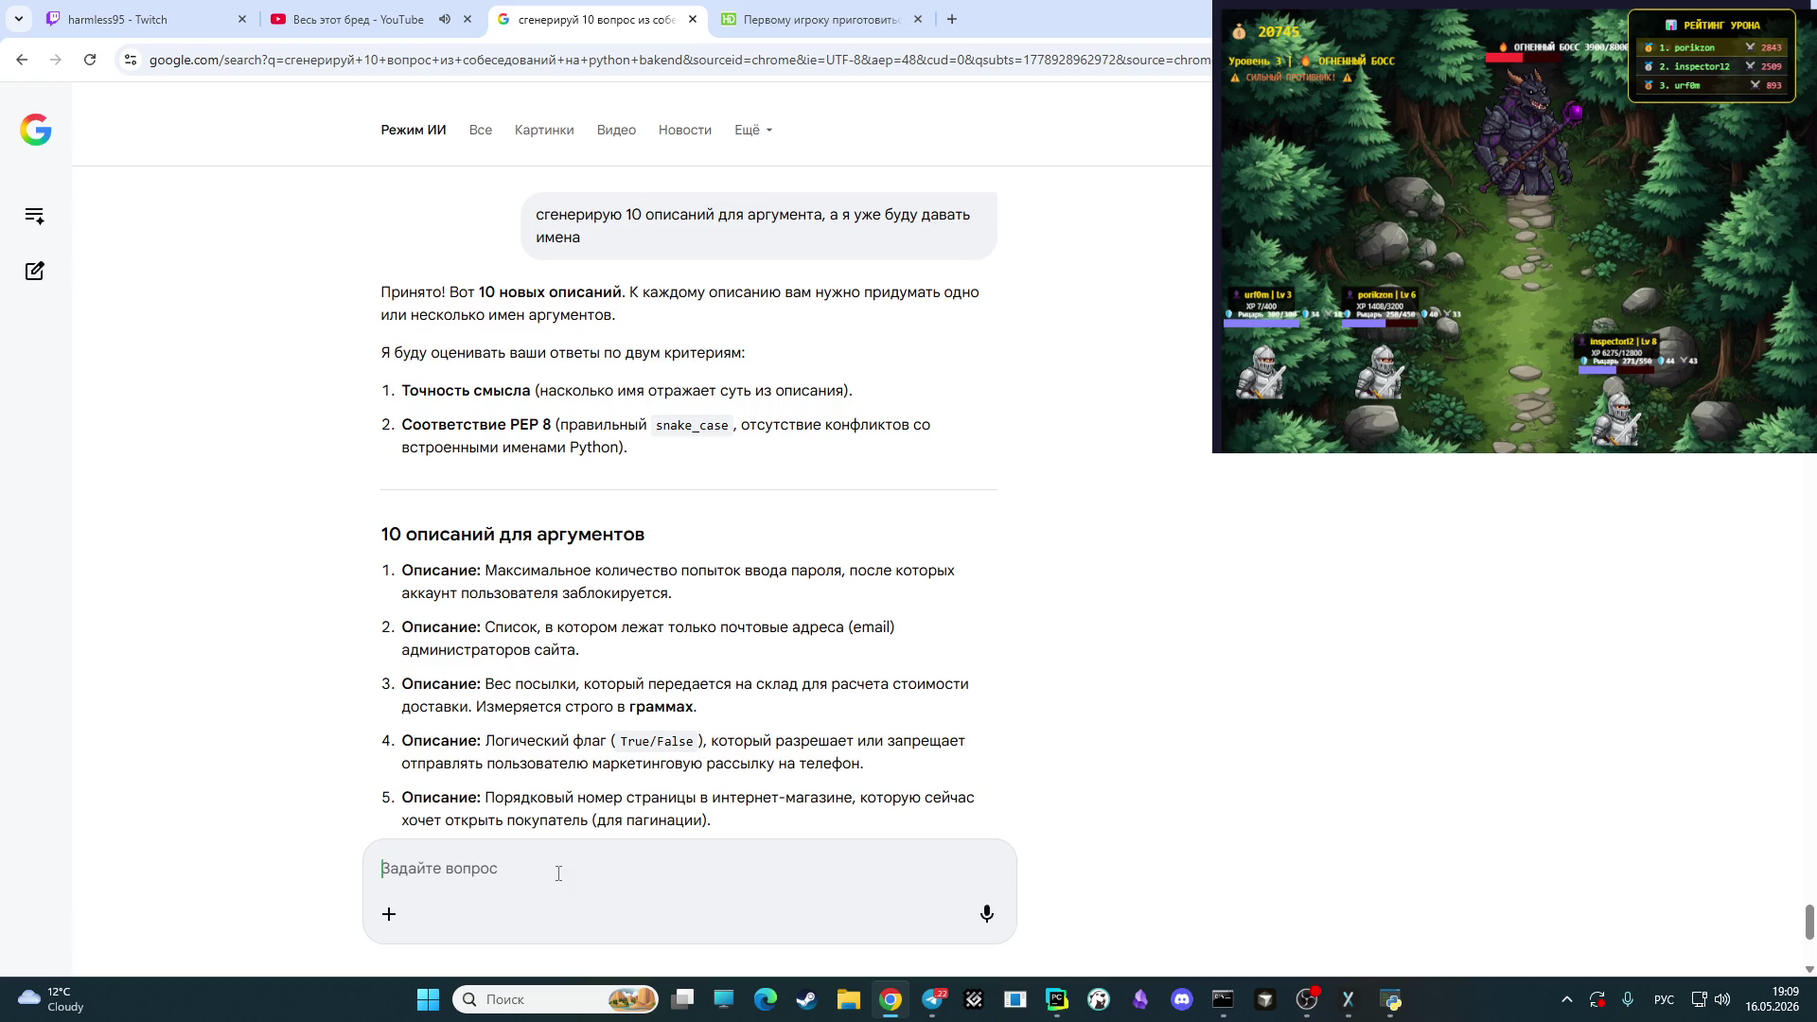
- Type '1- max_count' as the first answer in the reply box
{"action": "type", "text": "1-"}
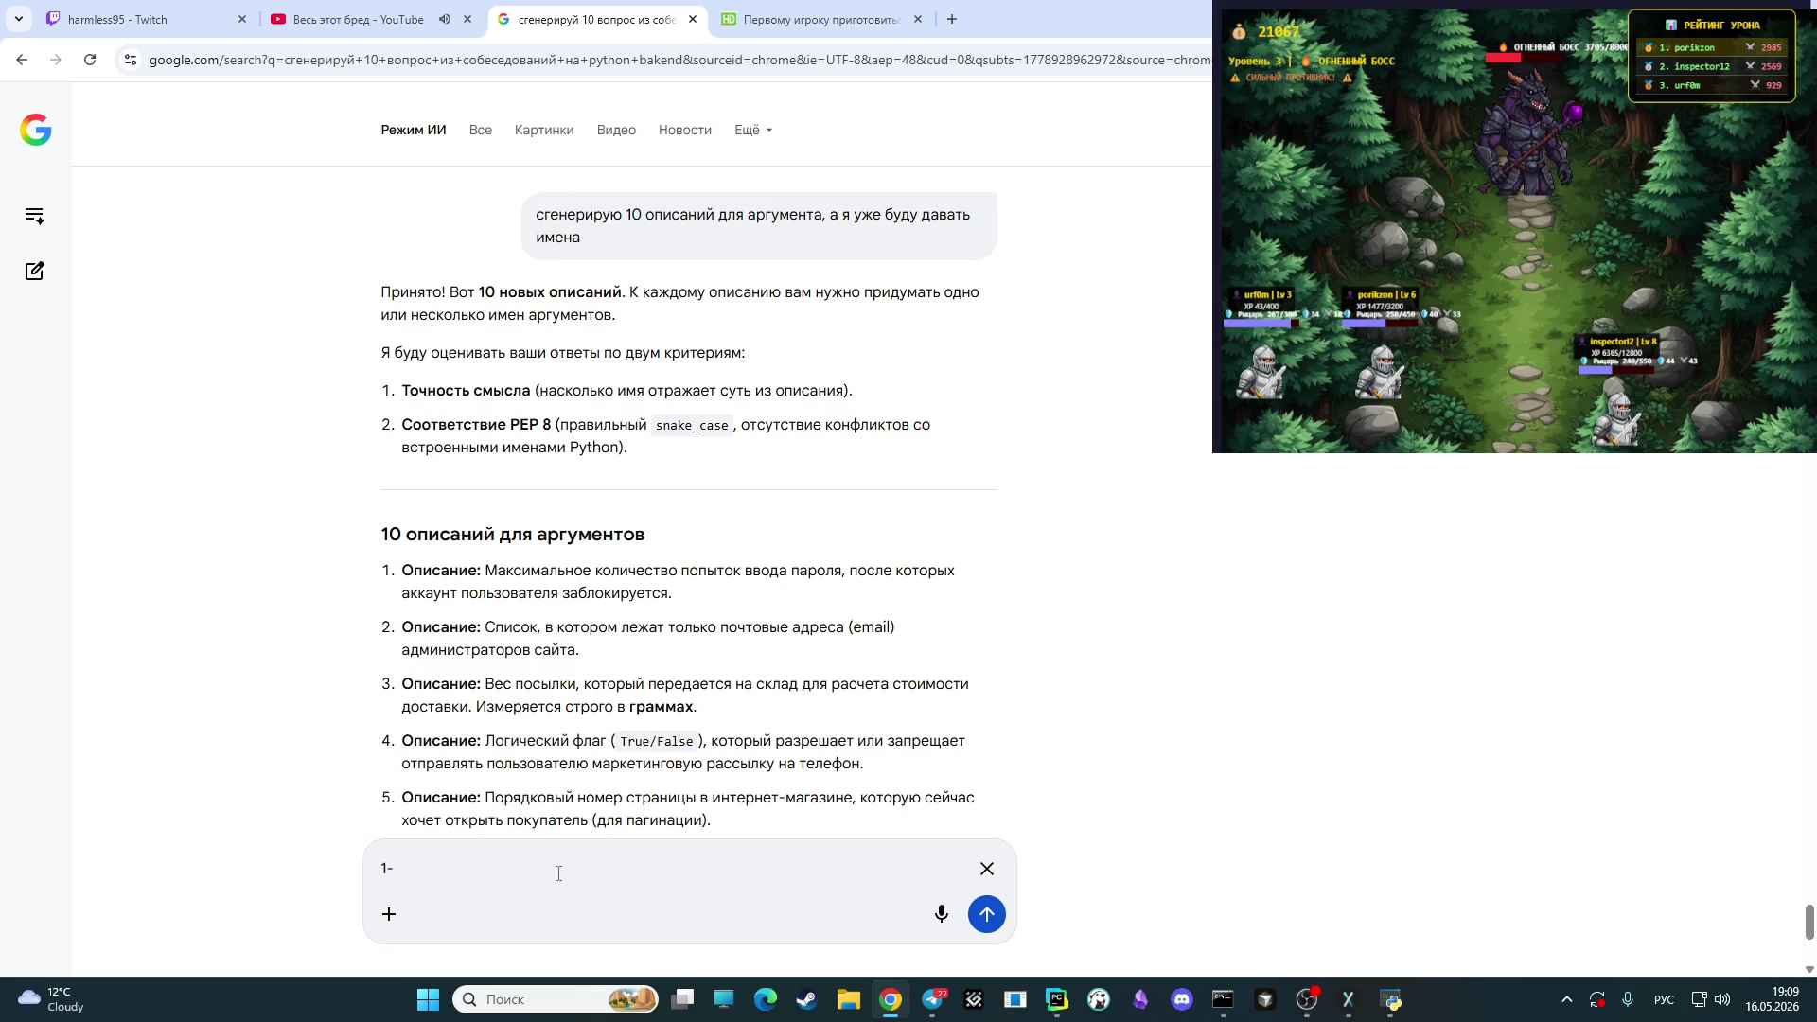
{"action": "type", "text": " ьф"}
{"action": "key", "text": "BackSpace"}
{"action": "key", "text": "BackSpace"}
{"action": "key", "text": "alt+shift"}
{"action": "type", "text": "max_co"}
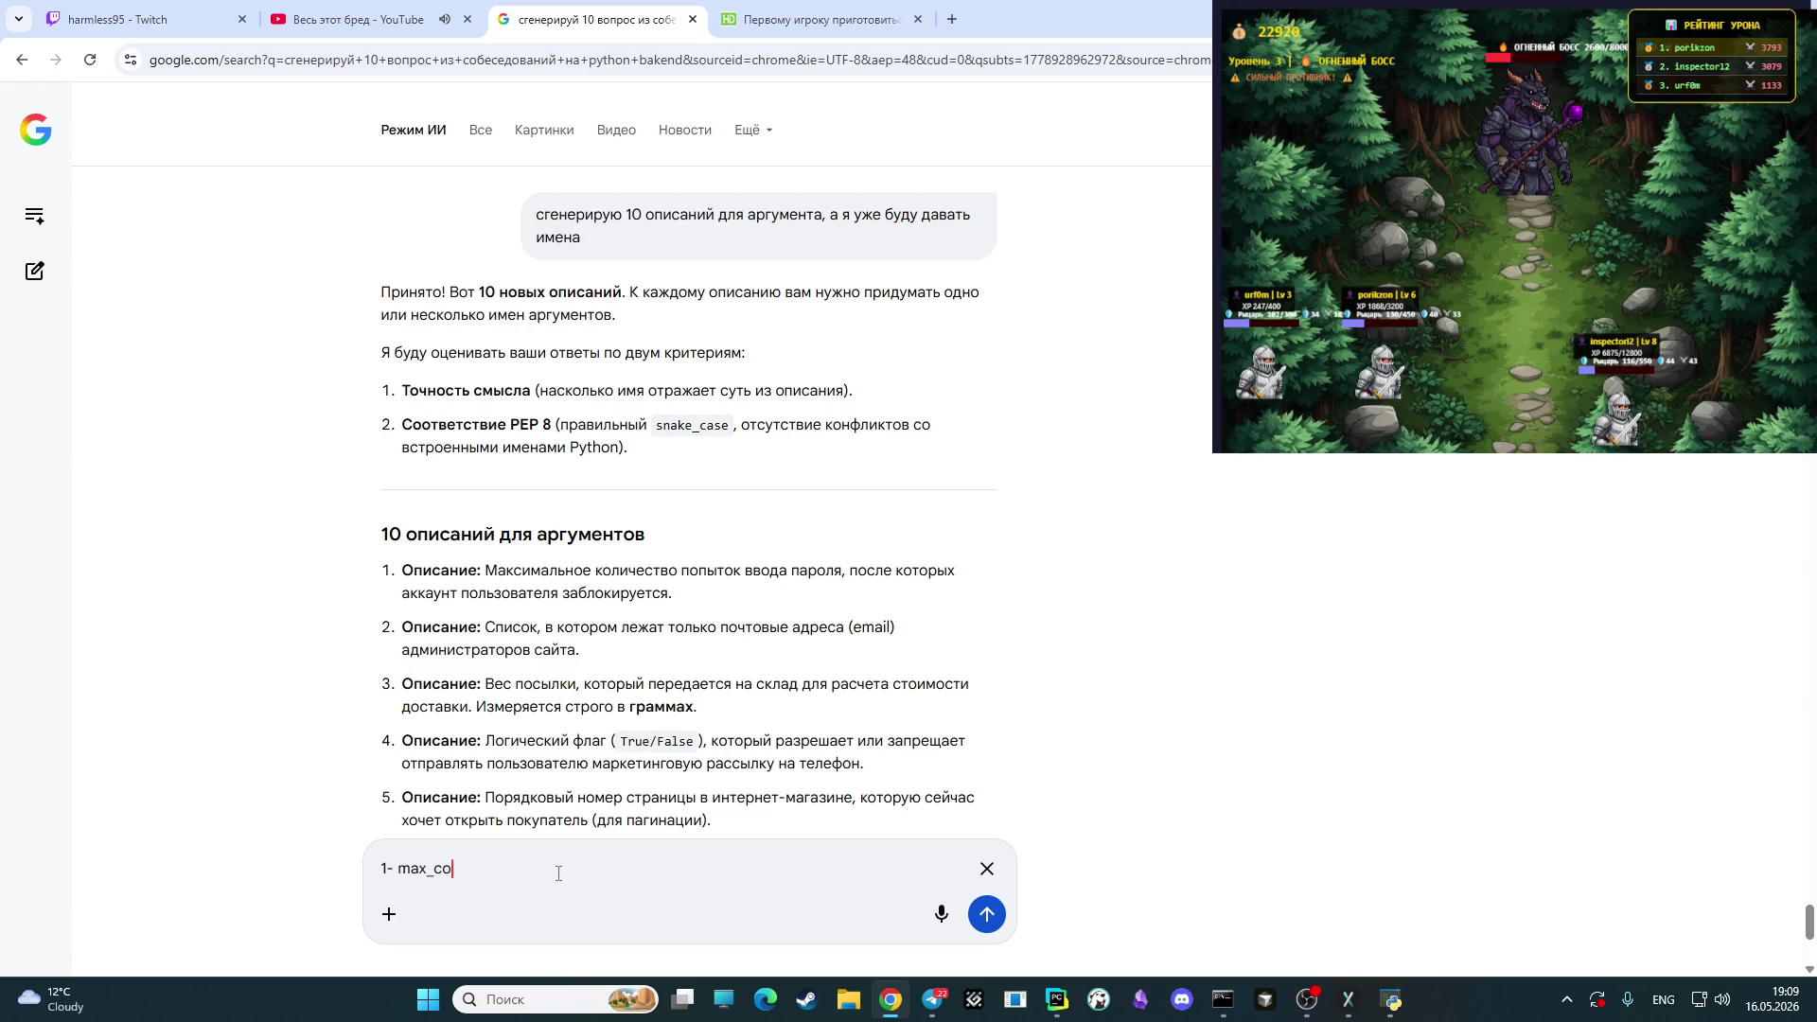
{"action": "type", "text": "unt"}
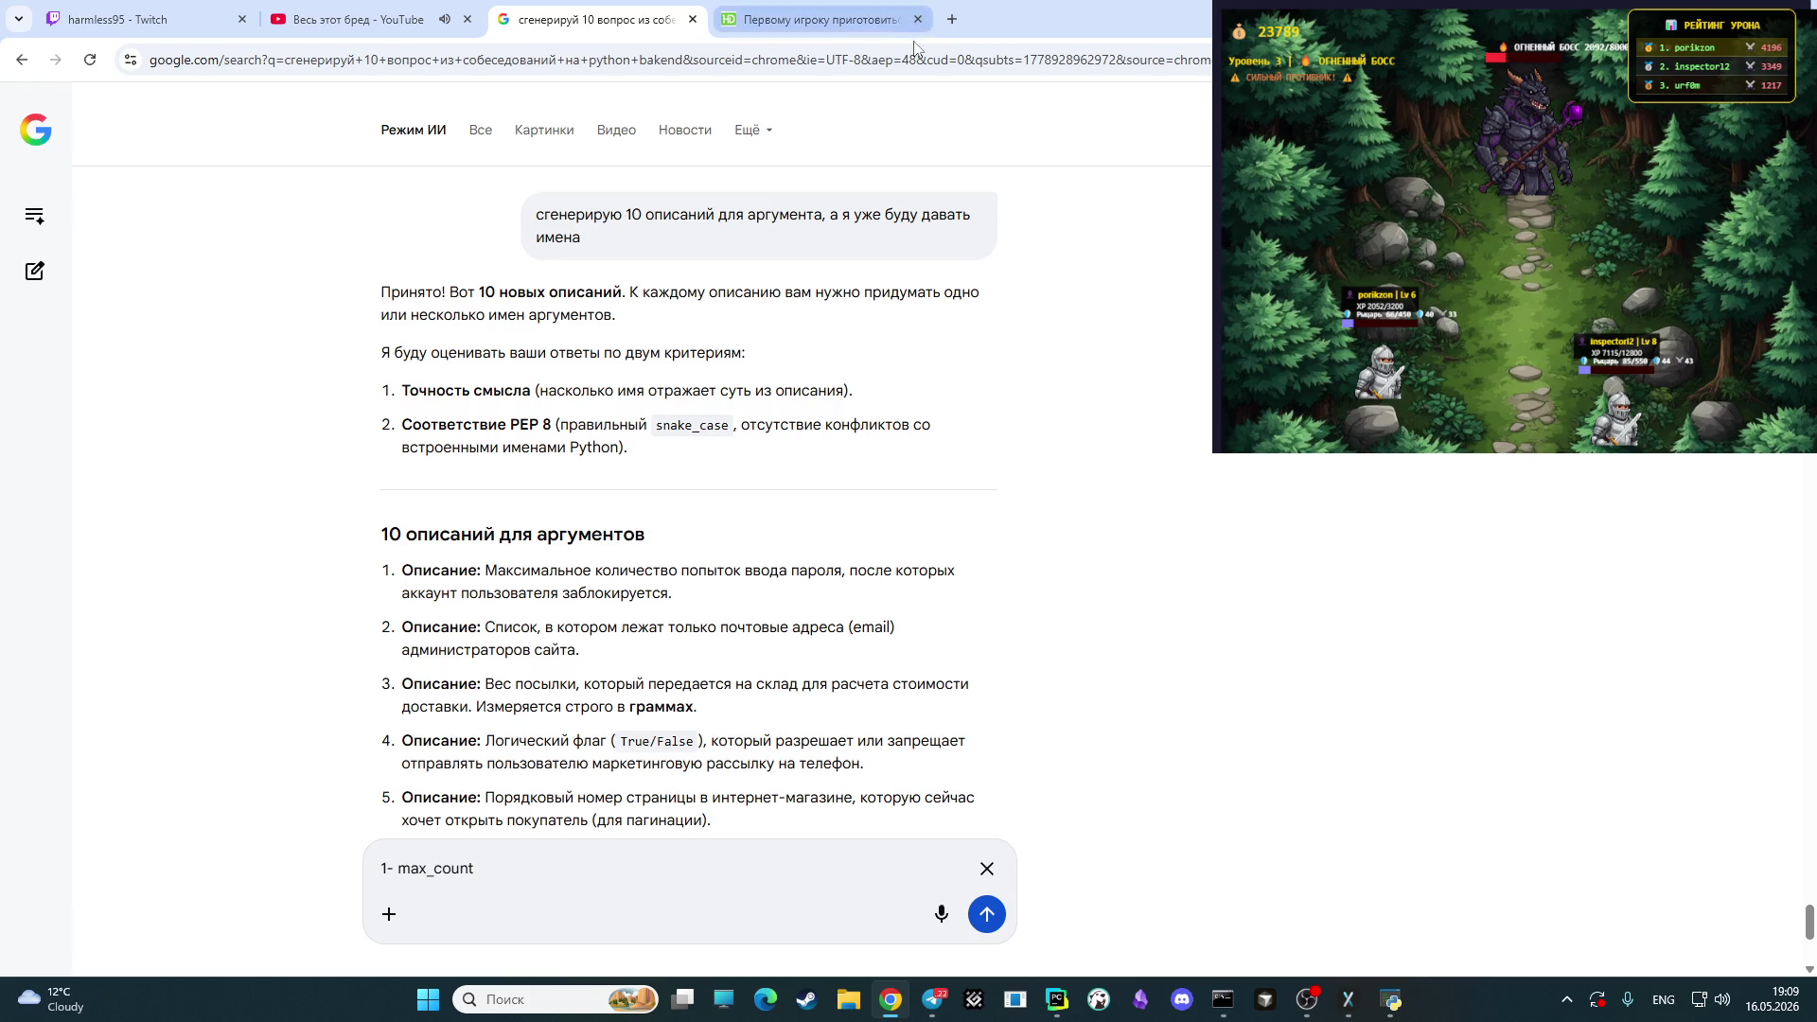
- Search Google for 'google translate' in a new tab
{"action": "left_click", "coordinate": [952, 19]}
{"action": "type", "text": "goo"}
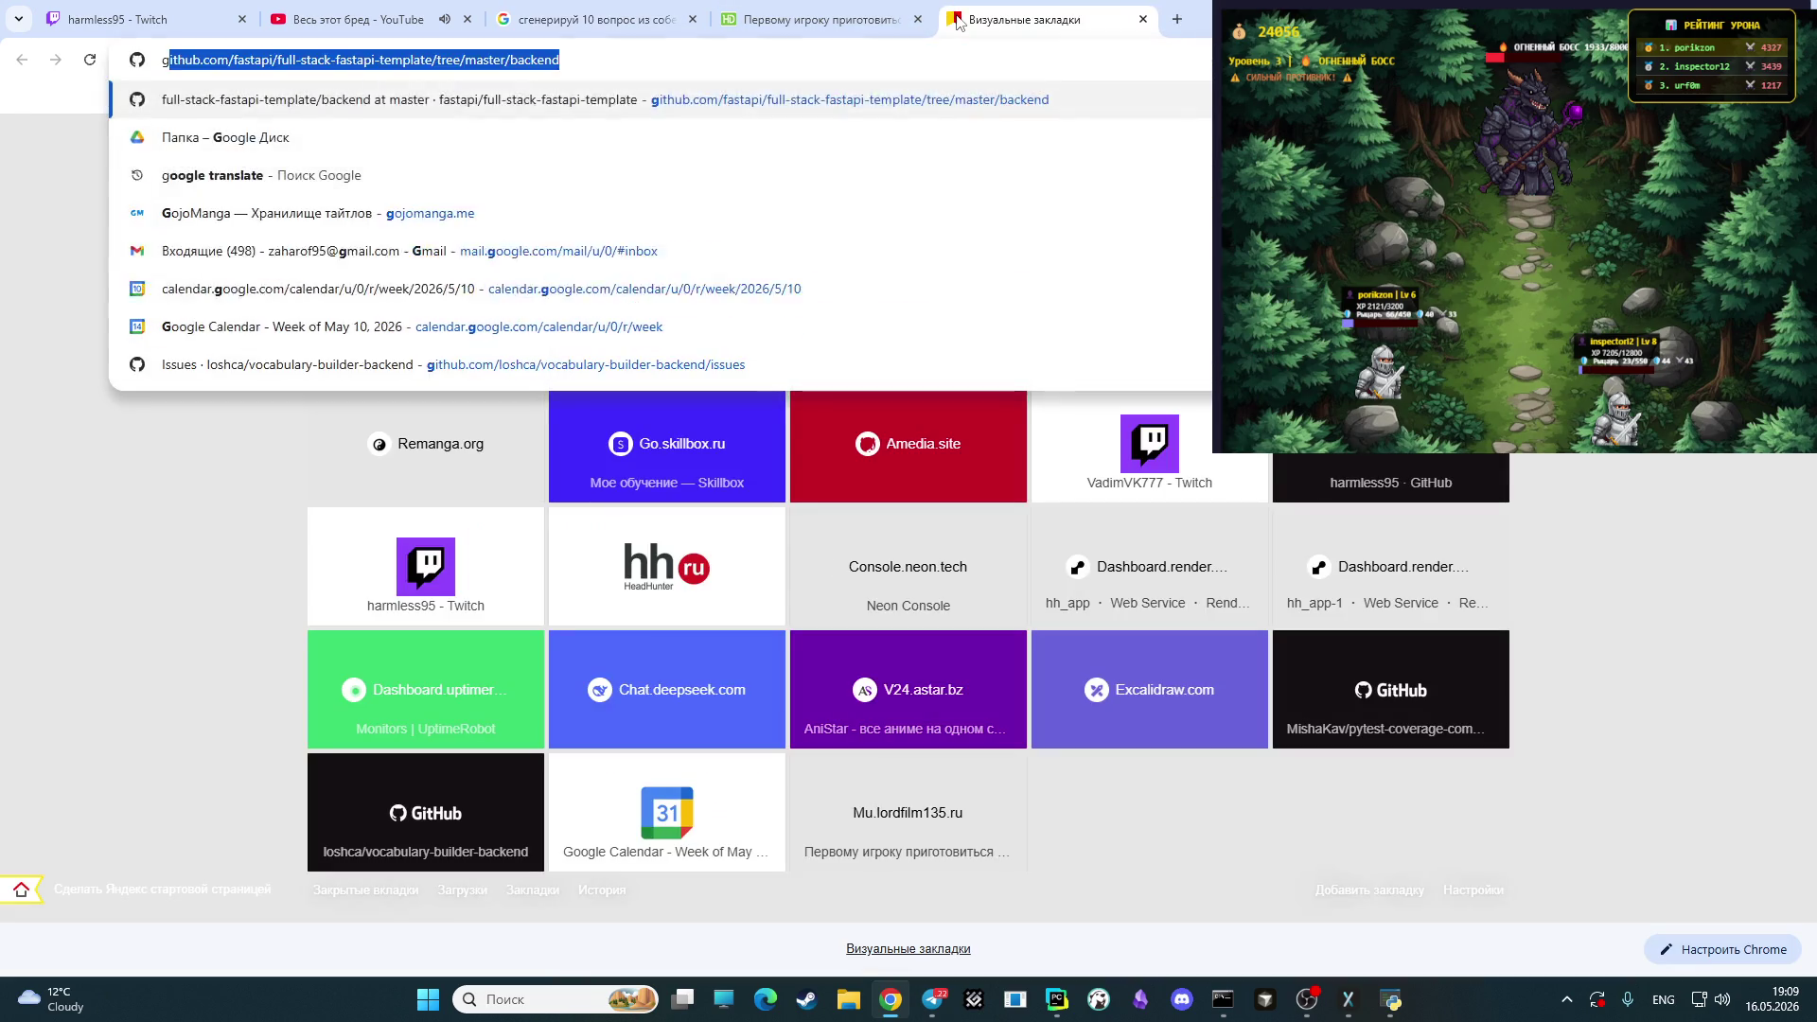
{"action": "key", "text": "Down"}
{"action": "key", "text": "Down"}
{"action": "key", "text": "Return"}
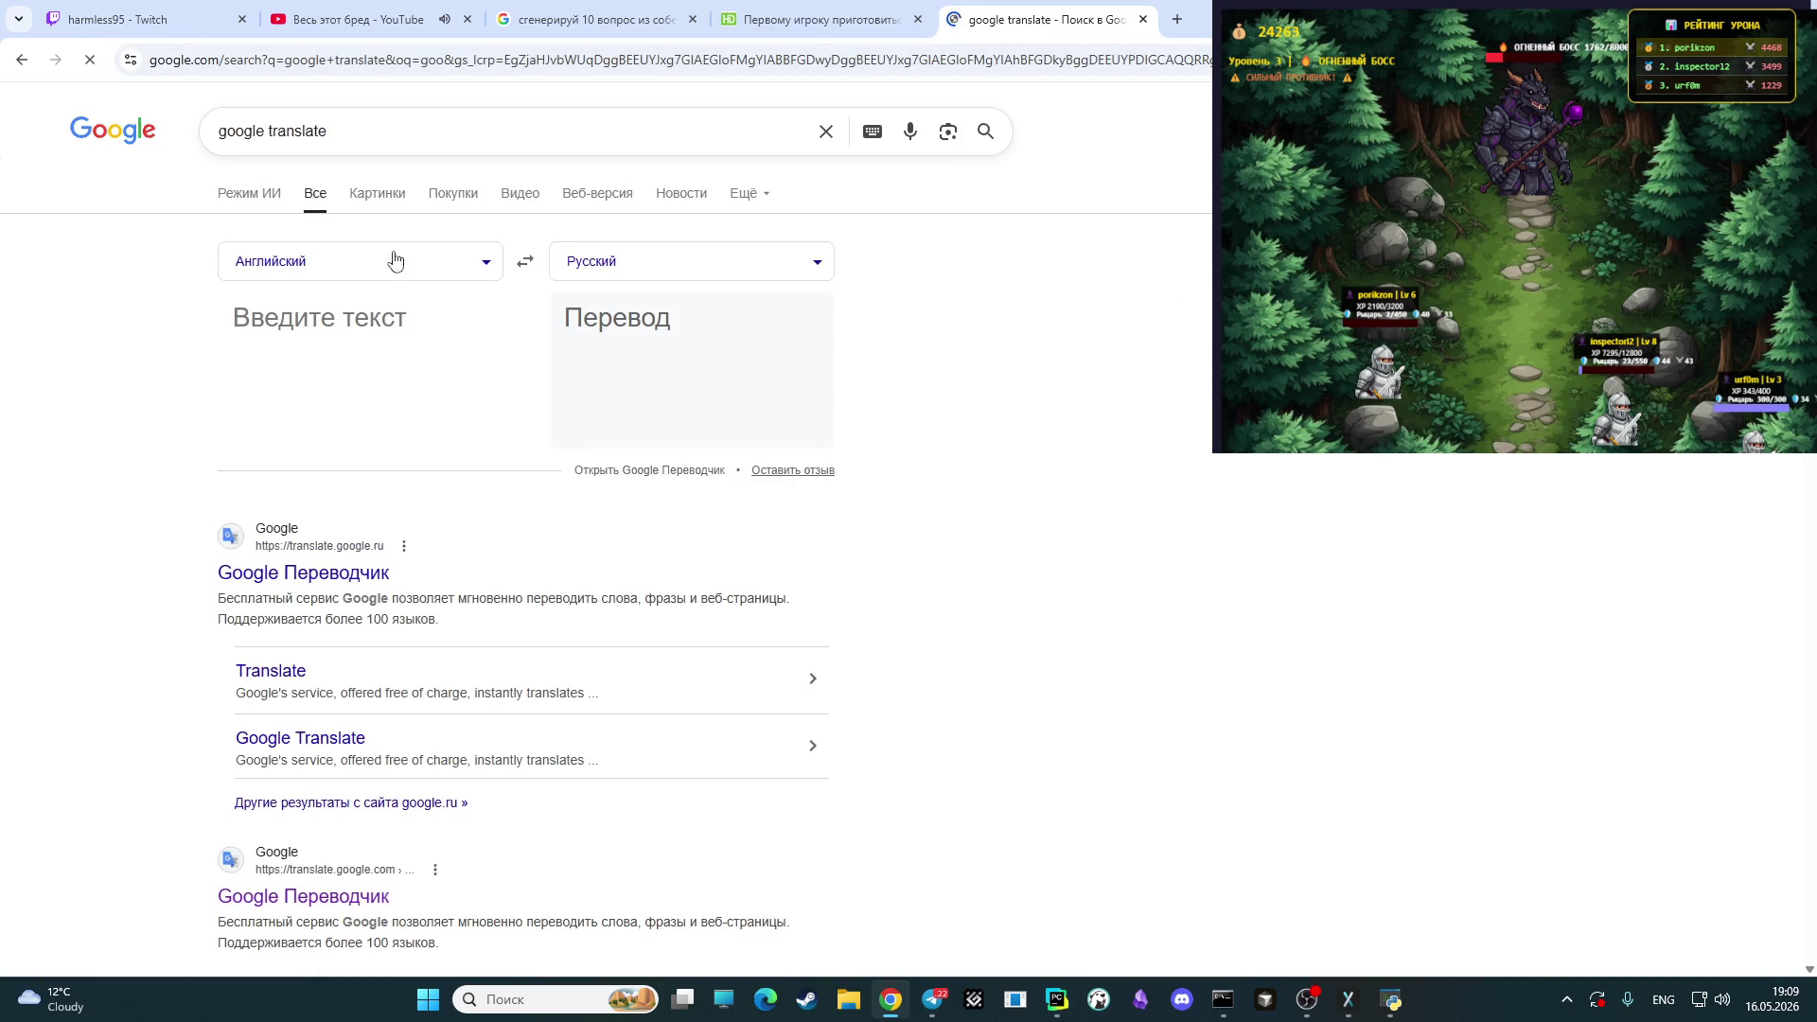
- Translate 'попыток' from Russian to English ('attempts'), then return to the AI Mode tab
{"action": "left_click", "coordinate": [518, 265]}
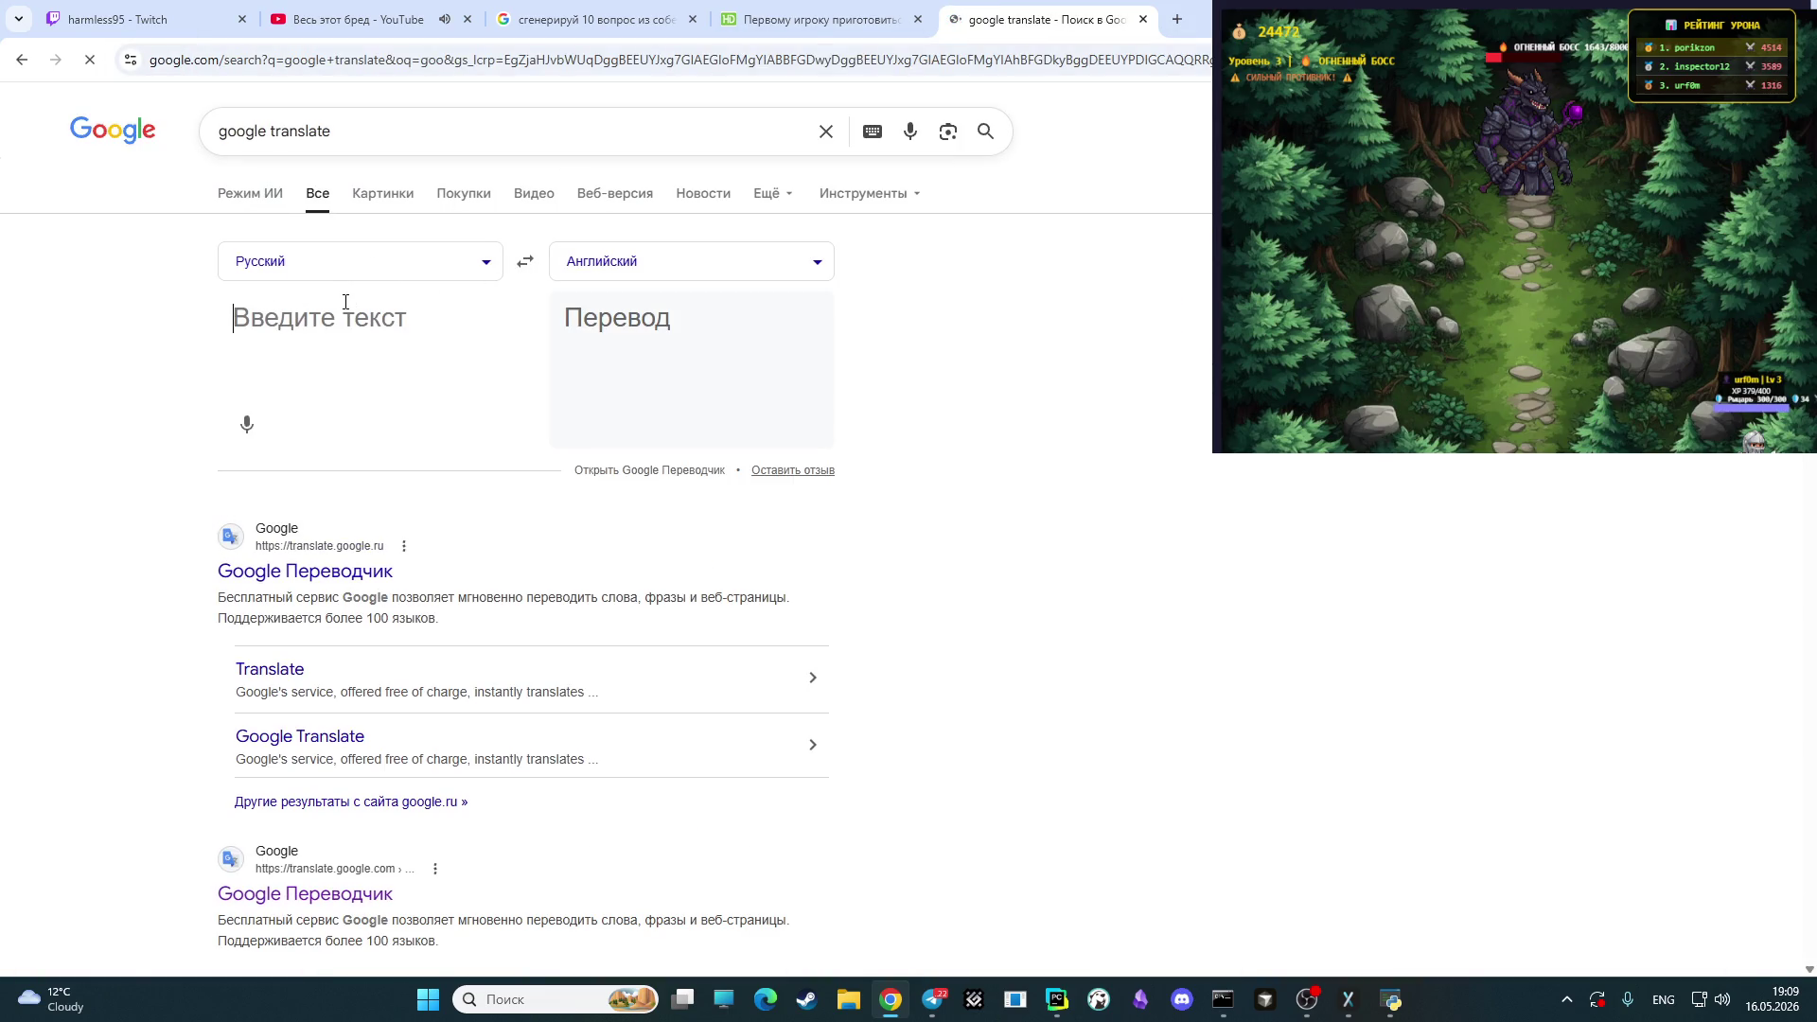
{"action": "key", "text": "alt+shift"}
{"action": "type", "text": "попыток"}
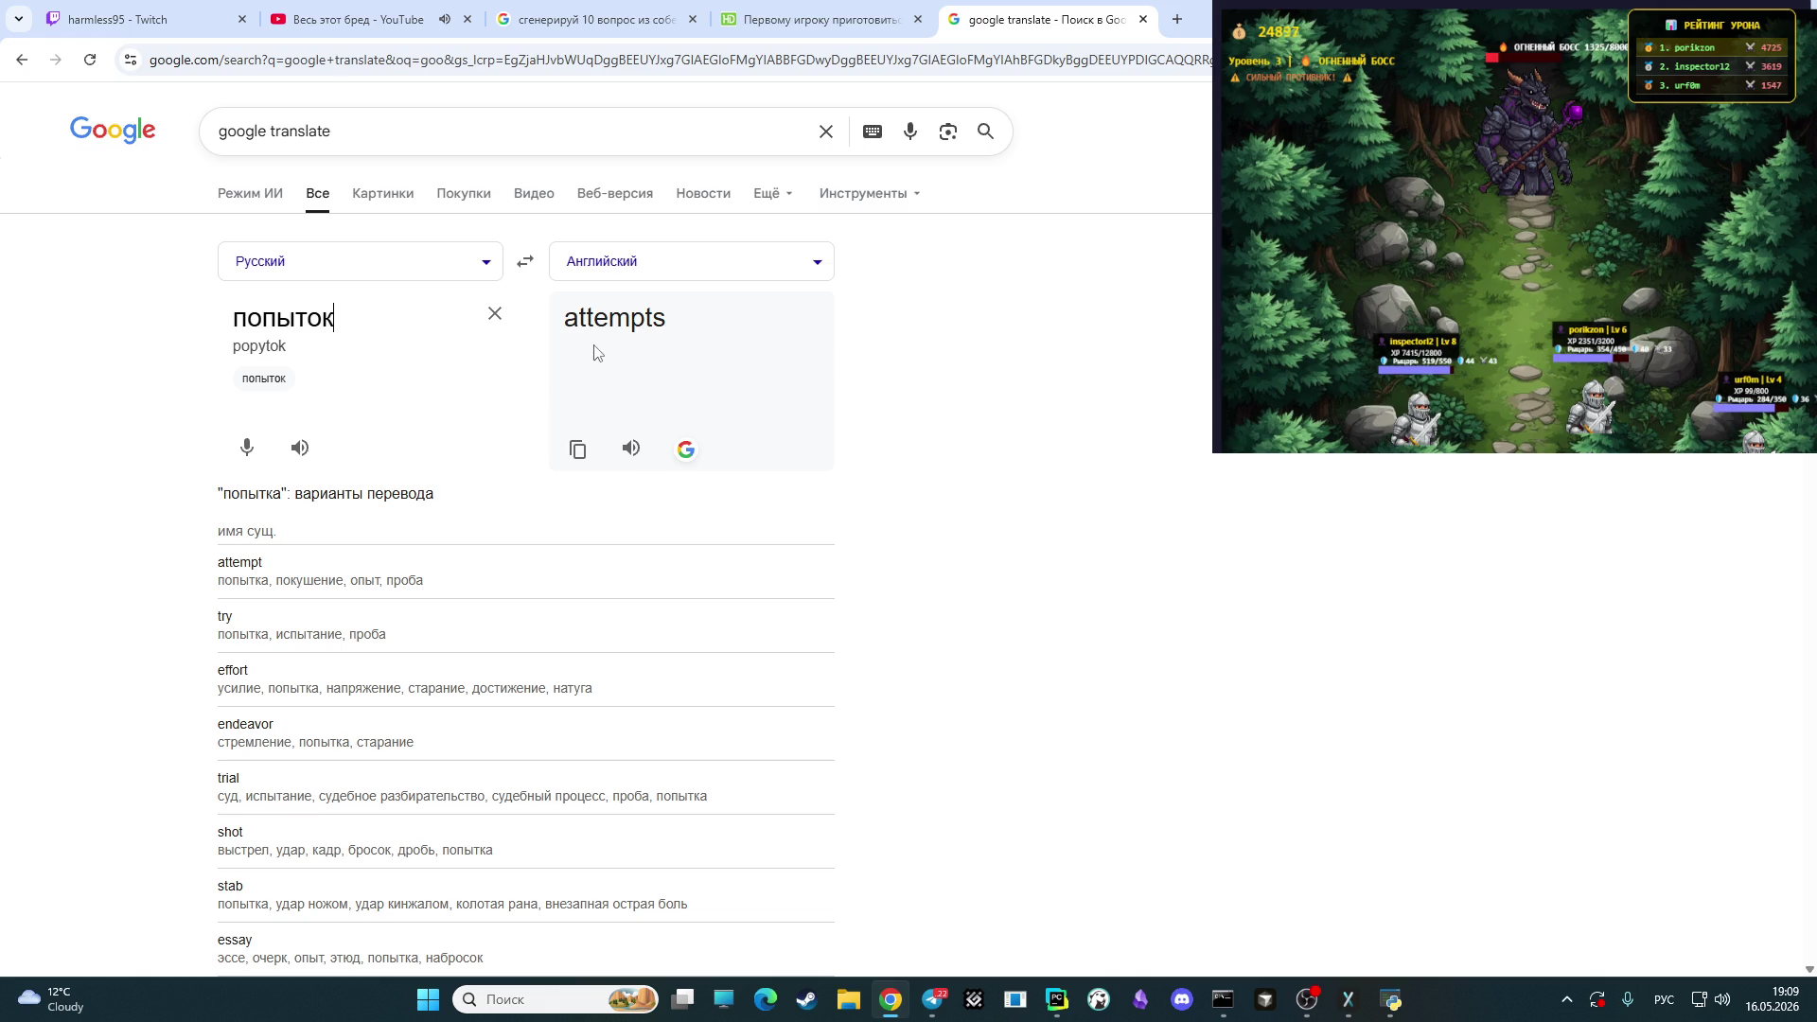
{"action": "left_click", "coordinate": [592, 19]}
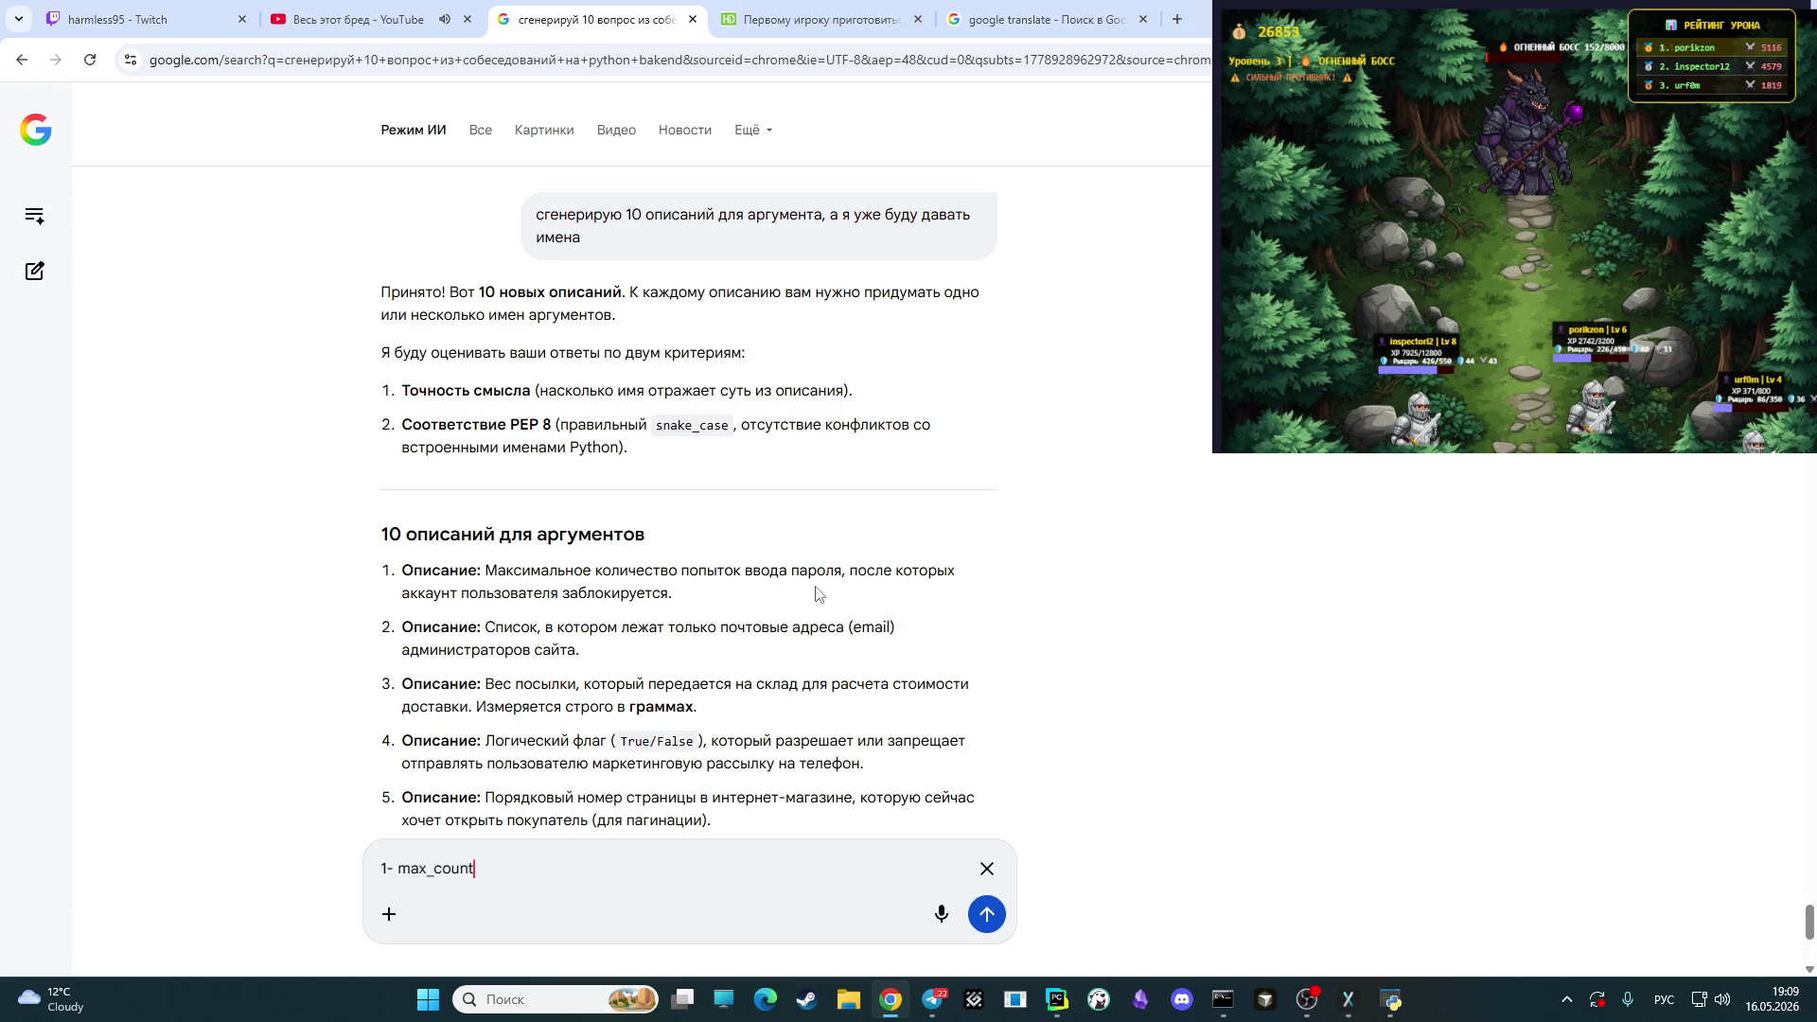
- Extend the draft to '1- max_count_password', start line 2, then switch to PyCharm
{"action": "type", "text": "_з"}
{"action": "key", "text": "BackSpace"}
{"action": "key", "text": "alt+shift"}
{"action": "type", "text": "[as"}
{"action": "key", "text": "BackSpace"}
{"action": "key", "text": "BackSpace"}
{"action": "key", "text": "BackSpace"}
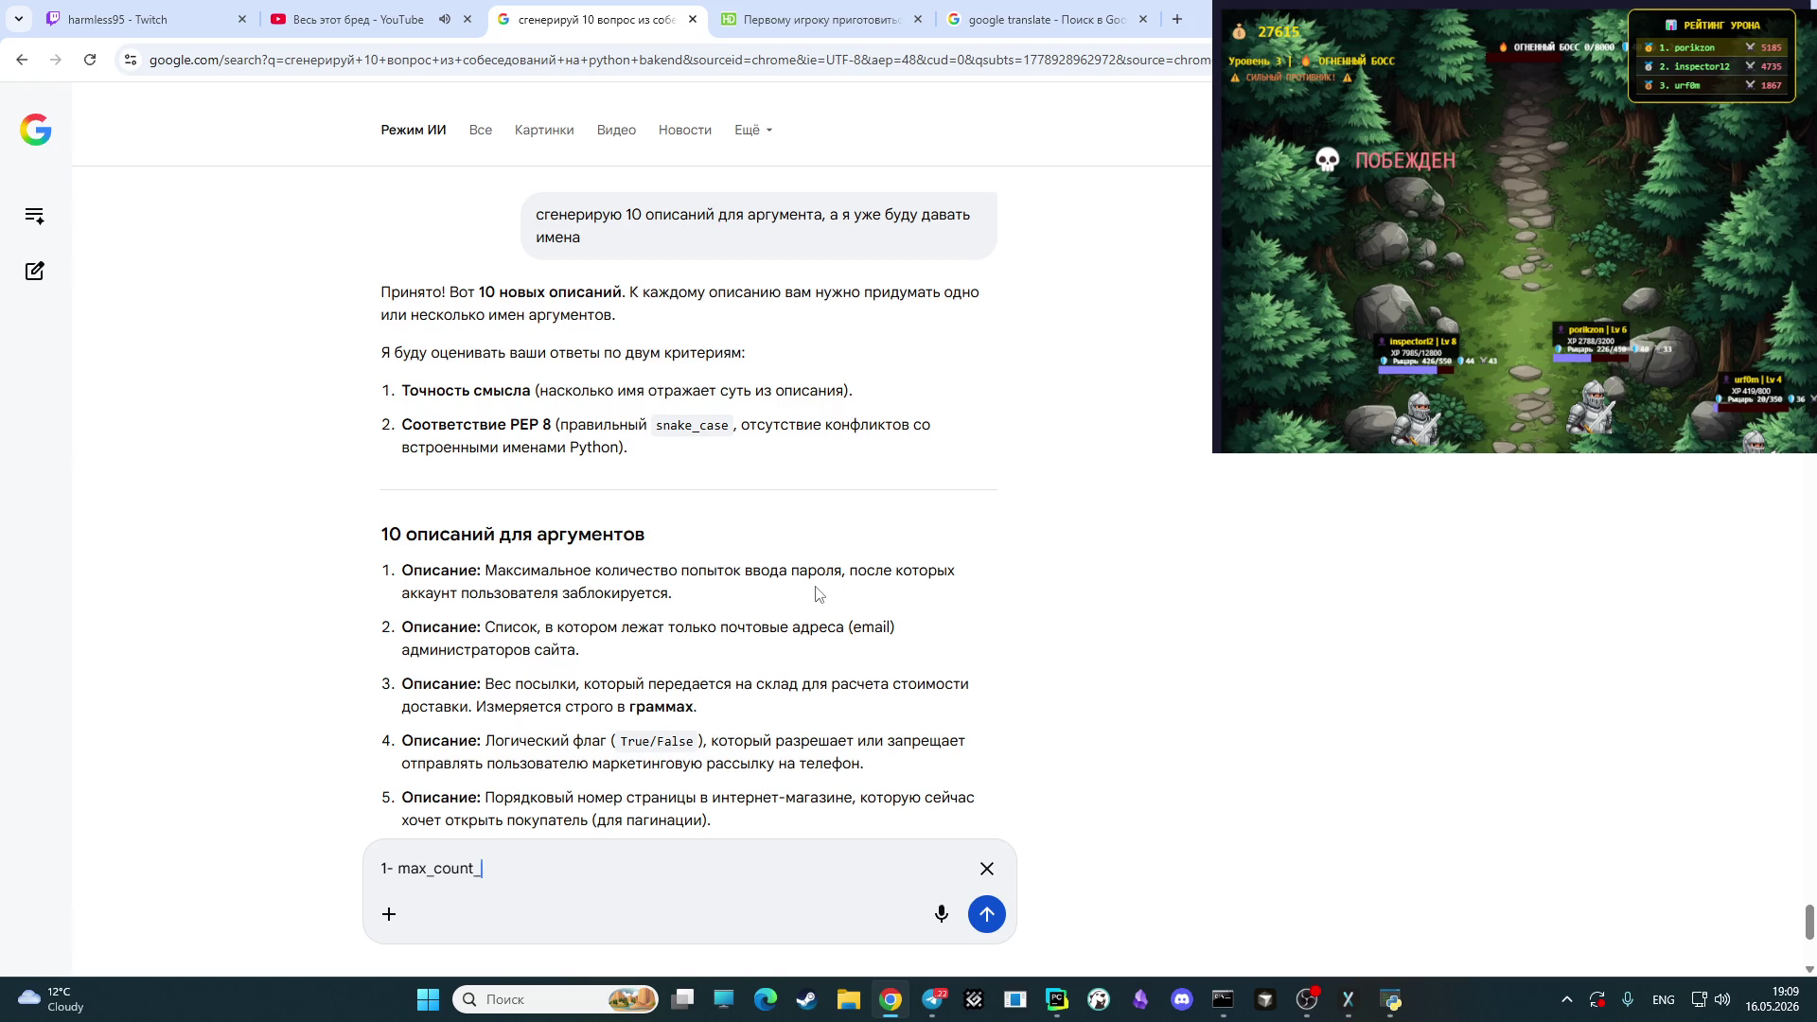
{"action": "type", "text": "passwor"}
{"action": "type", "text": "d"}
{"action": "type", "text": "2 -"}
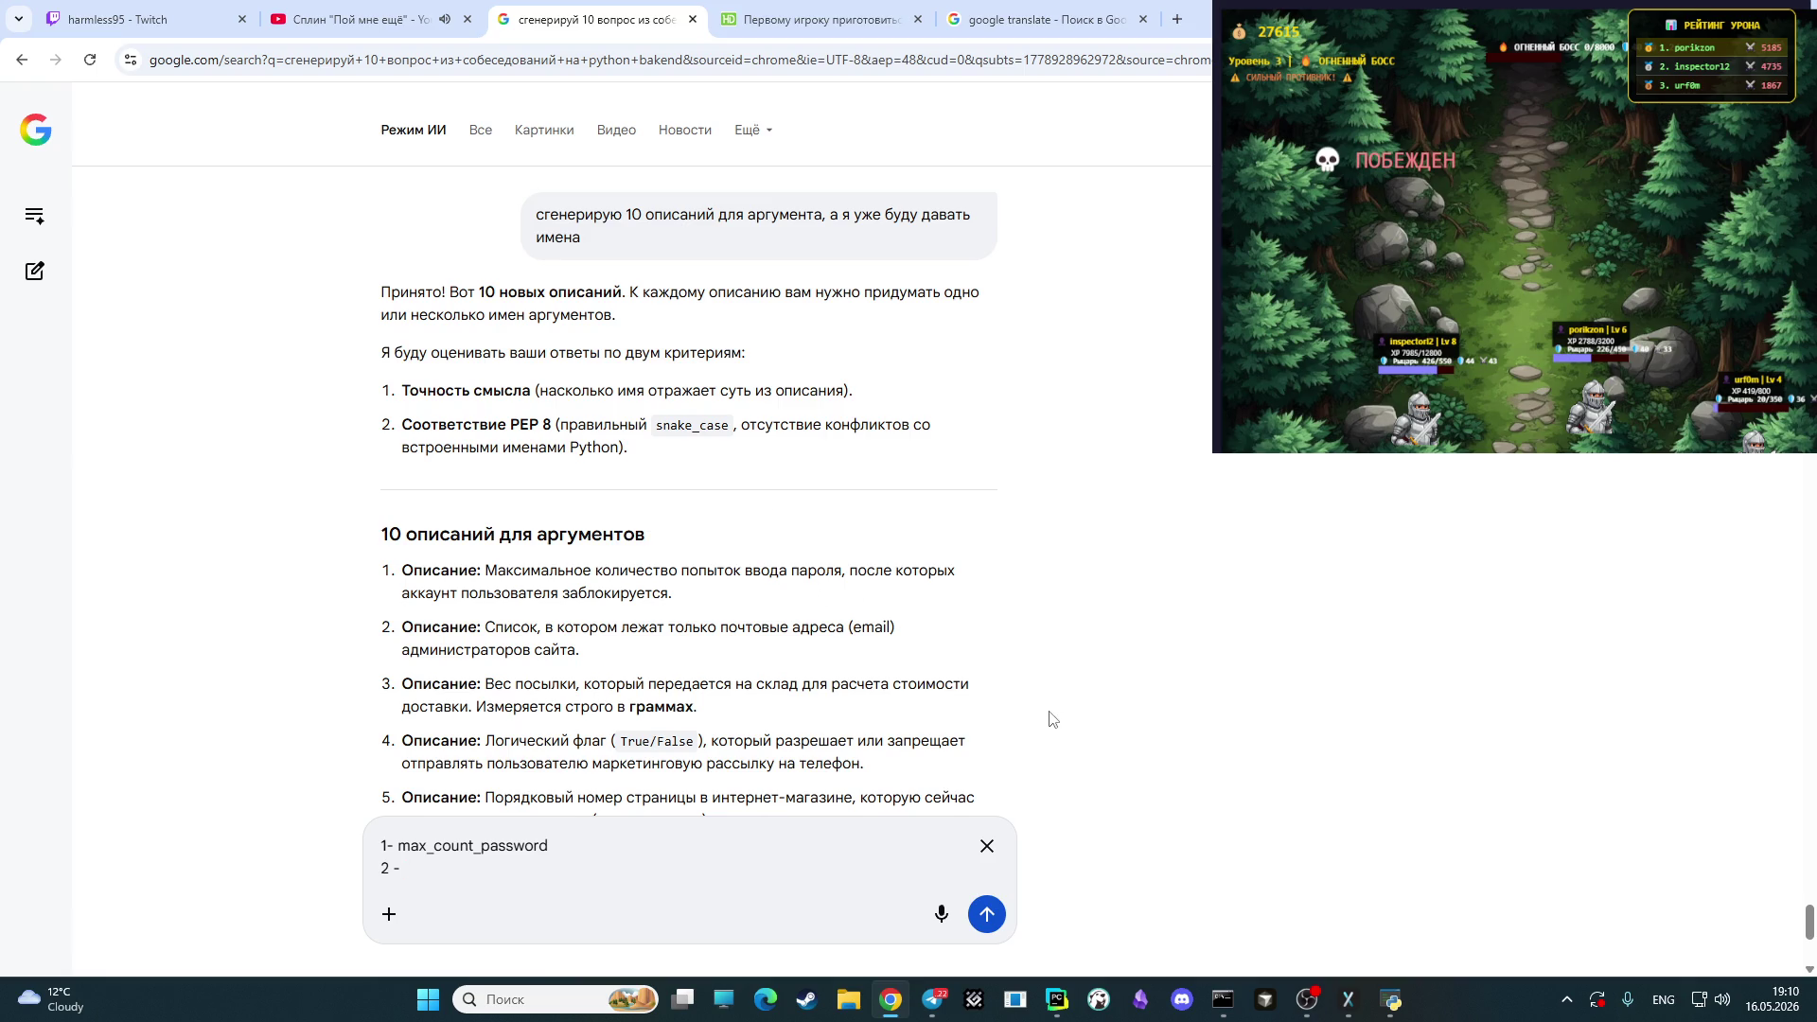
{"action": "mouse_move", "coordinate": [1057, 1001]}
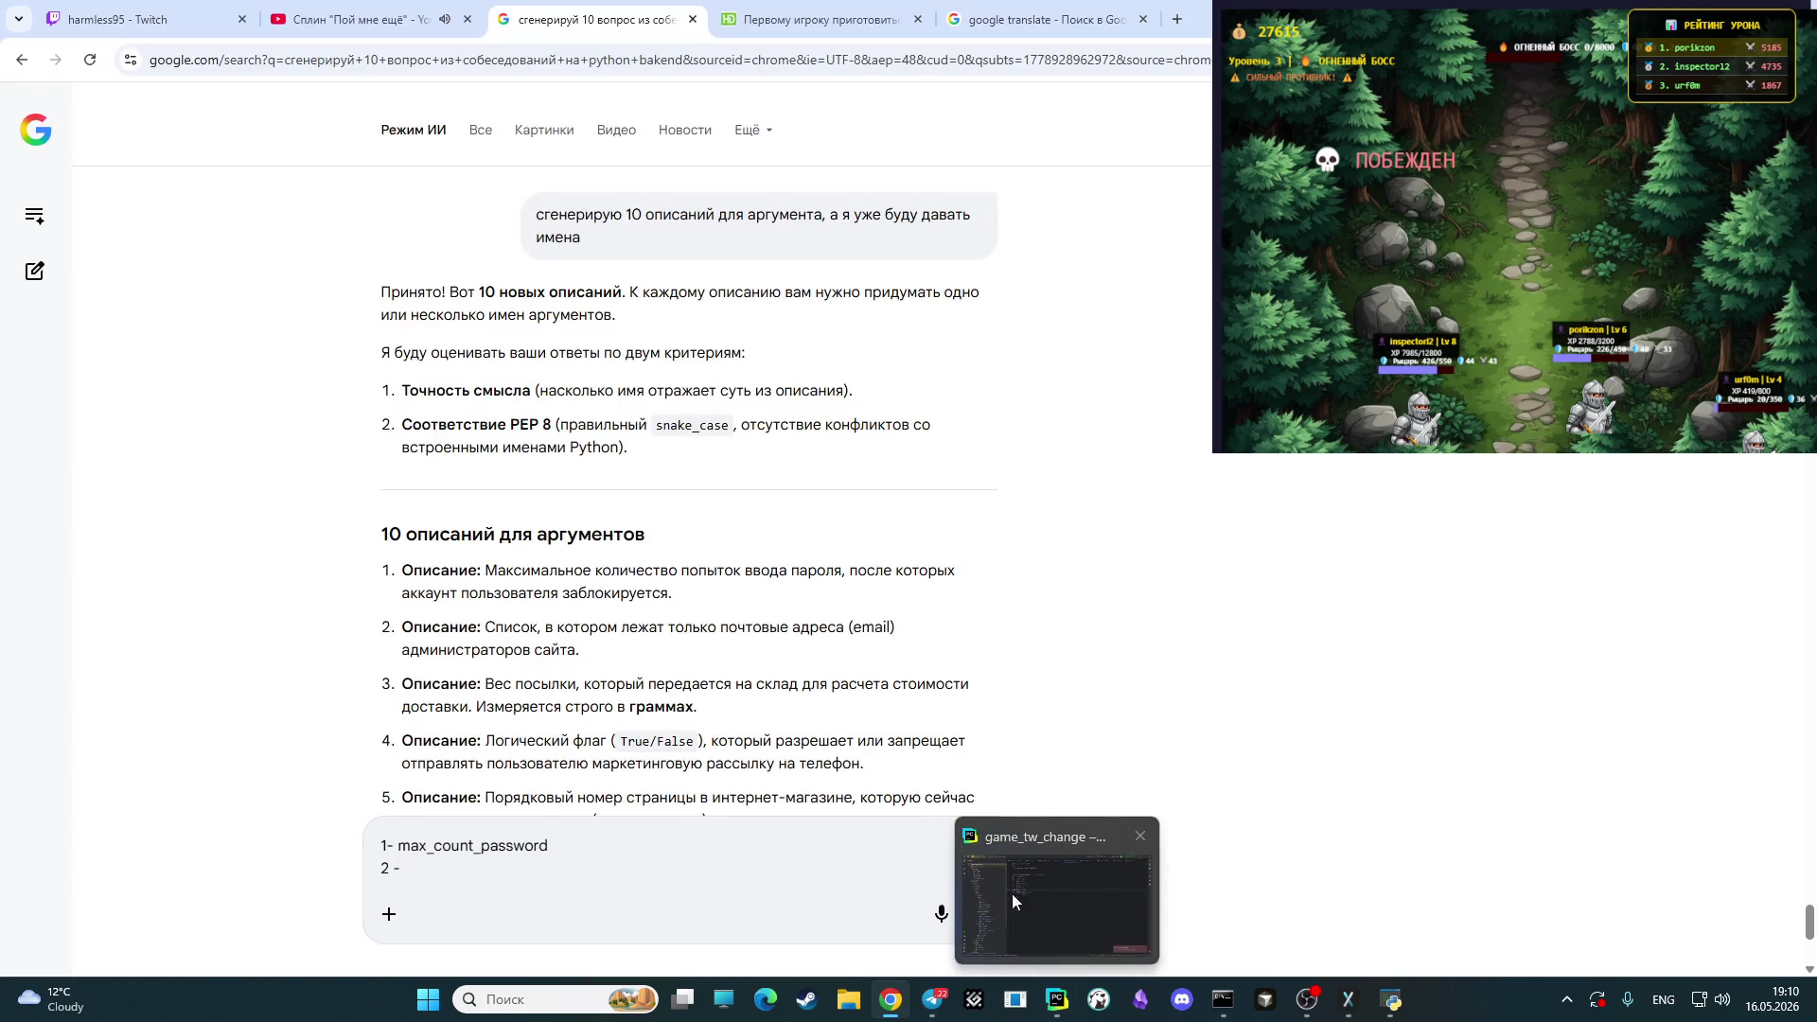
{"action": "left_click", "coordinate": [1013, 893]}
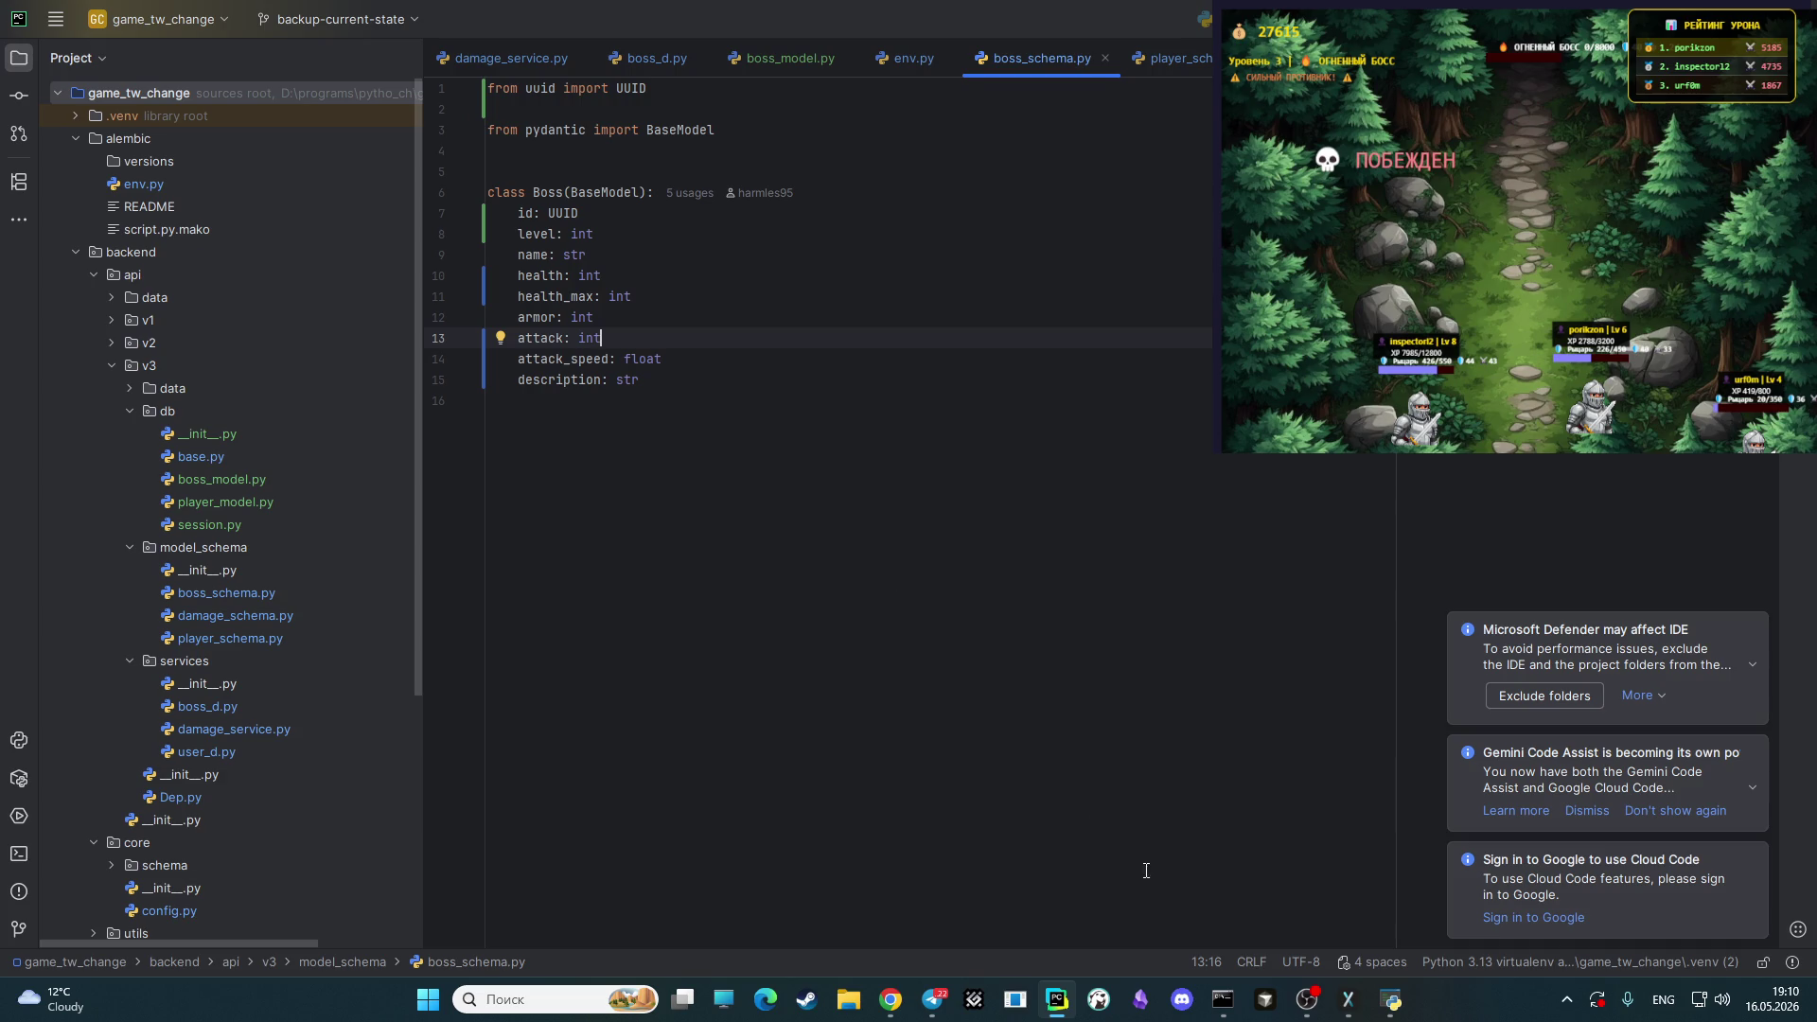
- Briefly bring OBS forward, then return focus to the PyCharm editor
{"action": "left_click", "coordinate": [1310, 1004]}
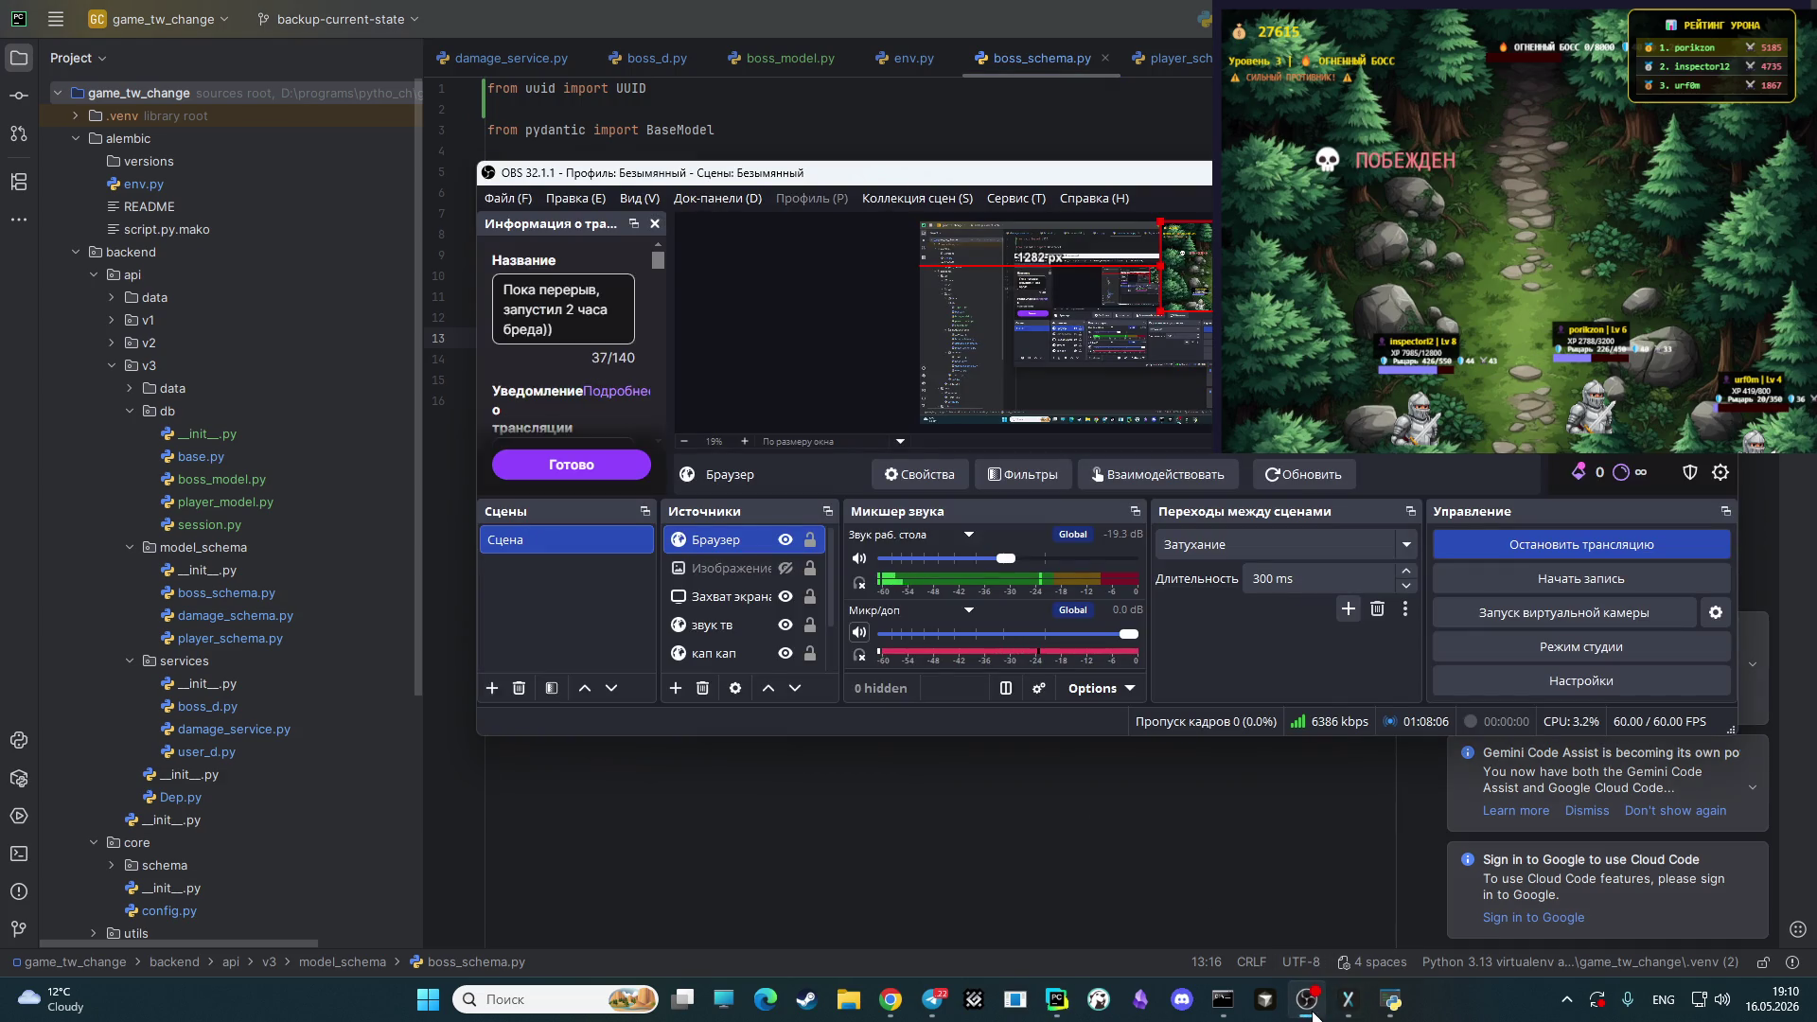
{"action": "left_click", "coordinate": [939, 813]}
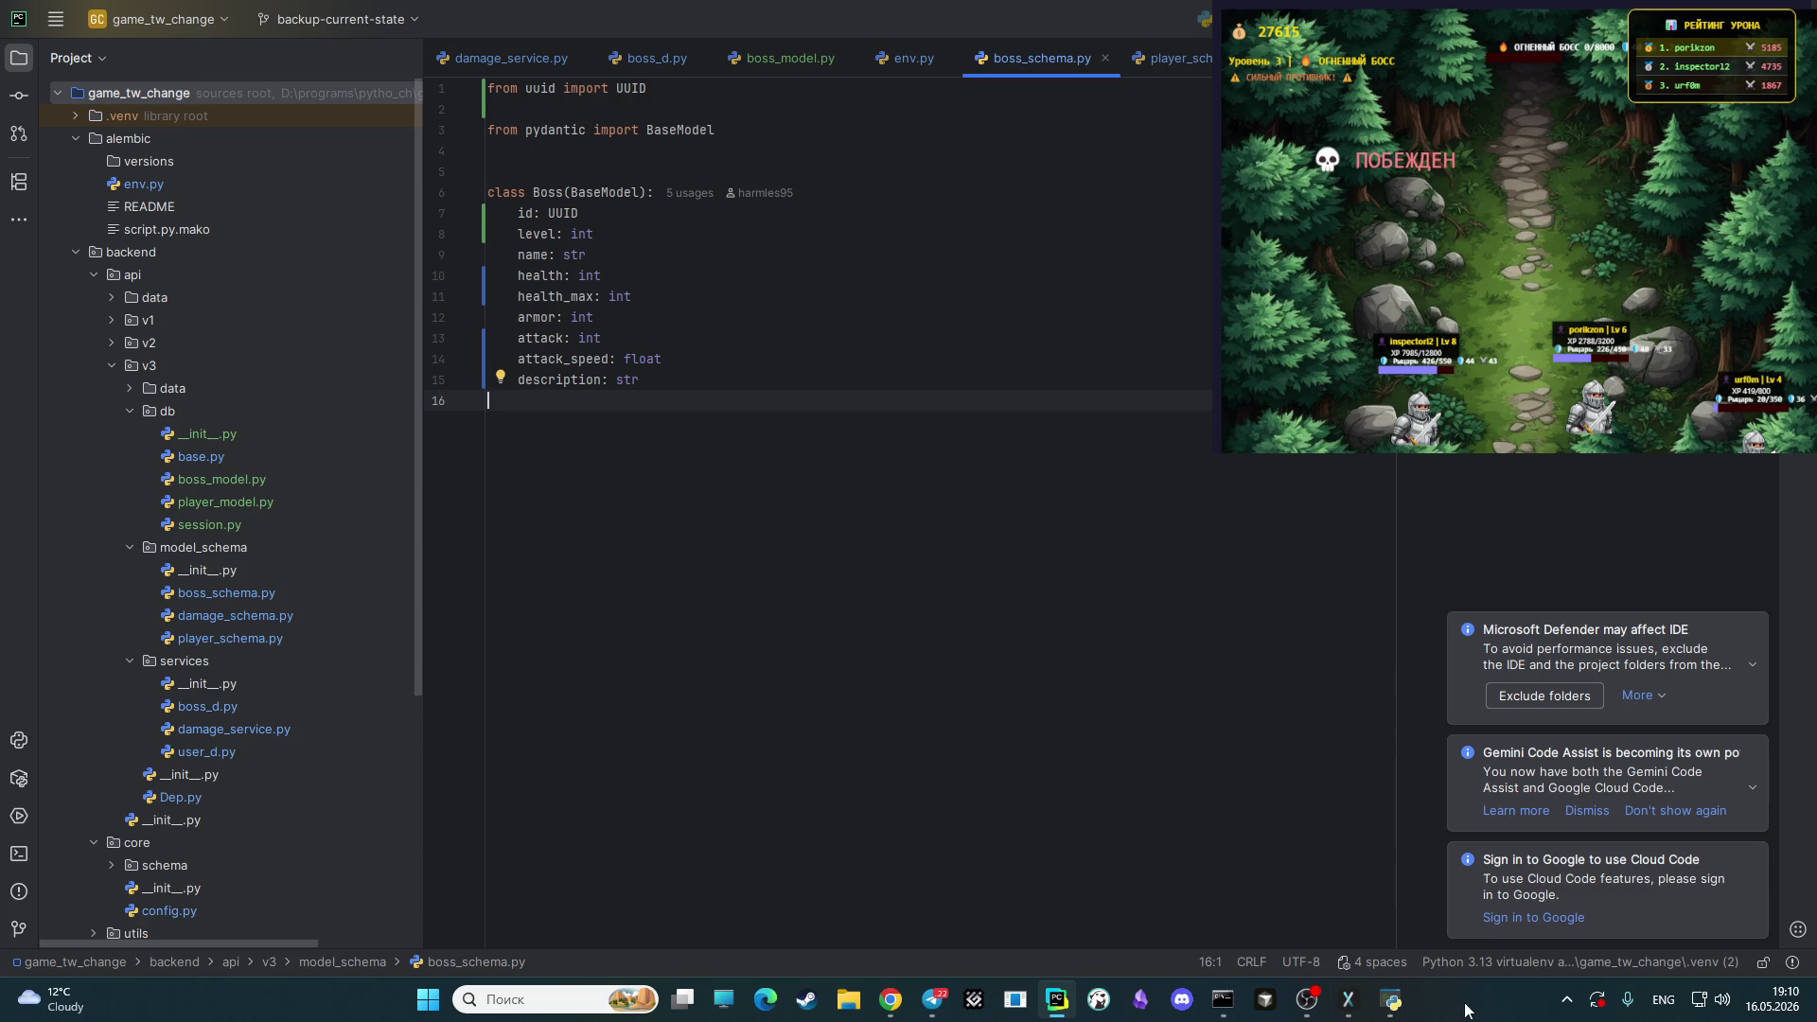
{"action": "mouse_move", "coordinate": [1222, 993]}
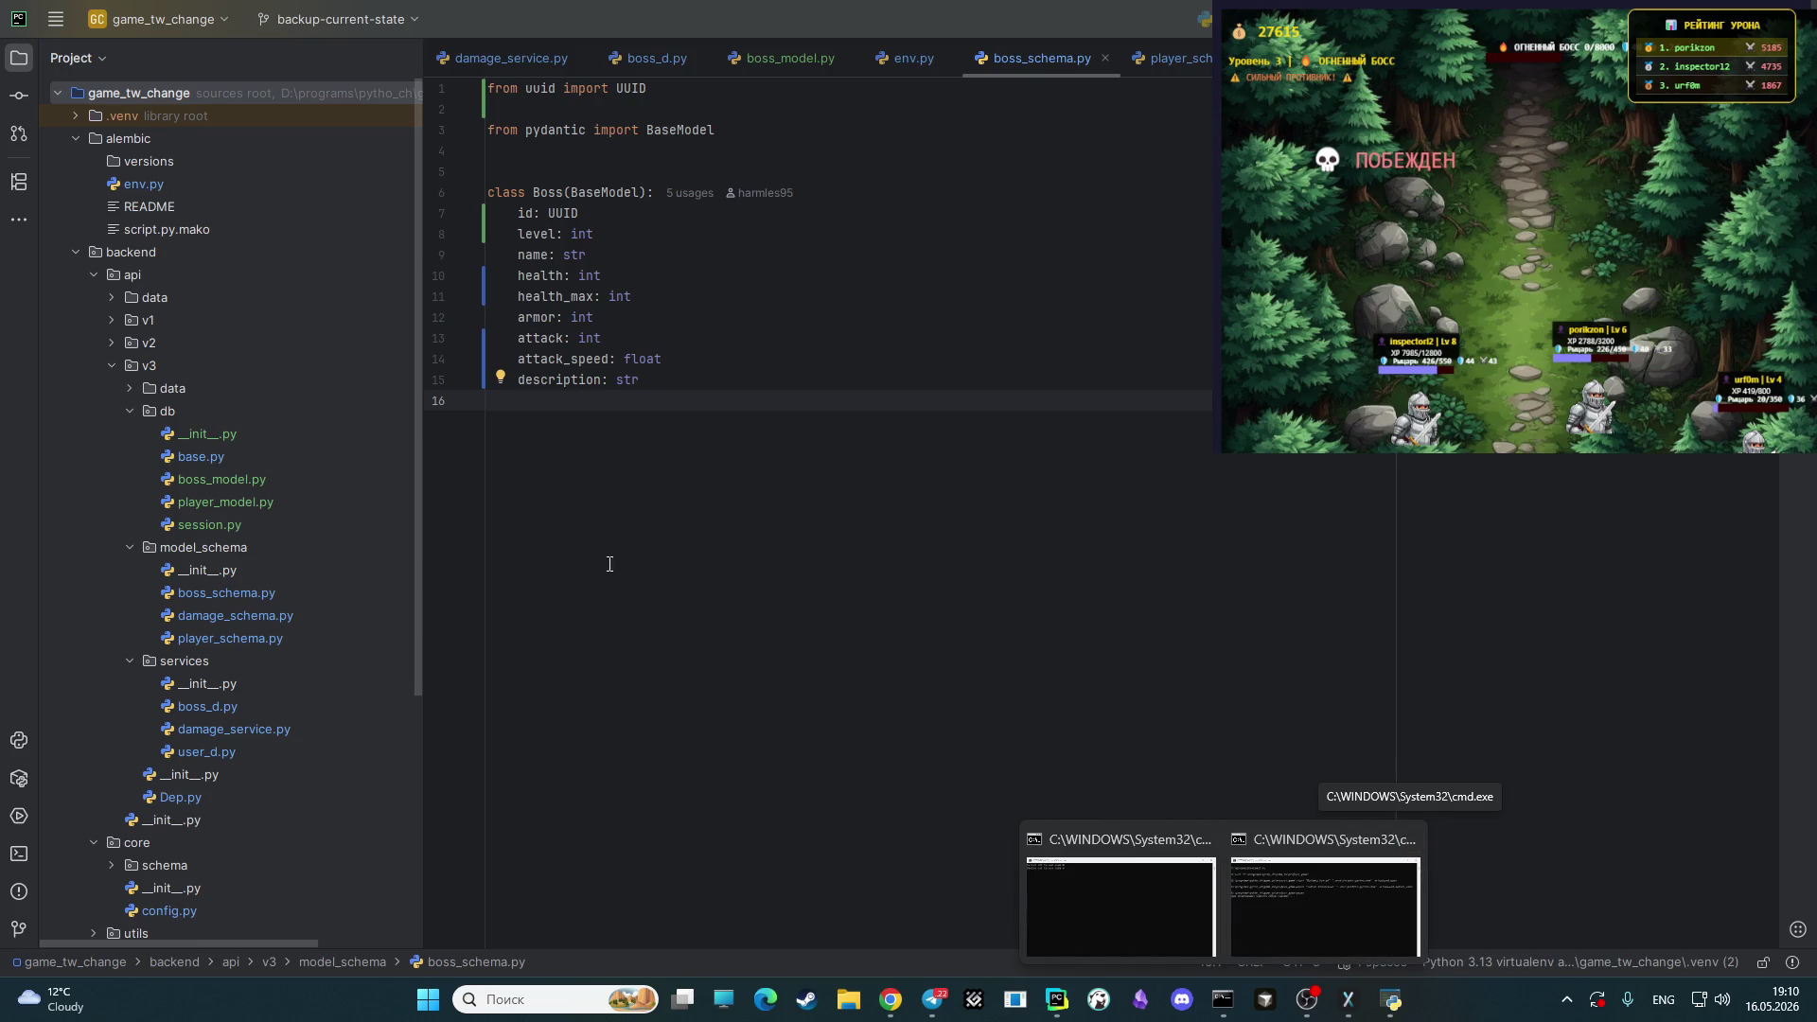
{"action": "left_click", "coordinate": [598, 439]}
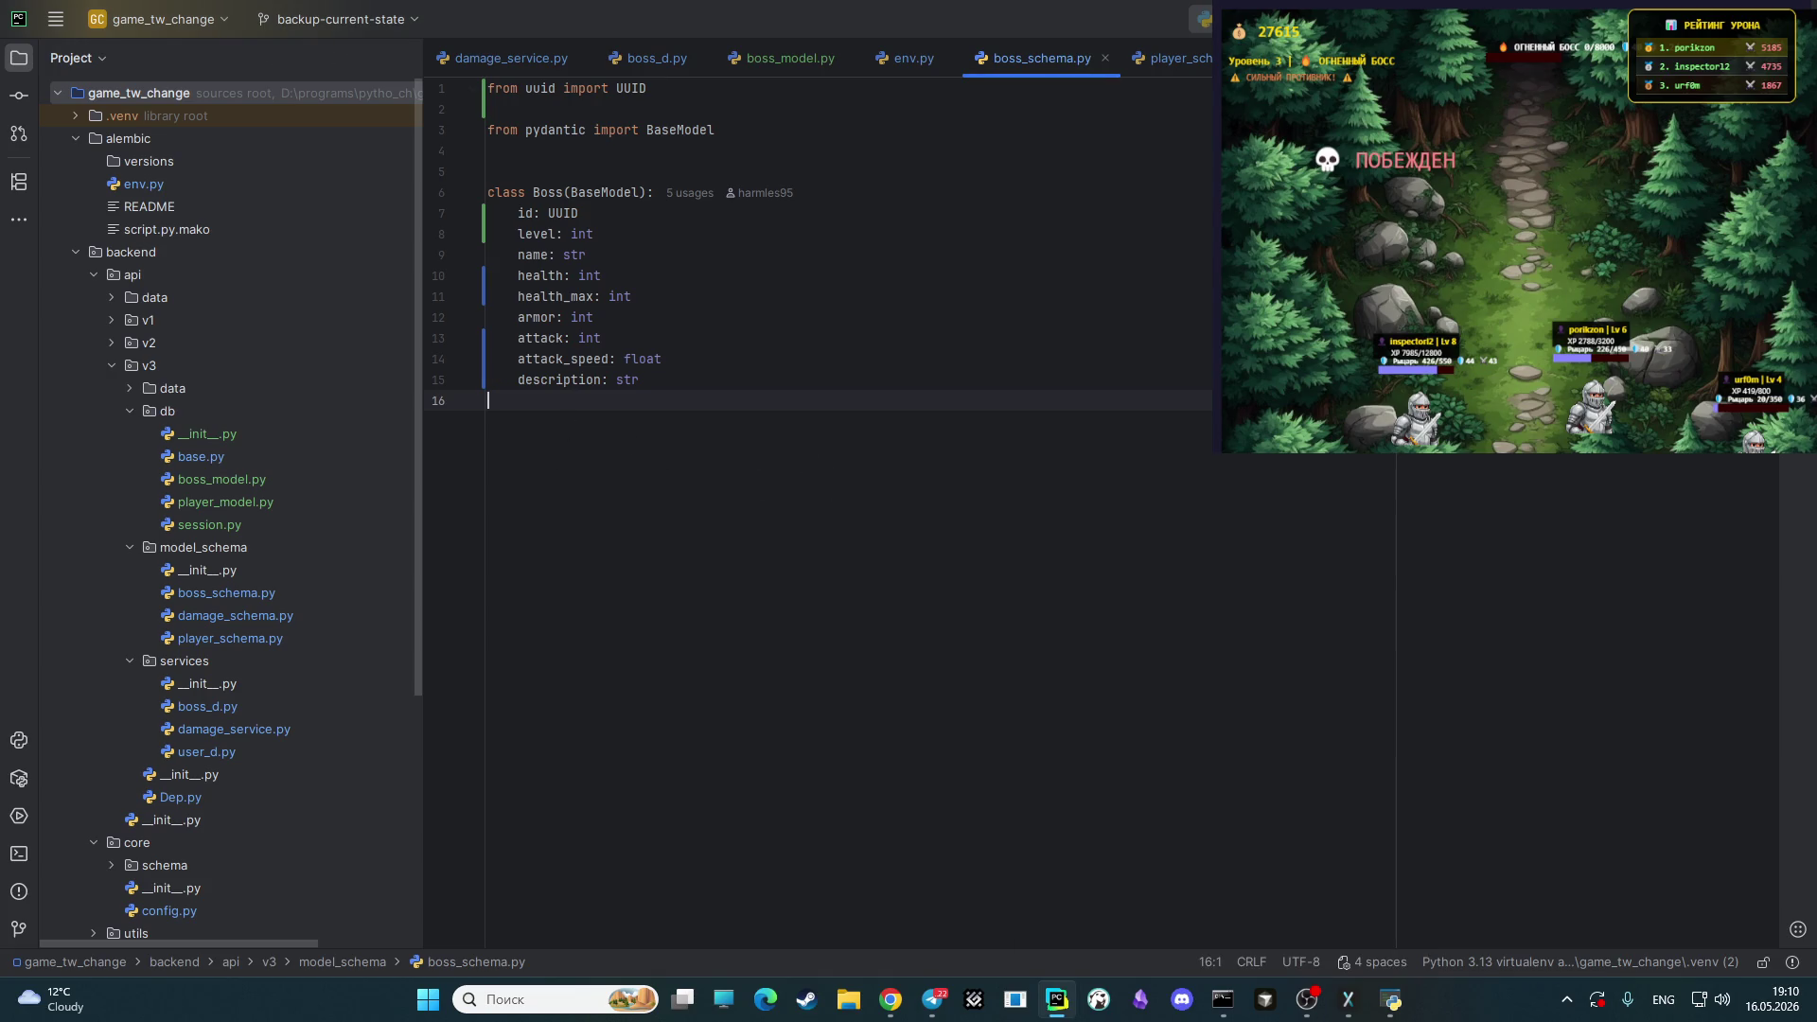
{"action": "left_click", "coordinate": [1201, 19]}
{"action": "key", "text": "Escape"}
- Collapse the api/v3 folder so main.py is listed, then dismiss its context menu
{"action": "left_click", "coordinate": [112, 365]}
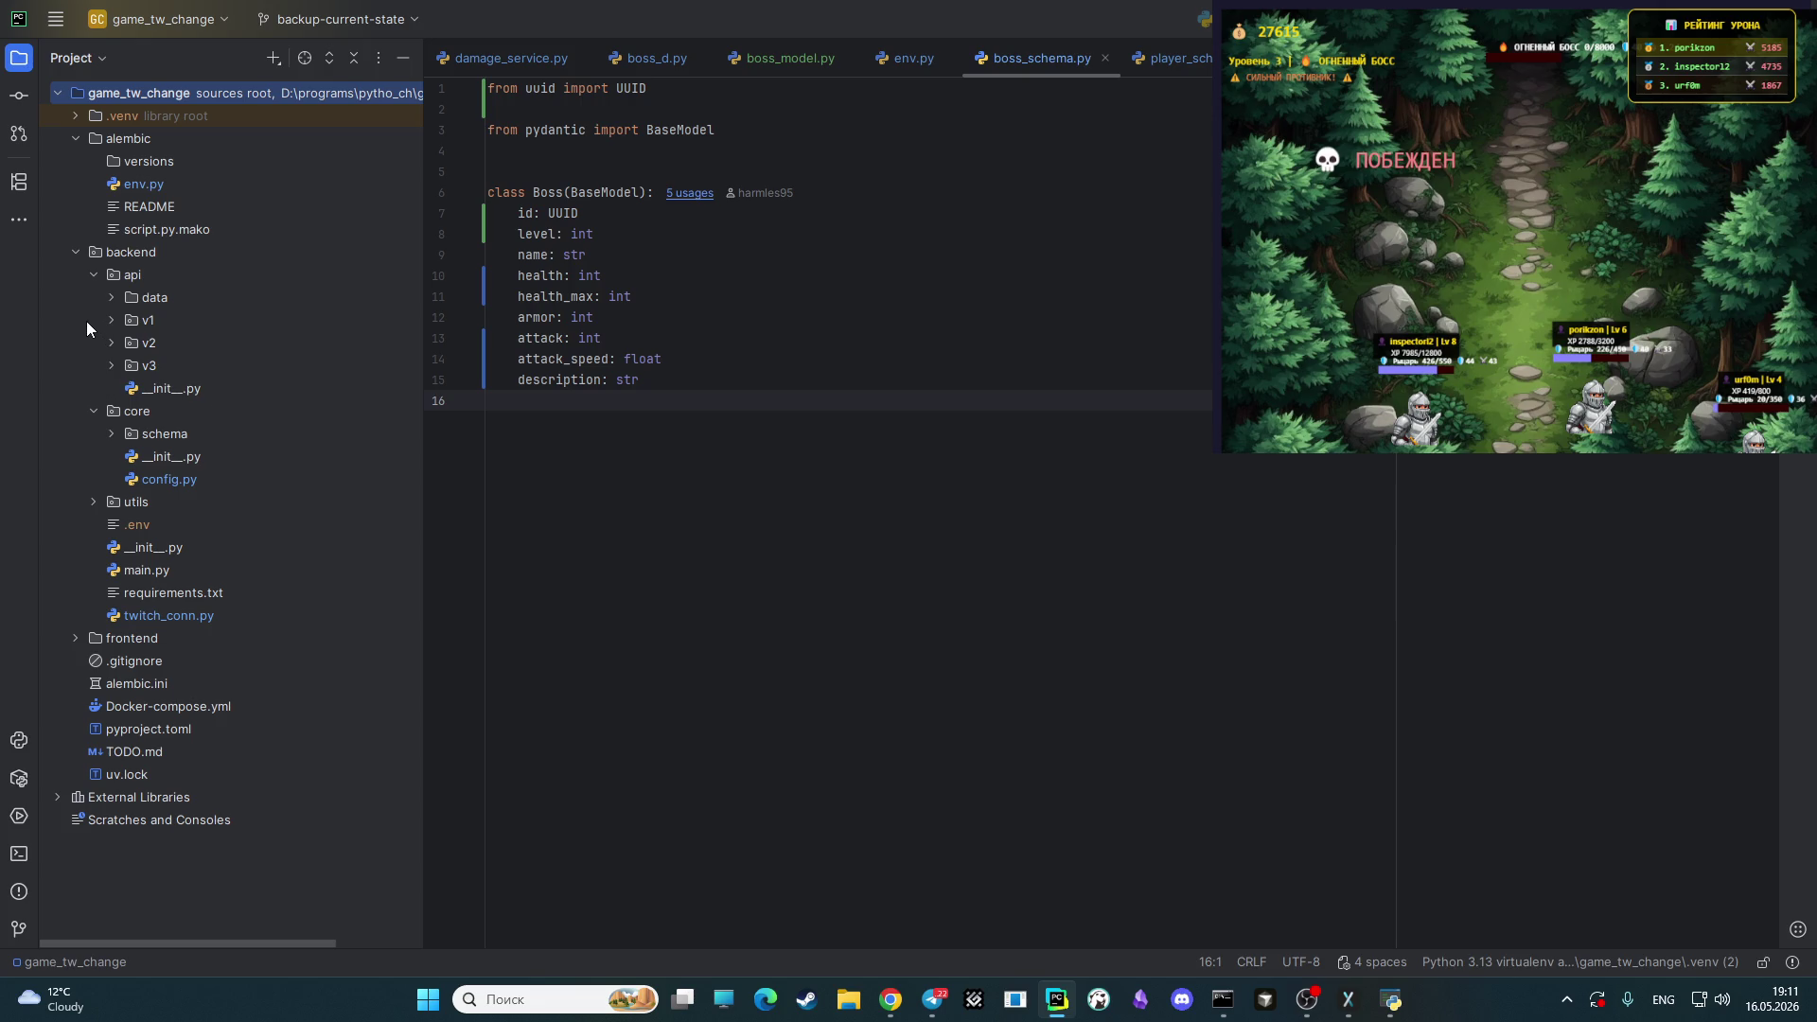
{"action": "right_click", "coordinate": [150, 572]}
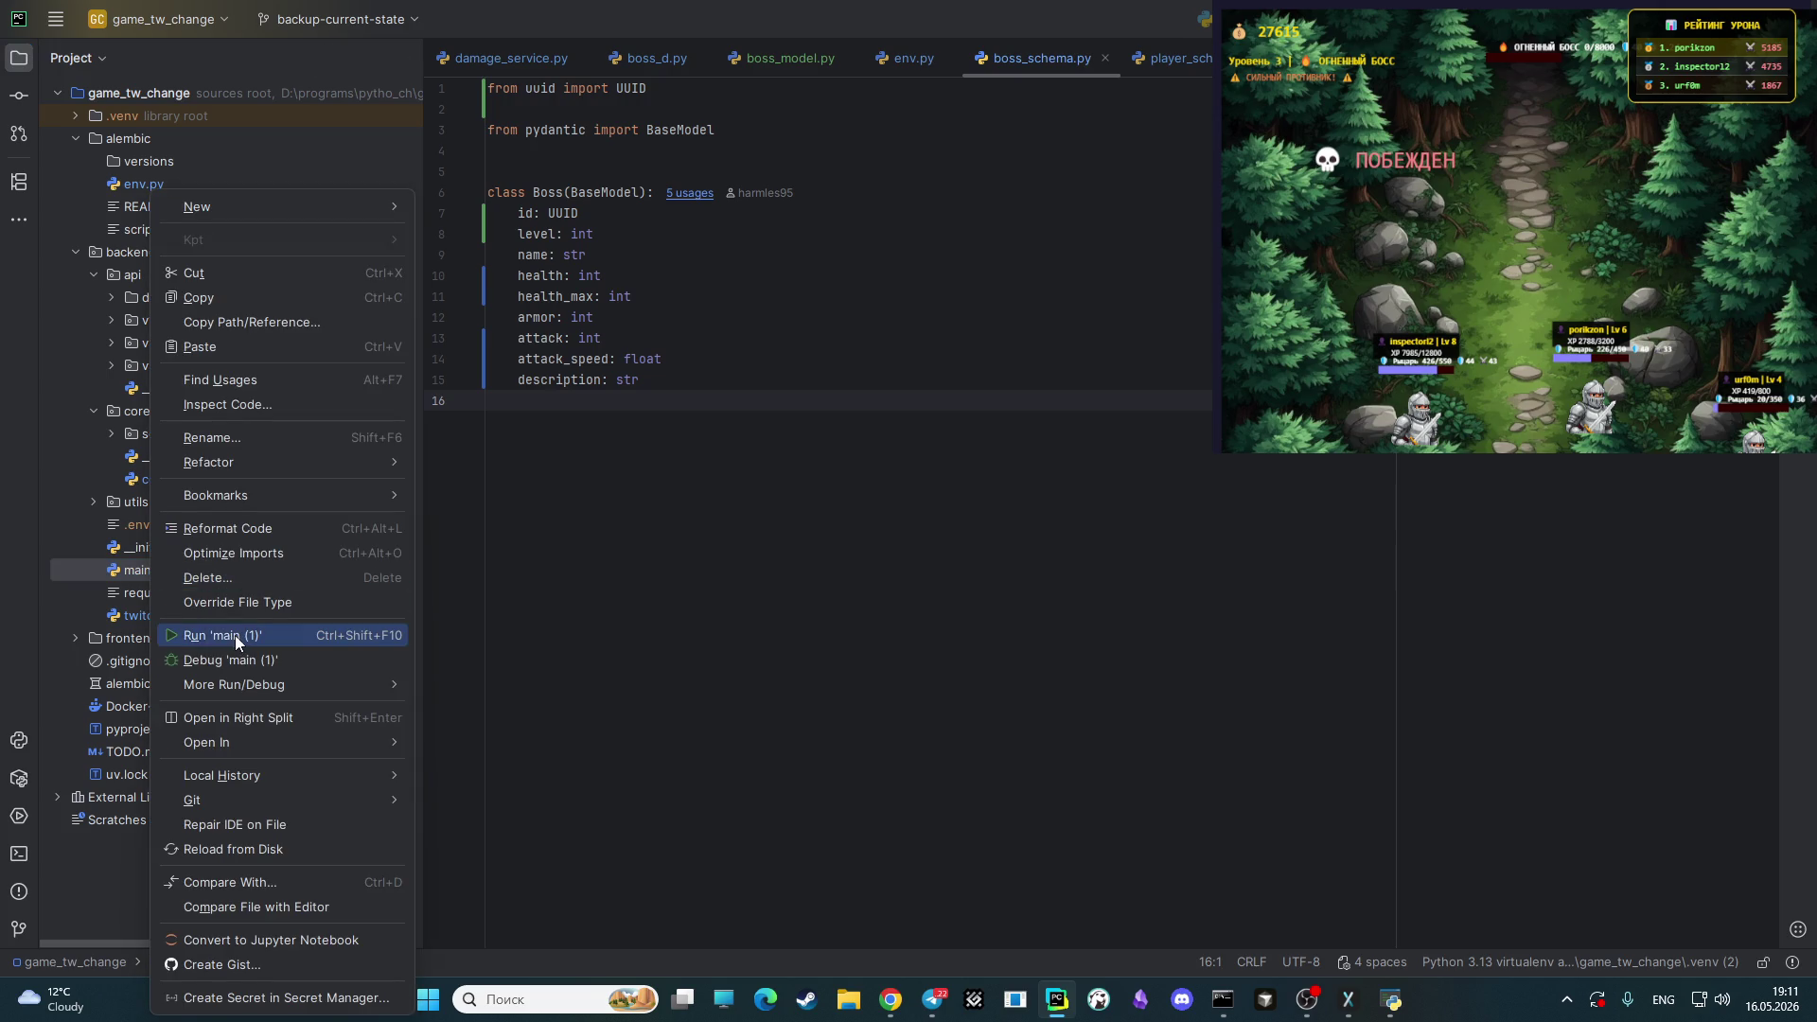
{"action": "key", "text": "Escape"}
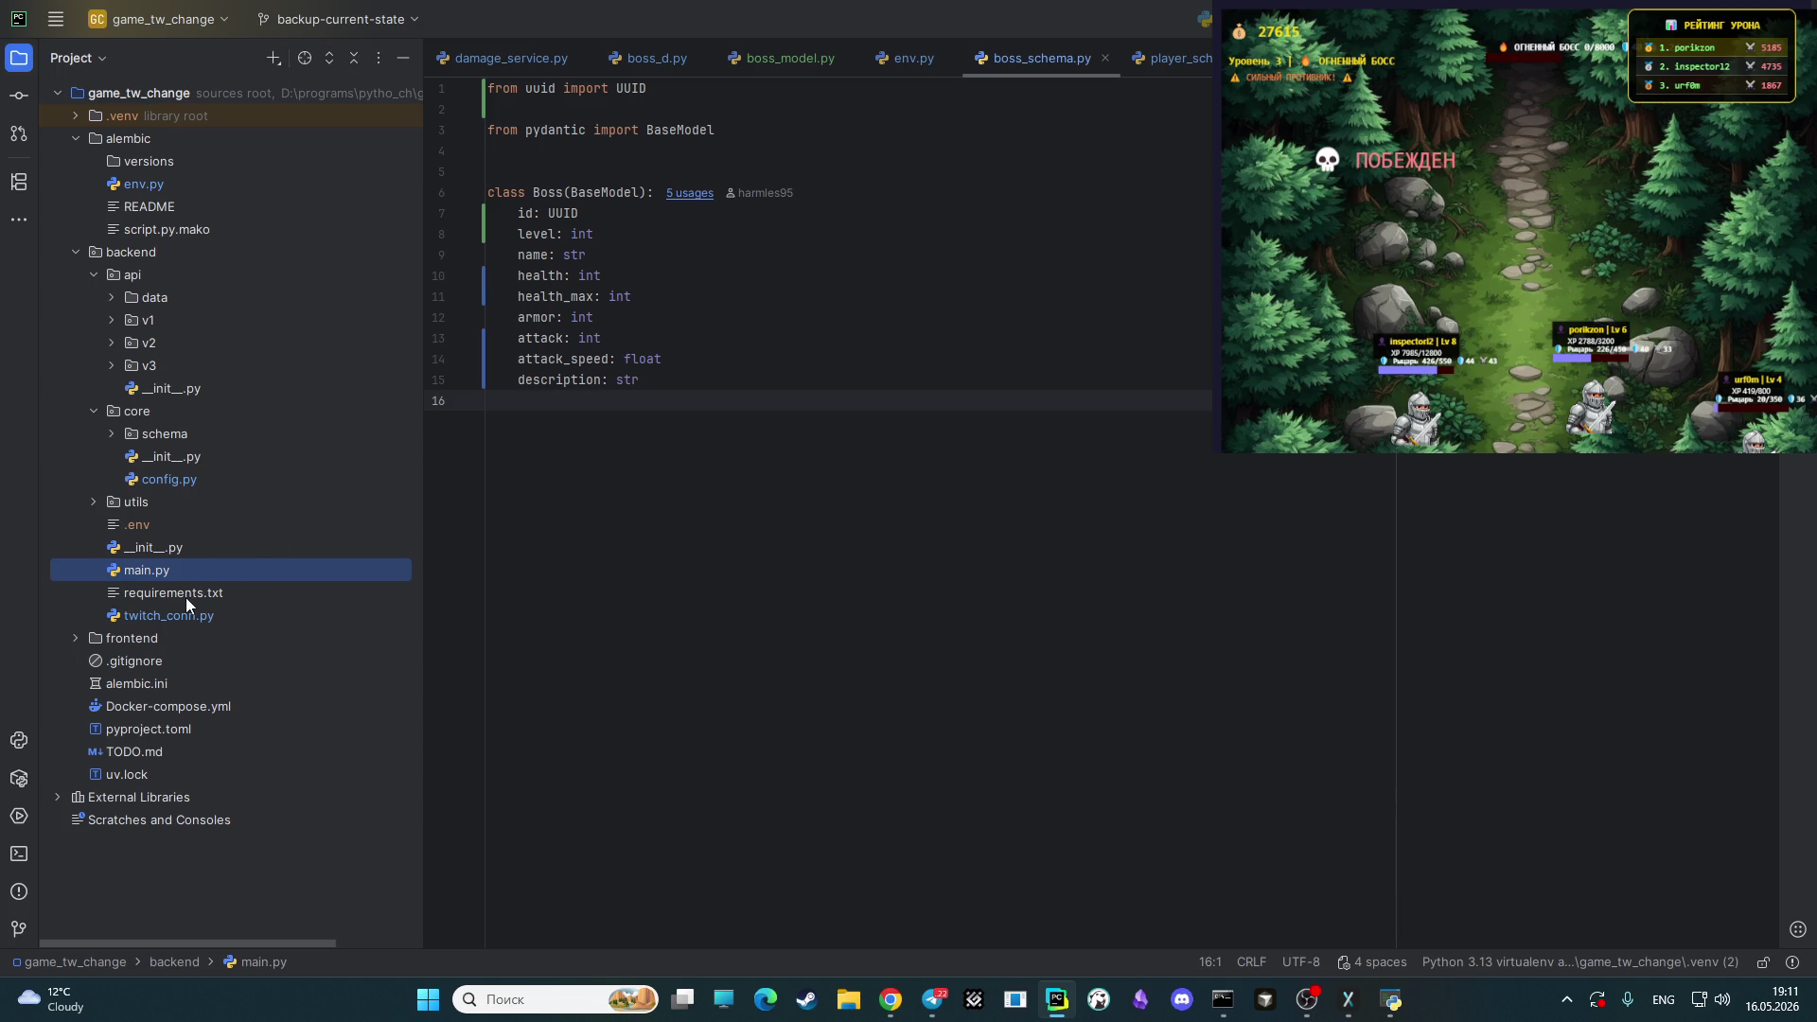
- Resize the Run output pane and browse the project tree's frontend and js folders
{"action": "mouse_move", "coordinate": [644, 811]}
{"action": "left_mouse_down"}
{"action": "mouse_move", "coordinate": [651, 685]}
{"action": "mouse_move", "coordinate": [701, 559]}
{"action": "left_mouse_up"}
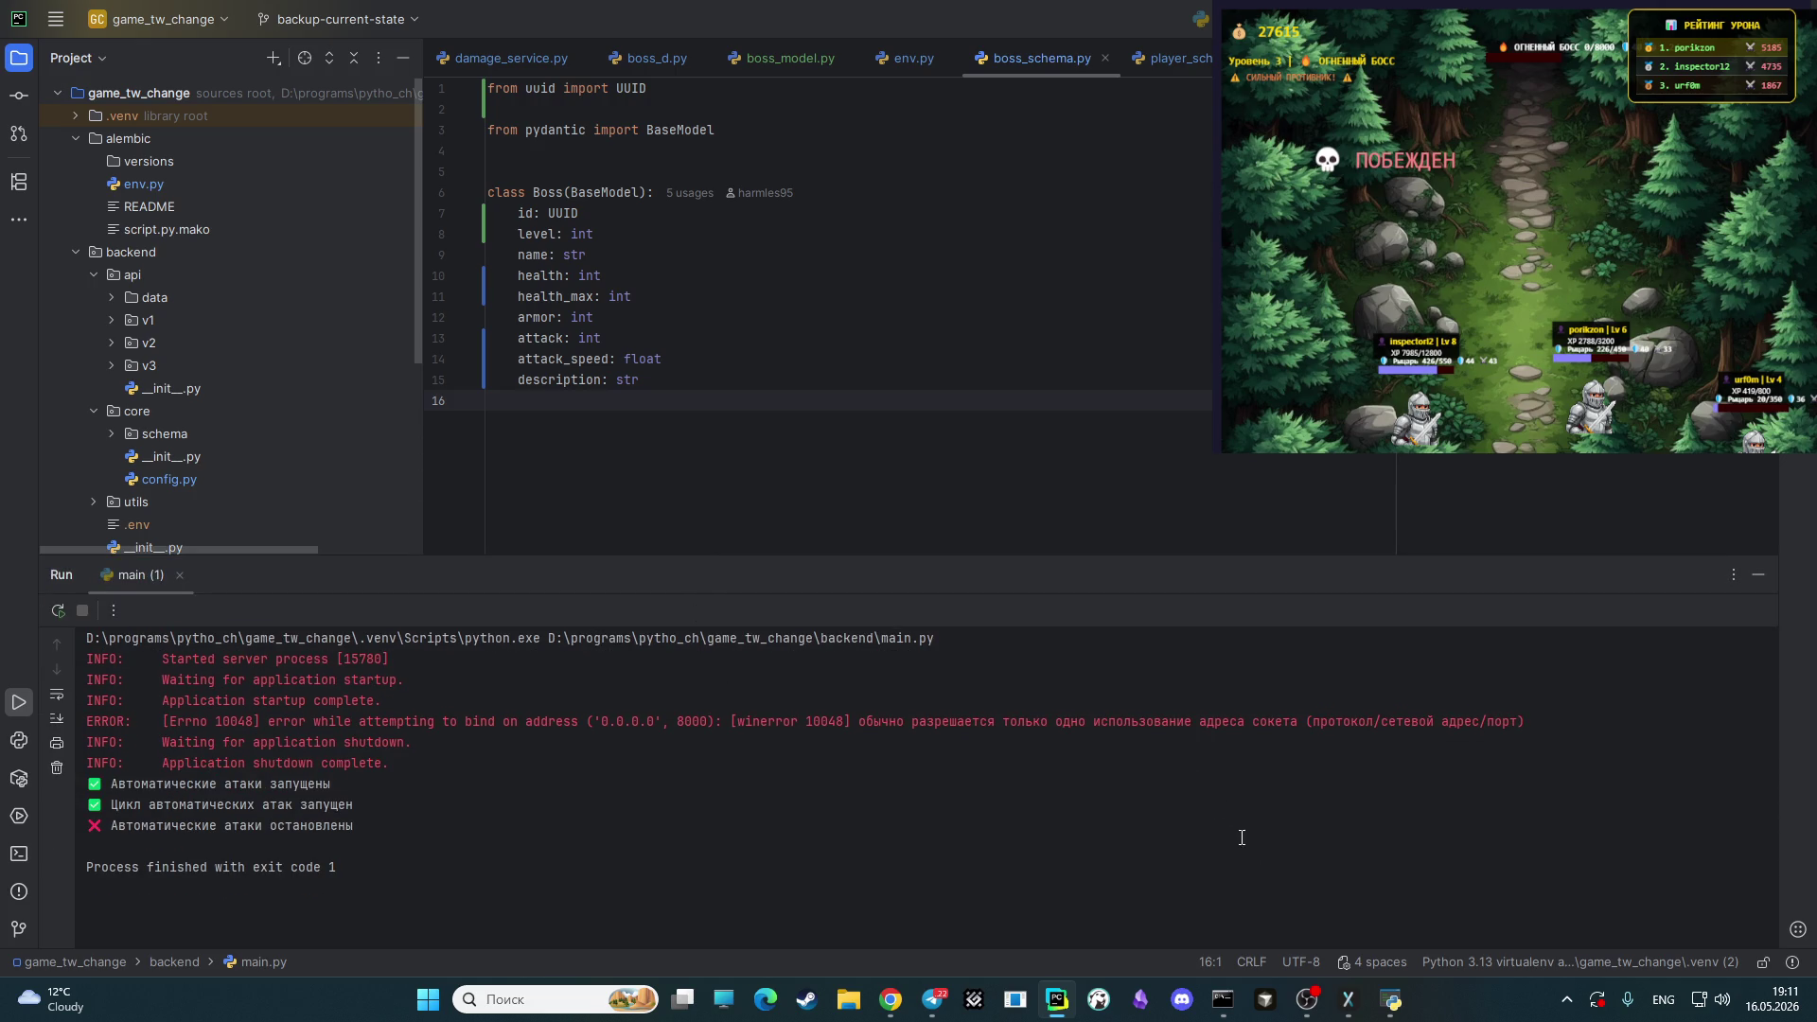
{"action": "left_click_drag", "start_coordinate": [823, 560], "coordinate": [700, 791]}
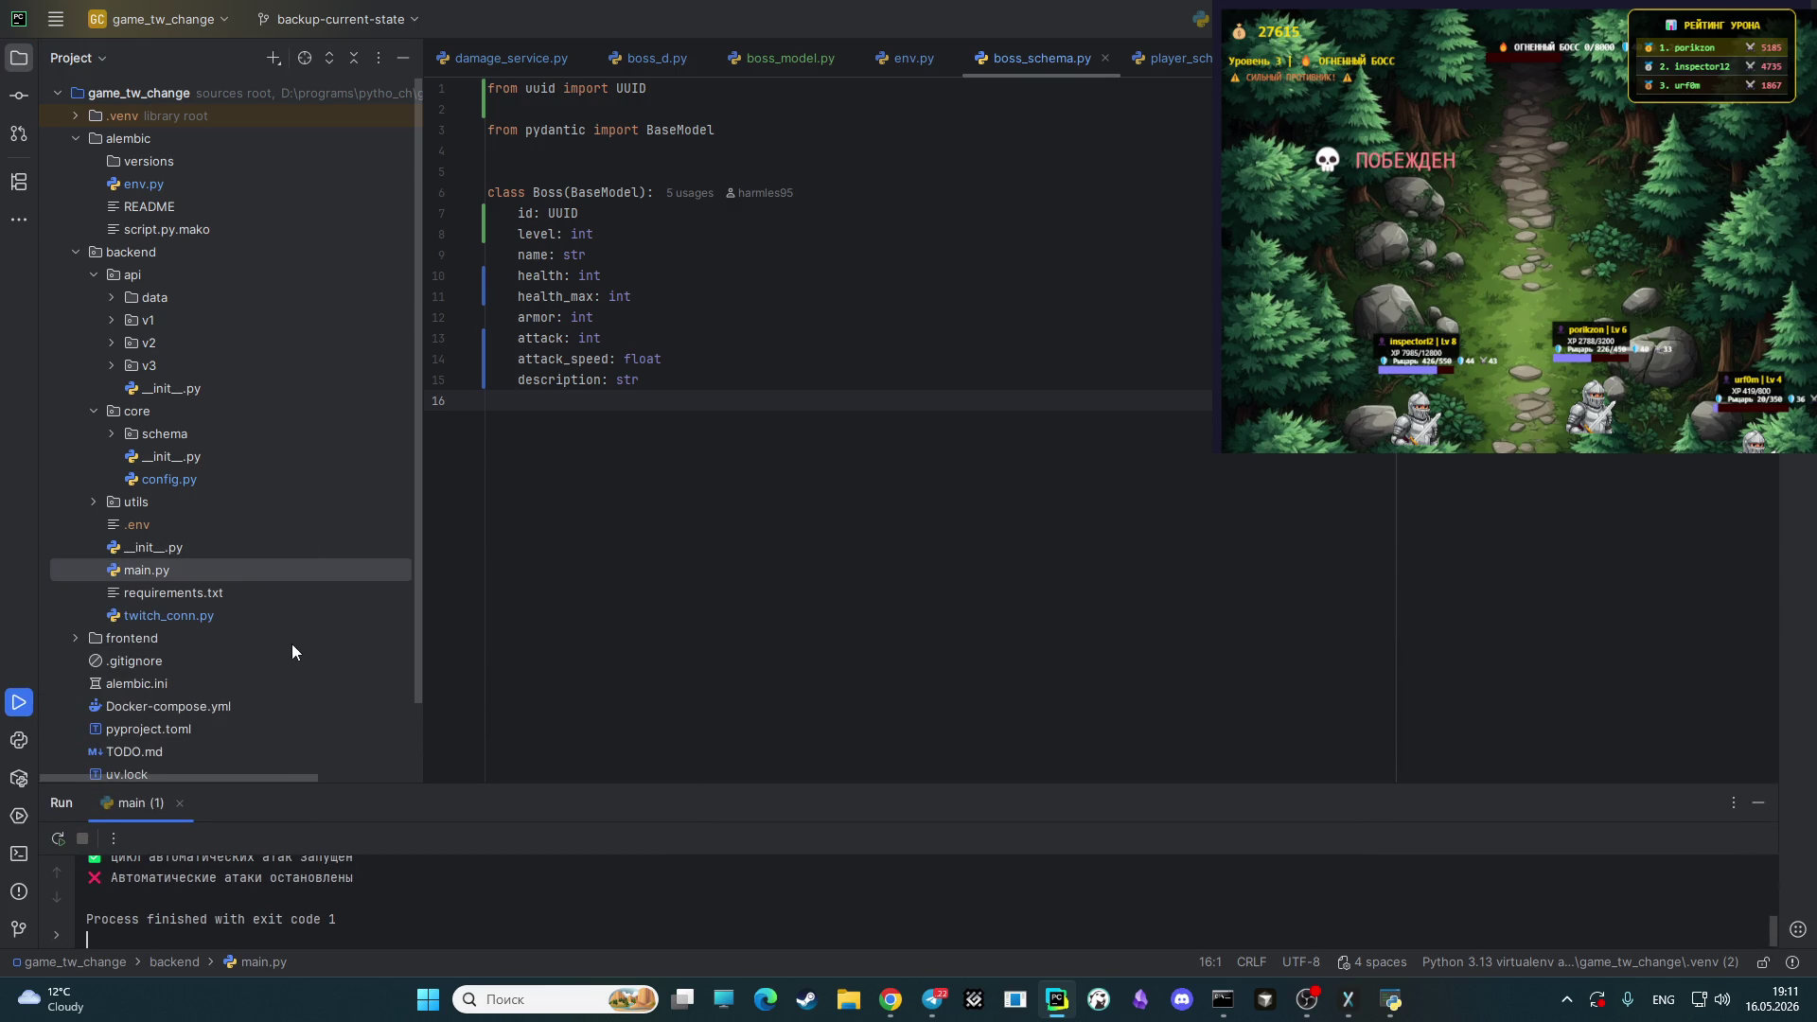
{"action": "left_click", "coordinate": [167, 616]}
{"action": "left_click_drag", "start_coordinate": [603, 787], "coordinate": [601, 611]}
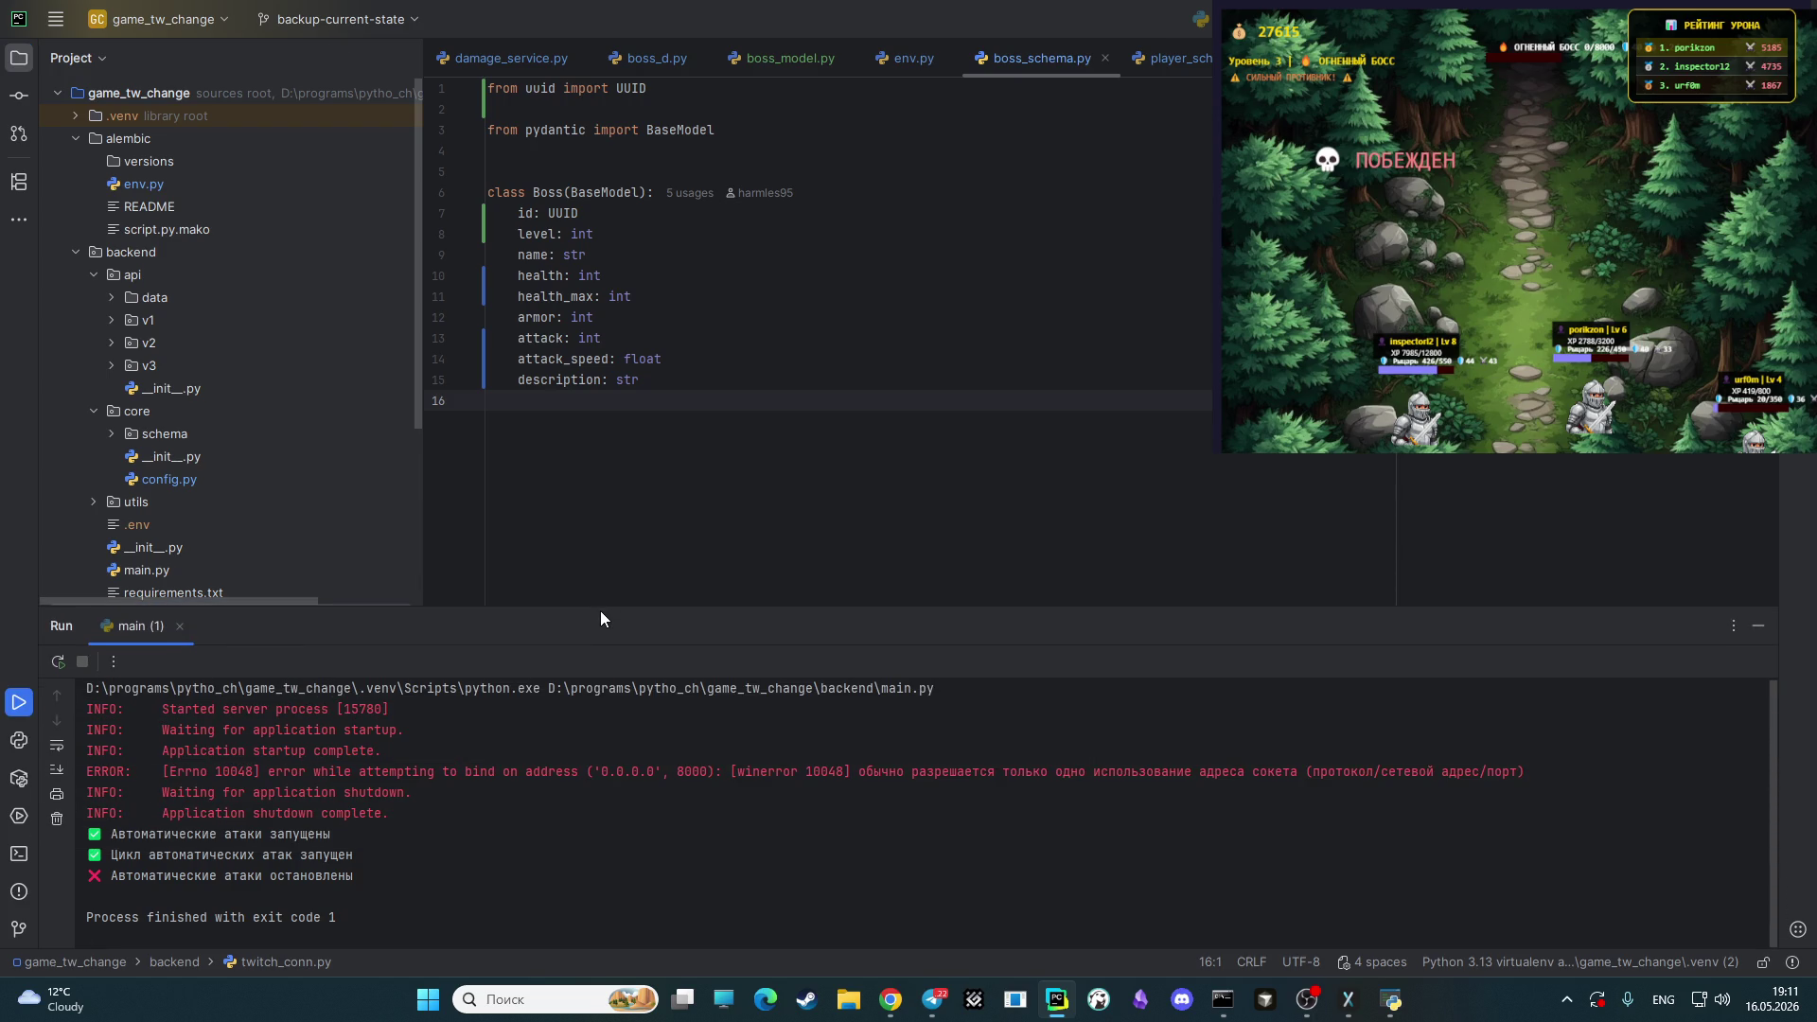
{"action": "left_click_drag", "start_coordinate": [600, 610], "coordinate": [545, 816]}
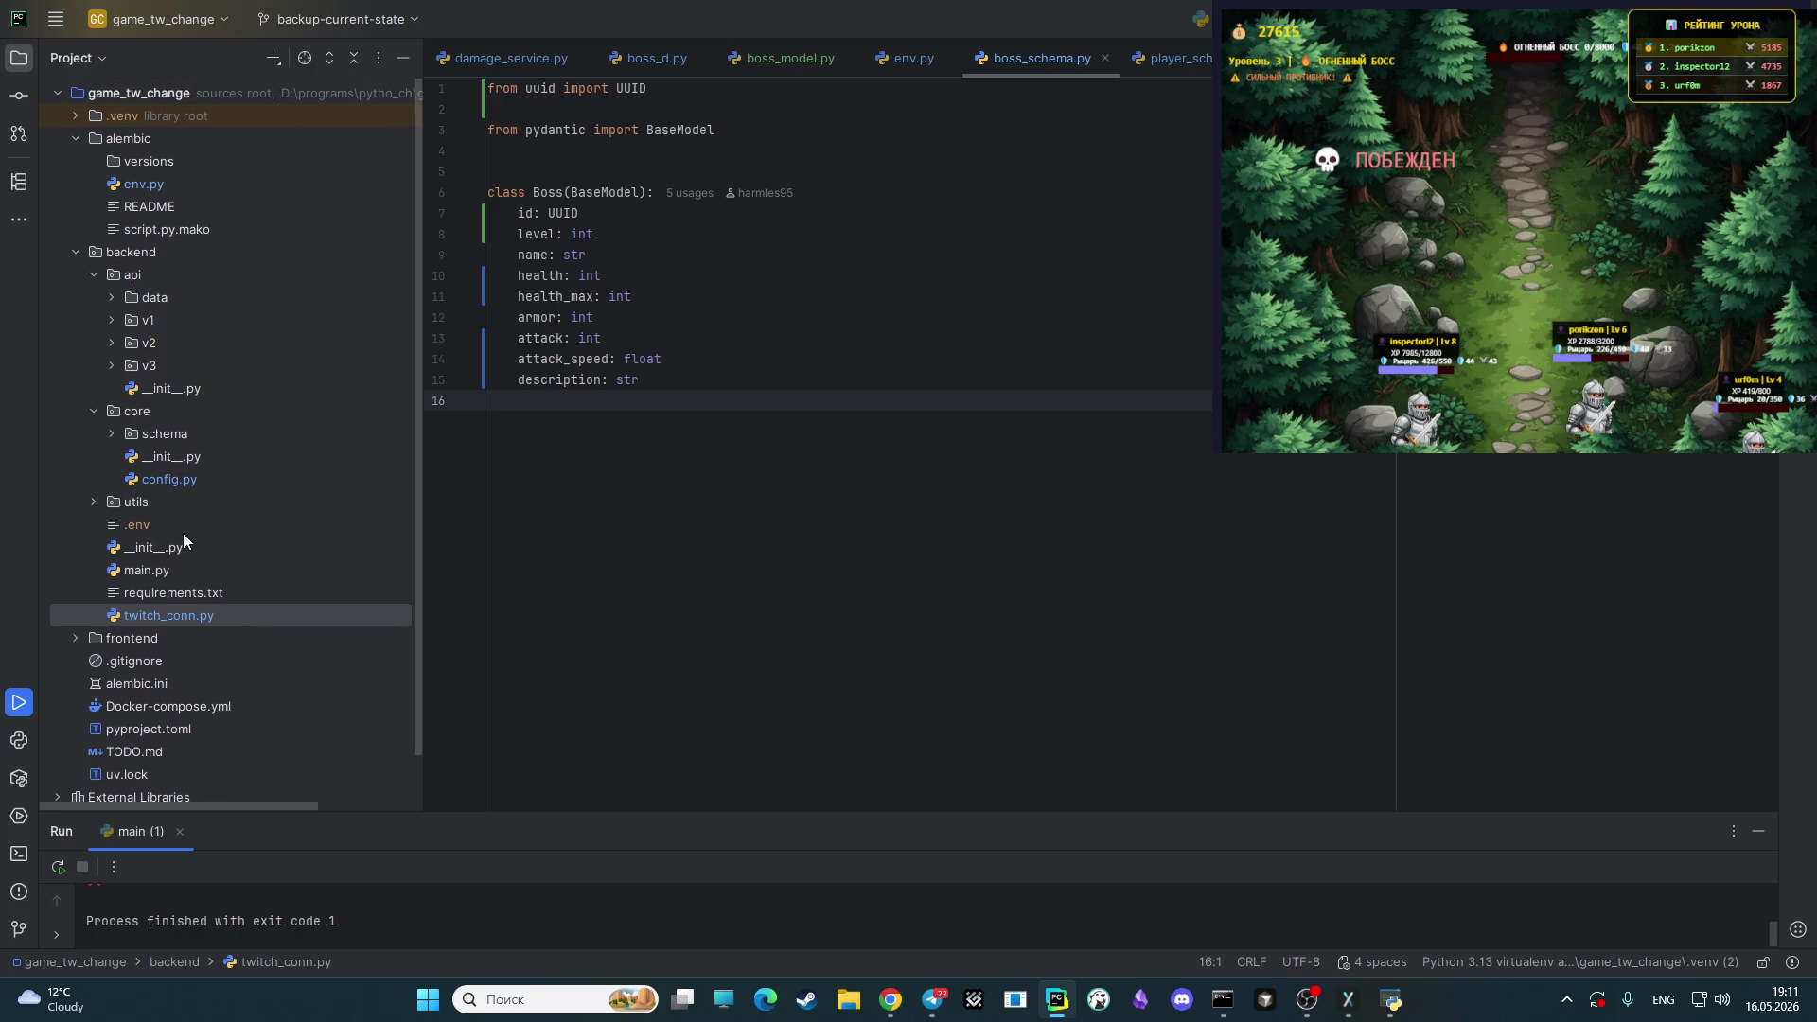
{"action": "left_click", "coordinate": [74, 638]}
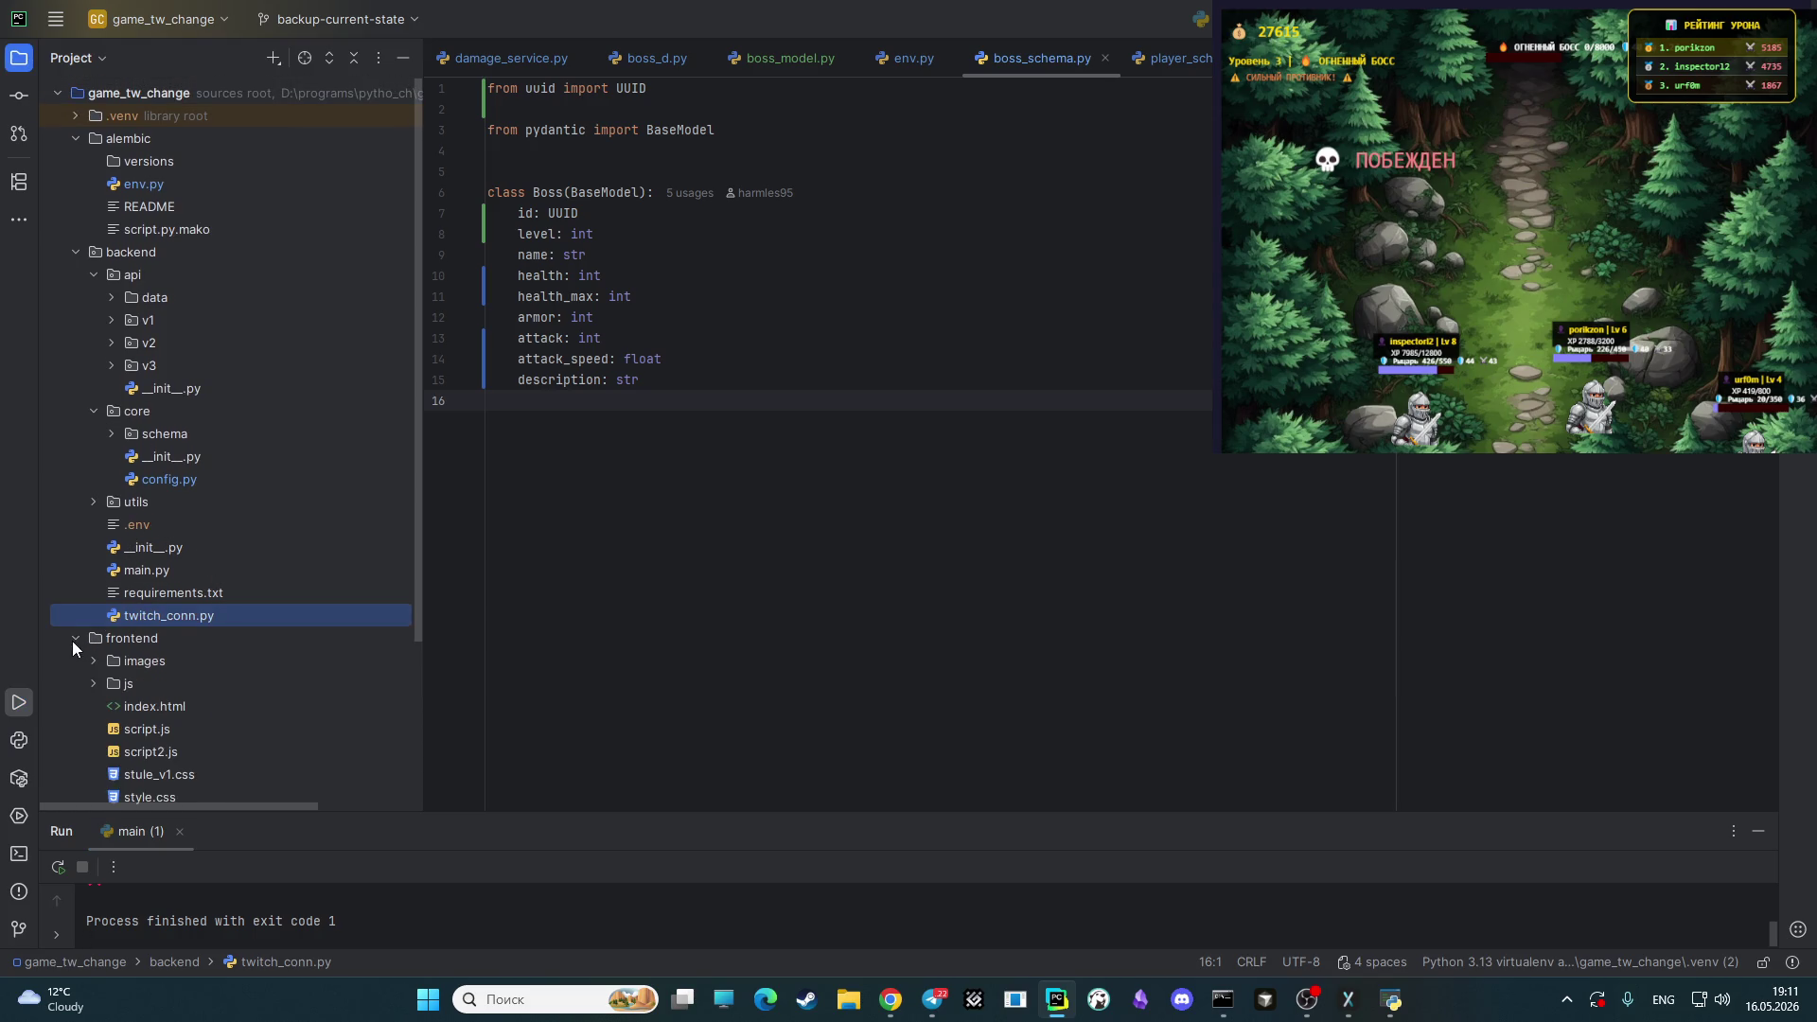
{"action": "scroll", "coordinate": [189, 639], "scroll_direction": "down", "scroll_amount": 3}
{"action": "left_click", "coordinate": [92, 543]}
{"action": "left_click", "coordinate": [93, 543]}
{"action": "scroll", "coordinate": [119, 514], "scroll_direction": "up", "scroll_amount": 3}
- Run main.py and enlarge the log showing 0.0.0.0:8000 already in use
{"action": "left_click", "coordinate": [140, 571]}
{"action": "right_click", "coordinate": [139, 568]}
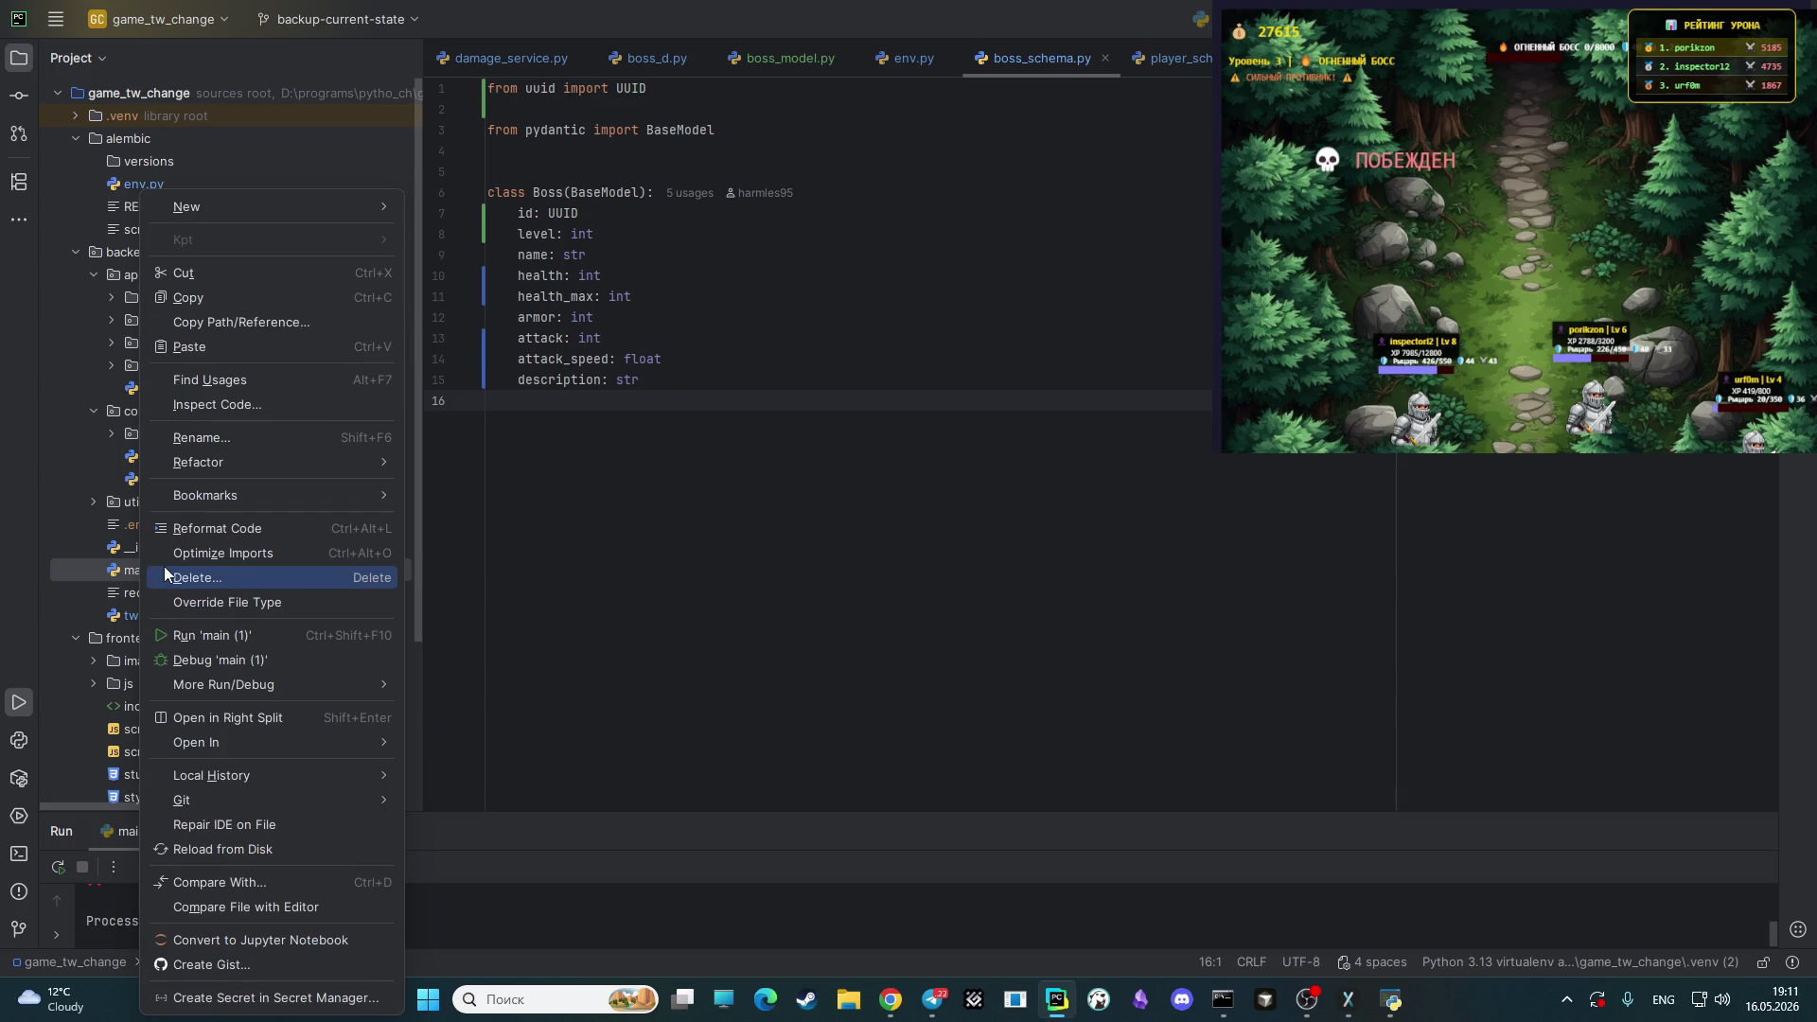
{"action": "left_click", "coordinate": [213, 629]}
{"action": "left_click_drag", "start_coordinate": [613, 811], "coordinate": [602, 596]}
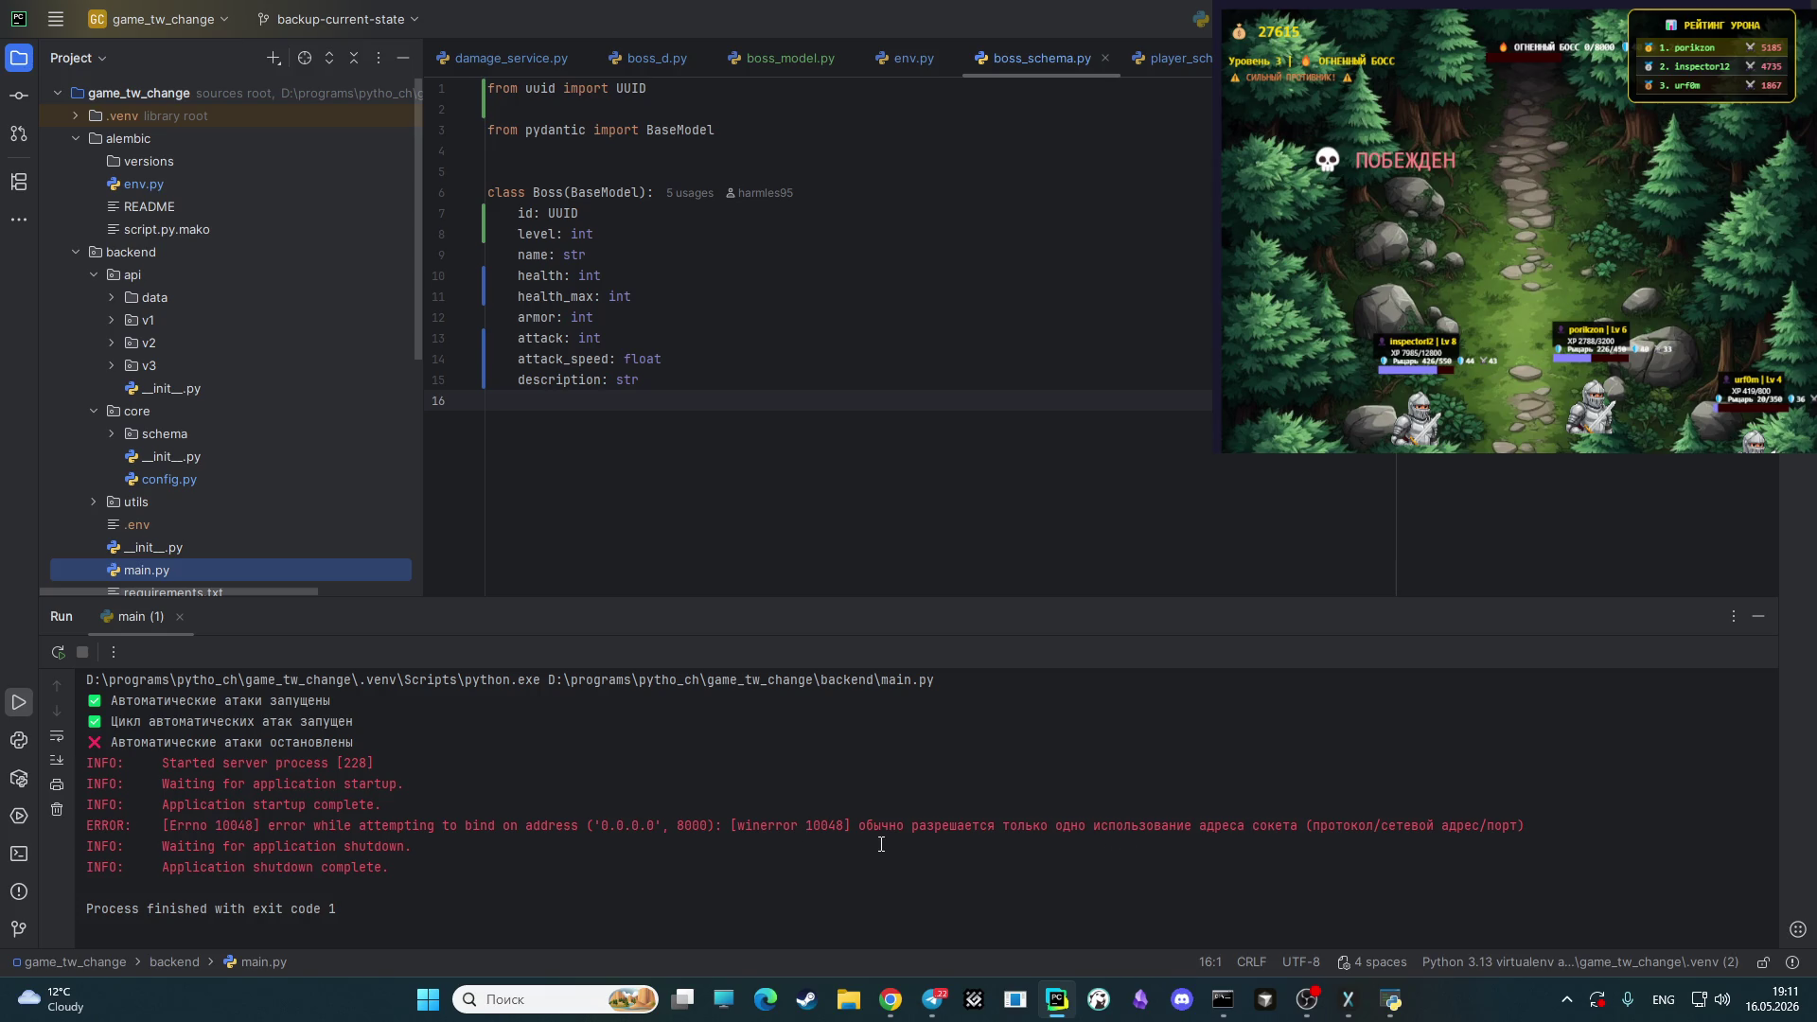
{"action": "left_click", "coordinate": [1307, 999]}
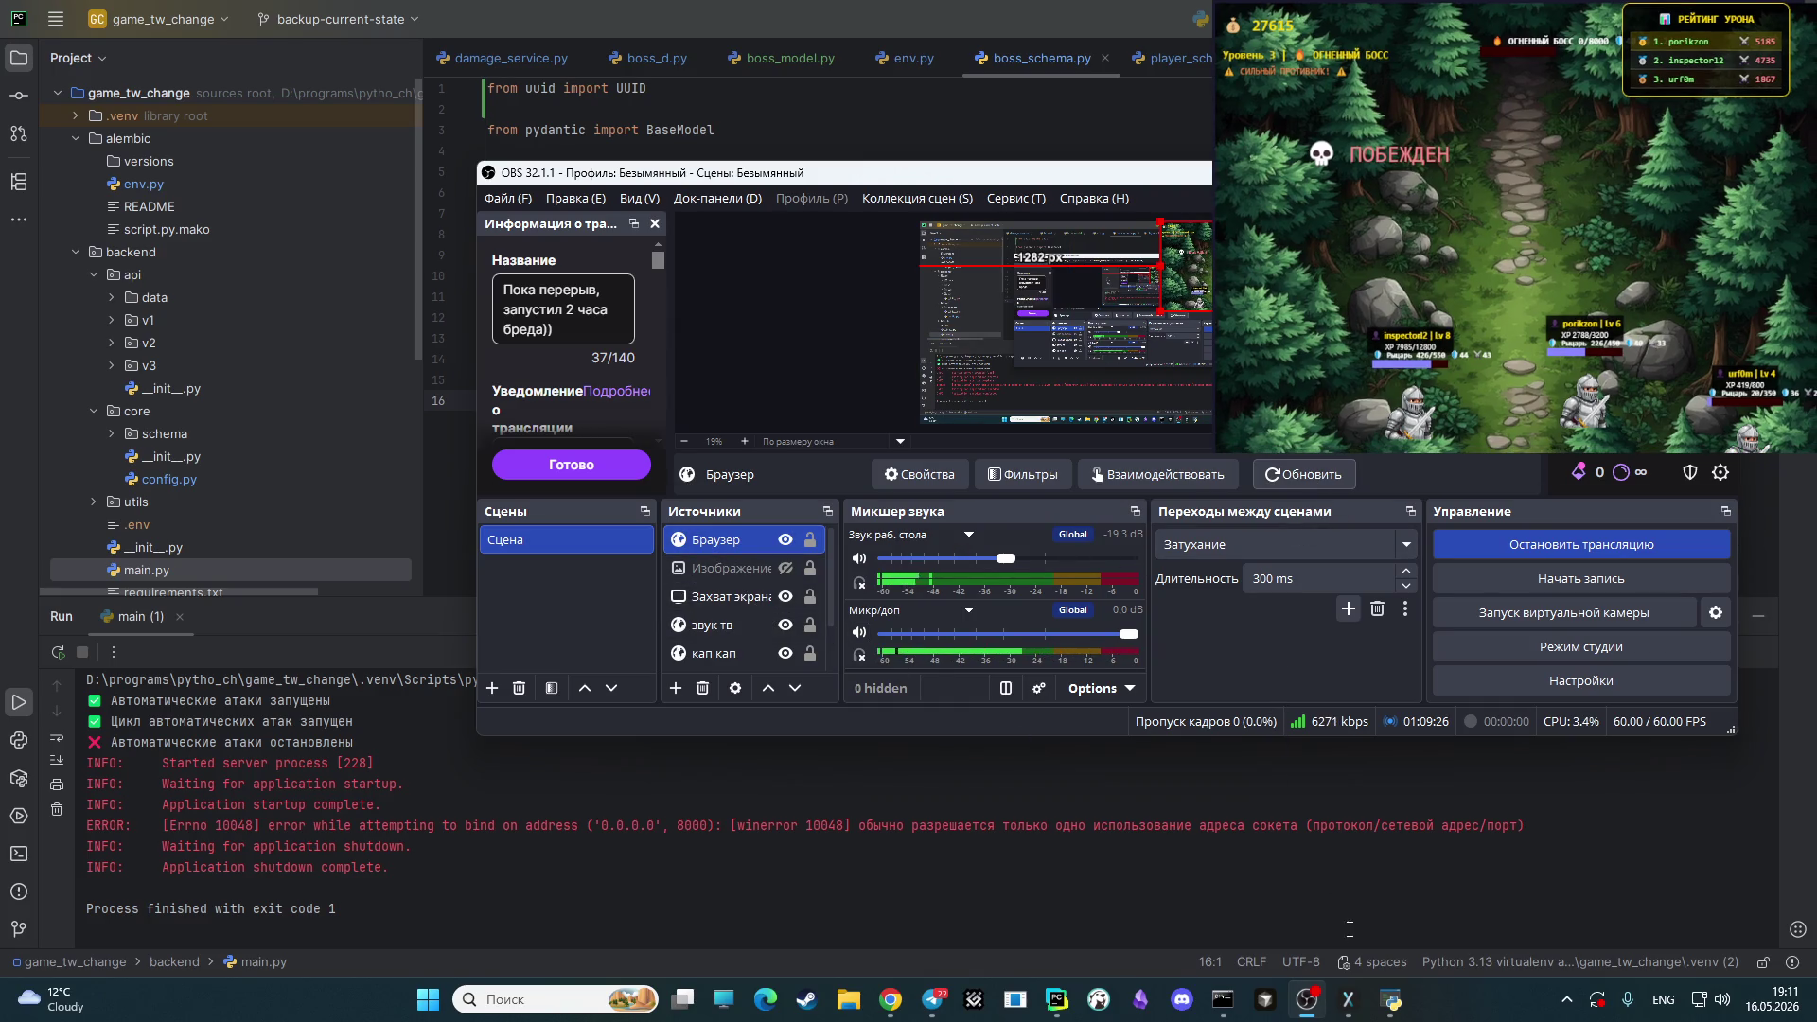
- Close the Backend Server and Twitch Connection consoles, then rerun main.py in PyCharm
{"action": "mouse_move", "coordinate": [1238, 1007]}
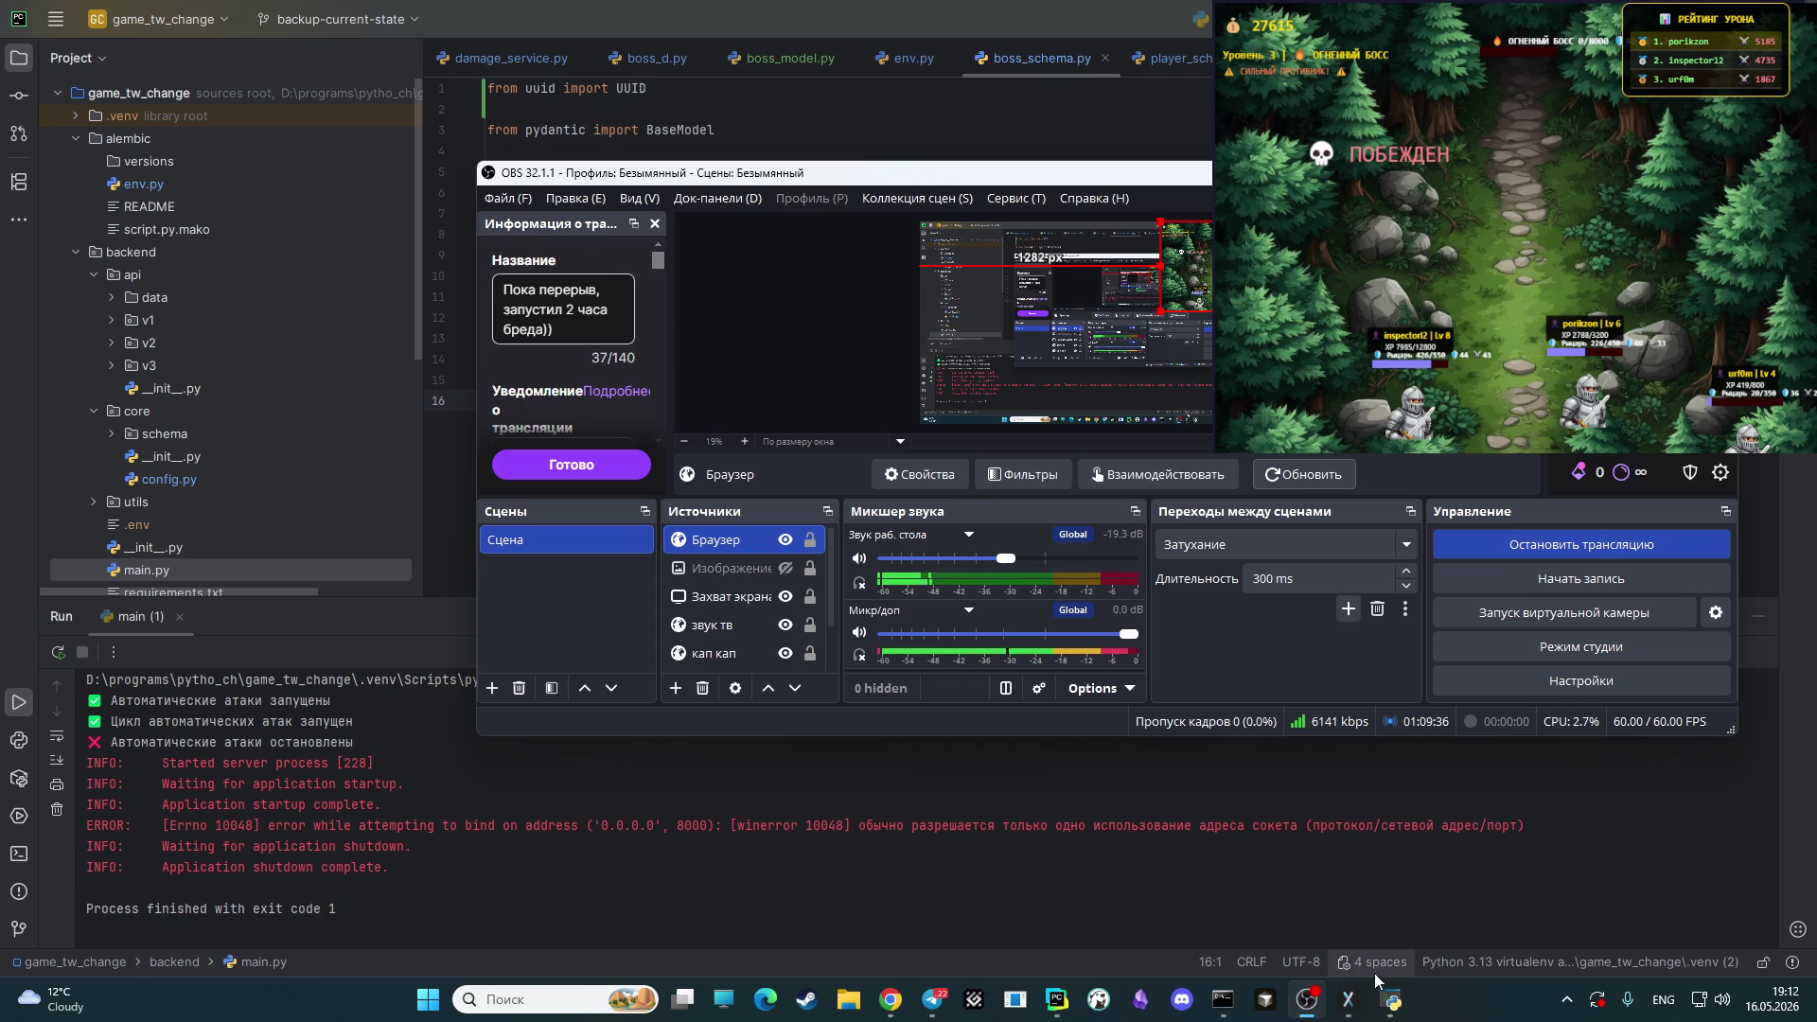
{"action": "mouse_move", "coordinate": [1394, 998]}
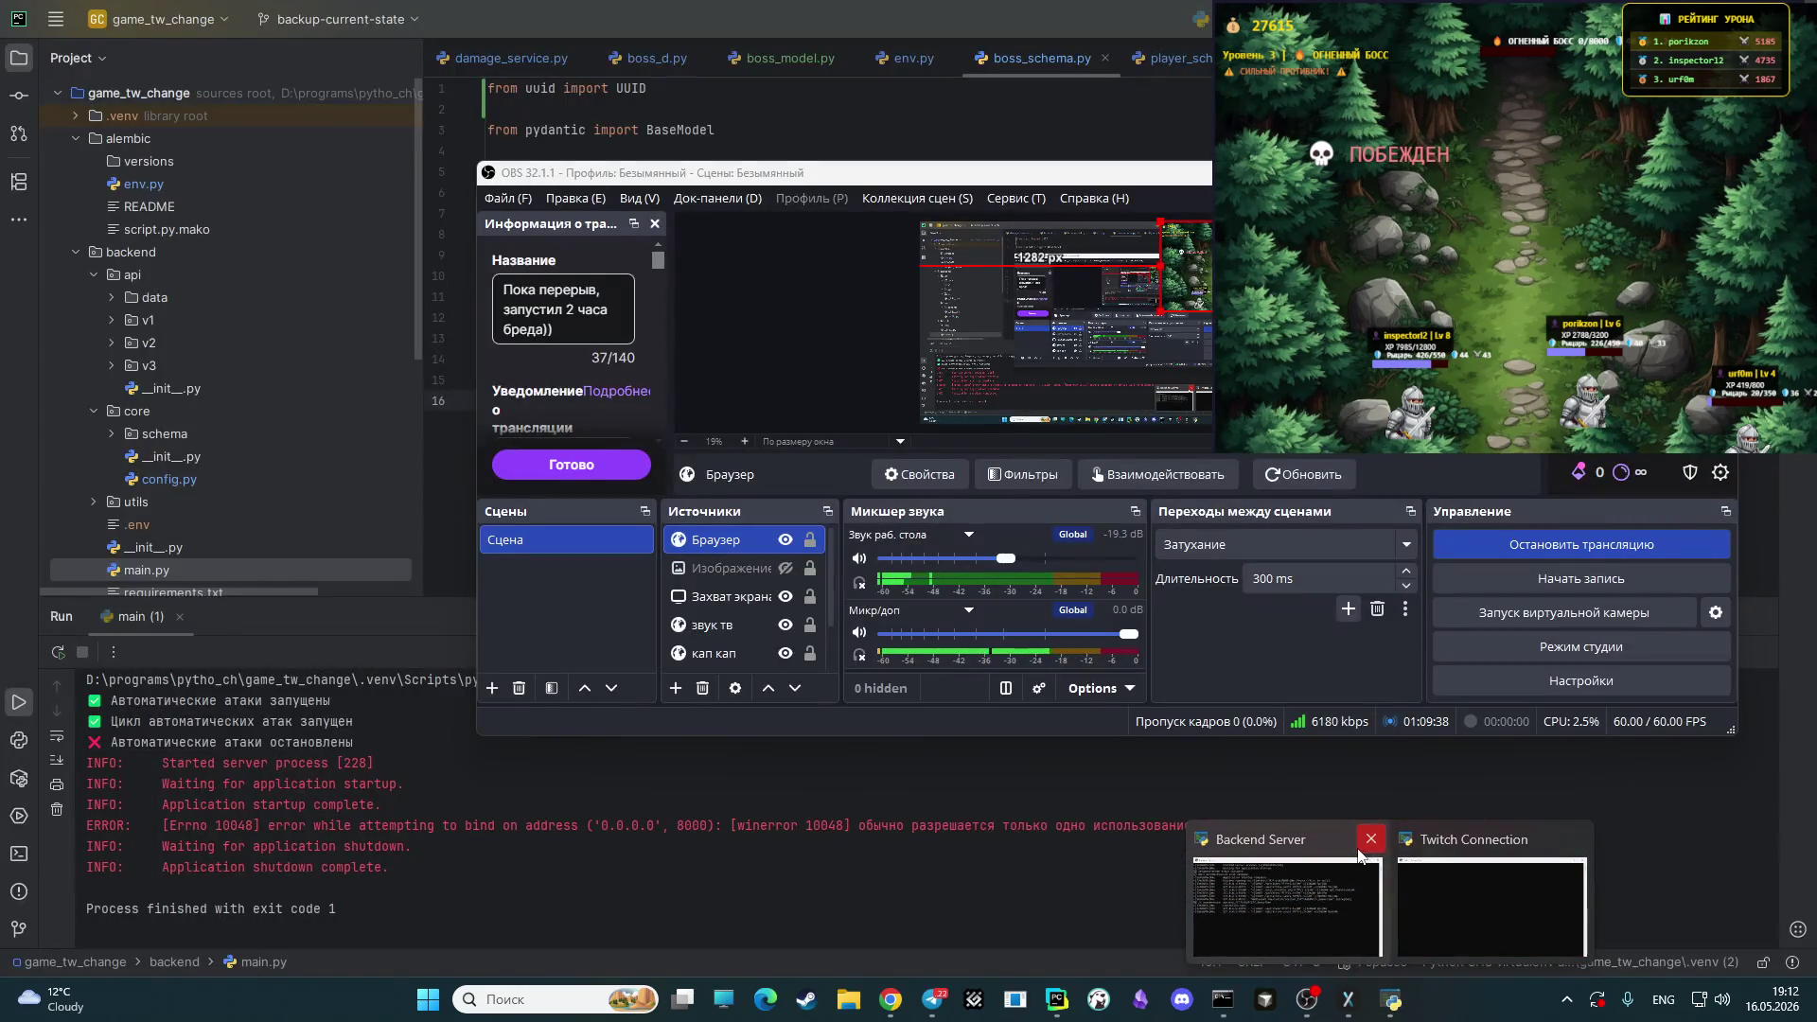
{"action": "left_click", "coordinate": [1369, 844]}
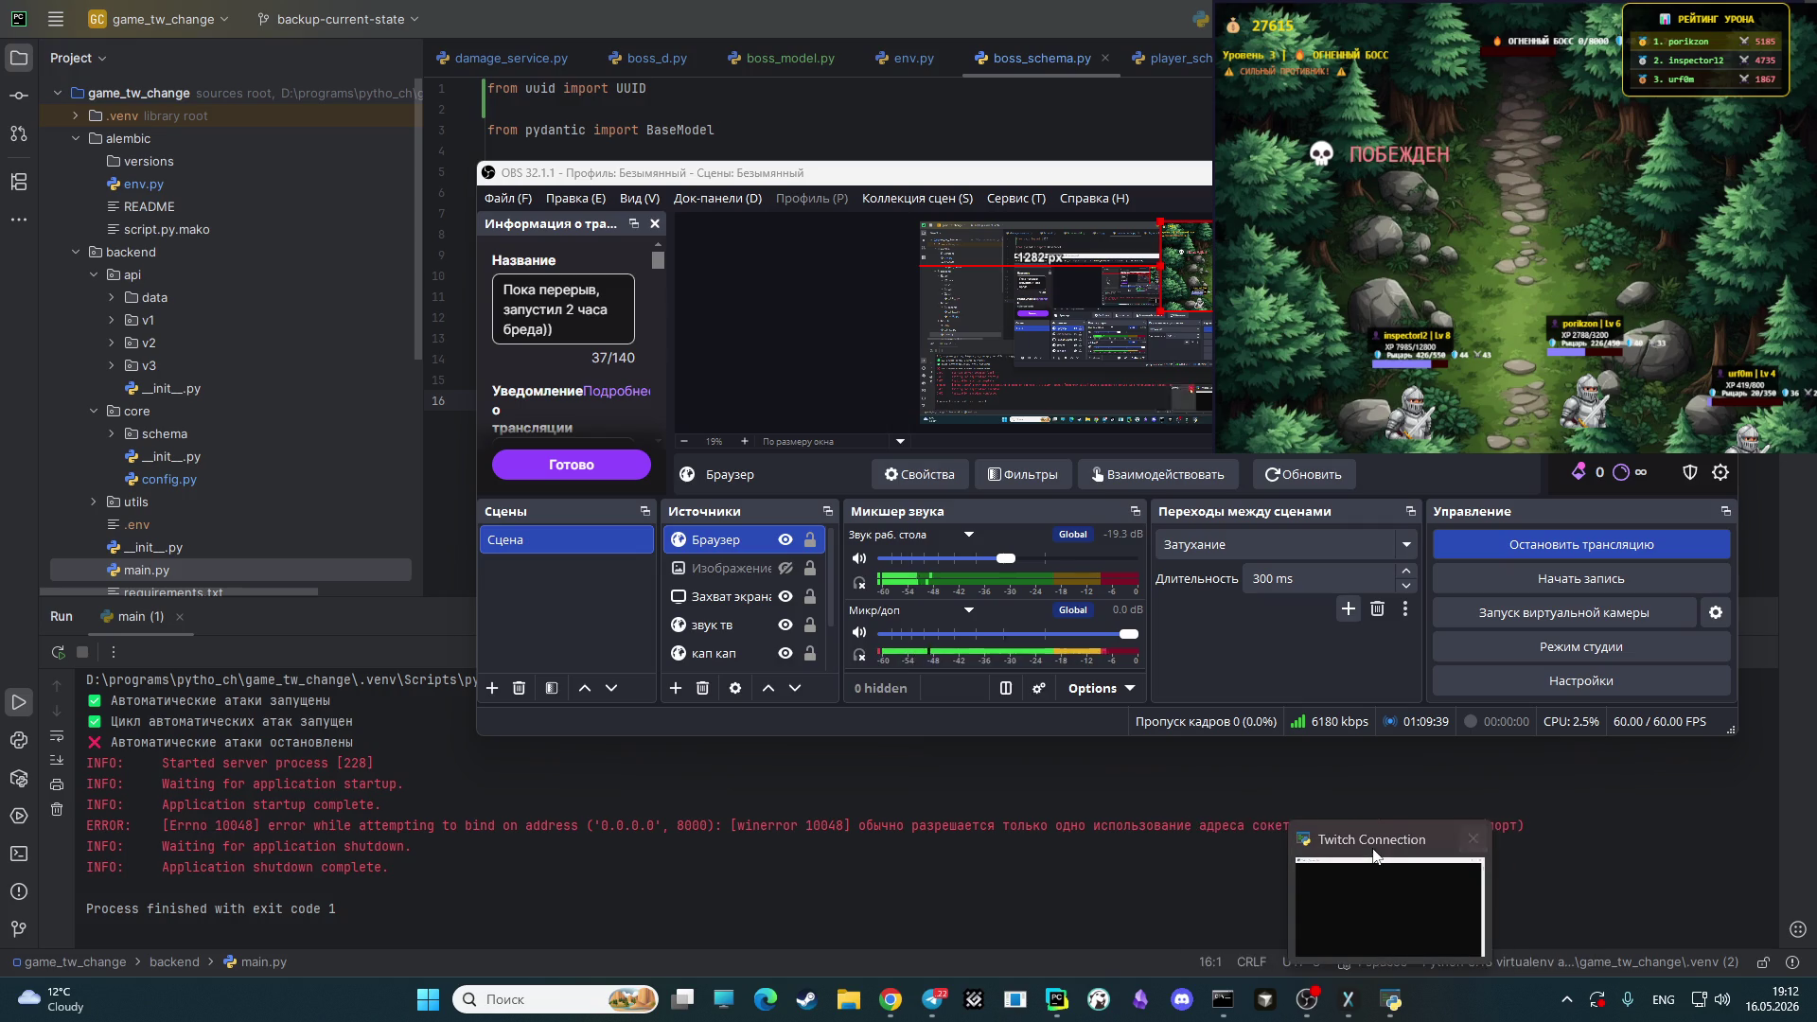
{"action": "left_click", "coordinate": [1473, 839]}
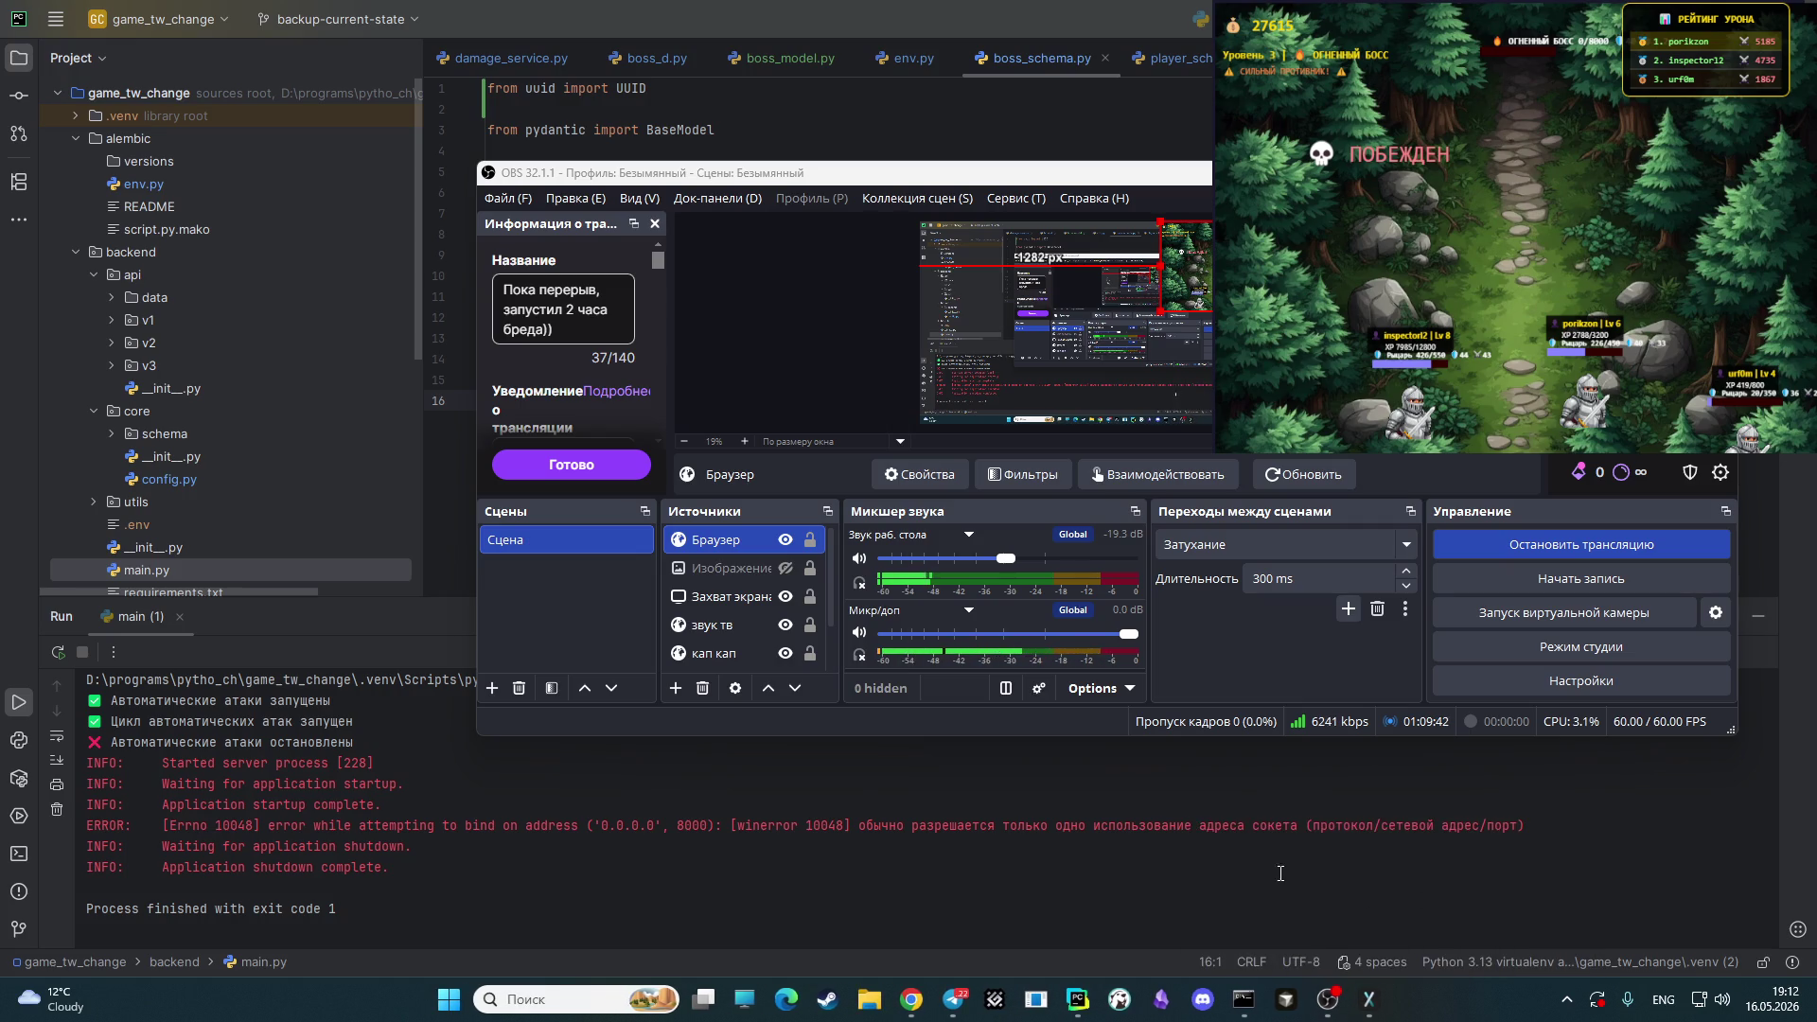
{"action": "left_click", "coordinate": [1344, 858]}
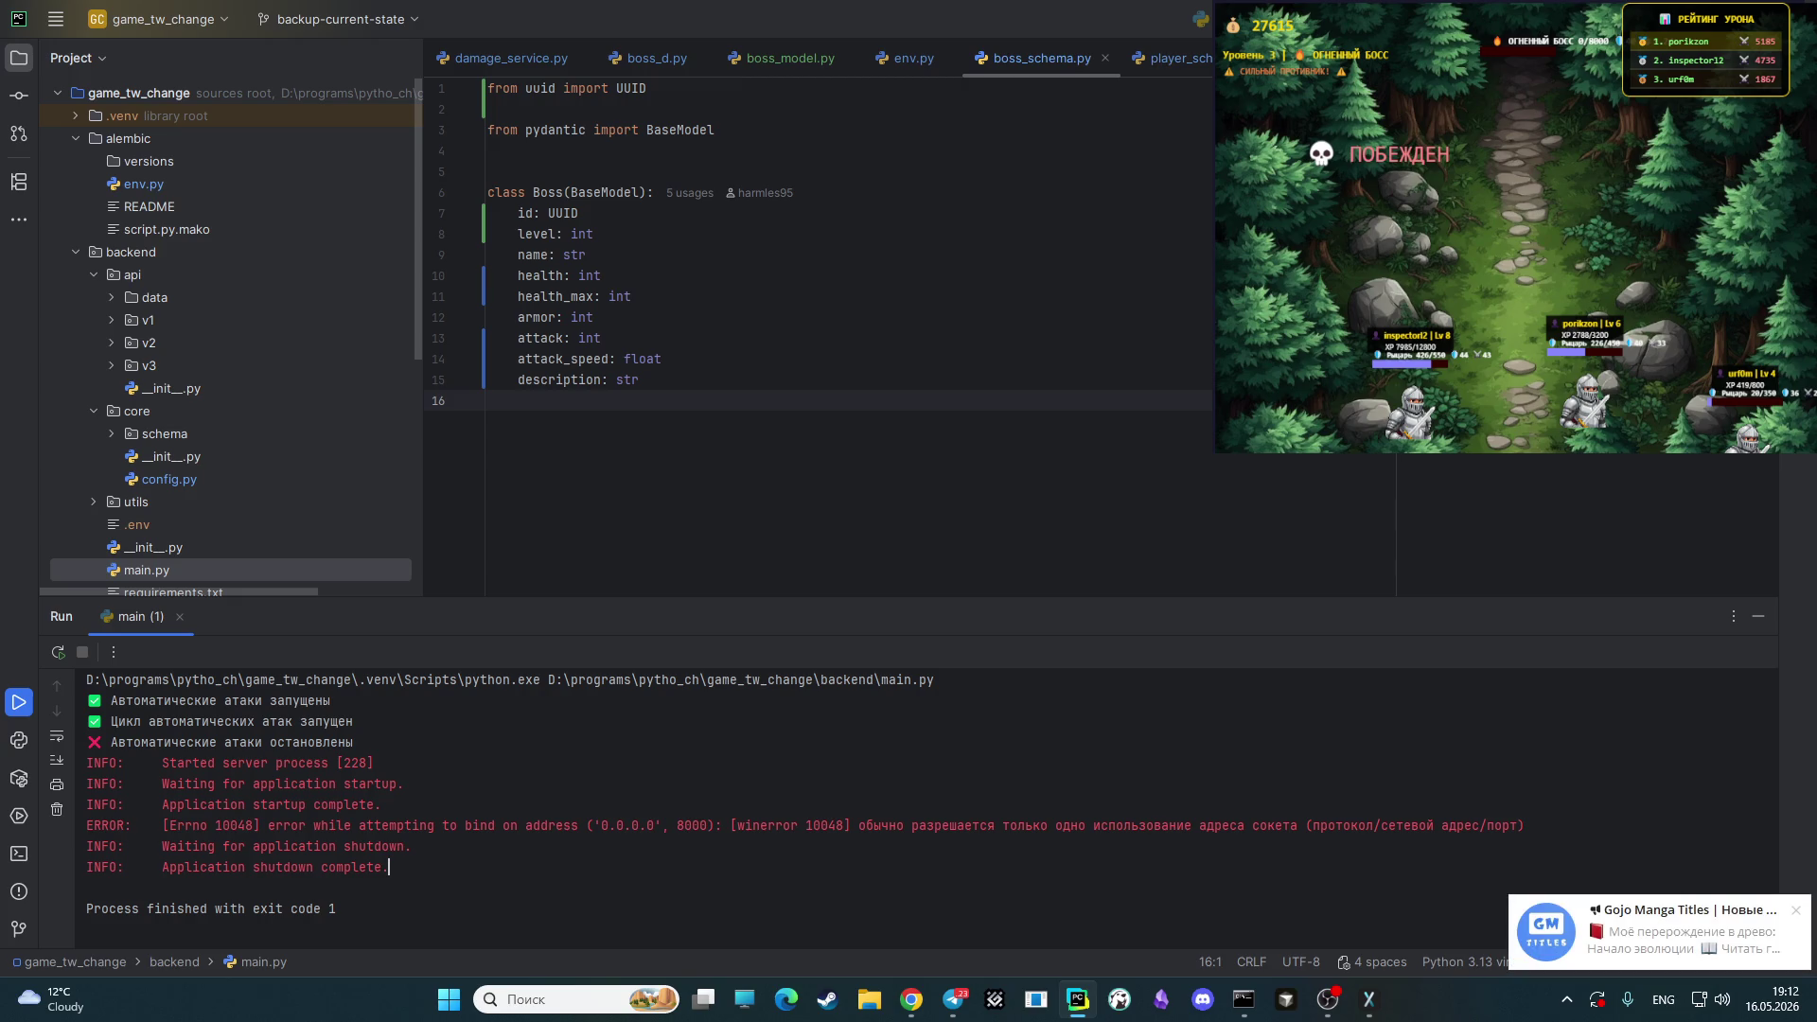
{"action": "key", "text": "shift+F10"}
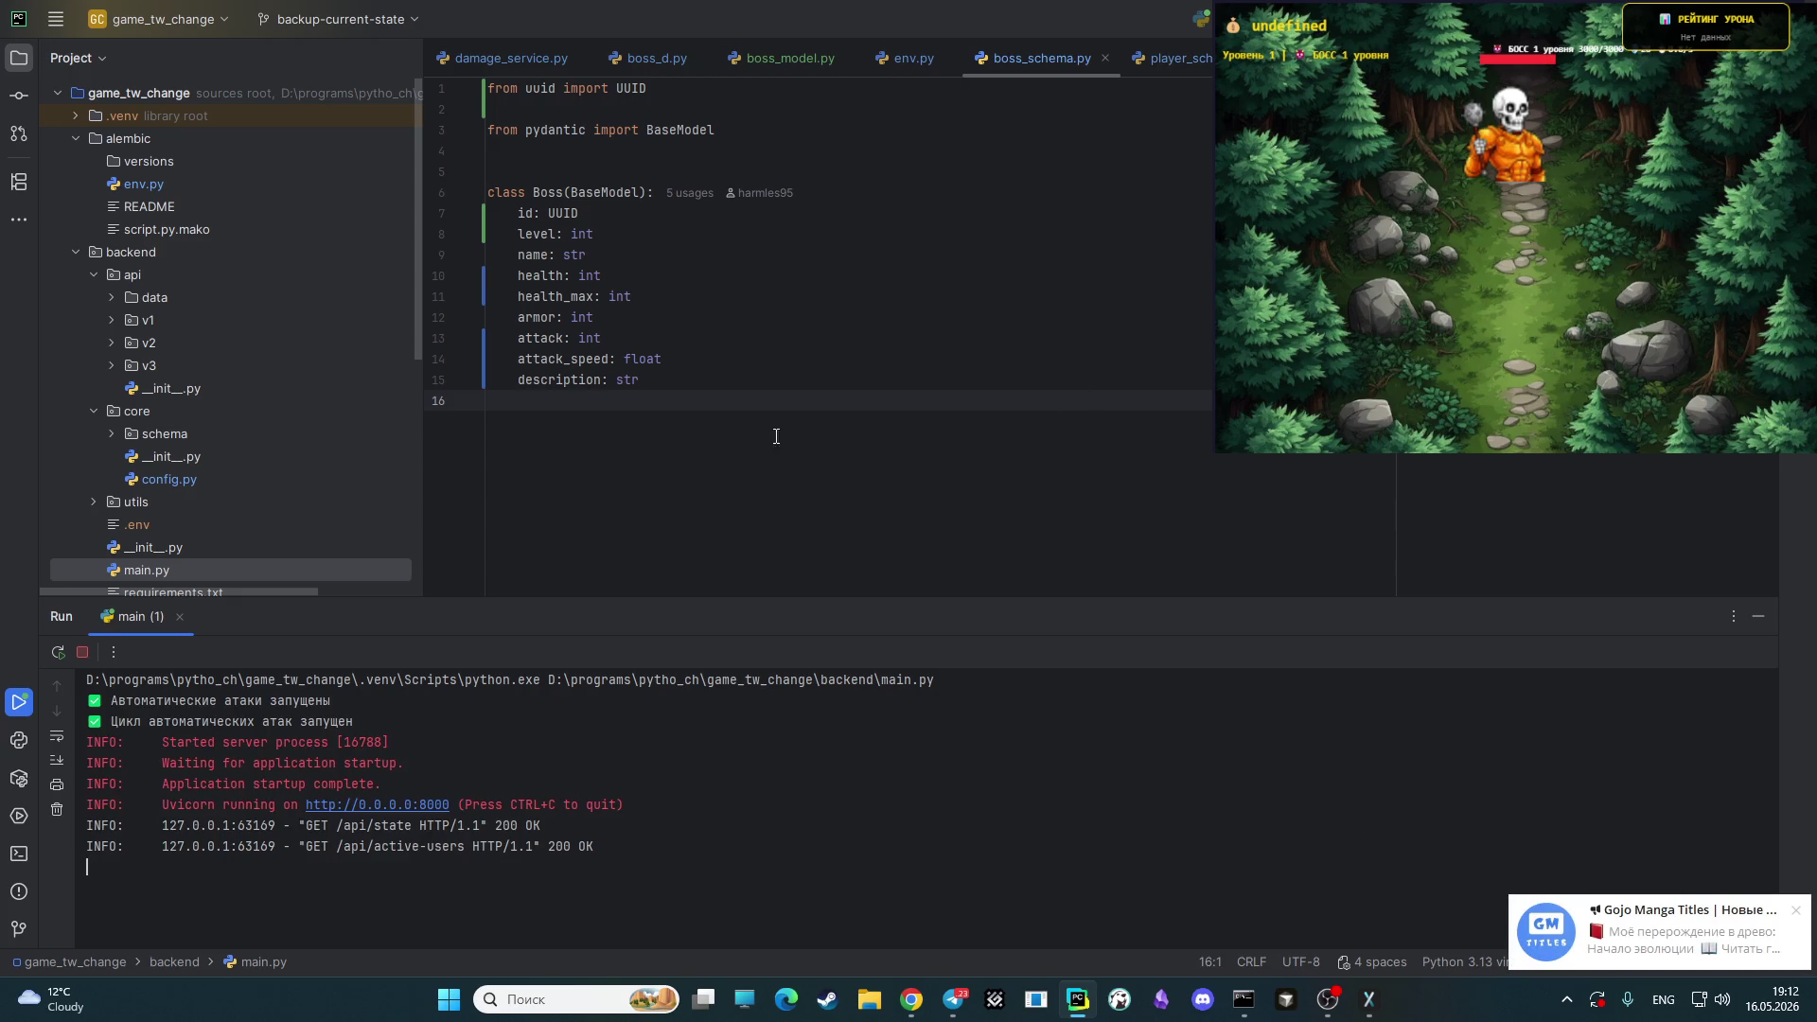
- Run twitch_conn.py (DbConfig validation error), then show the One Piece image source in OBS
{"action": "scroll", "coordinate": [195, 466], "scroll_direction": "down", "scroll_amount": 5}
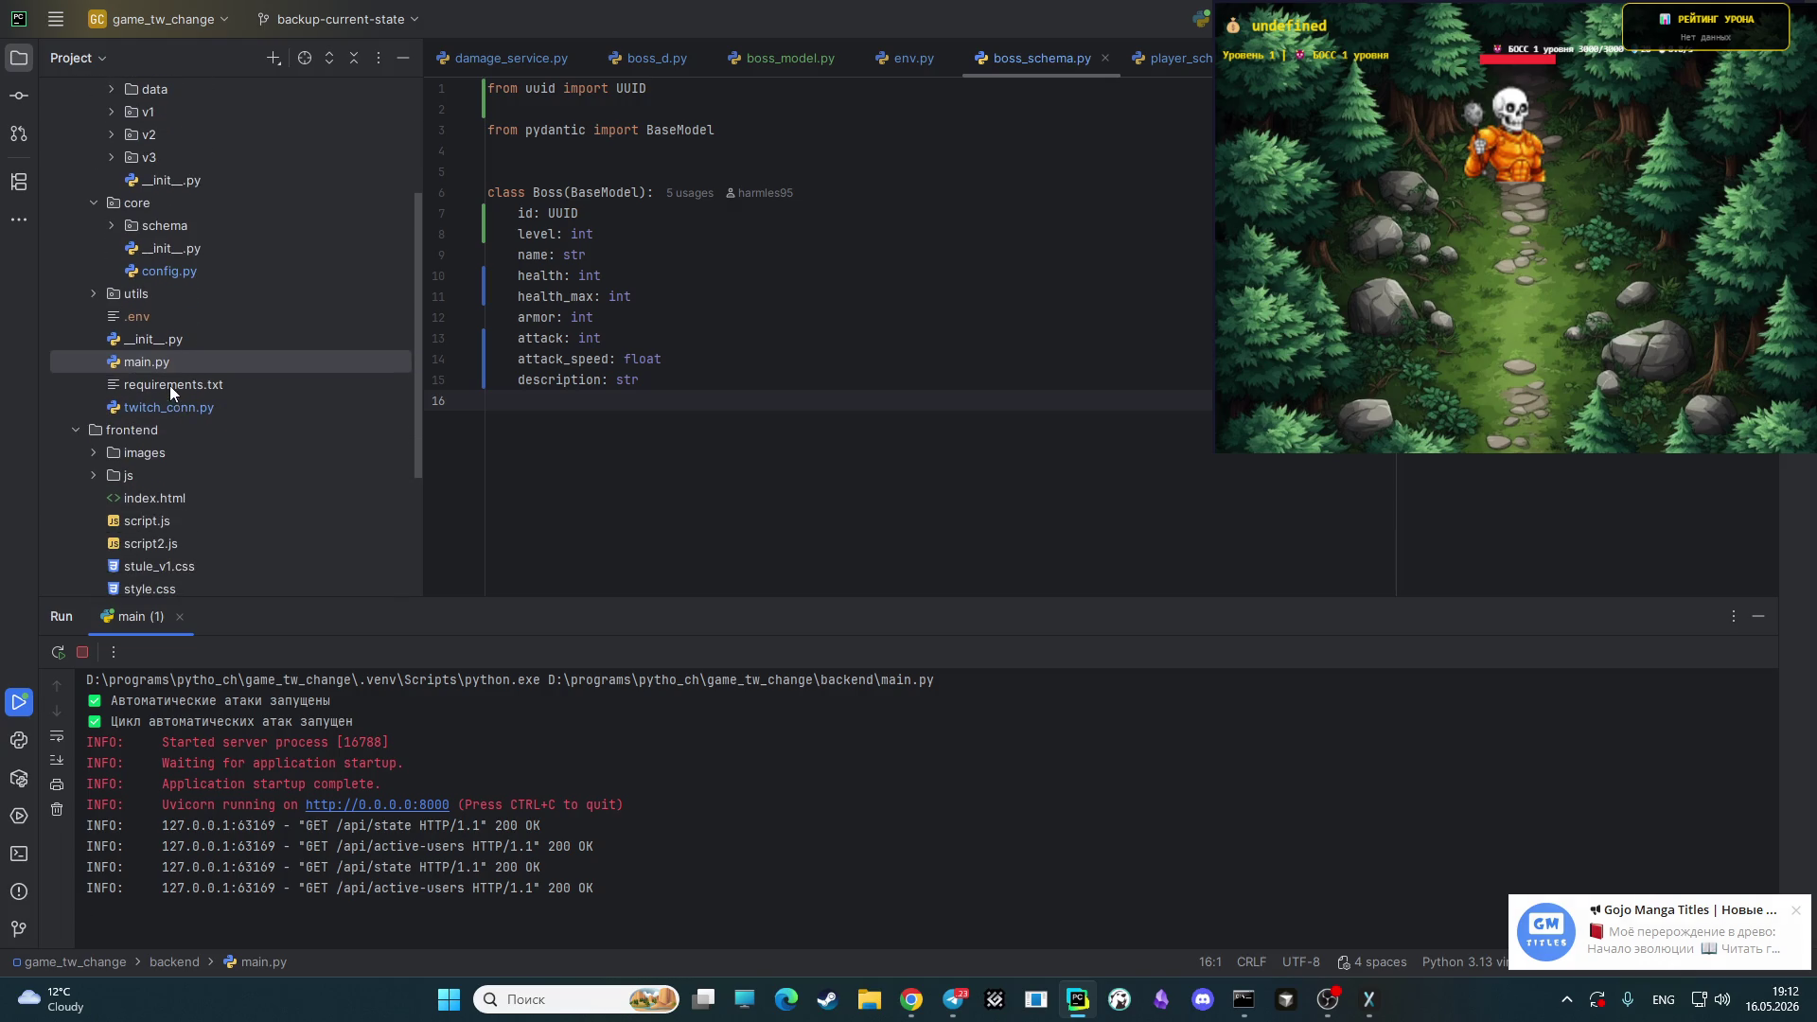
{"action": "right_click", "coordinate": [155, 404]}
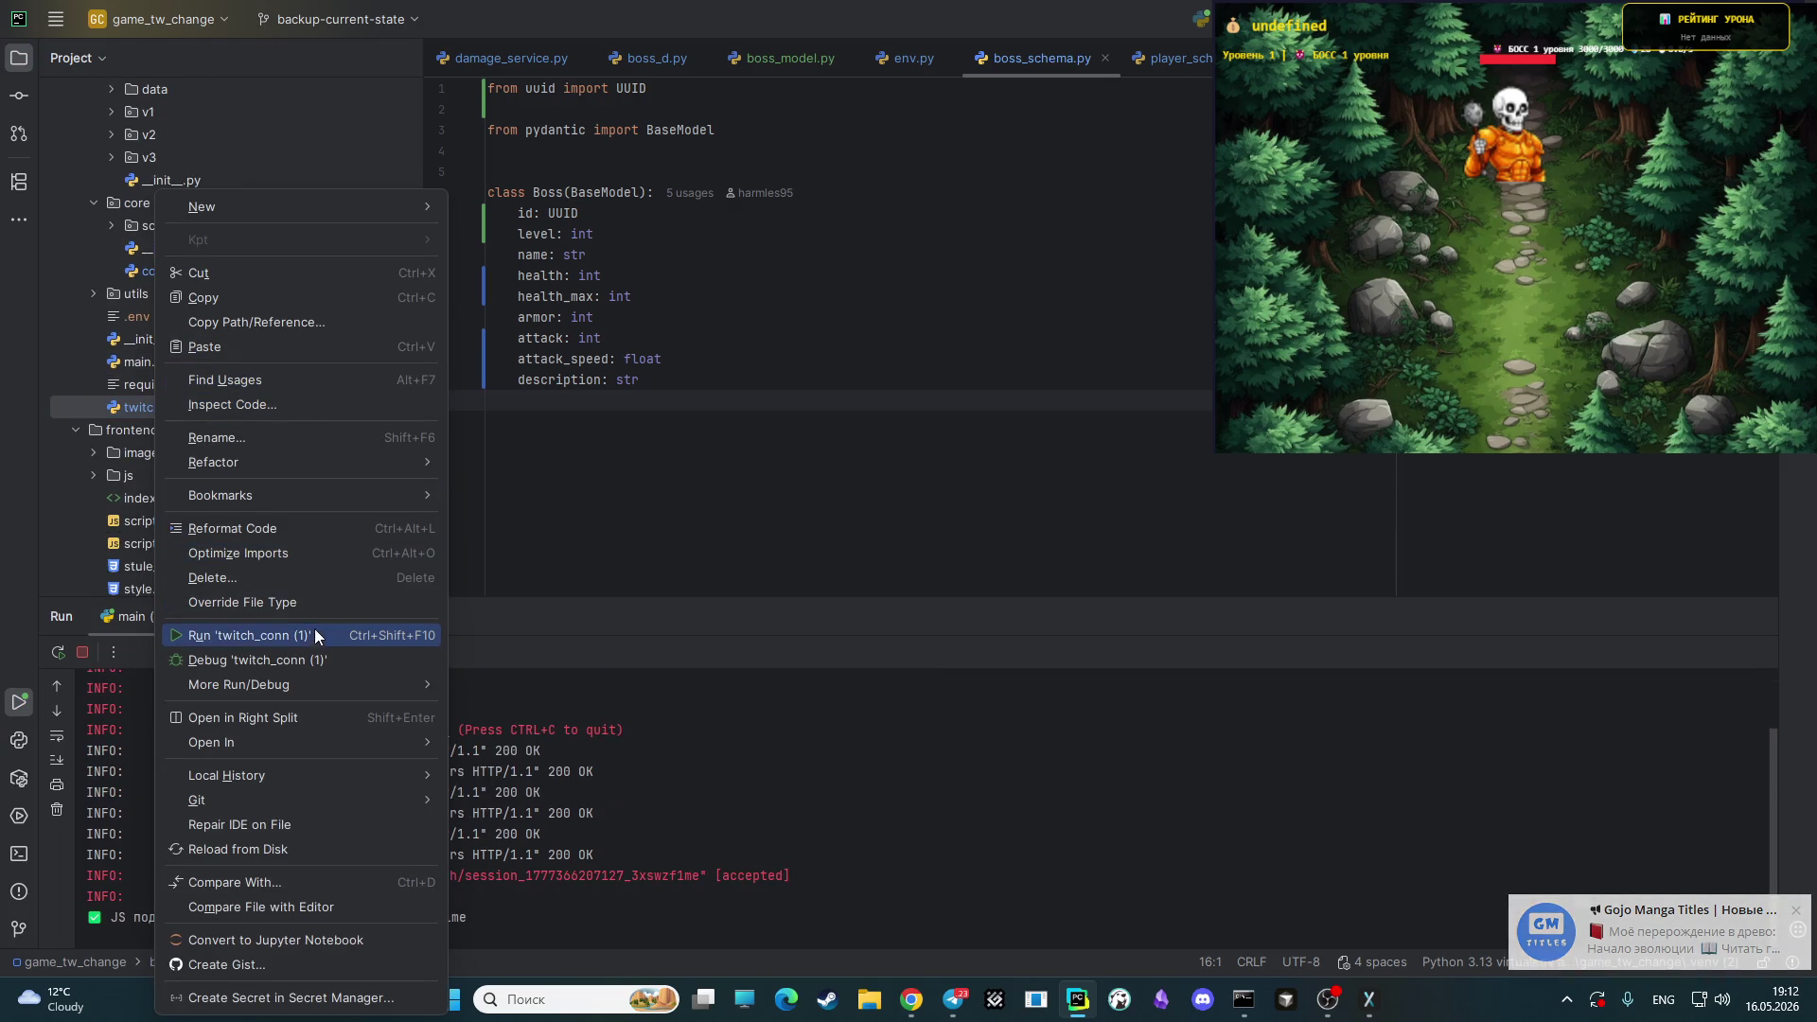
{"action": "left_click", "coordinate": [314, 637]}
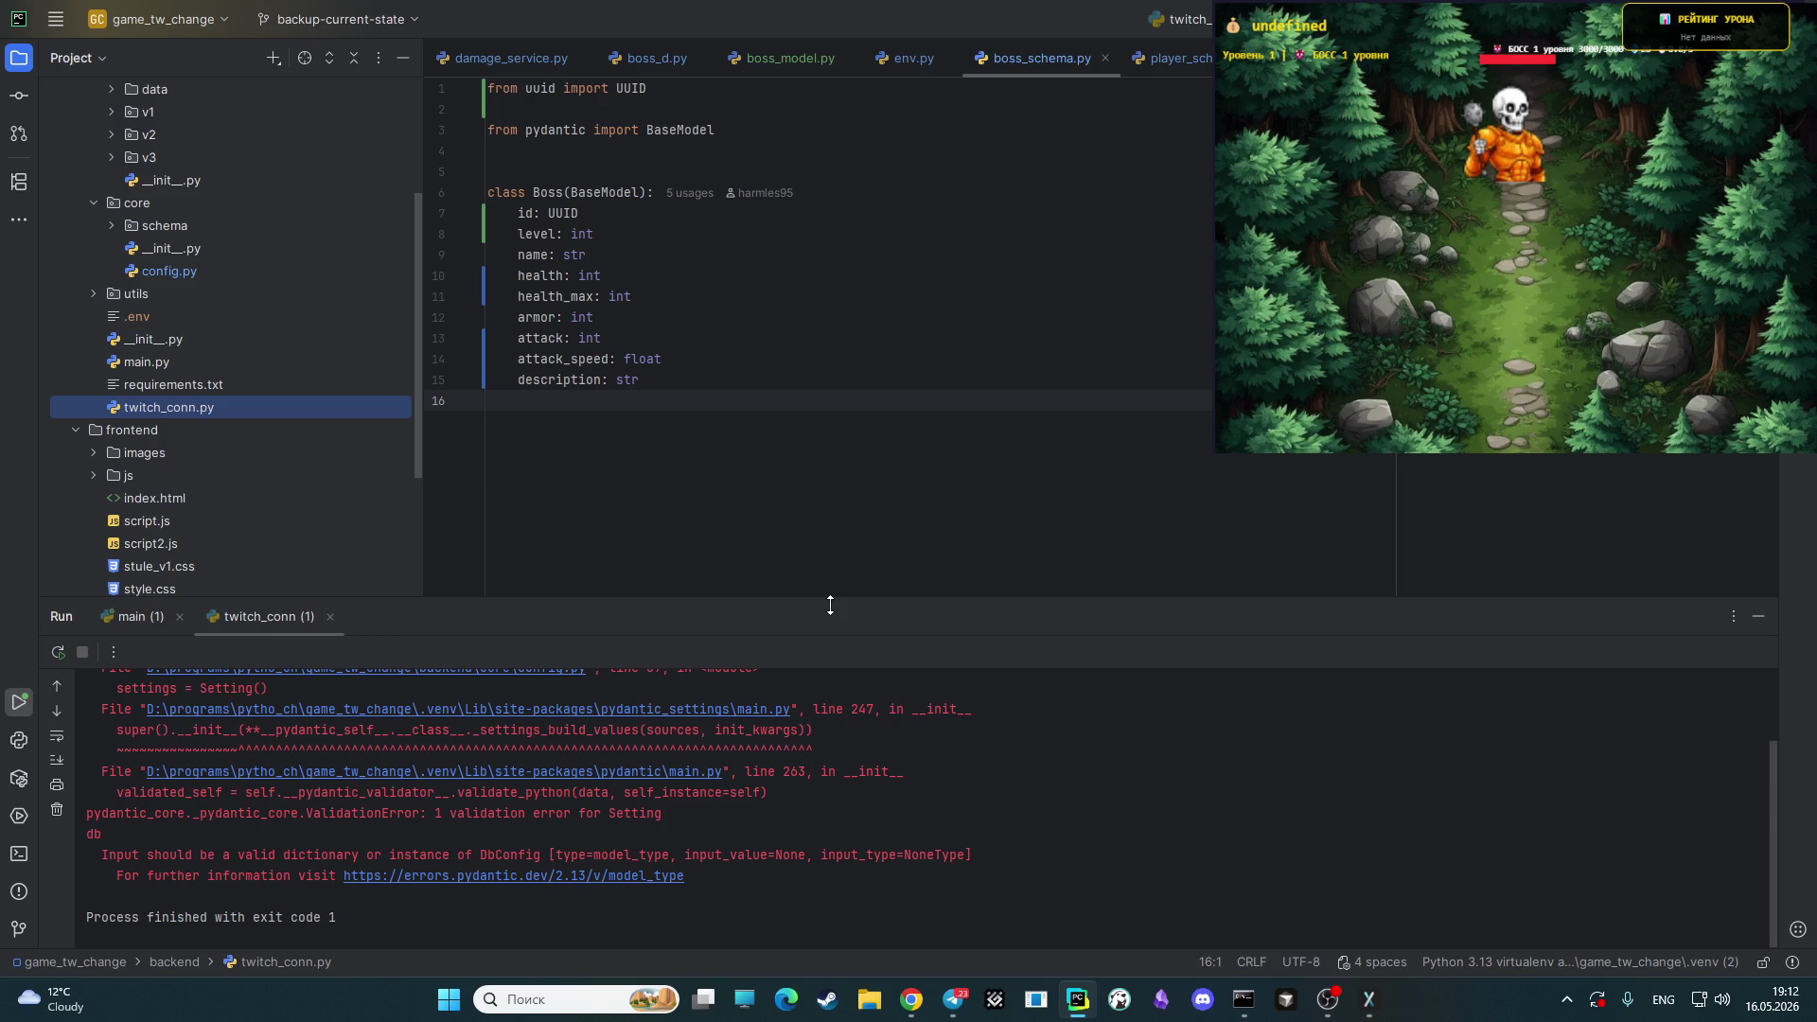
{"action": "mouse_move", "coordinate": [828, 609]}
{"action": "left_mouse_down"}
{"action": "mouse_move", "coordinate": [808, 680]}
{"action": "mouse_move", "coordinate": [820, 731]}
{"action": "left_mouse_up"}
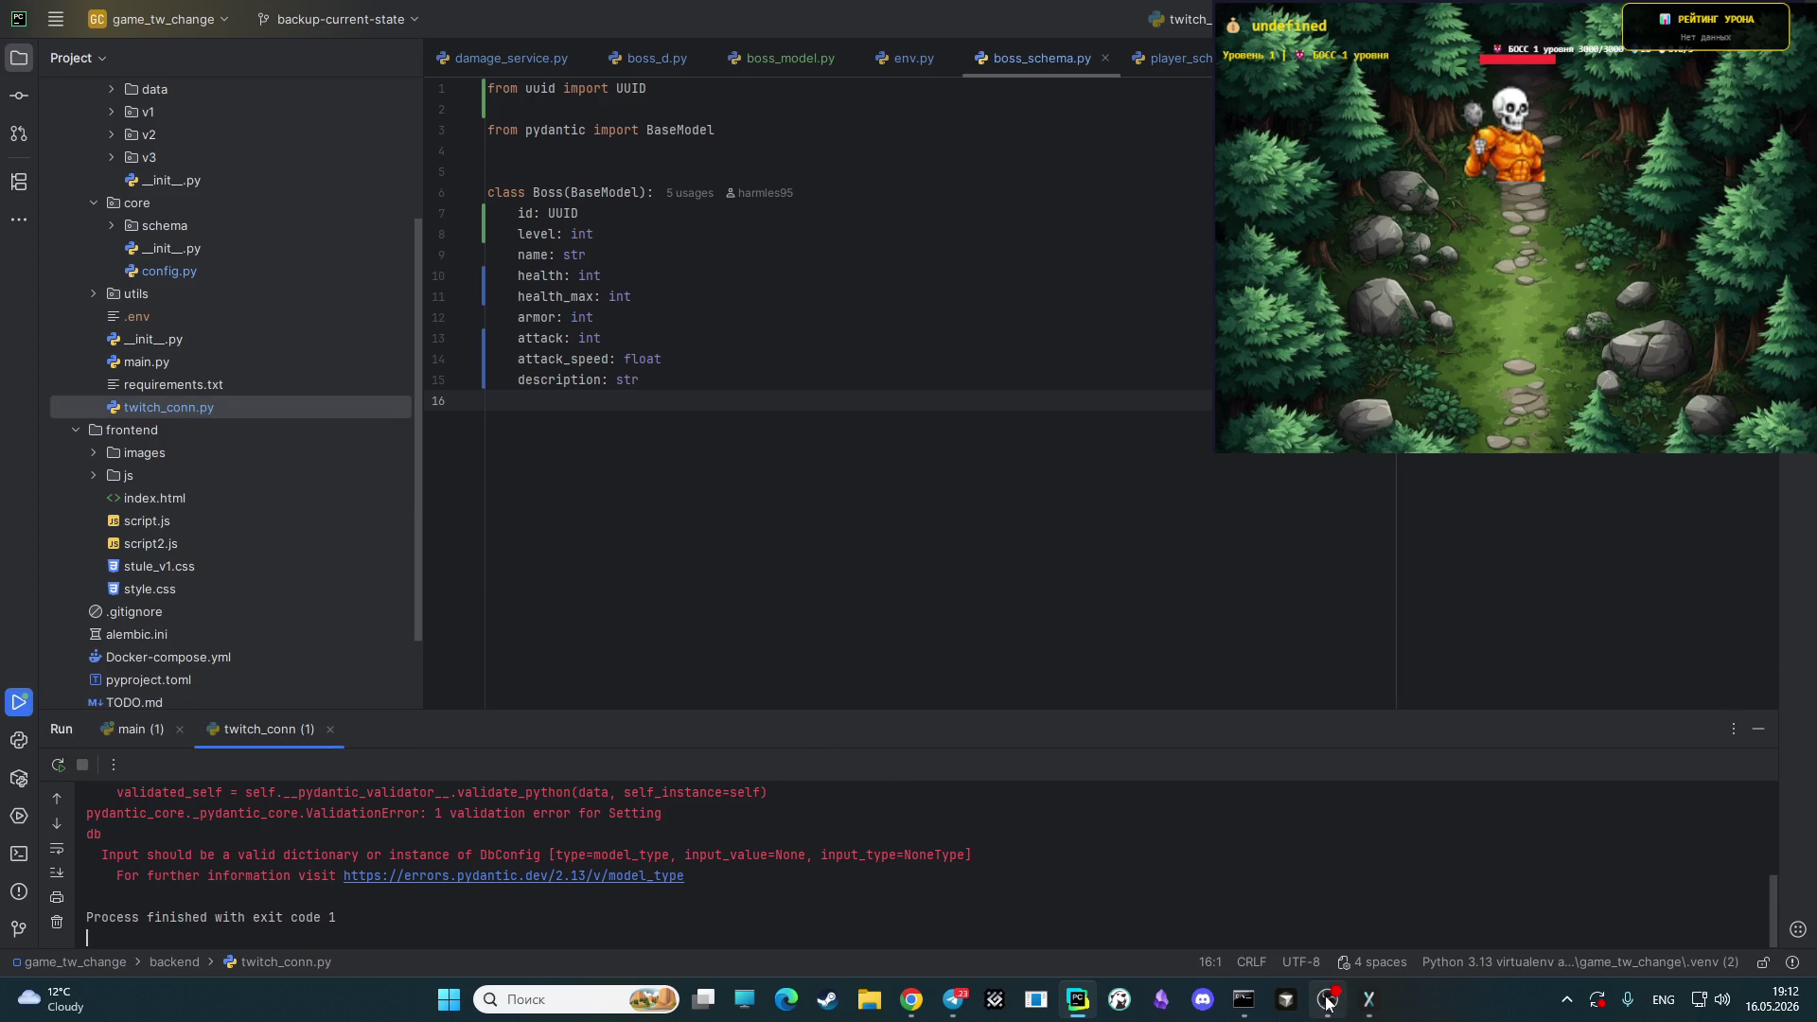
{"action": "left_click", "coordinate": [1328, 1001]}
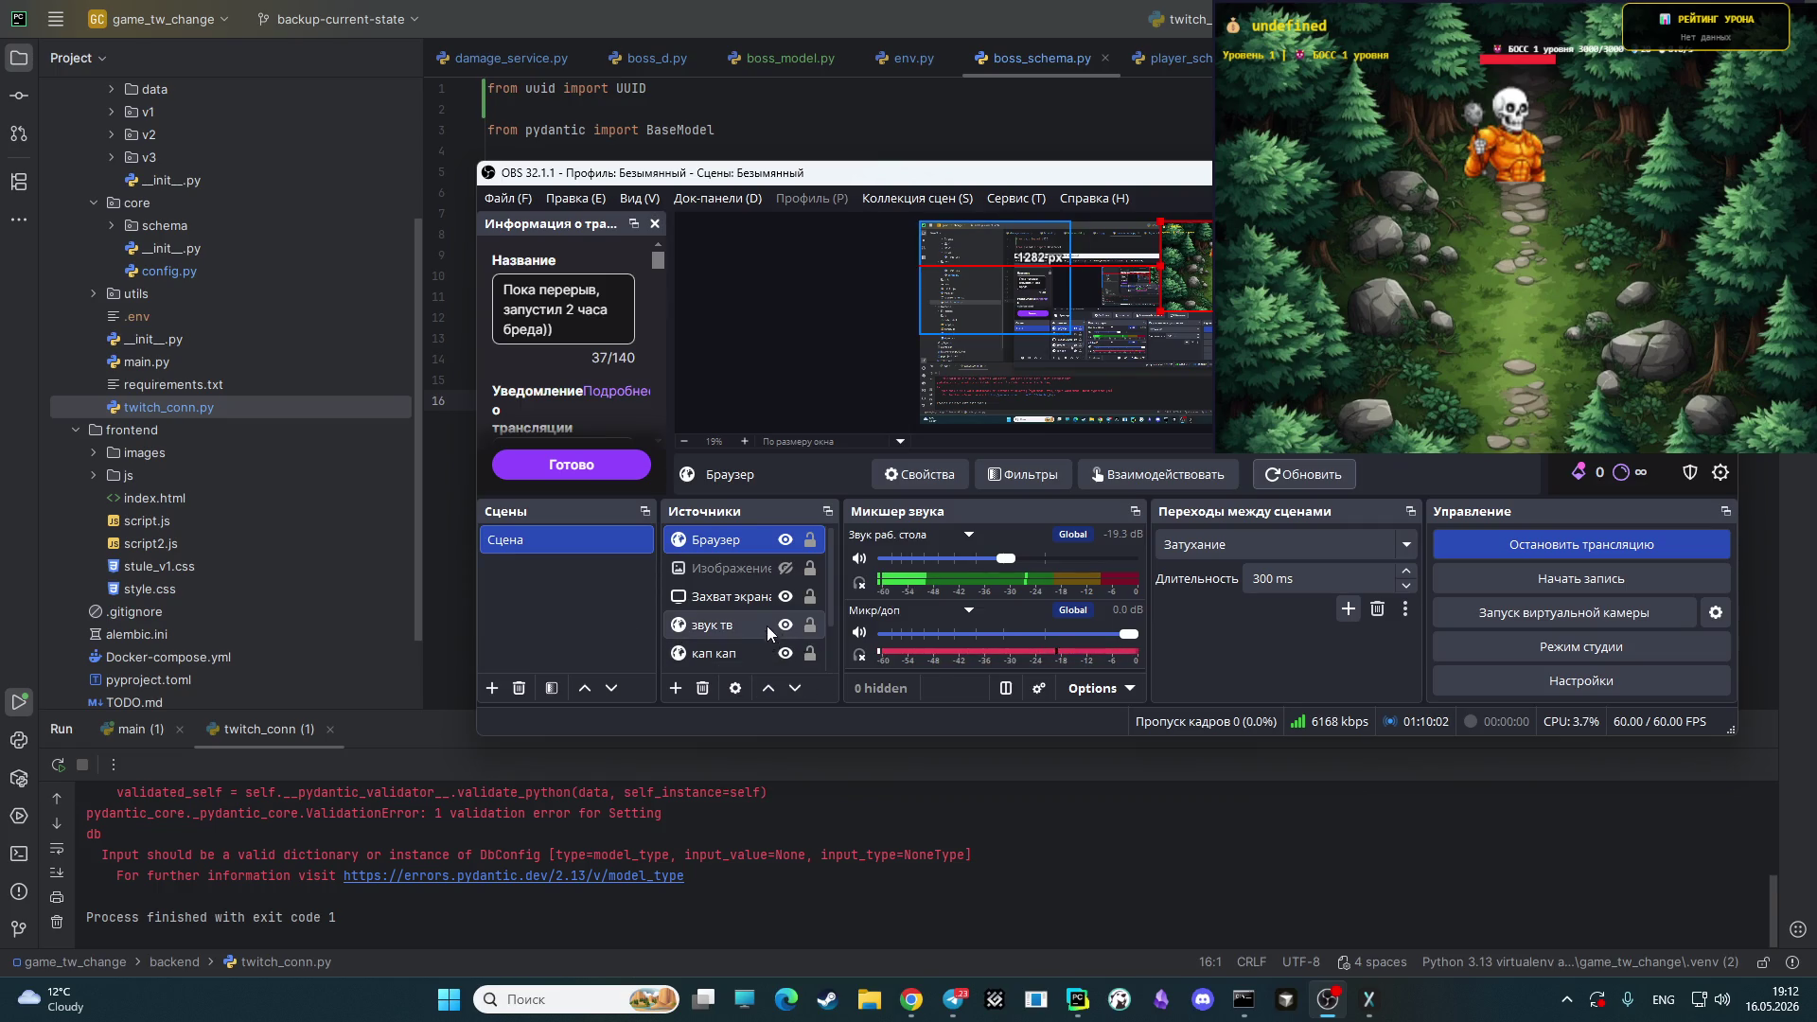
{"action": "left_click", "coordinate": [785, 568]}
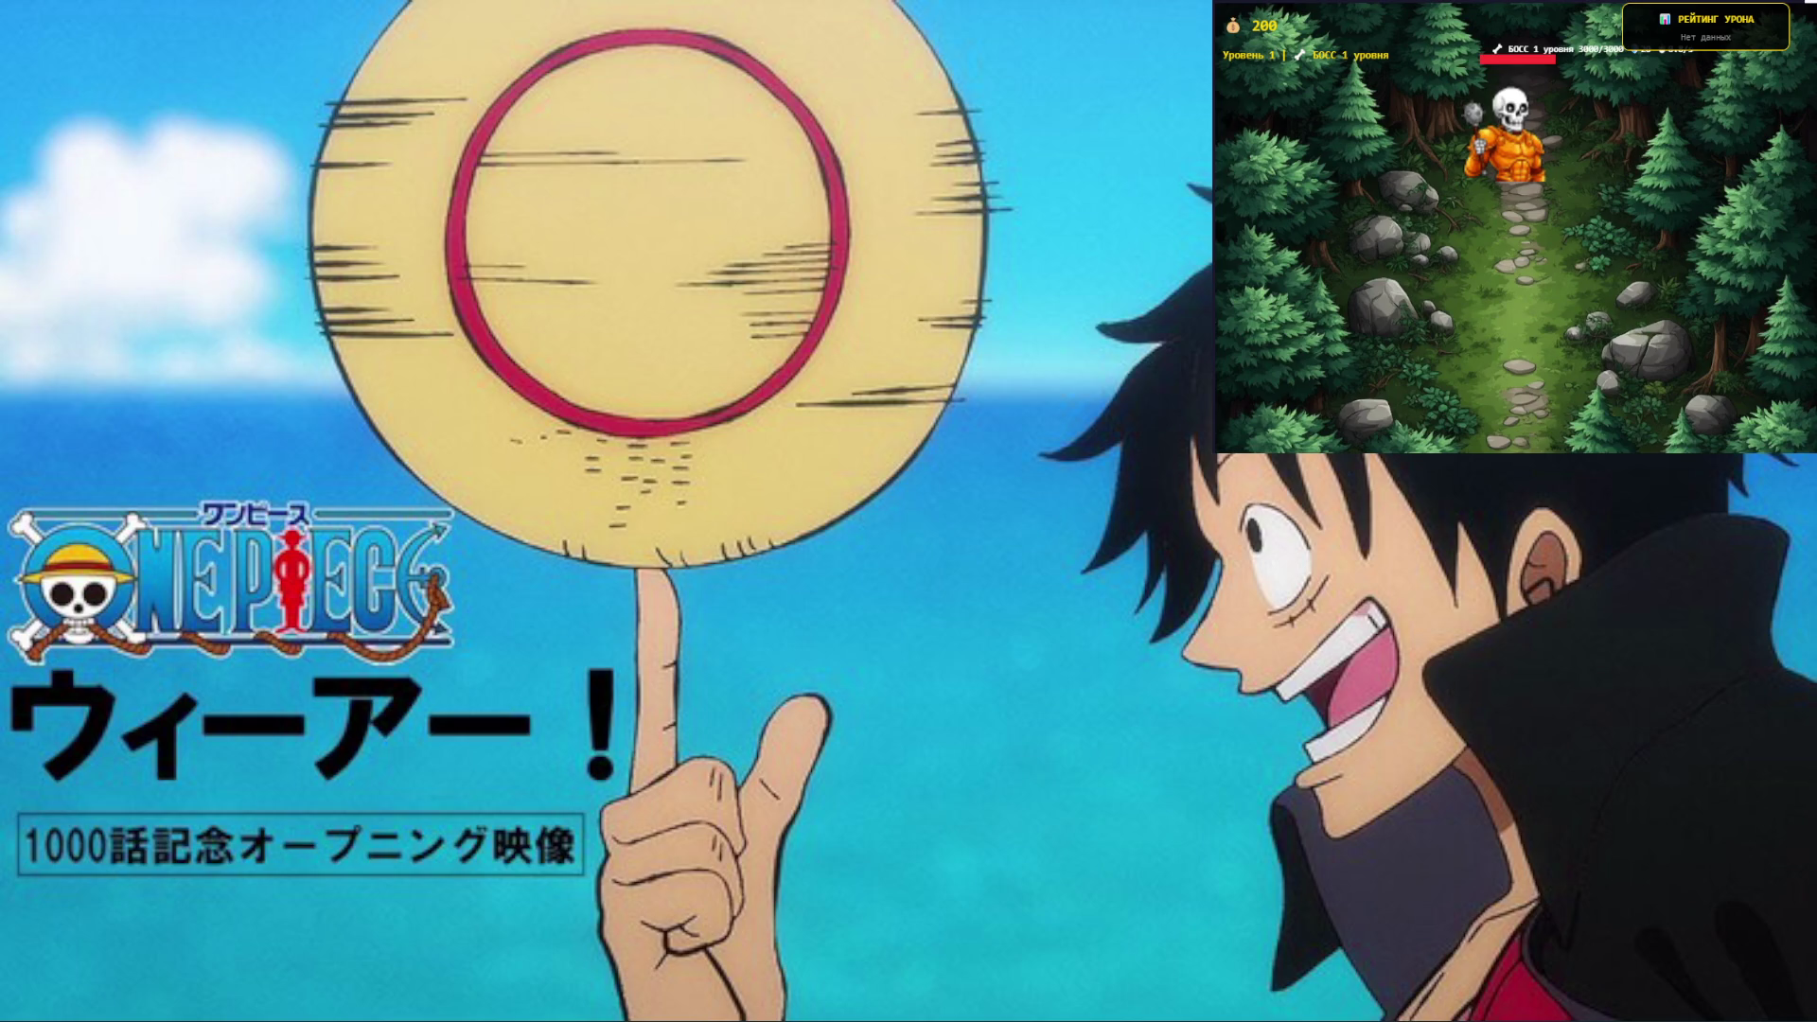
- Hide the One Piece break image in OBS and bring PyCharm's config.py back to the front
{"action": "left_click", "coordinate": [785, 567]}
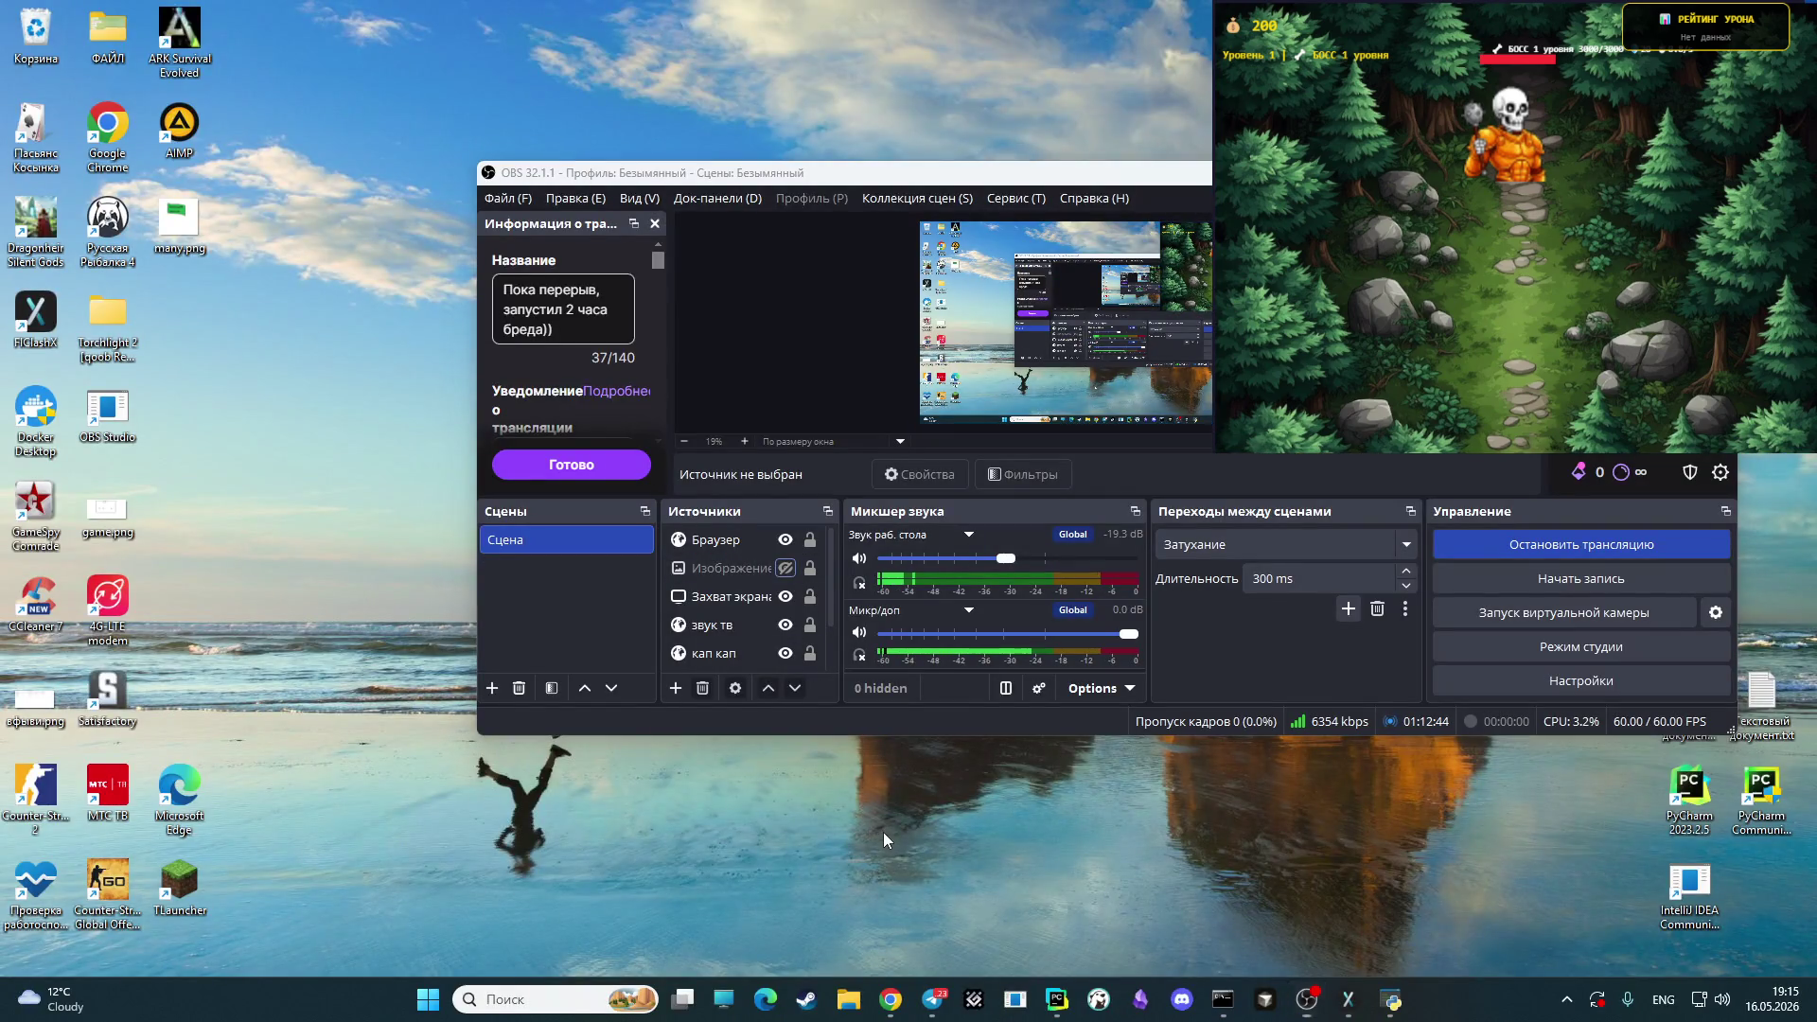
{"action": "left_click", "coordinate": [1306, 999]}
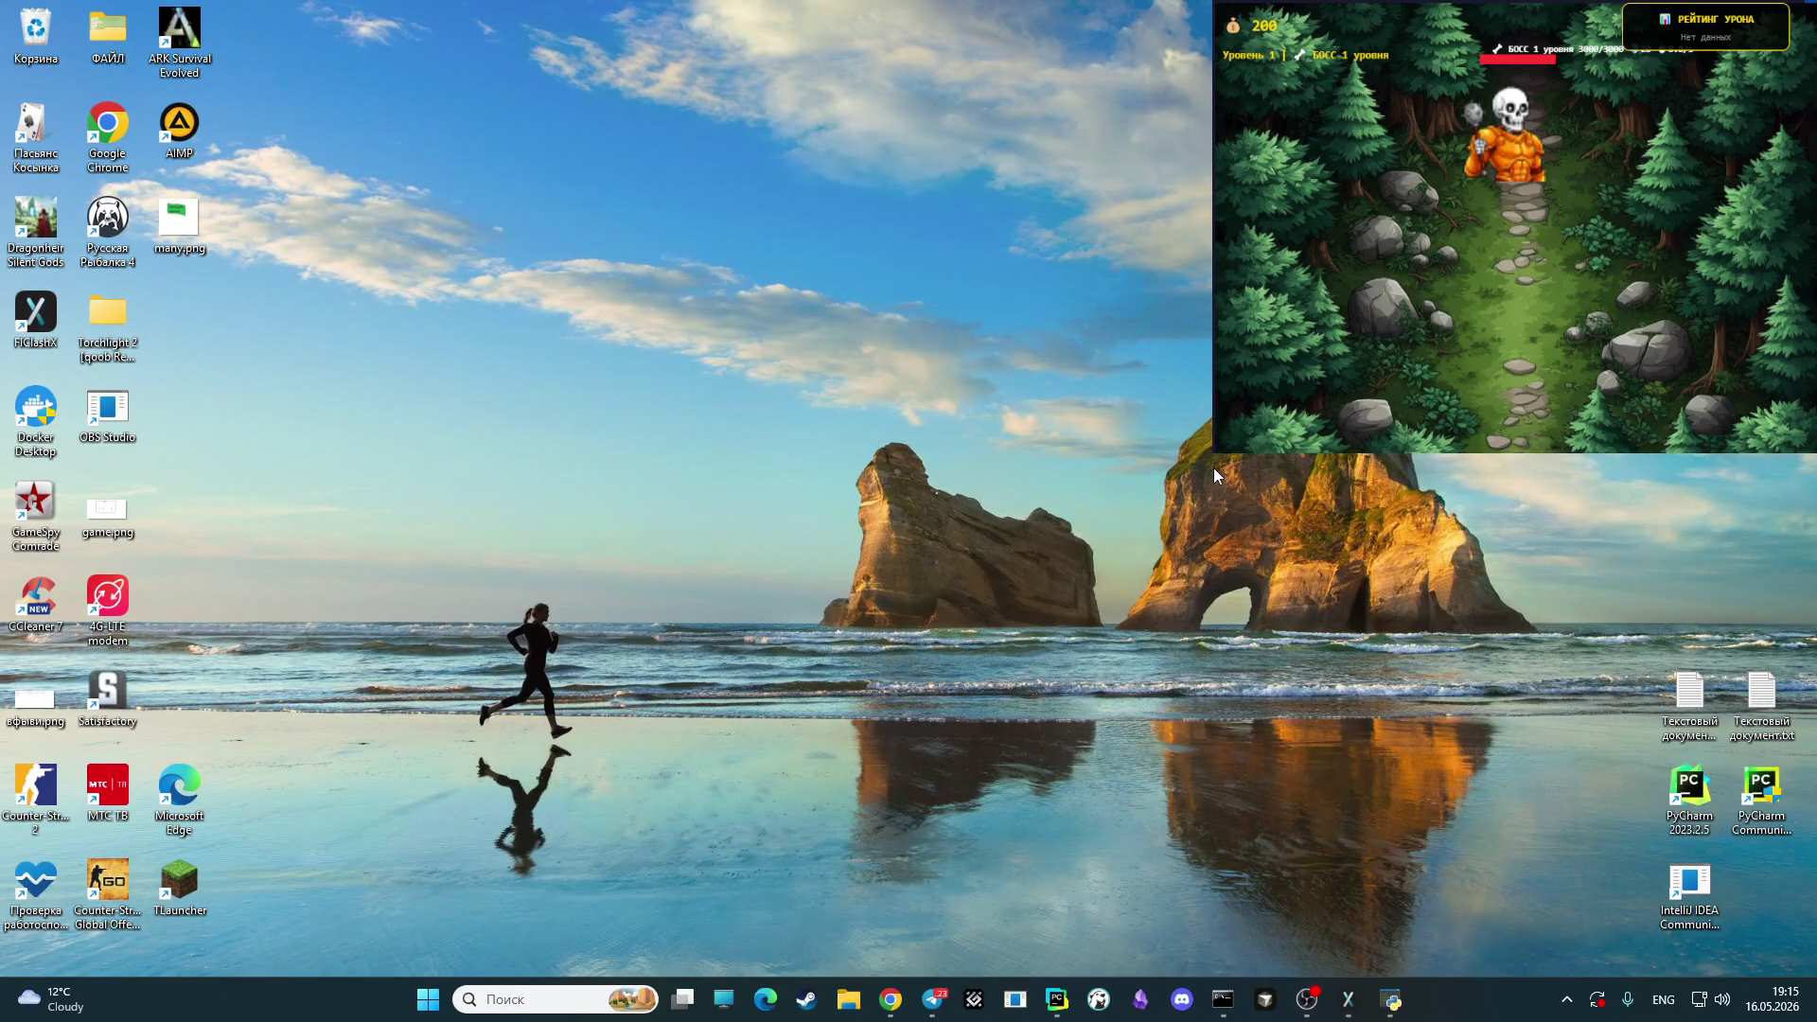
{"action": "left_click", "coordinate": [1055, 999]}
{"action": "left_click", "coordinate": [1018, 651]}
- Enlarge the Run output panel to show the full Setting validation traceback
{"action": "scroll", "coordinate": [1022, 662], "scroll_direction": "down", "scroll_amount": 1}
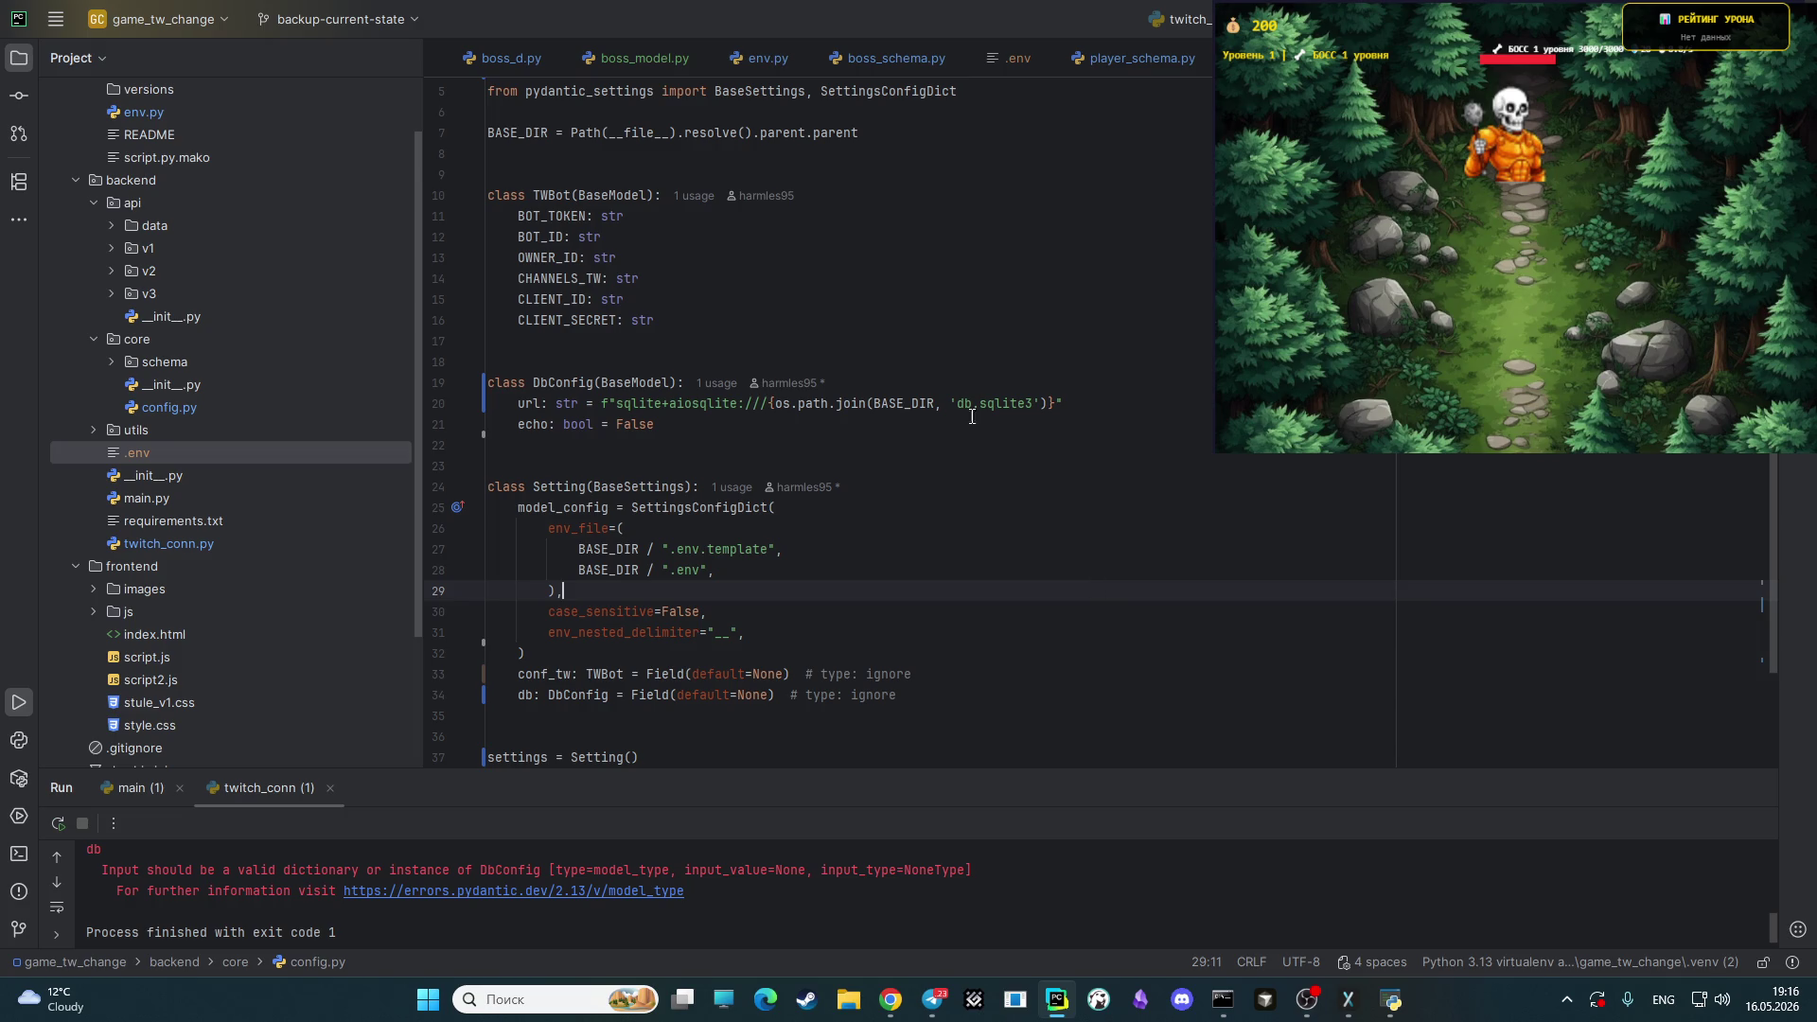
{"action": "mouse_move", "coordinate": [1025, 770]}
{"action": "left_mouse_down"}
{"action": "mouse_move", "coordinate": [984, 451]}
{"action": "mouse_move", "coordinate": [970, 494]}
{"action": "left_mouse_up"}
{"action": "left_click_drag", "start_coordinate": [989, 619], "coordinate": [986, 609]}
{"action": "scroll", "coordinate": [1013, 701], "scroll_direction": "up", "scroll_amount": 3}
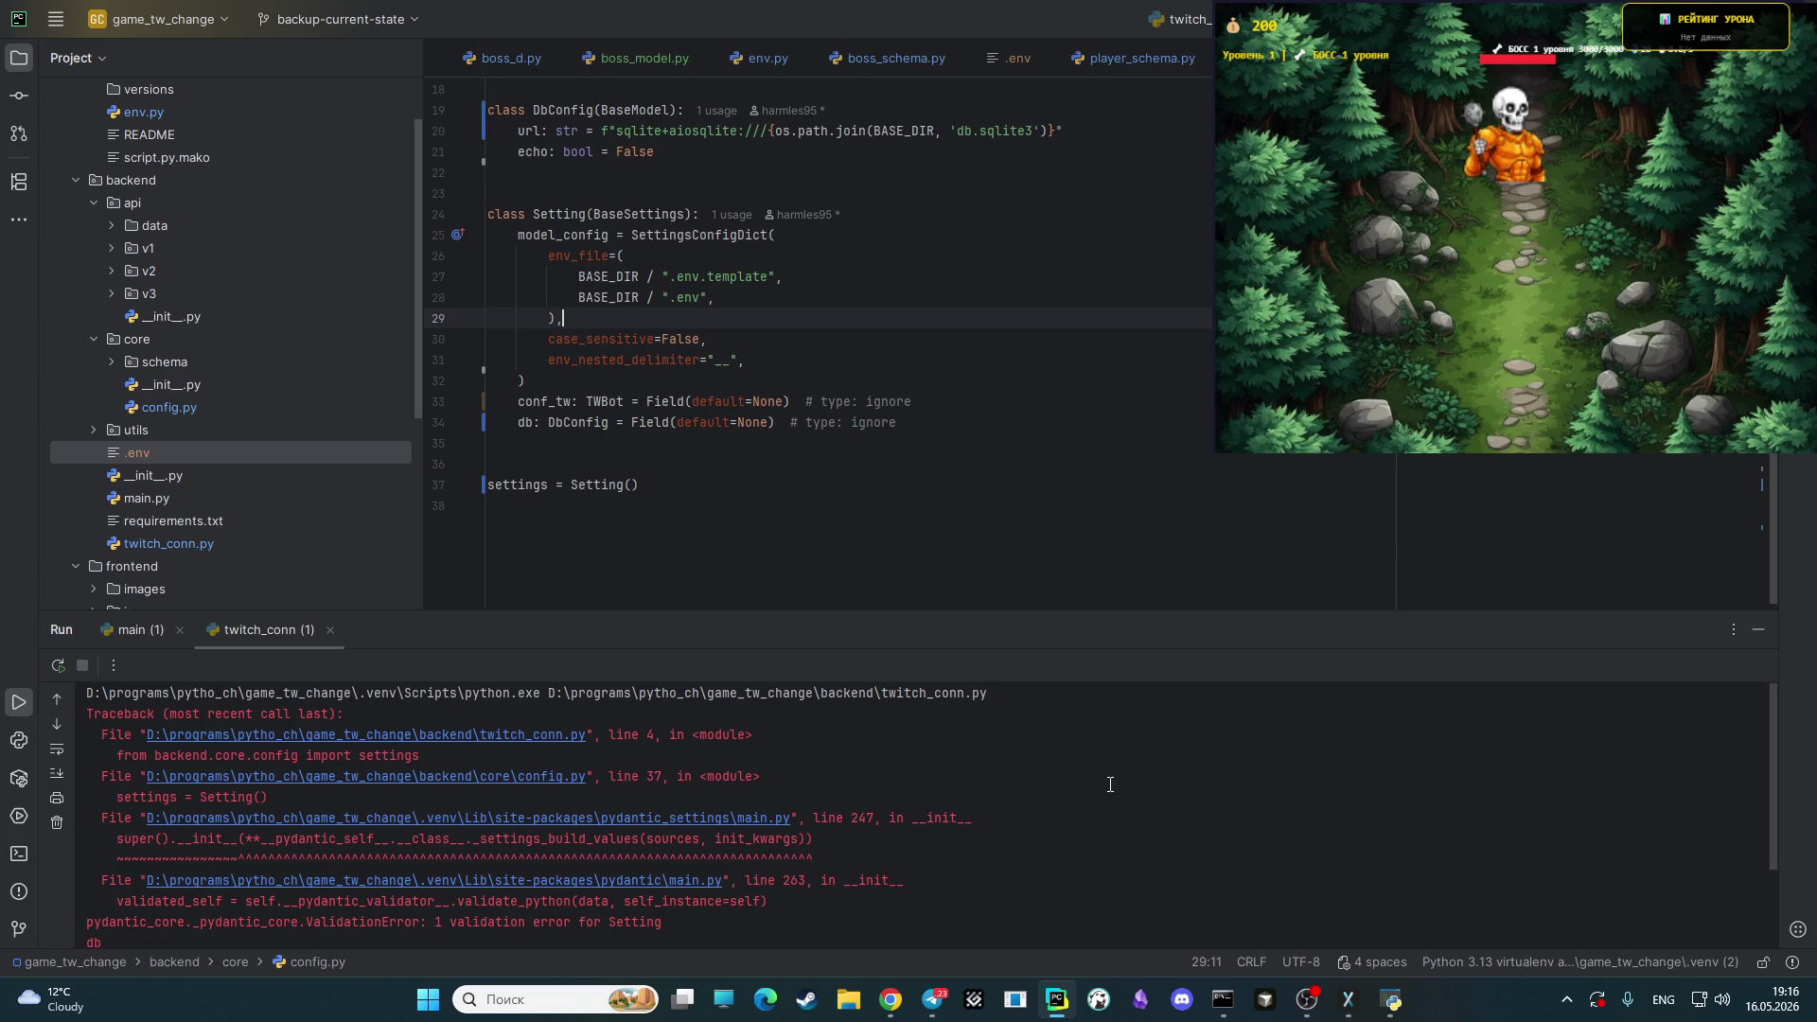
- Review config.py lines 35–38, then focus the Project view with Alt+1
{"action": "left_click", "coordinate": [918, 497]}
{"action": "left_click", "coordinate": [858, 465]}
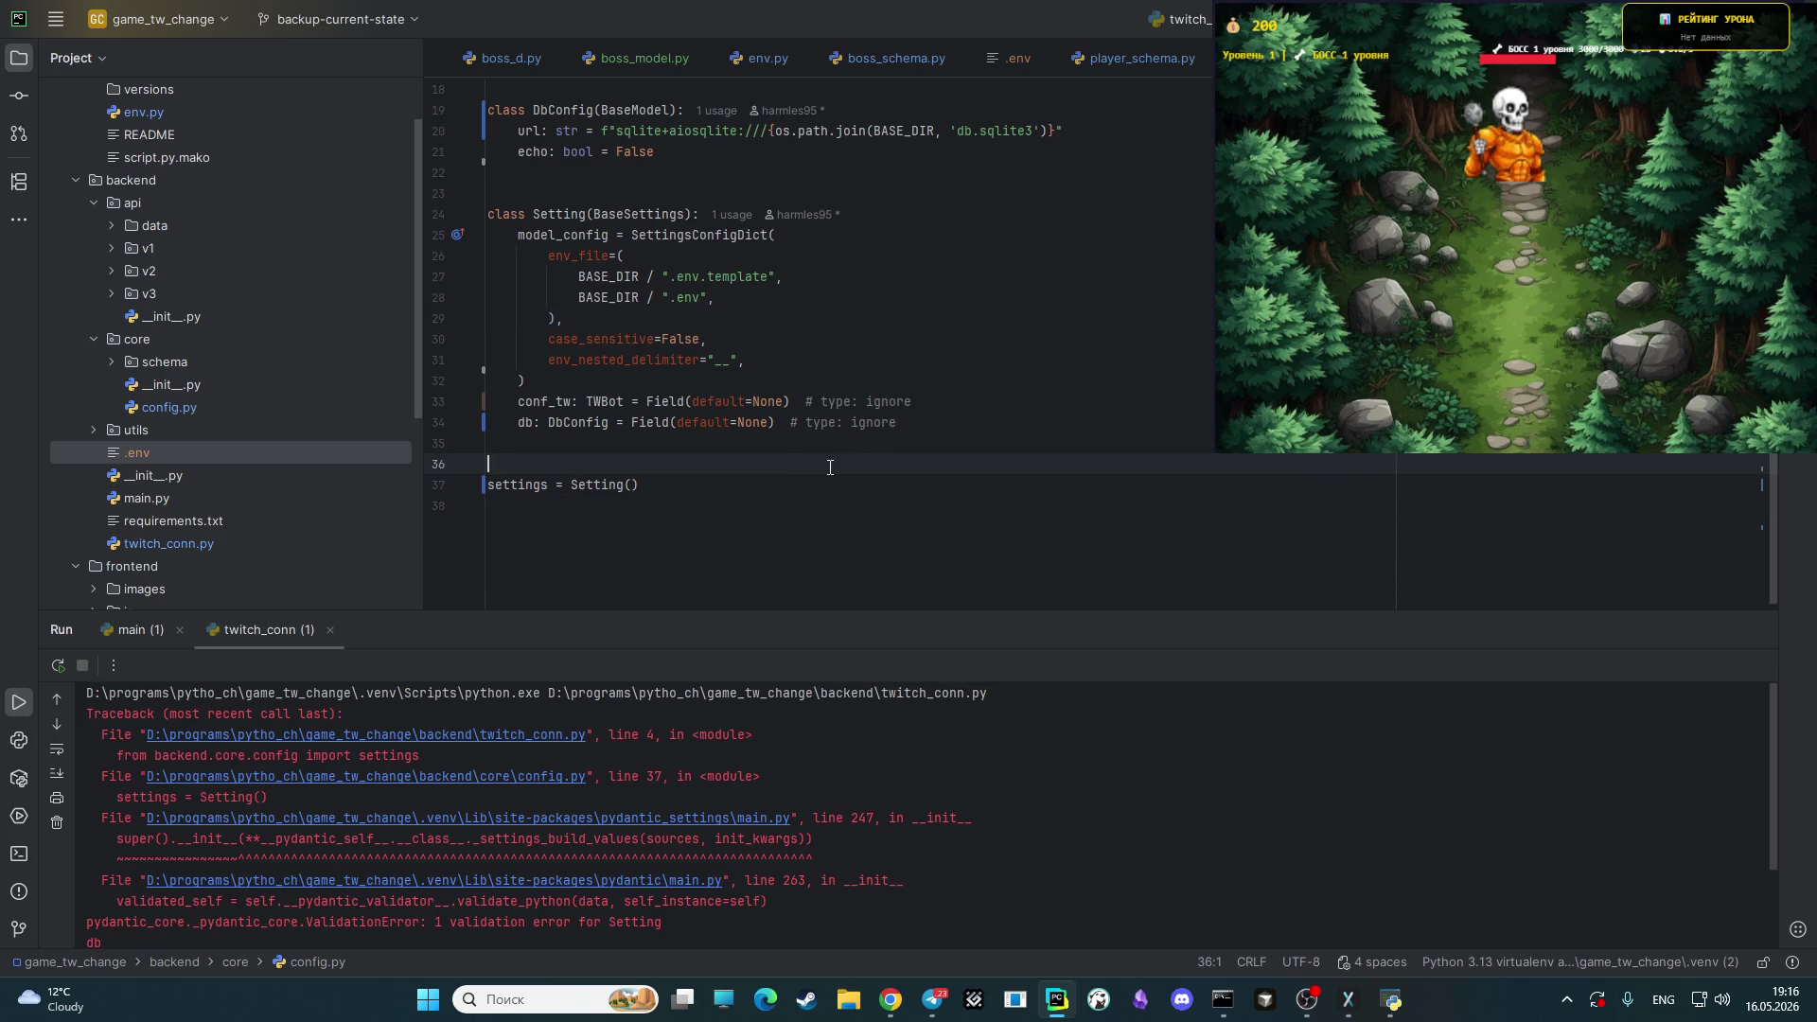
{"action": "left_click", "coordinate": [790, 445]}
{"action": "left_click", "coordinate": [813, 544]}
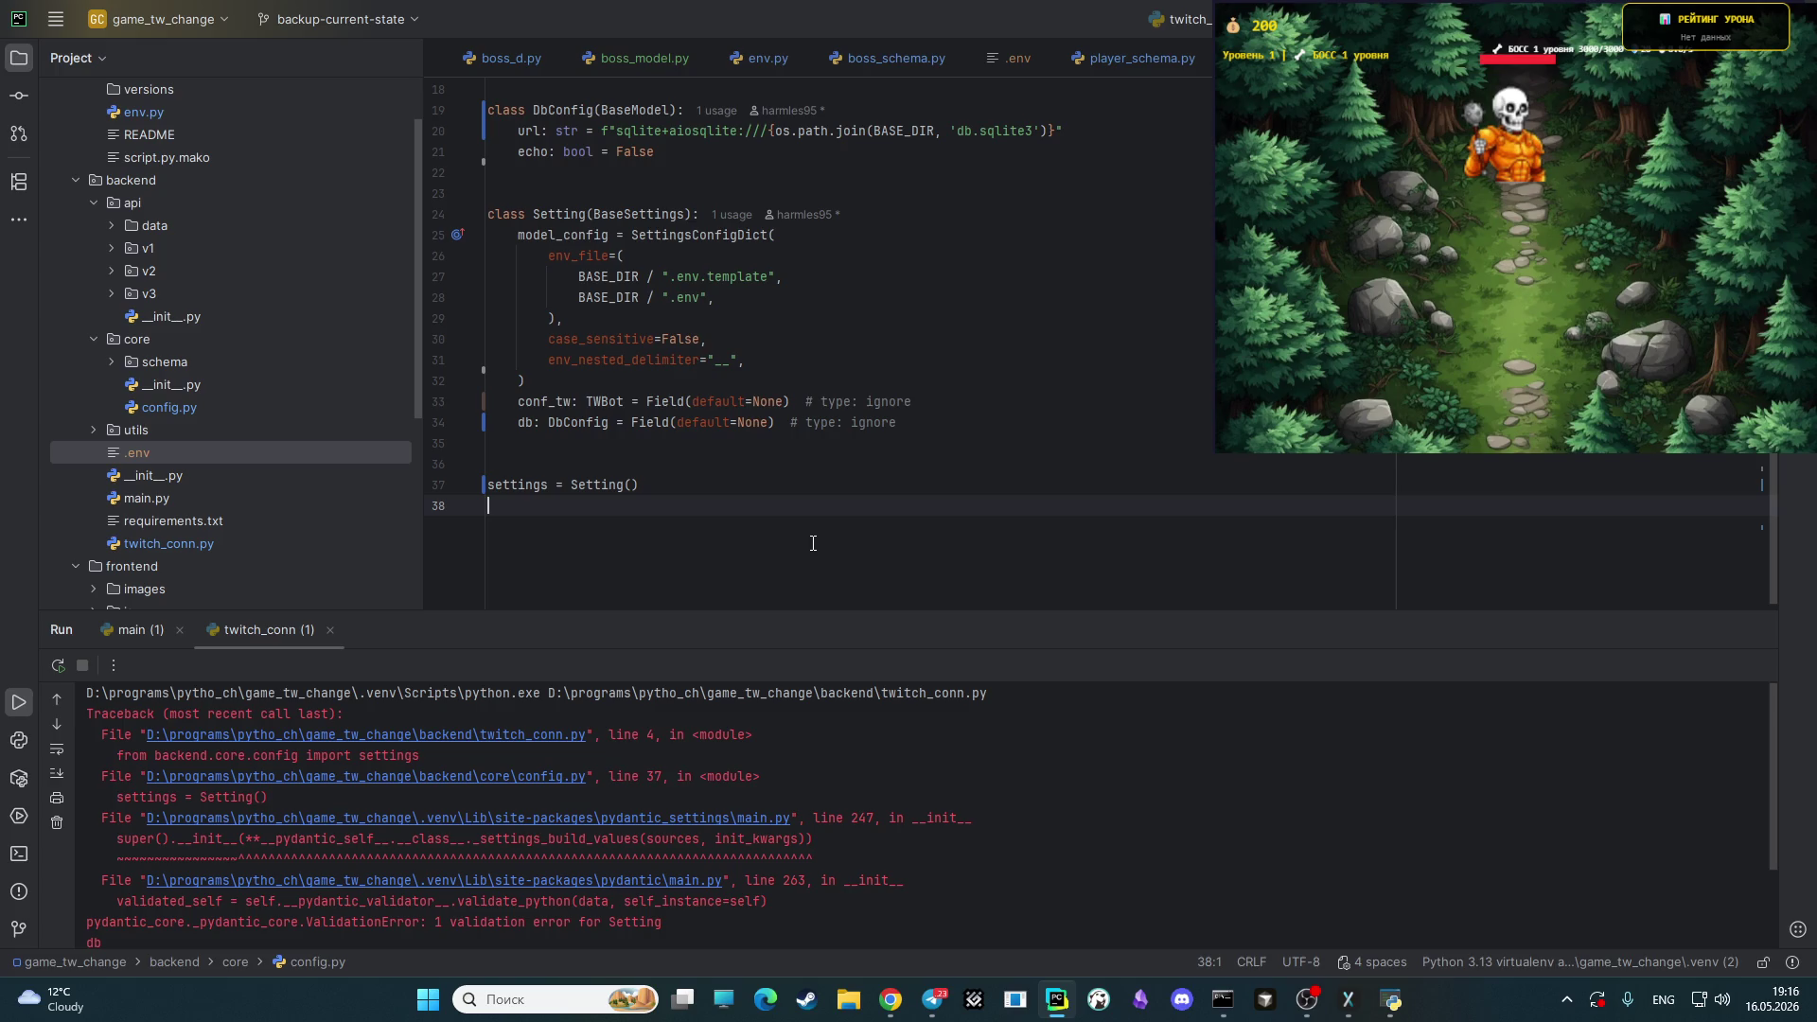
{"action": "scroll", "coordinate": [804, 534], "scroll_direction": "up", "scroll_amount": 3}
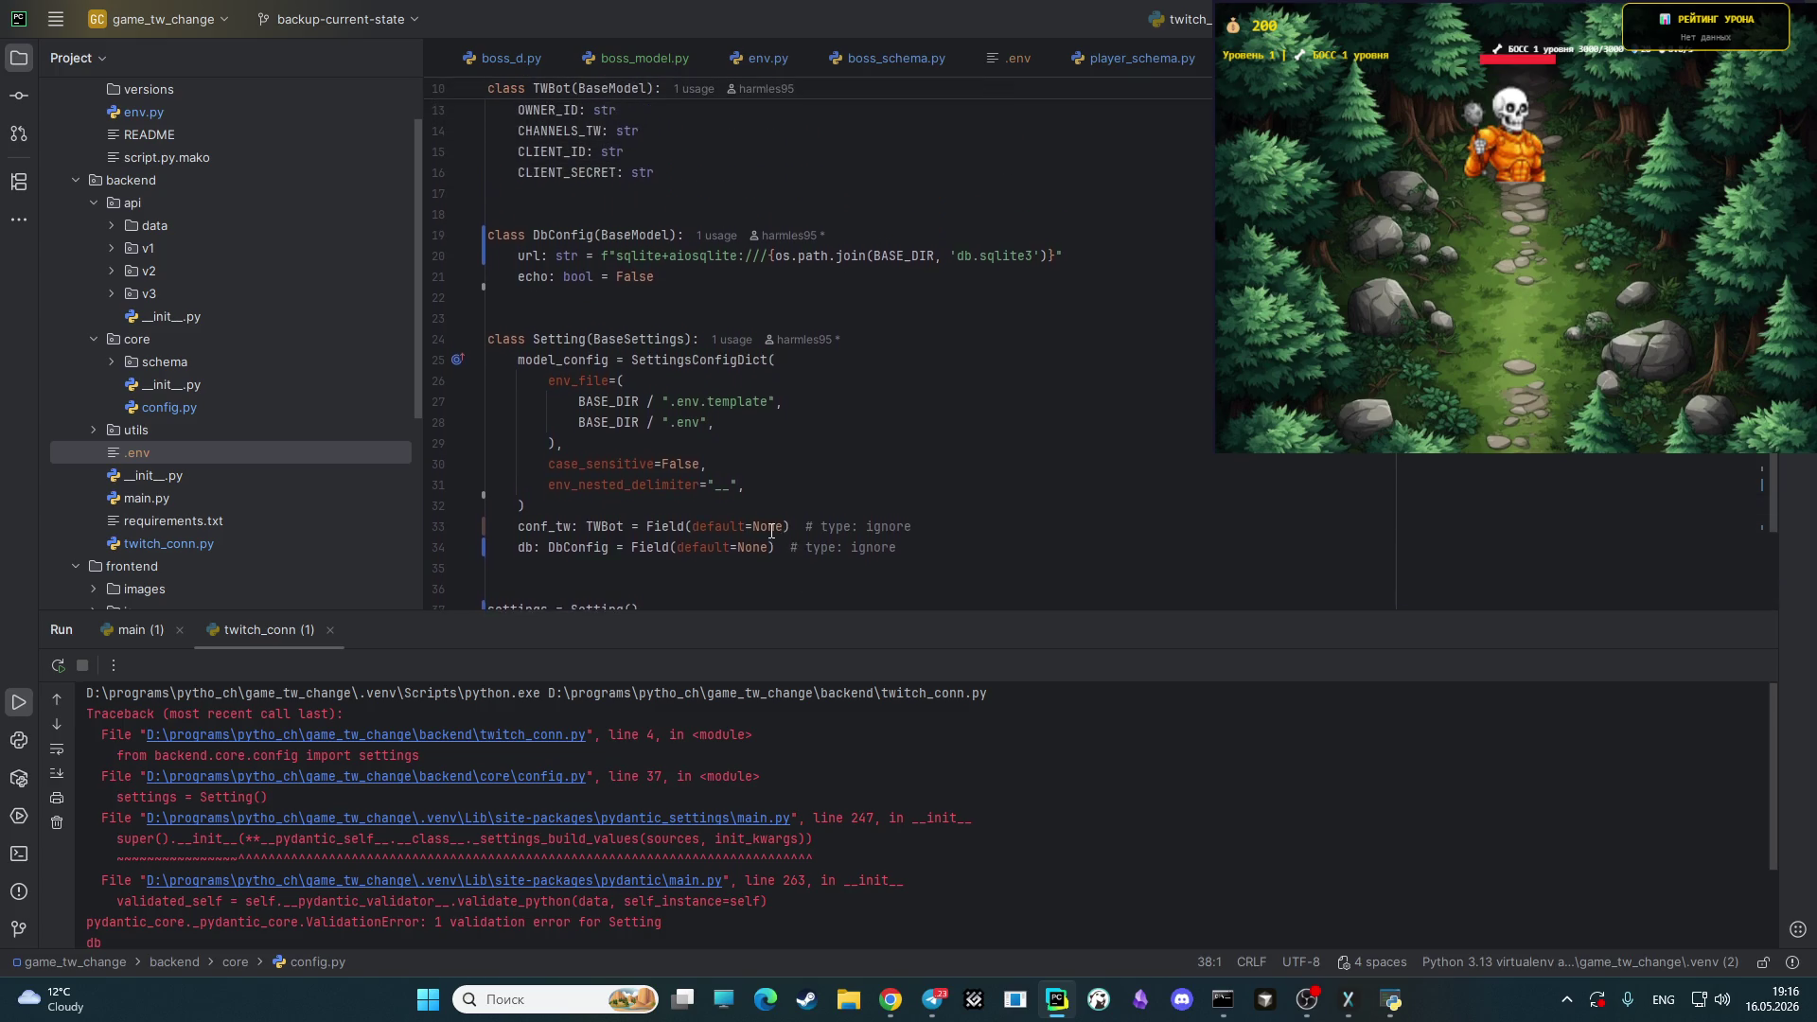
{"action": "scroll", "coordinate": [814, 508], "scroll_direction": "up", "scroll_amount": 2}
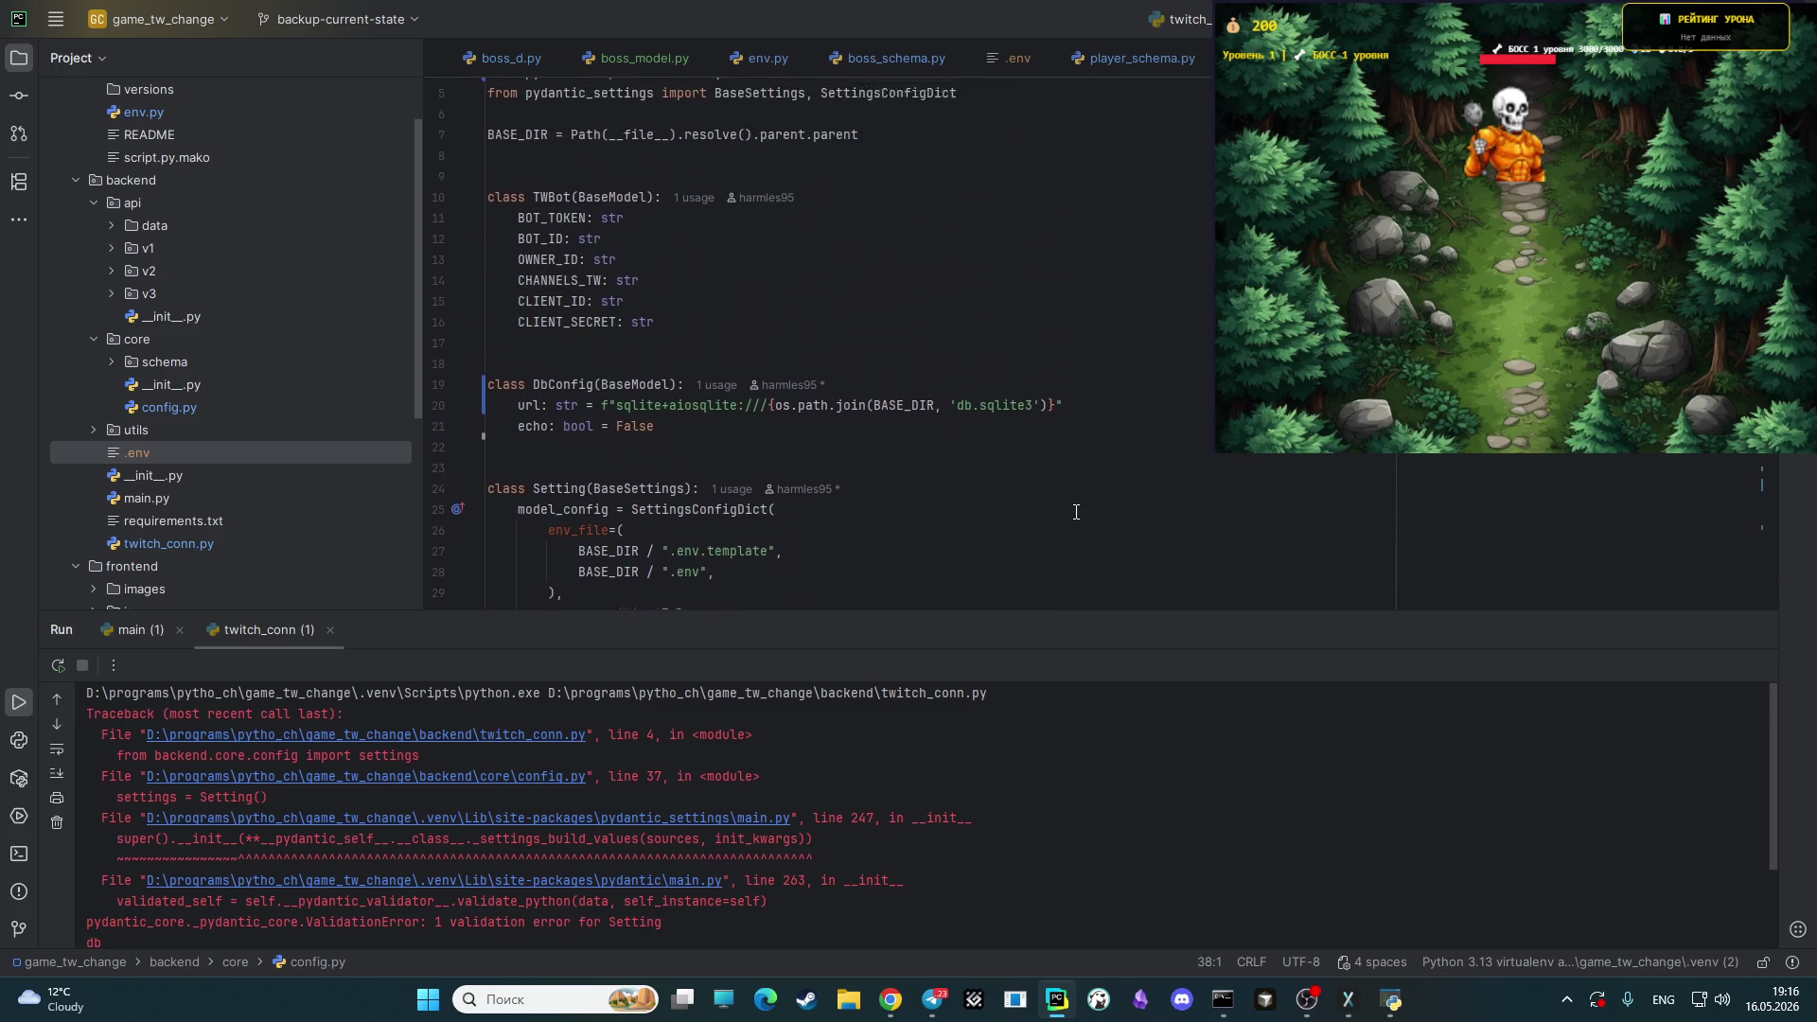
{"action": "key", "text": "alt+1"}
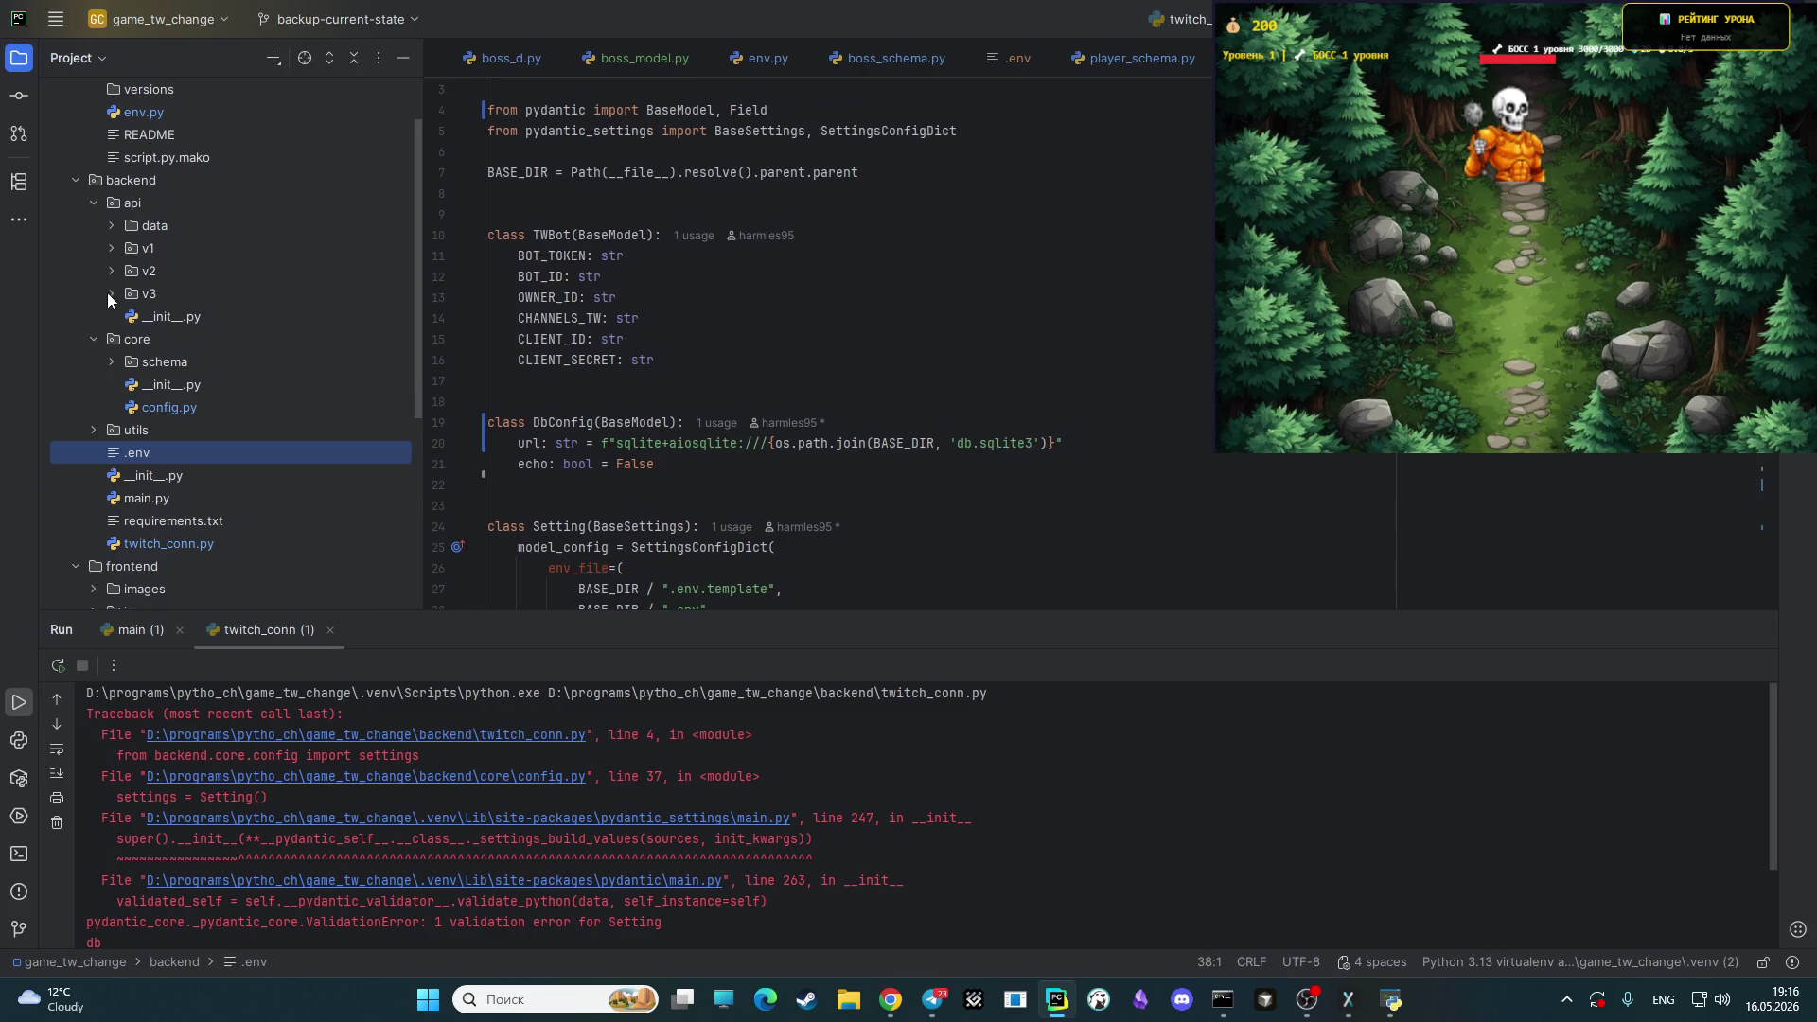
- Open api/v2 router.py and shrink the Run panel to review its endpoints
{"action": "left_click", "coordinate": [111, 252]}
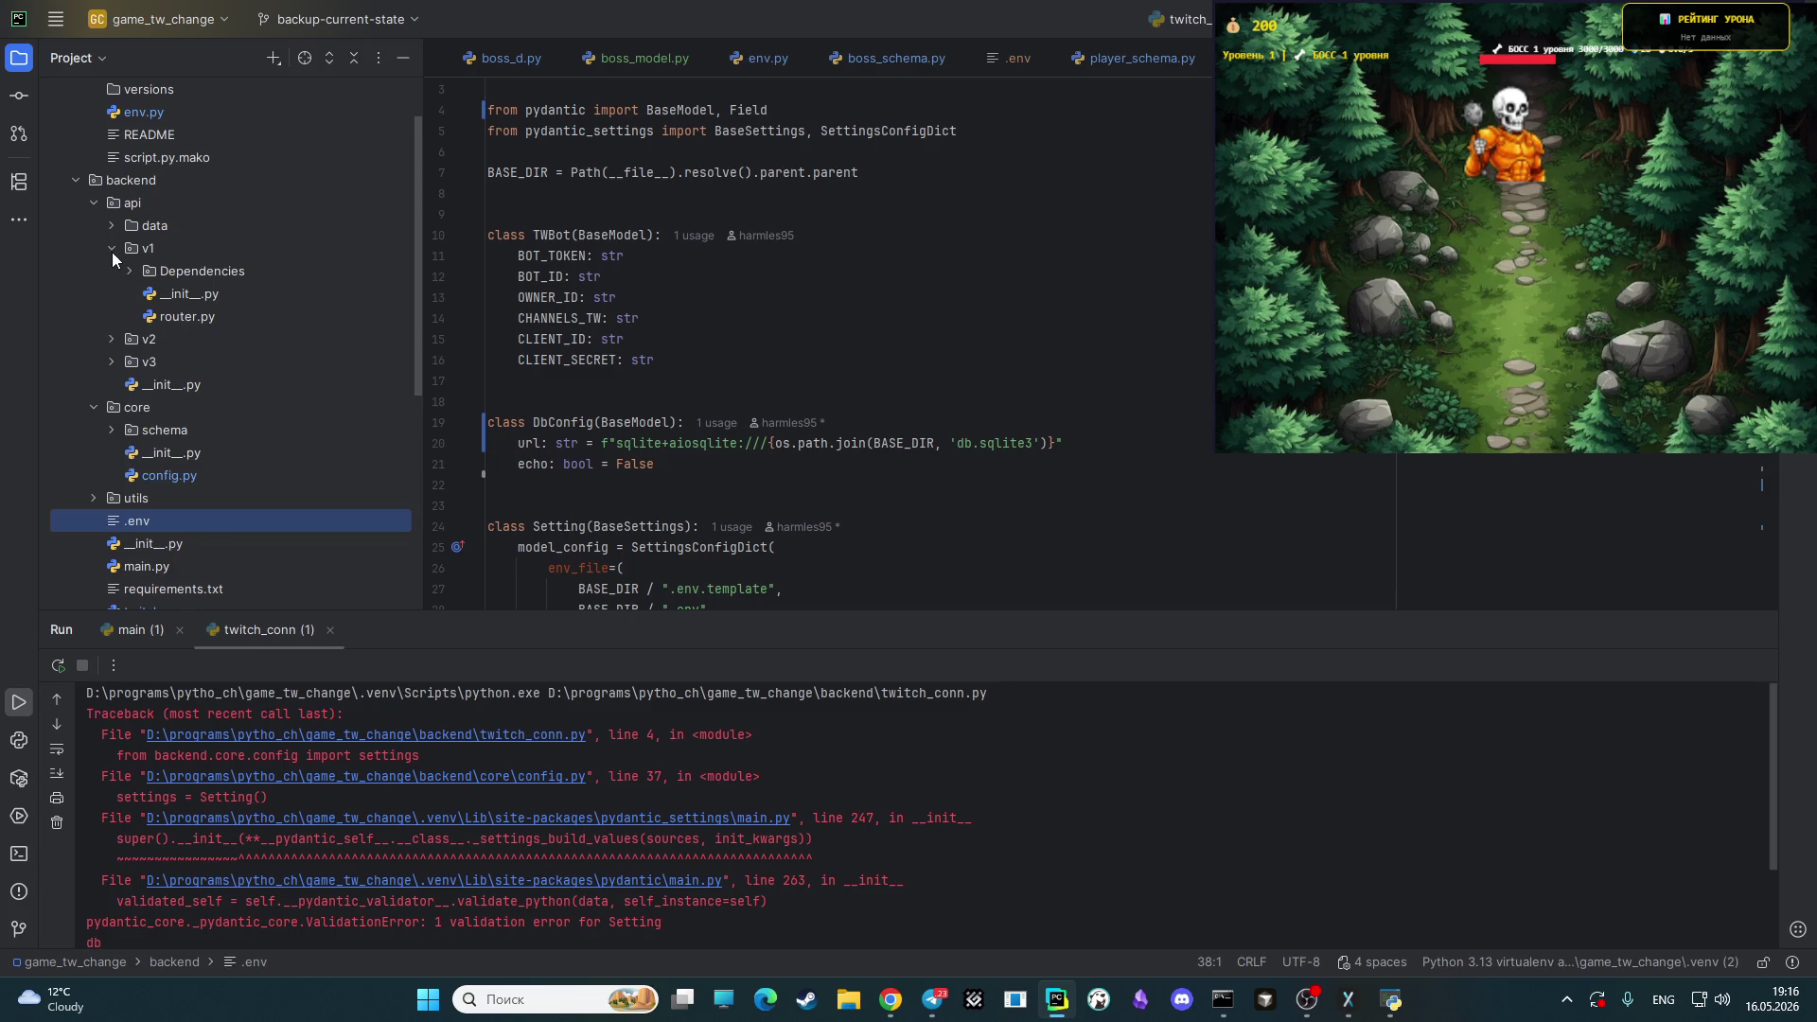
{"action": "left_click", "coordinate": [111, 252]}
{"action": "left_click", "coordinate": [111, 265]}
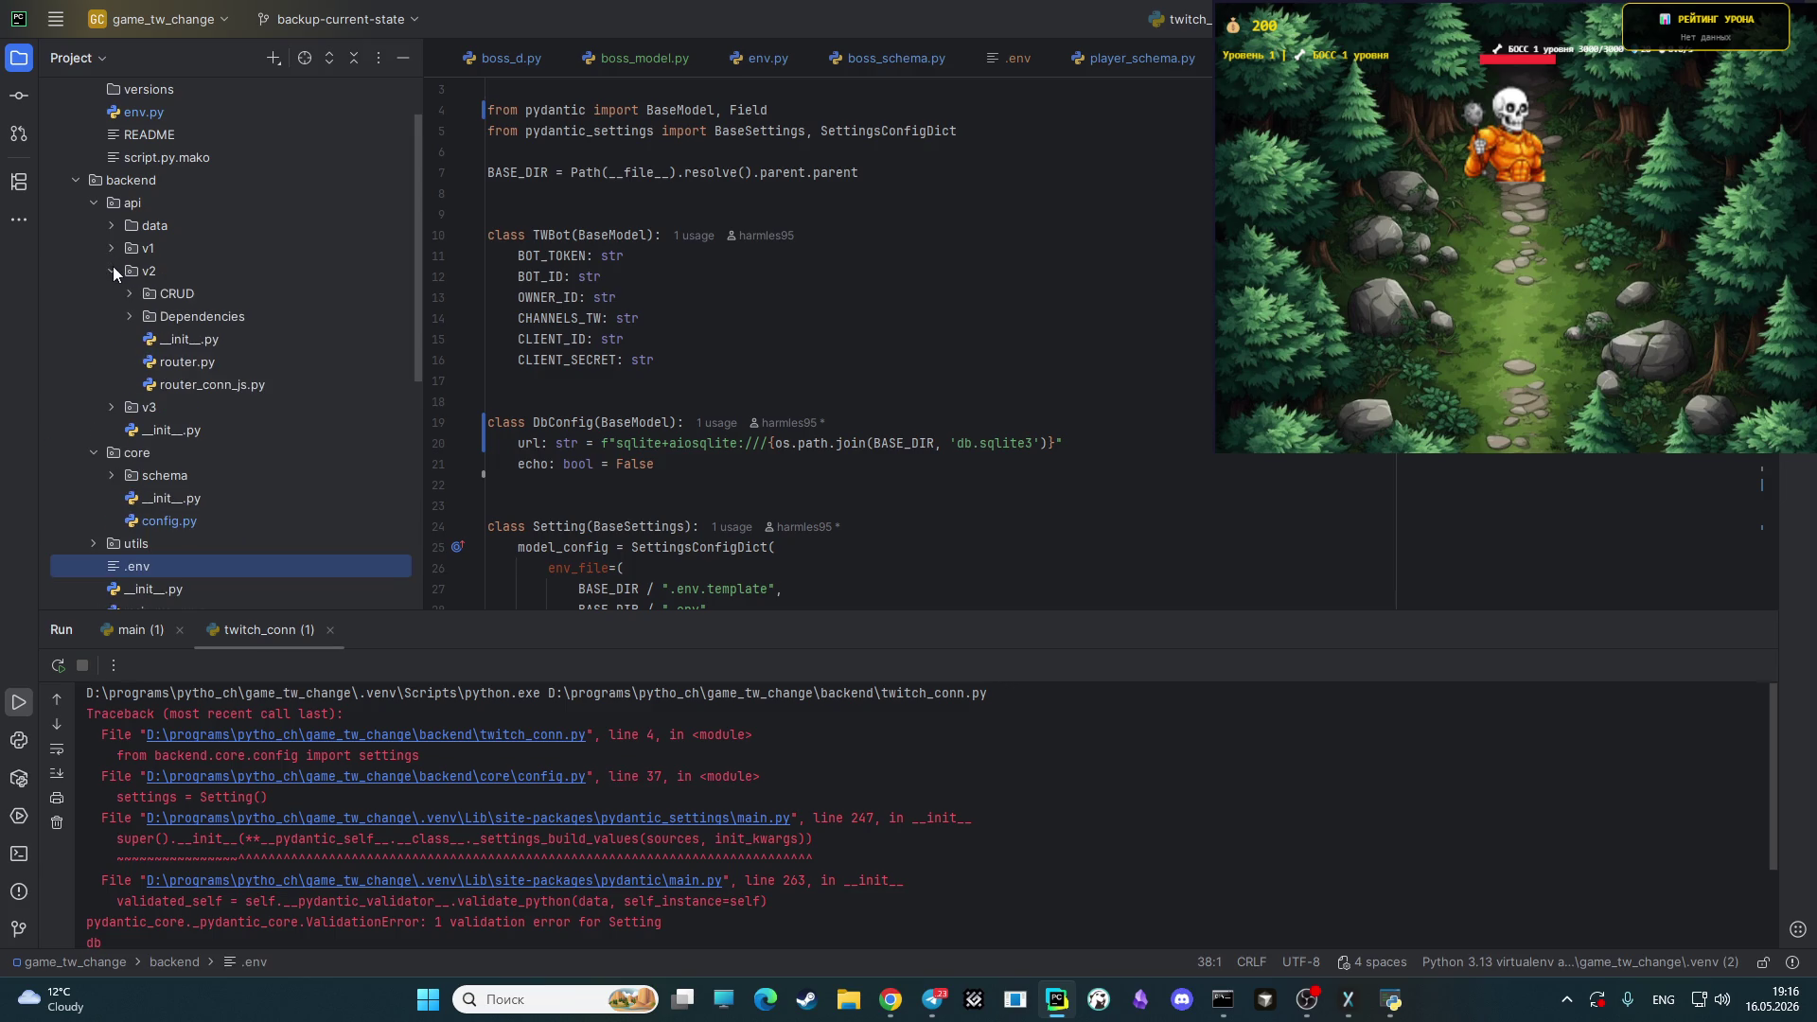
{"action": "double_click", "coordinate": [205, 365]}
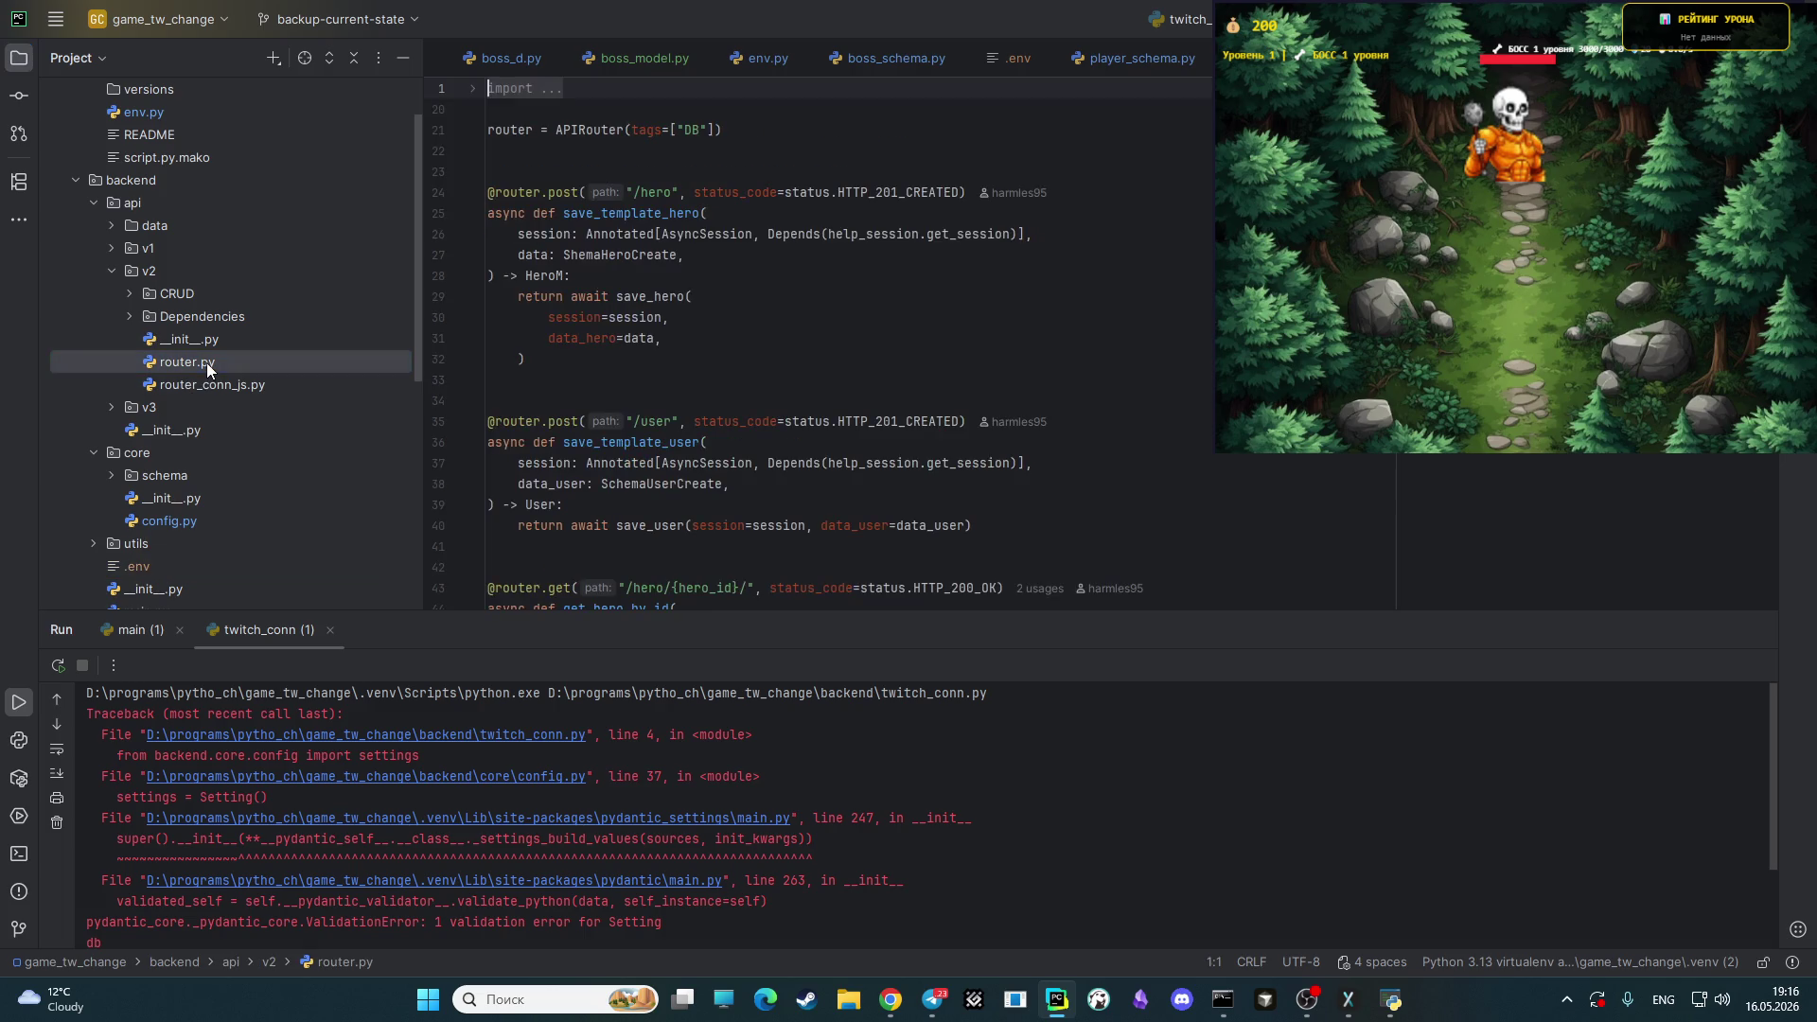
{"action": "left_click_drag", "start_coordinate": [1110, 623], "coordinate": [1035, 957]}
{"action": "scroll", "coordinate": [1065, 653], "scroll_direction": "down", "scroll_amount": 10}
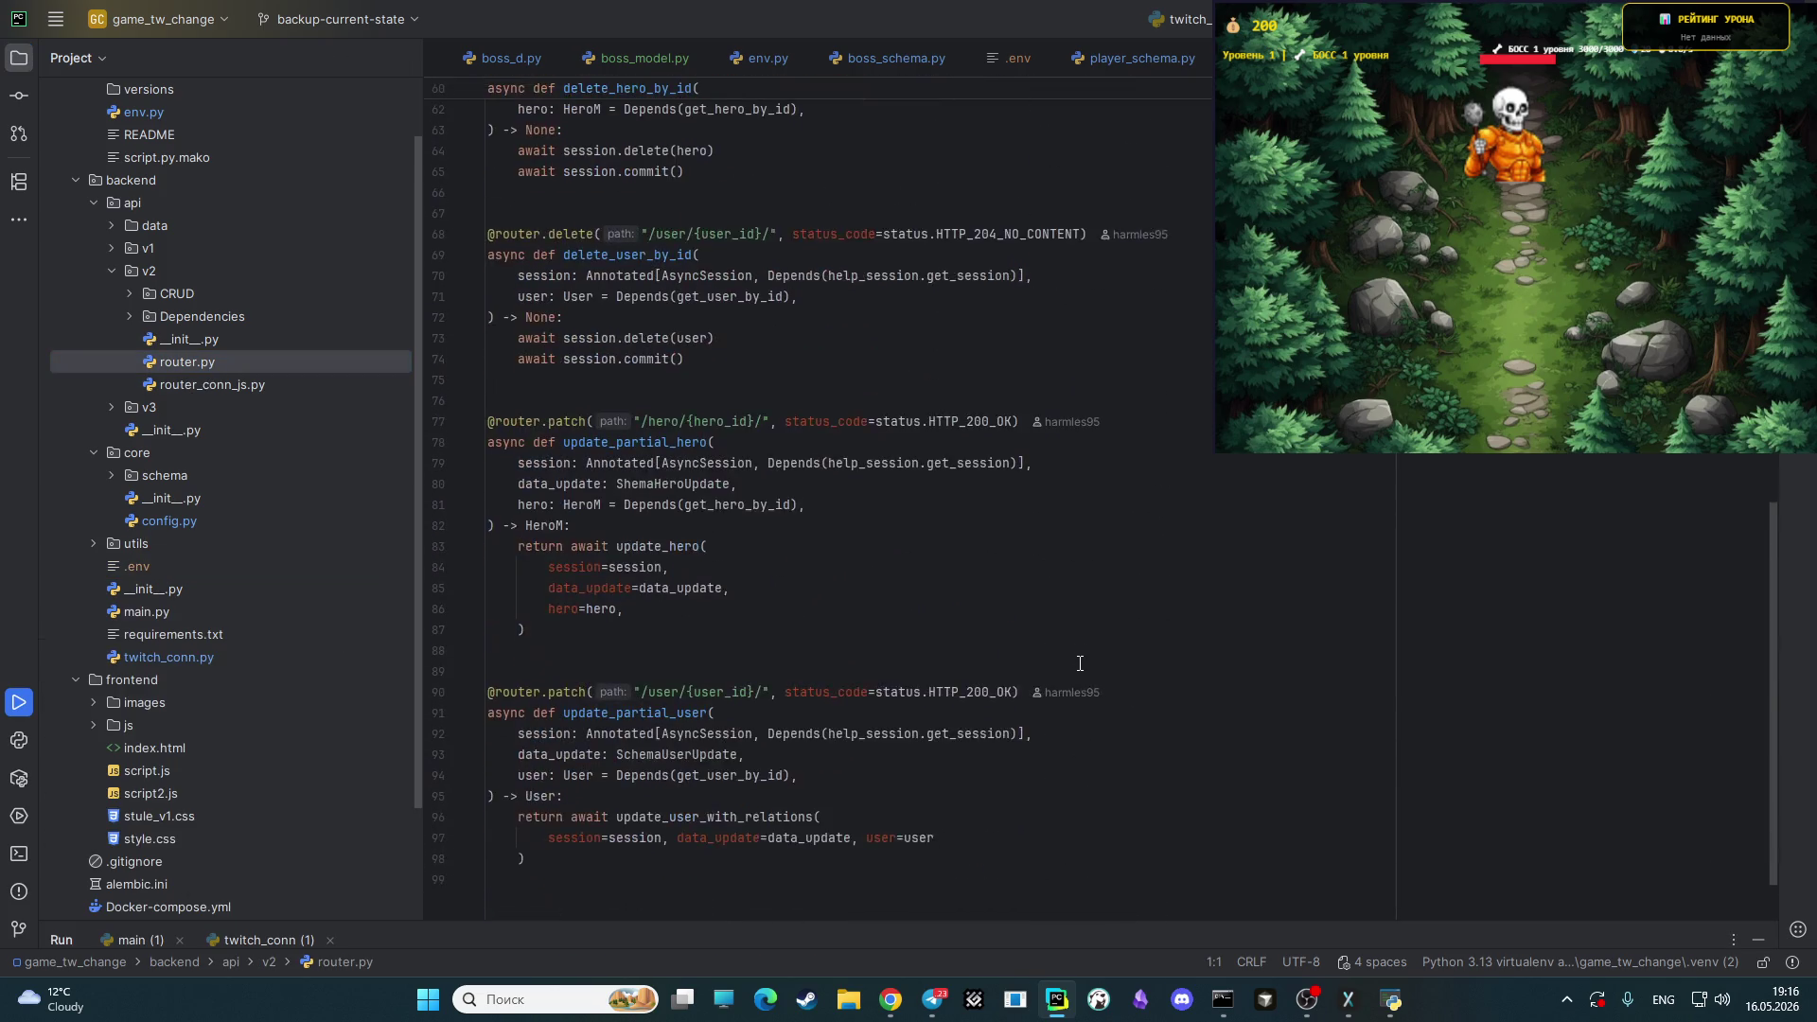
{"action": "scroll", "coordinate": [1065, 653], "scroll_direction": "up", "scroll_amount": 3}
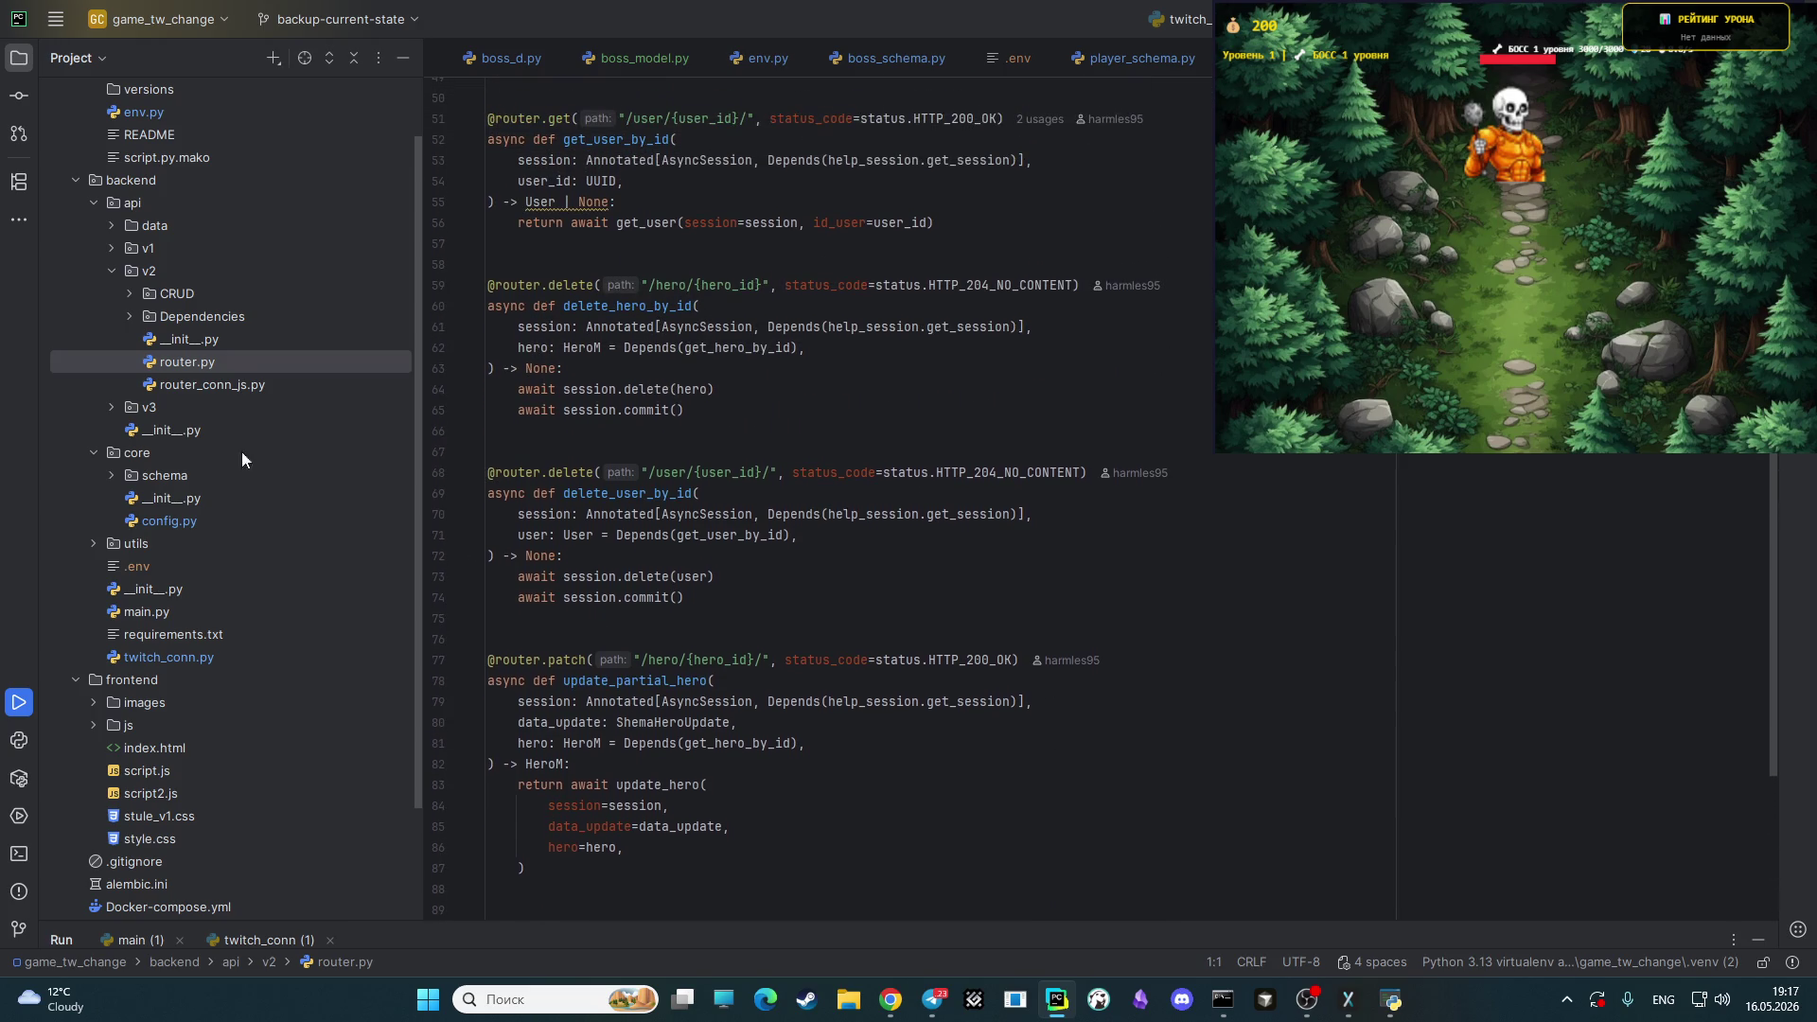
- Collapse the v2 folder, expand v1 and select its router.py
{"action": "left_click", "coordinate": [115, 272]}
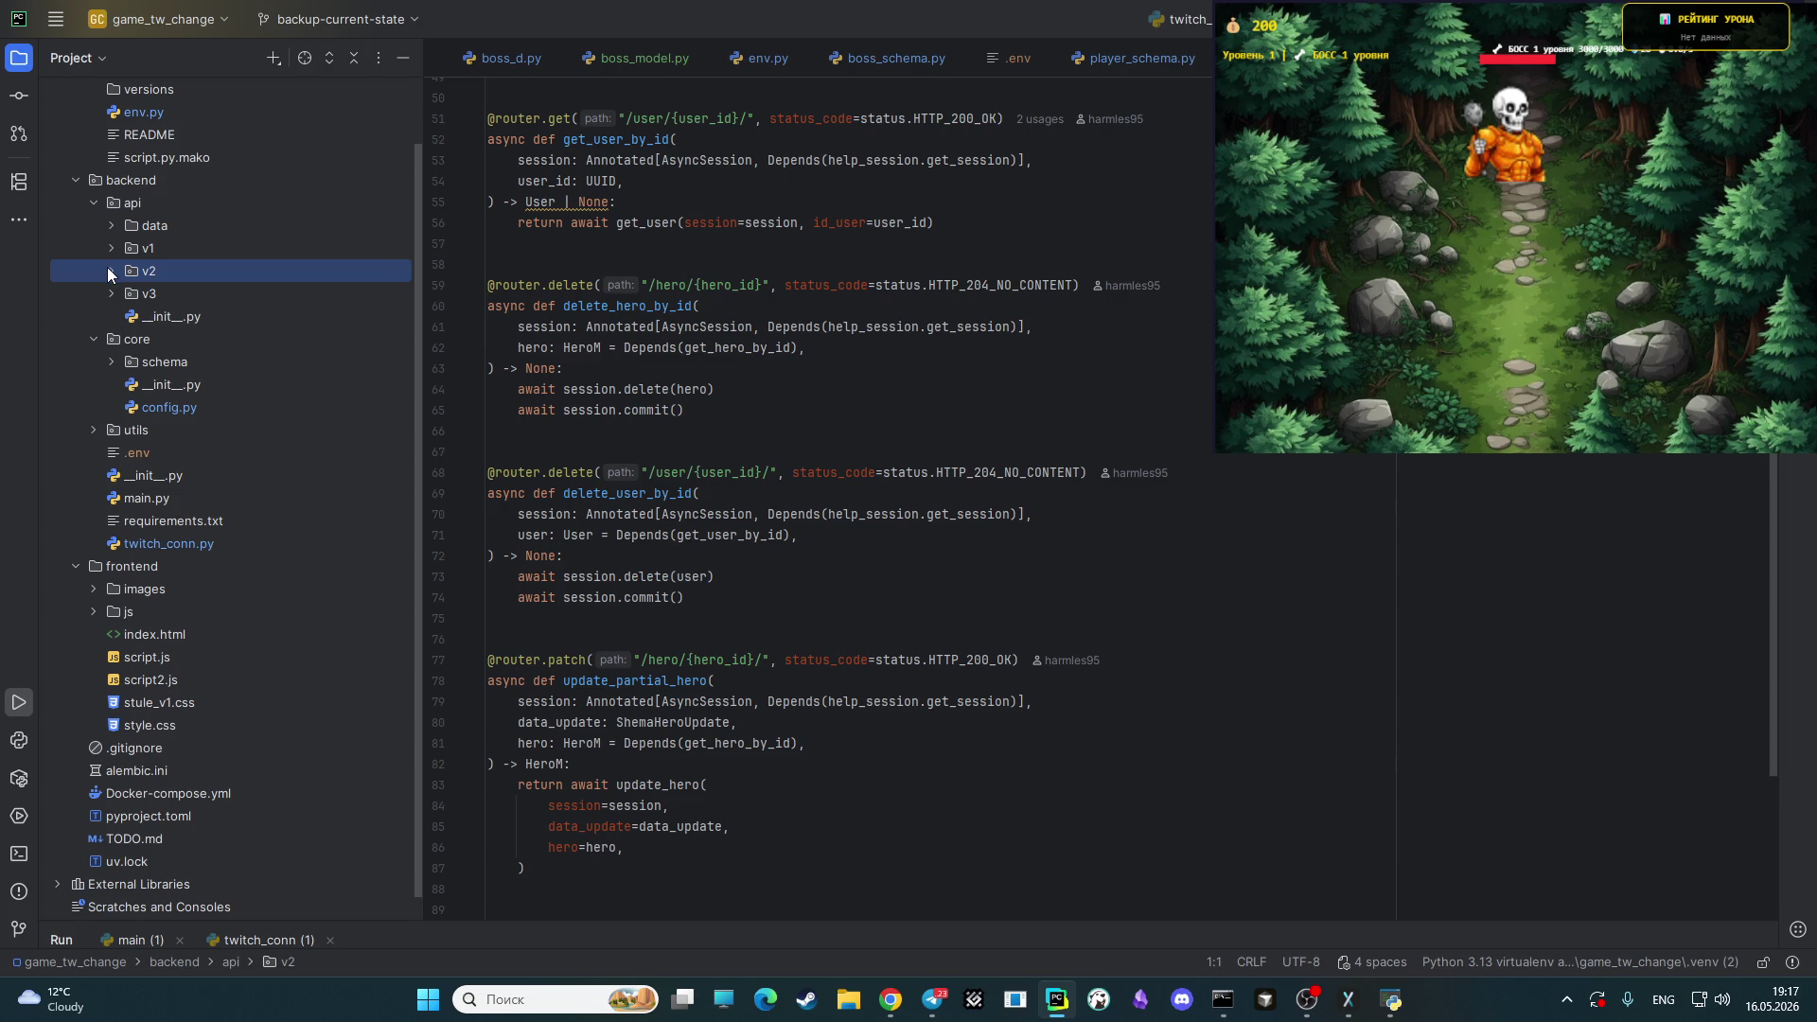
{"action": "left_click", "coordinate": [112, 249]}
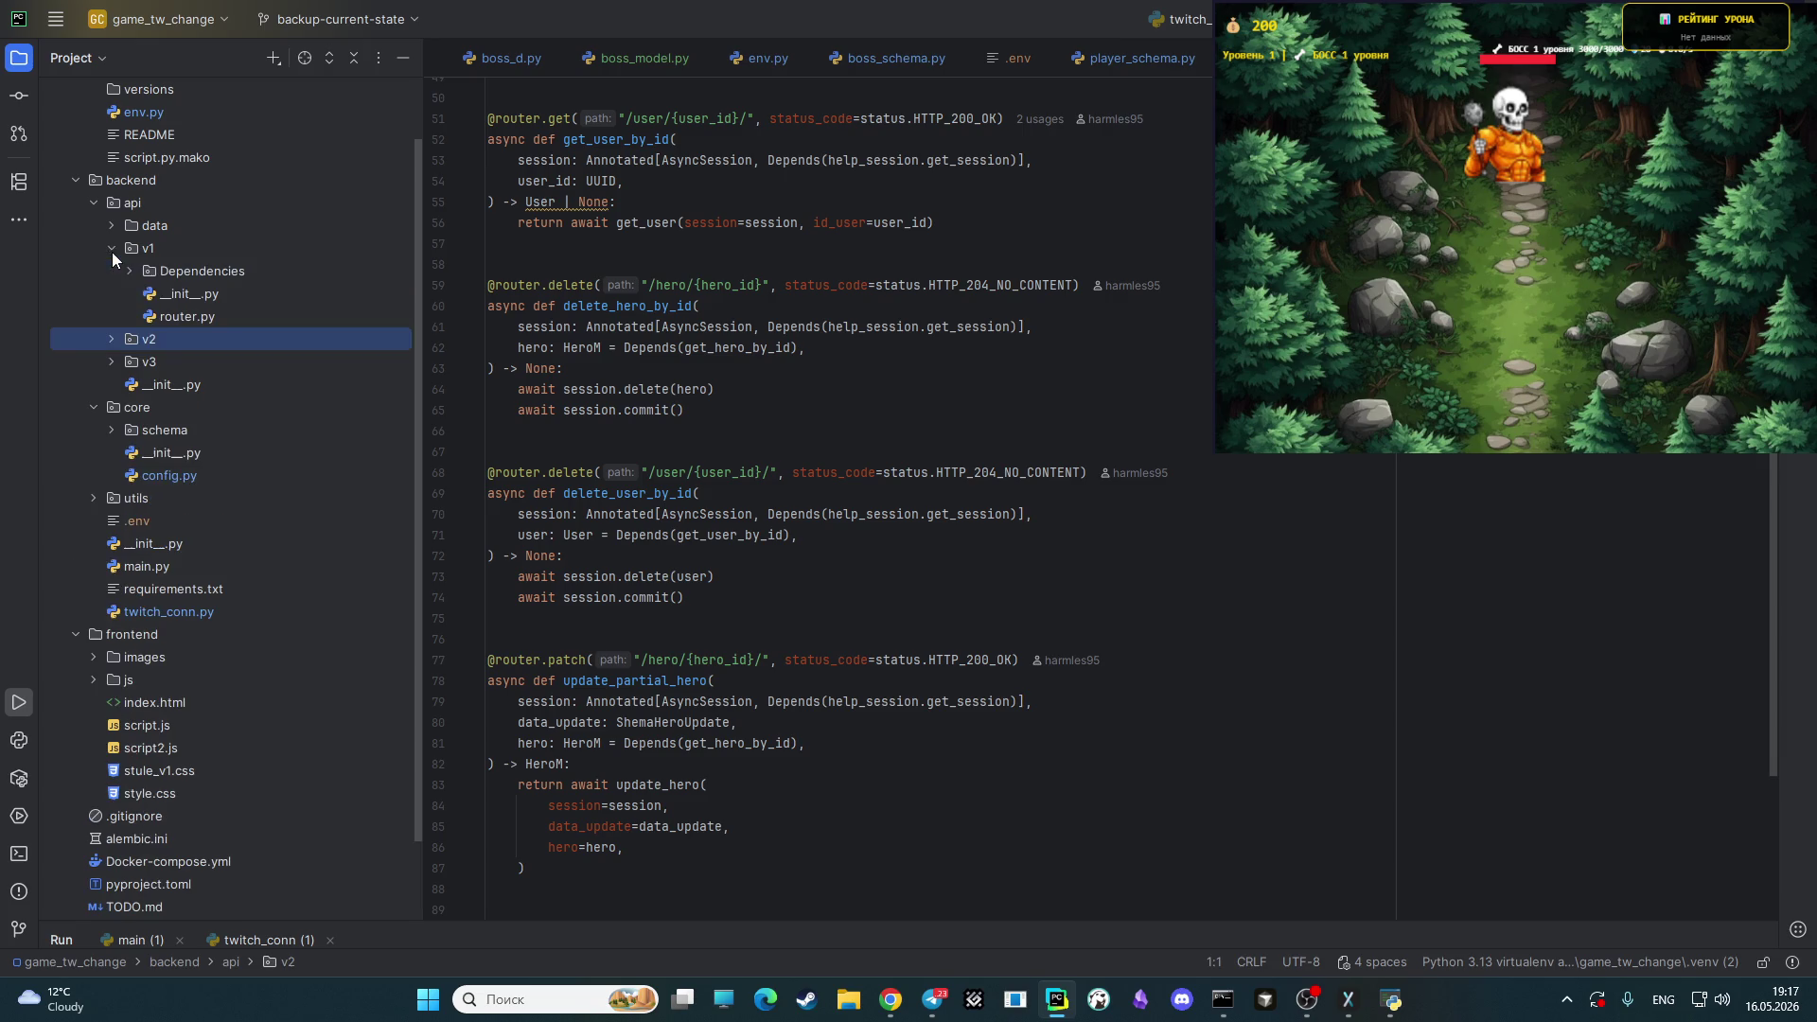
{"action": "left_click", "coordinate": [204, 318]}
- Open the v1 router.py and scroll up through it from the medal assignment on line 556
{"action": "double_click", "coordinate": [205, 318]}
{"action": "scroll", "coordinate": [966, 535], "scroll_direction": "up", "scroll_amount": 5}
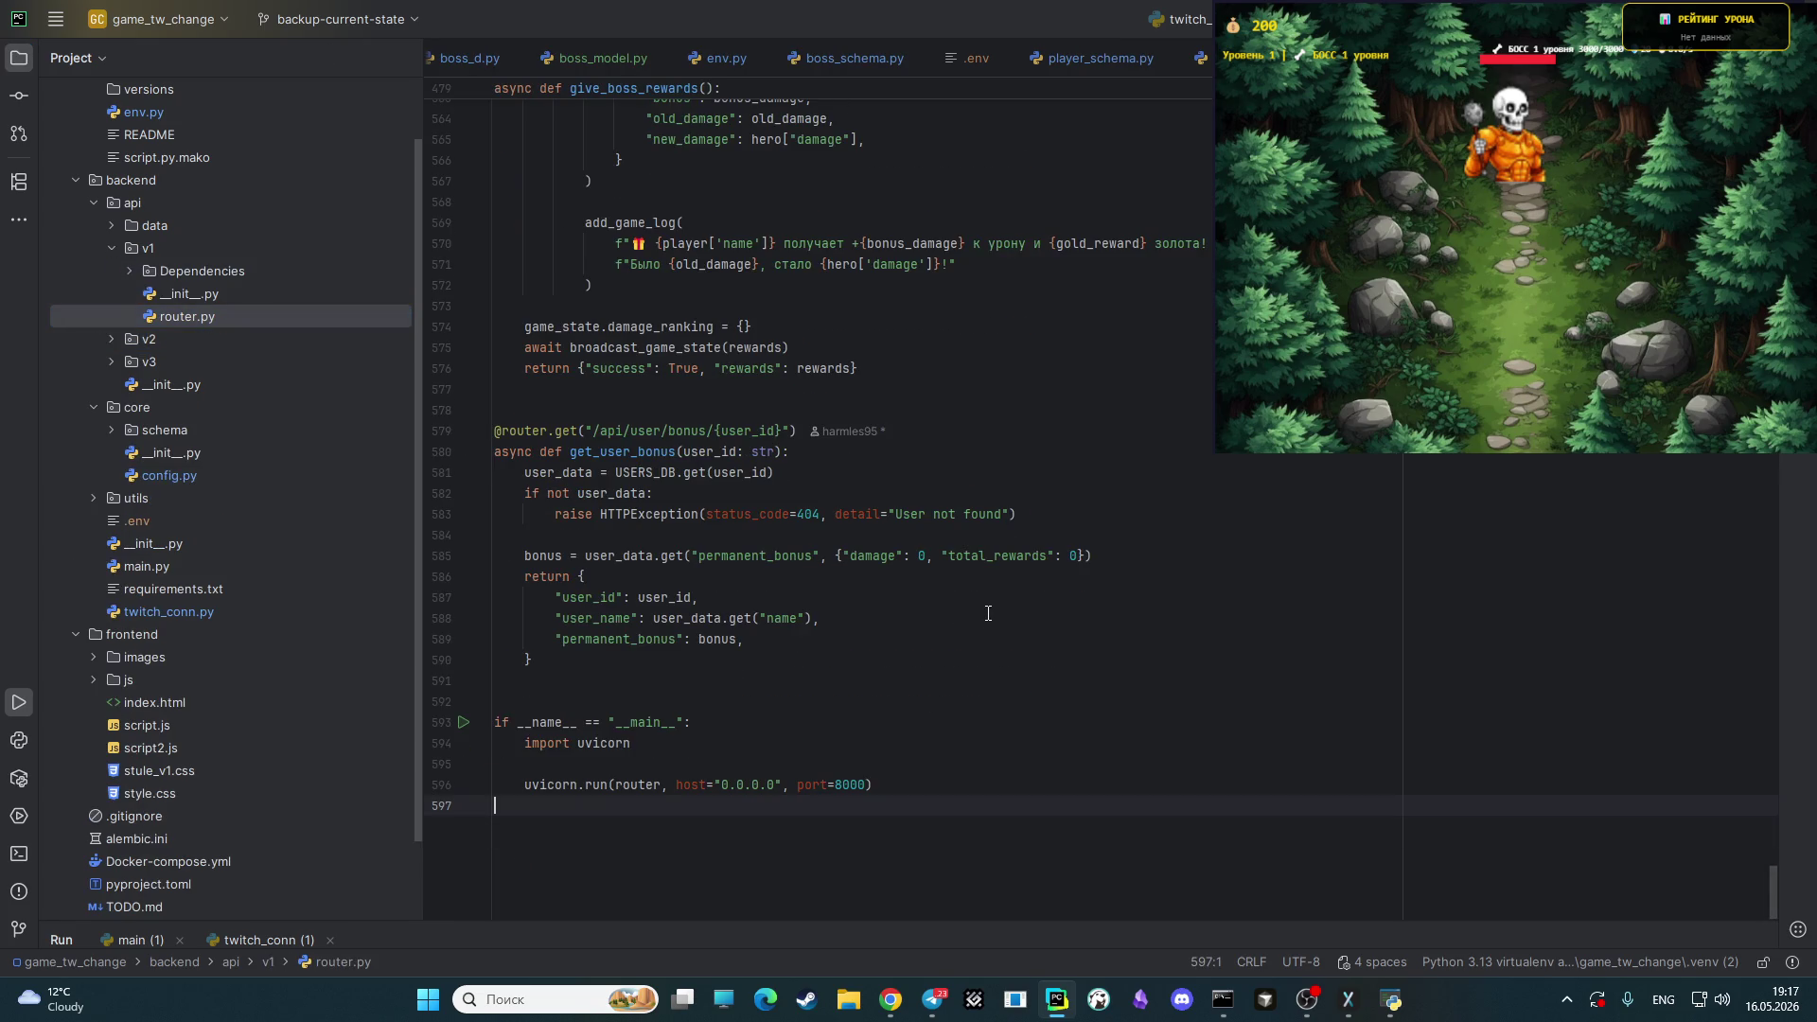
{"action": "scroll", "coordinate": [966, 536], "scroll_direction": "down", "scroll_amount": 5}
{"action": "scroll", "coordinate": [965, 527], "scroll_direction": "up", "scroll_amount": 5}
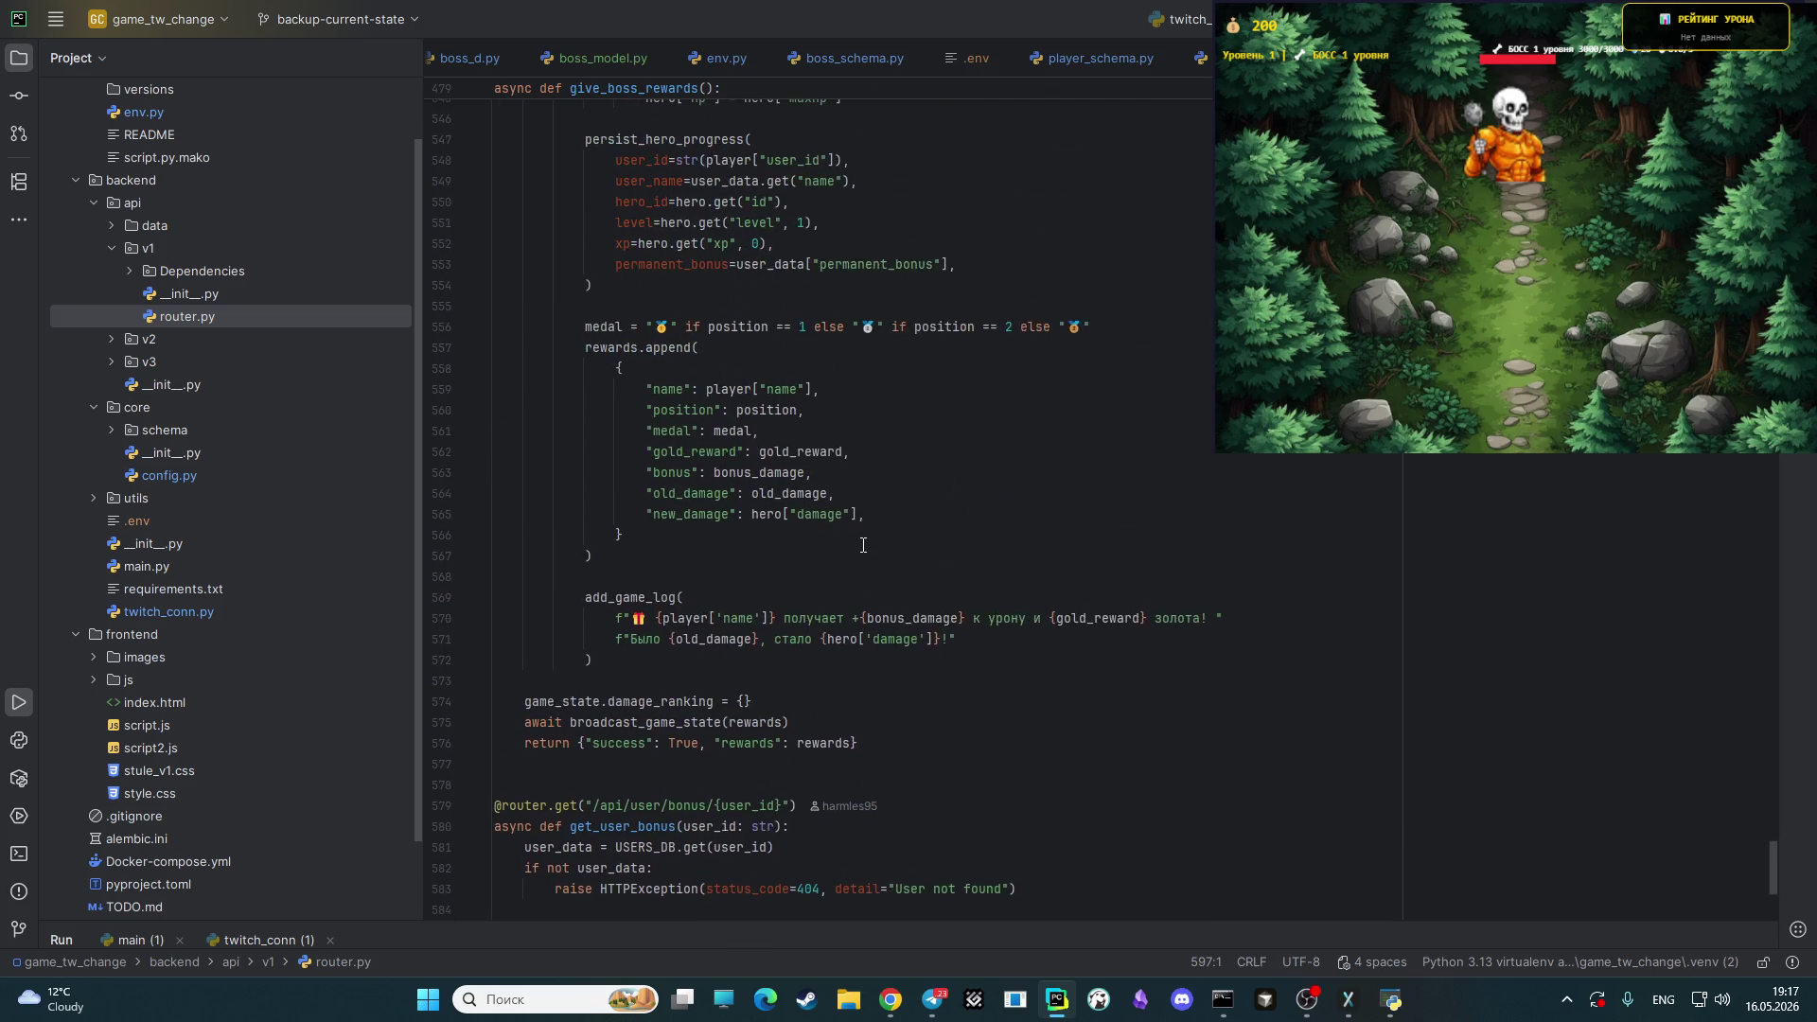
{"action": "scroll", "coordinate": [862, 545], "scroll_direction": "up", "scroll_amount": 2}
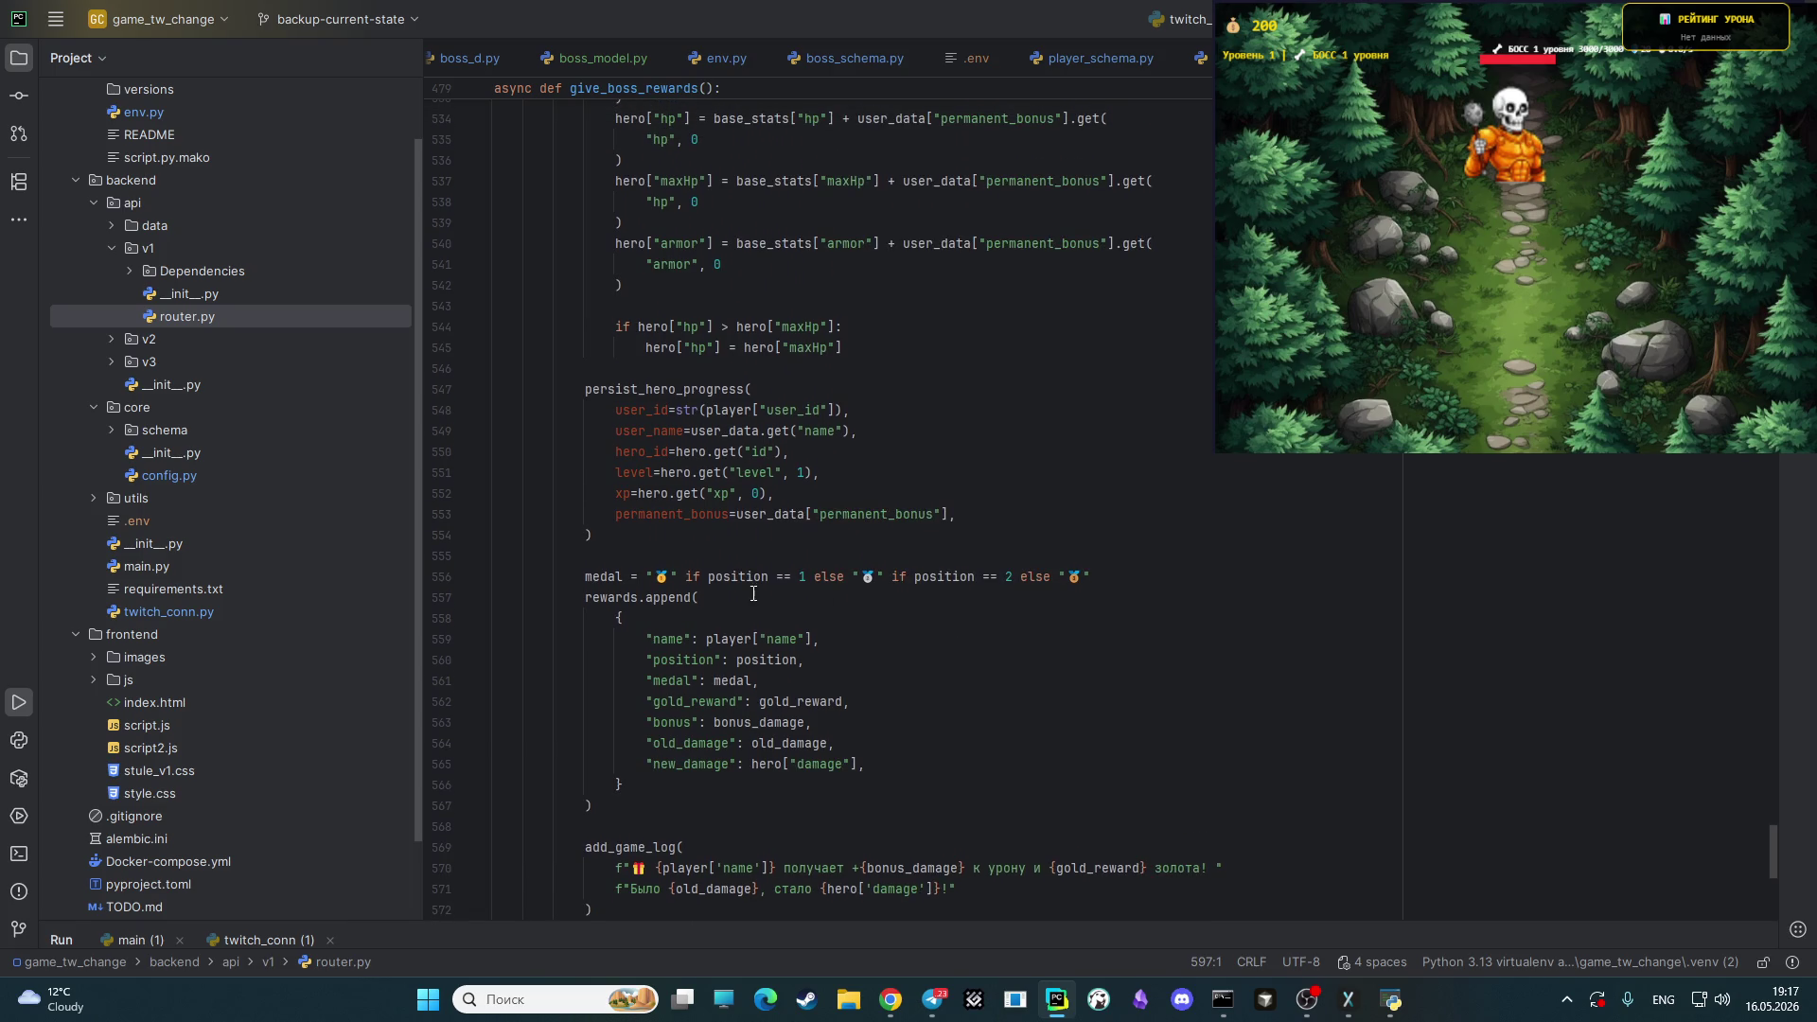
{"action": "left_click", "coordinate": [676, 640]}
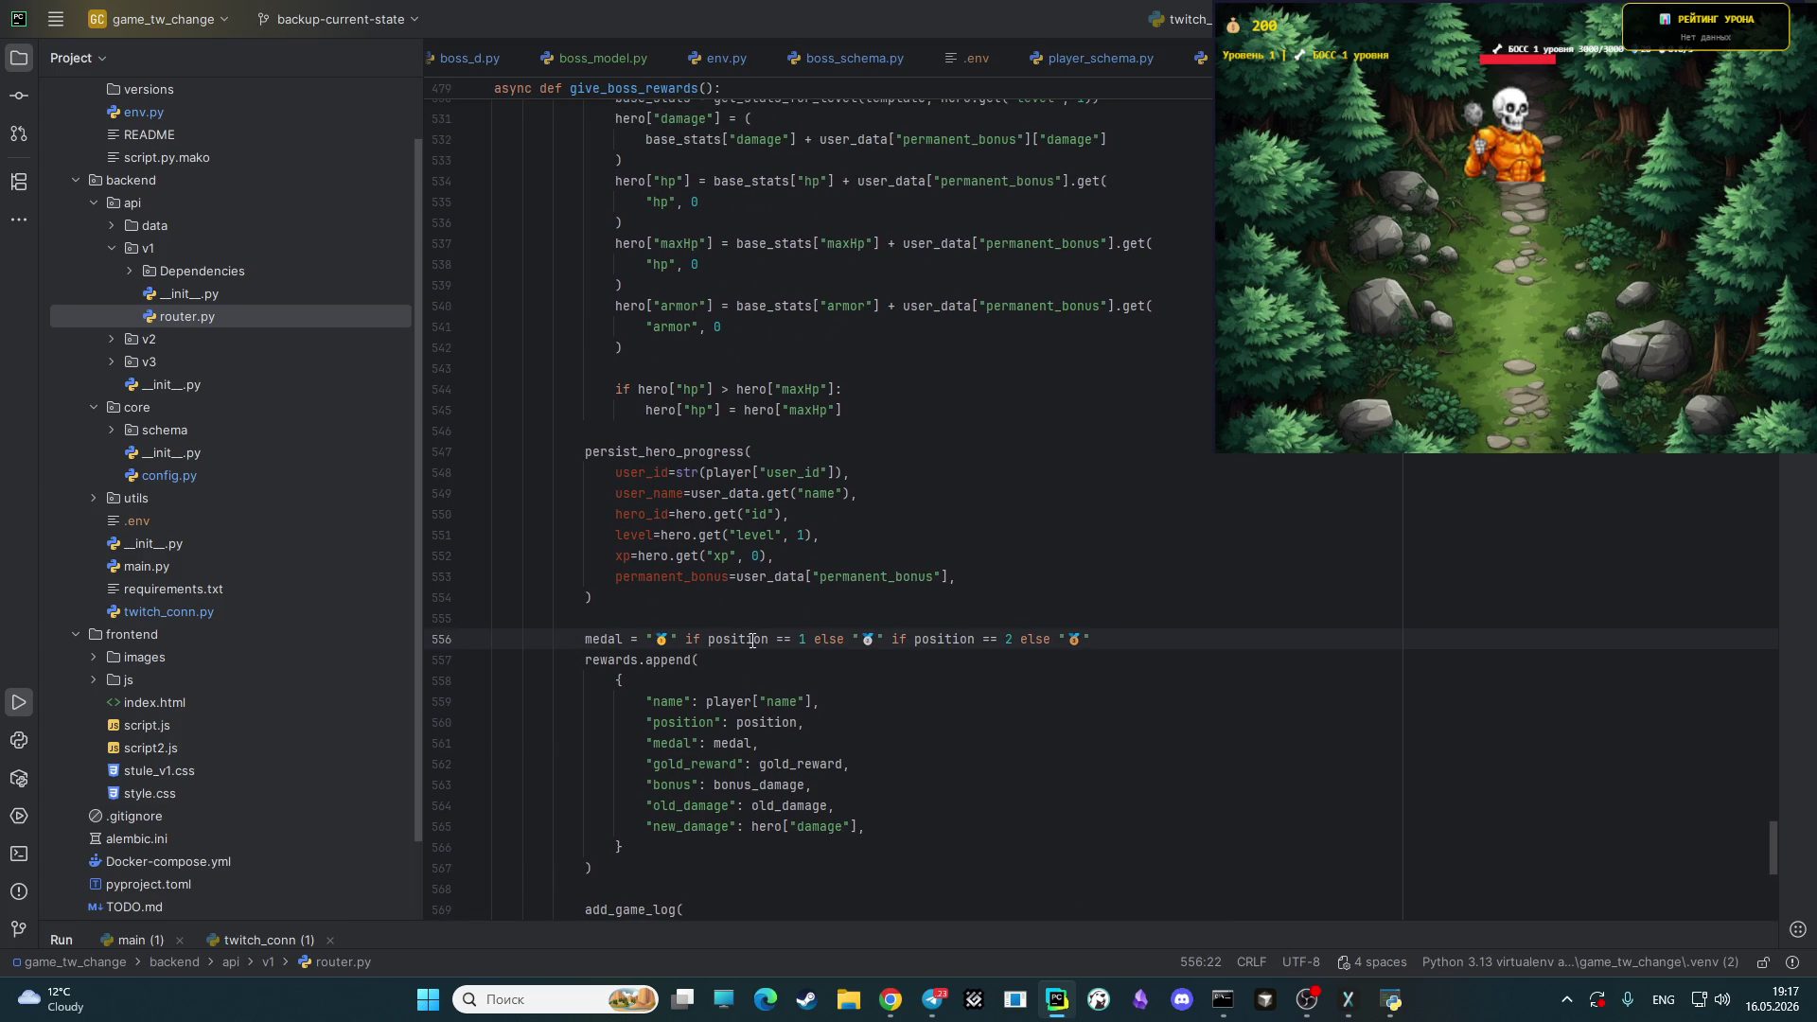
{"action": "scroll", "coordinate": [951, 623], "scroll_direction": "up", "scroll_amount": 8}
{"action": "scroll", "coordinate": [951, 623], "scroll_direction": "up", "scroll_amount": 16}
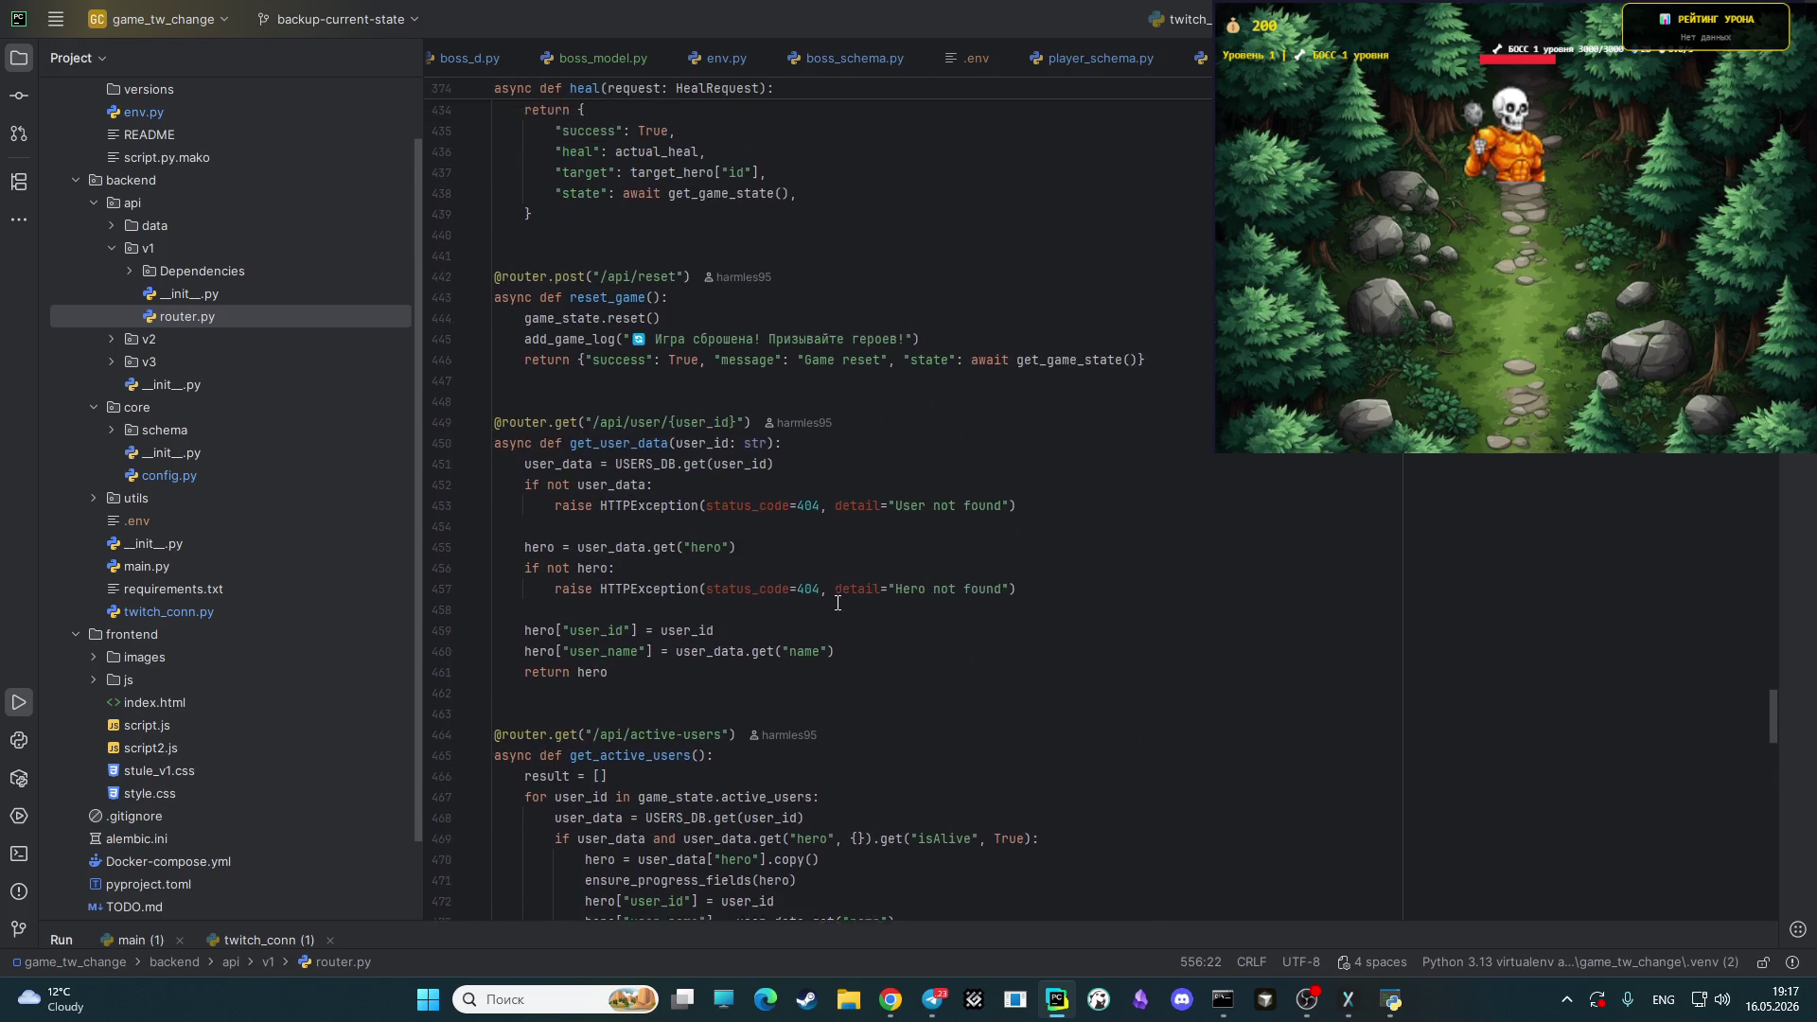
{"action": "scroll", "coordinate": [837, 603], "scroll_direction": "up", "scroll_amount": 3}
{"action": "scroll", "coordinate": [828, 603], "scroll_direction": "up", "scroll_amount": 8}
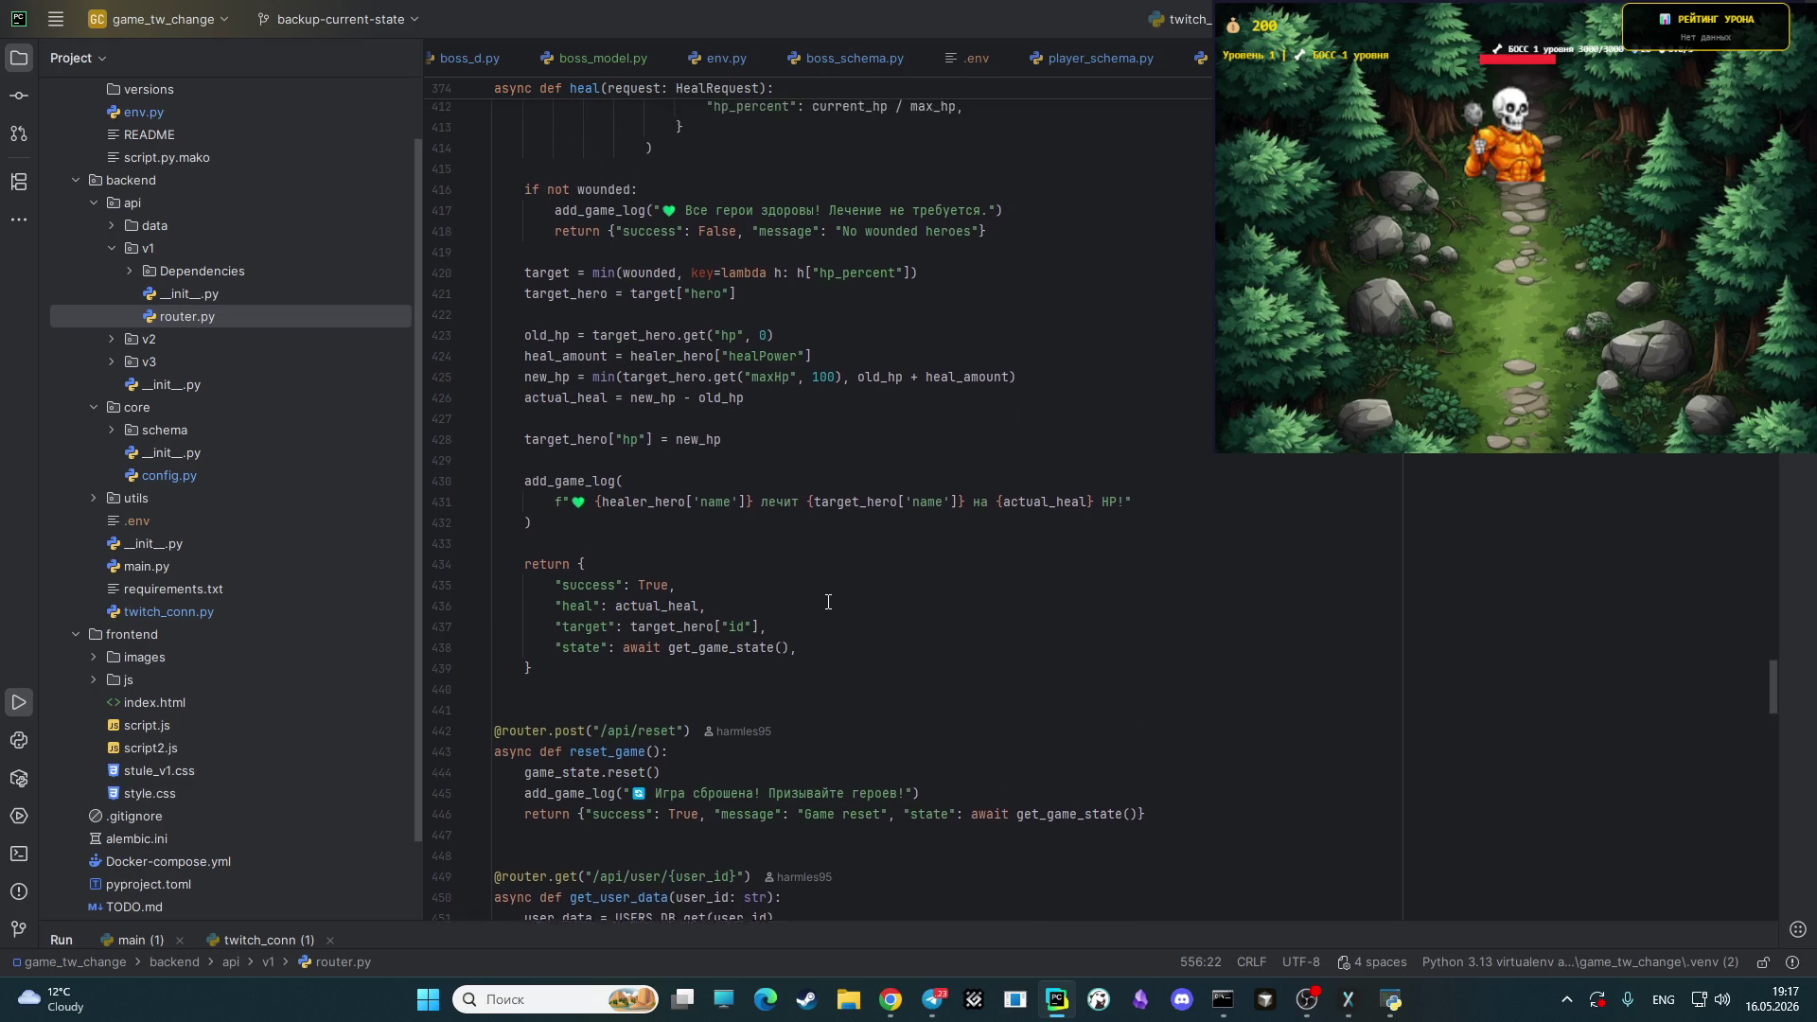
{"action": "scroll", "coordinate": [819, 602], "scroll_direction": "up", "scroll_amount": 20}
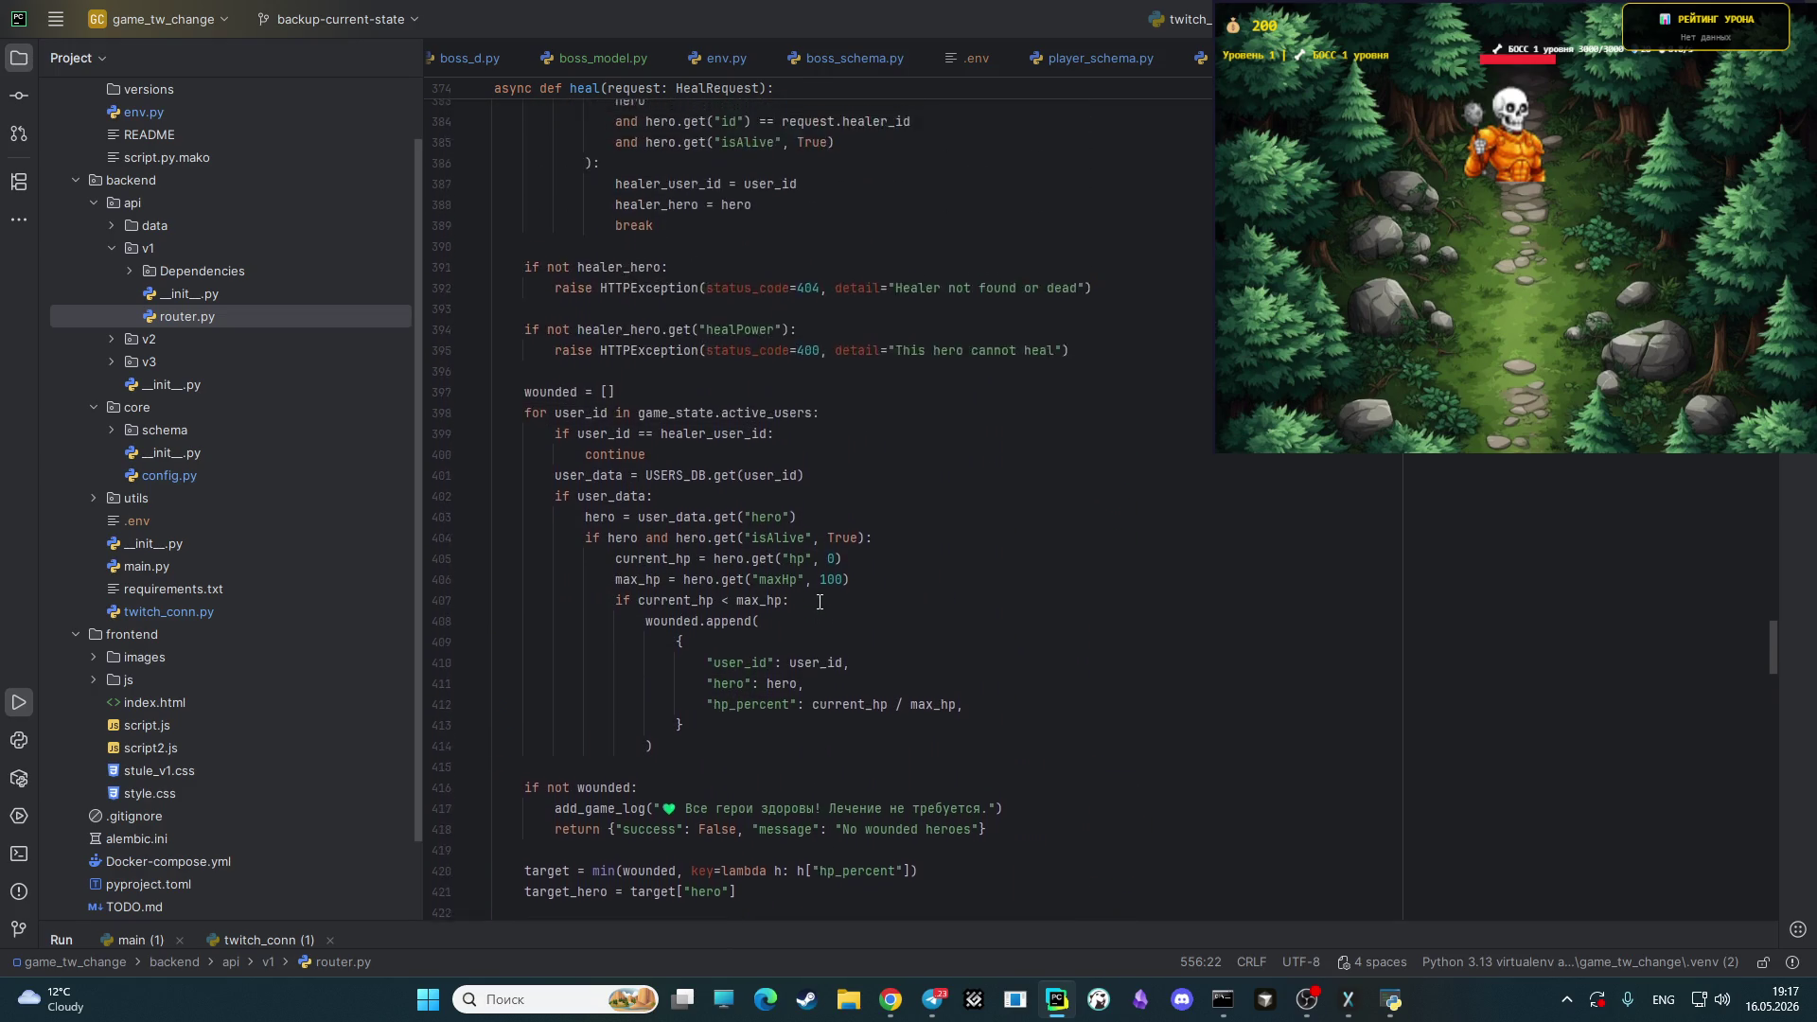
{"action": "scroll", "coordinate": [814, 597], "scroll_direction": "up", "scroll_amount": 20}
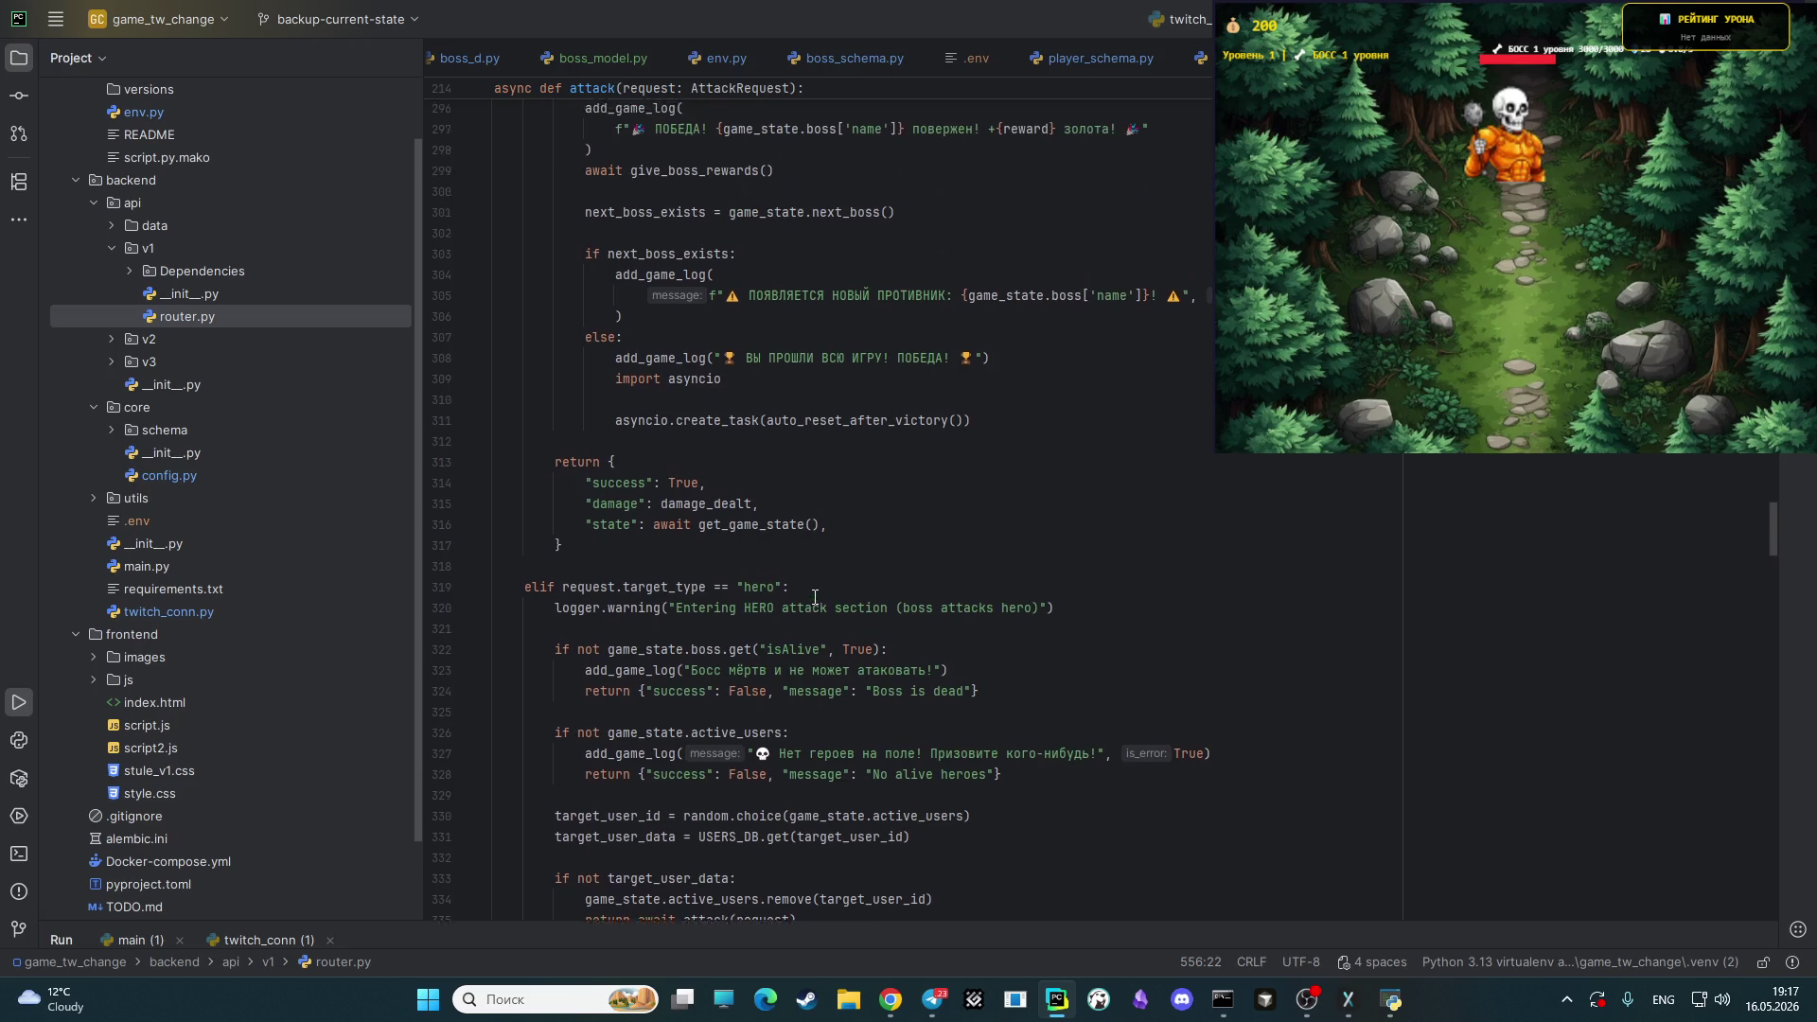
{"action": "scroll", "coordinate": [814, 597], "scroll_direction": "up", "scroll_amount": 13}
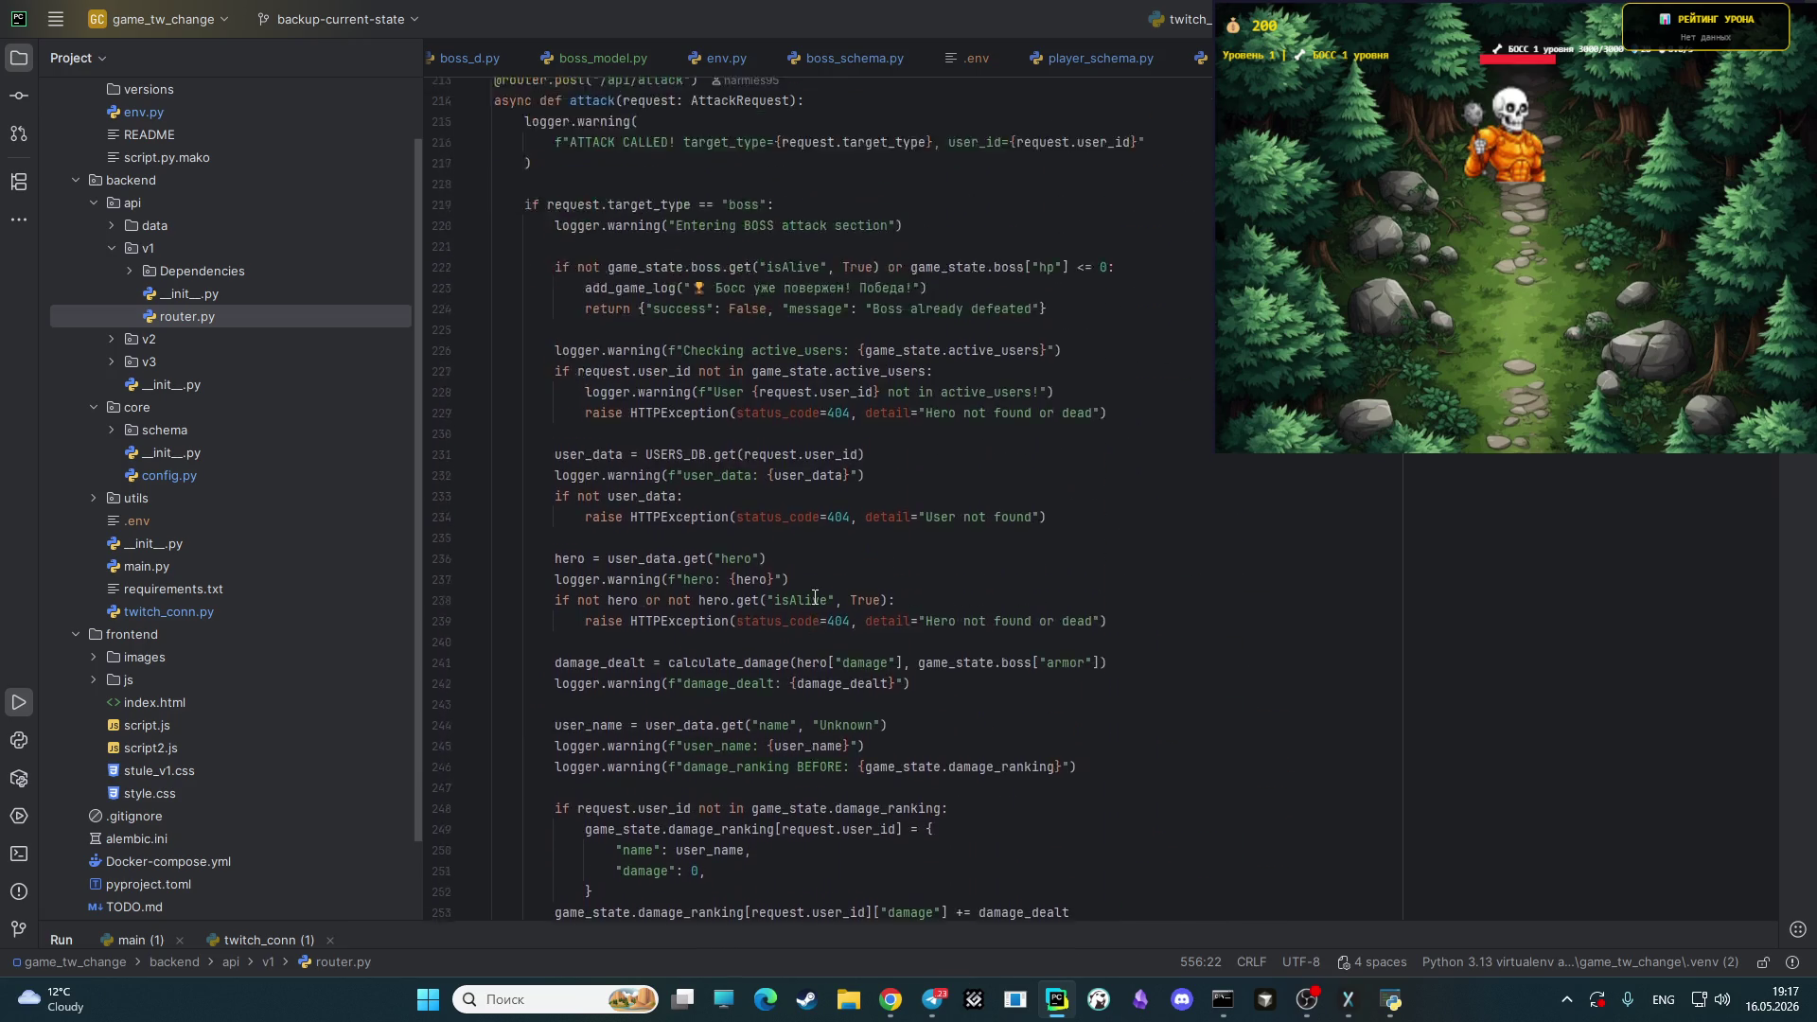
{"action": "scroll", "coordinate": [813, 597], "scroll_direction": "up", "scroll_amount": 20}
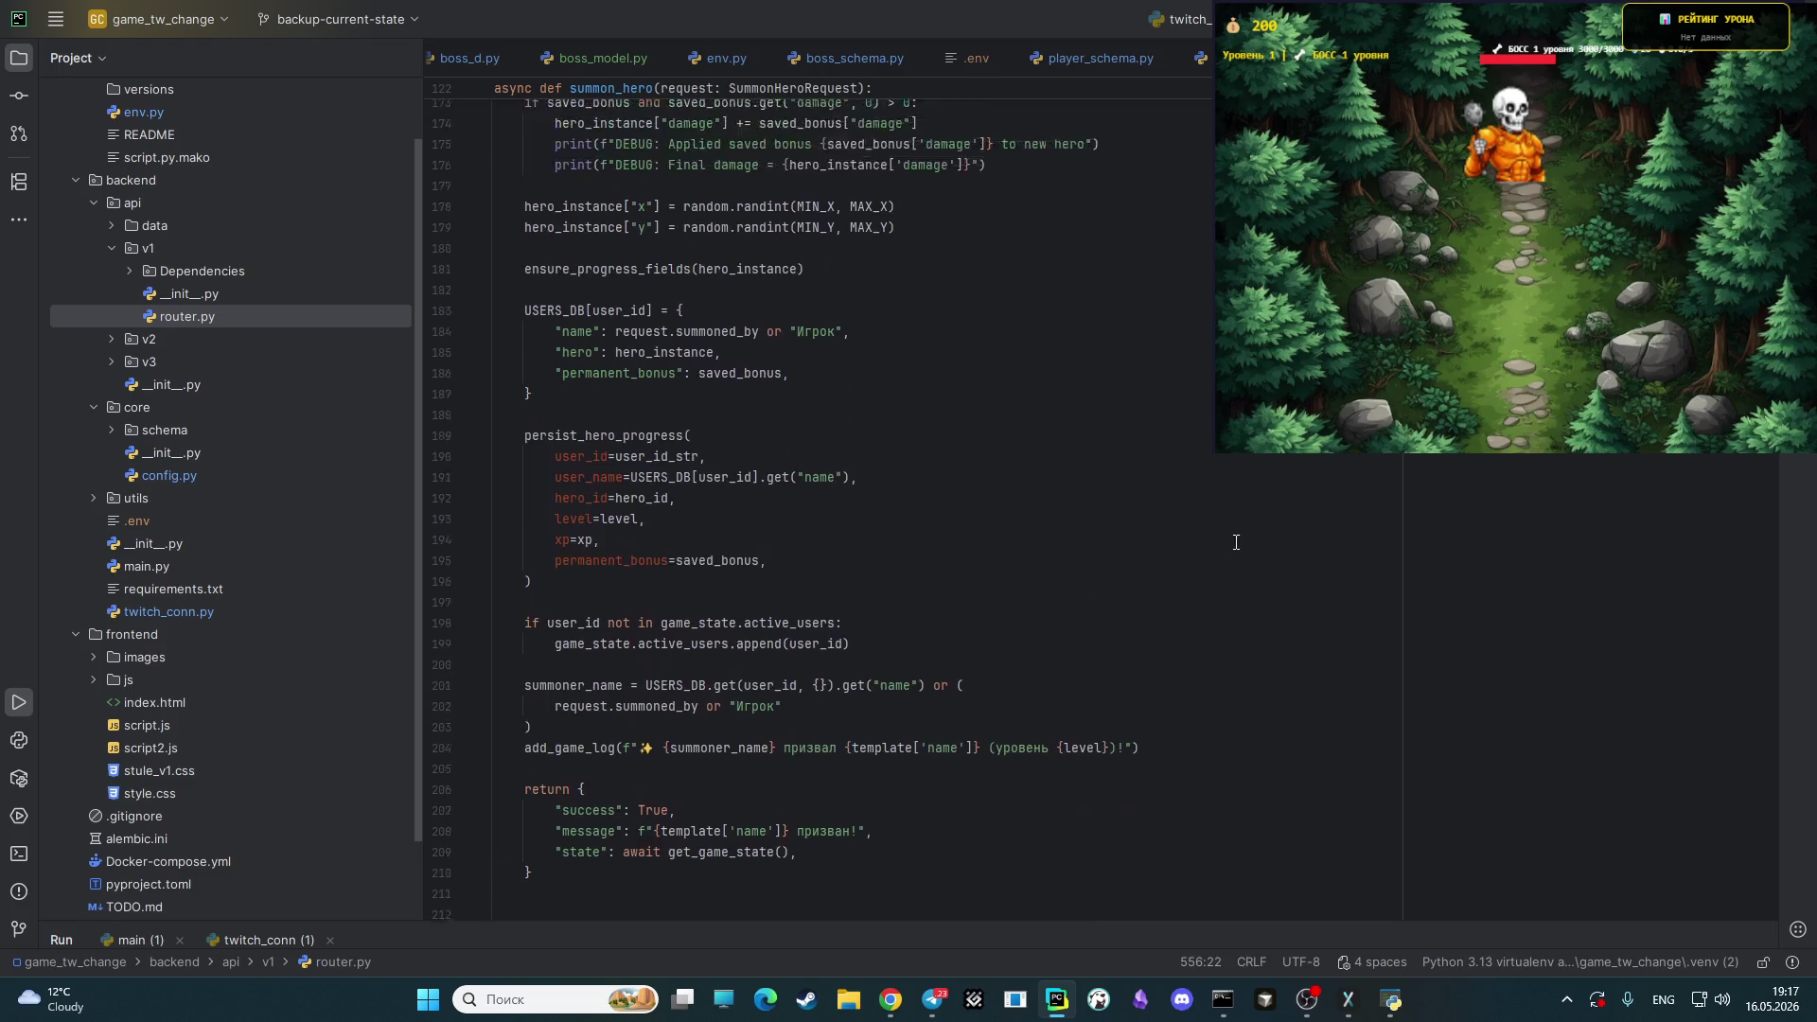
{"action": "scroll", "coordinate": [1049, 551], "scroll_direction": "up", "scroll_amount": 11}
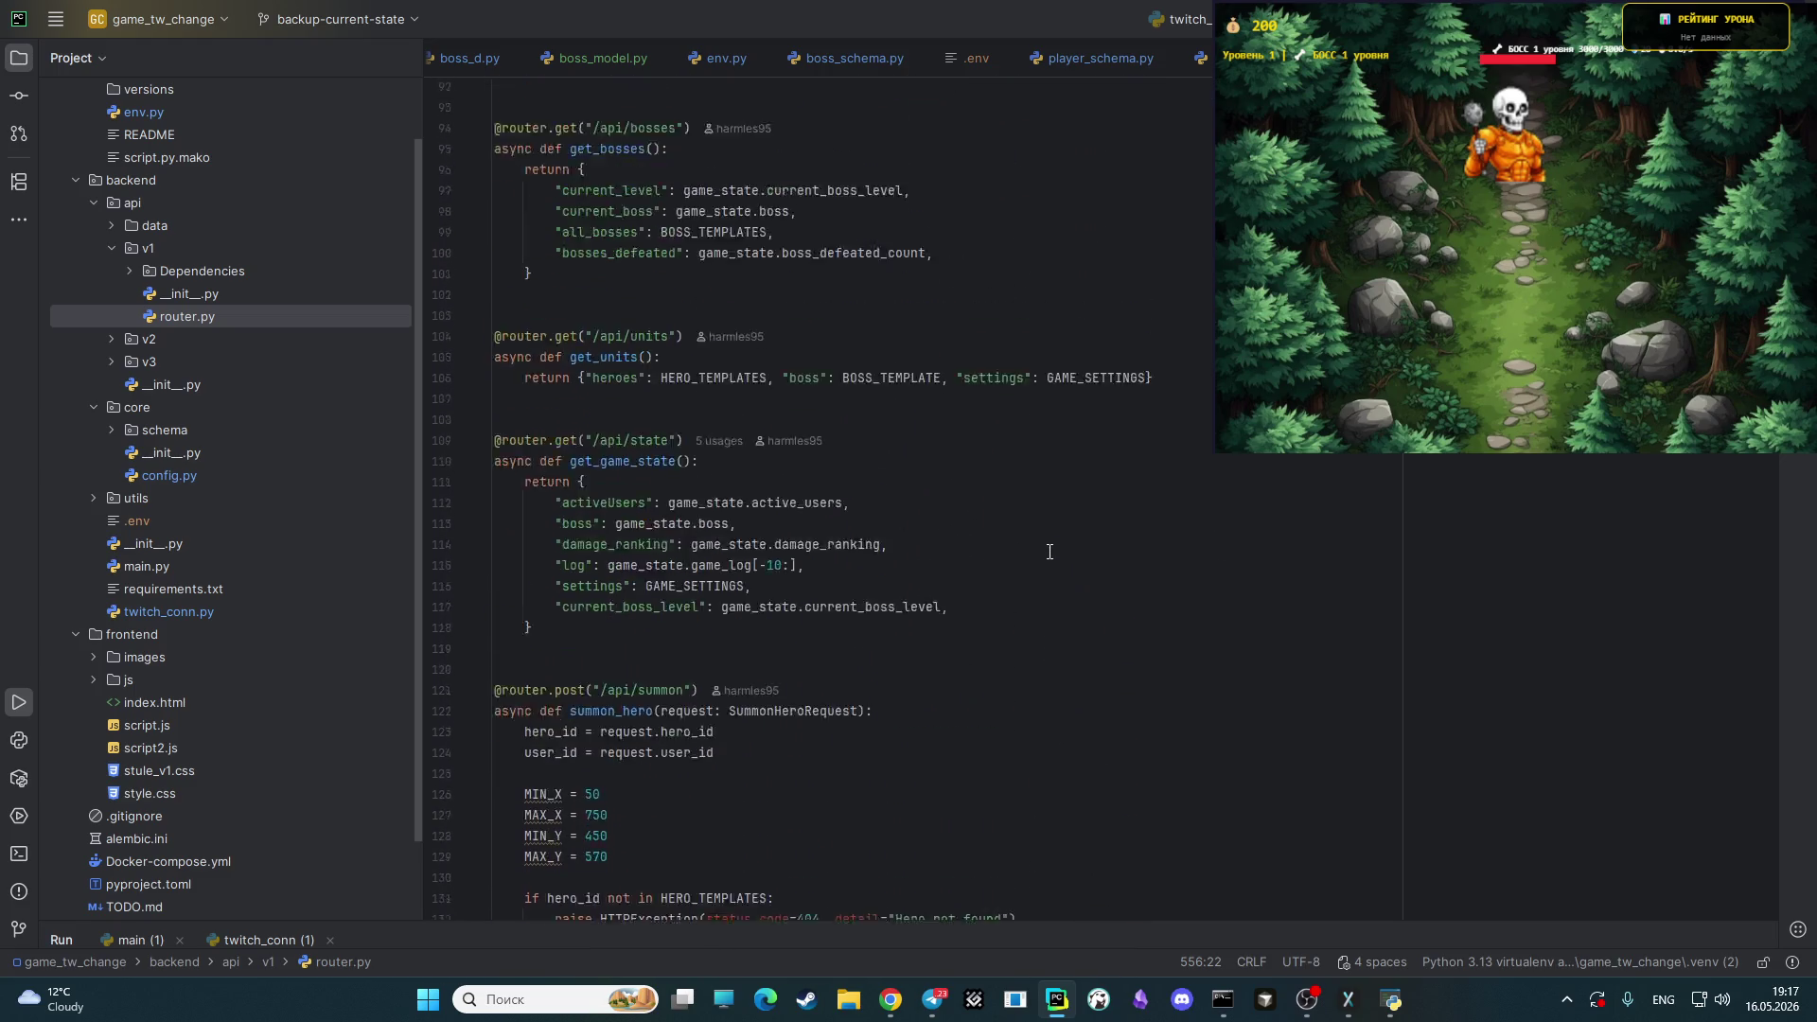
- Expand the v1 Dependencies folder and select progression.py
{"action": "left_click", "coordinate": [125, 270]}
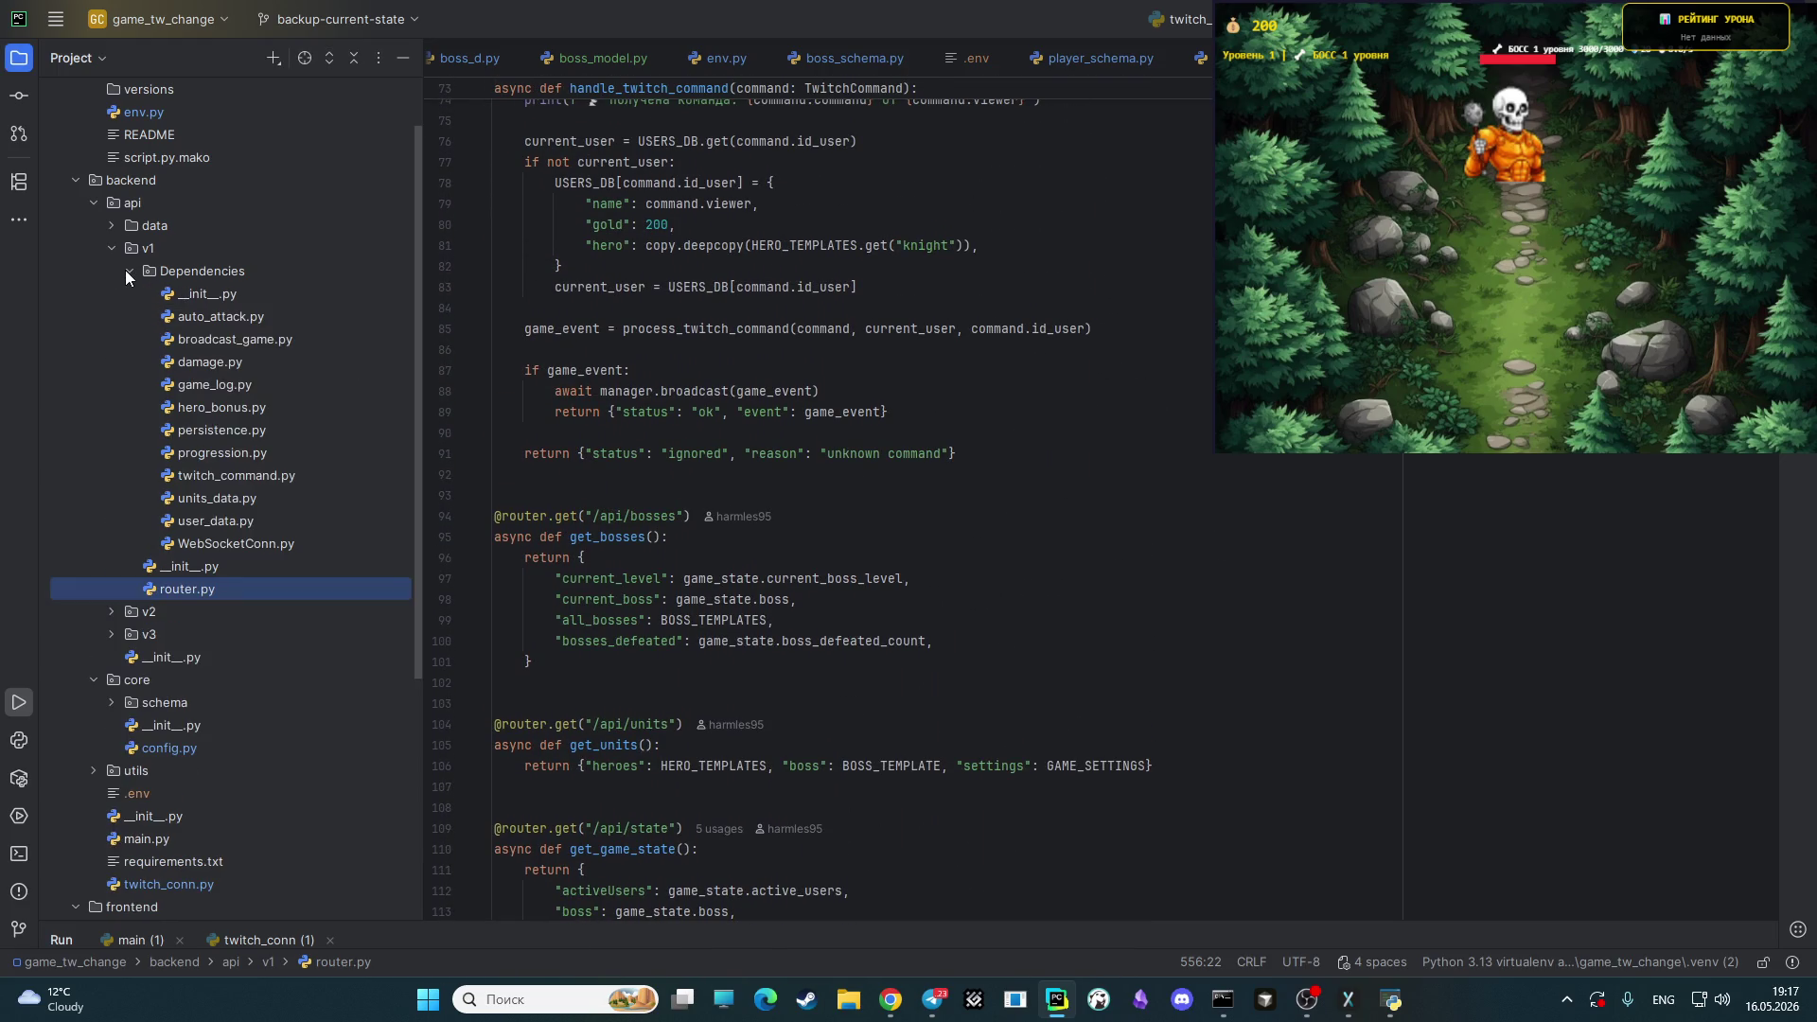
{"action": "left_click", "coordinate": [202, 523]}
{"action": "left_click", "coordinate": [201, 451]}
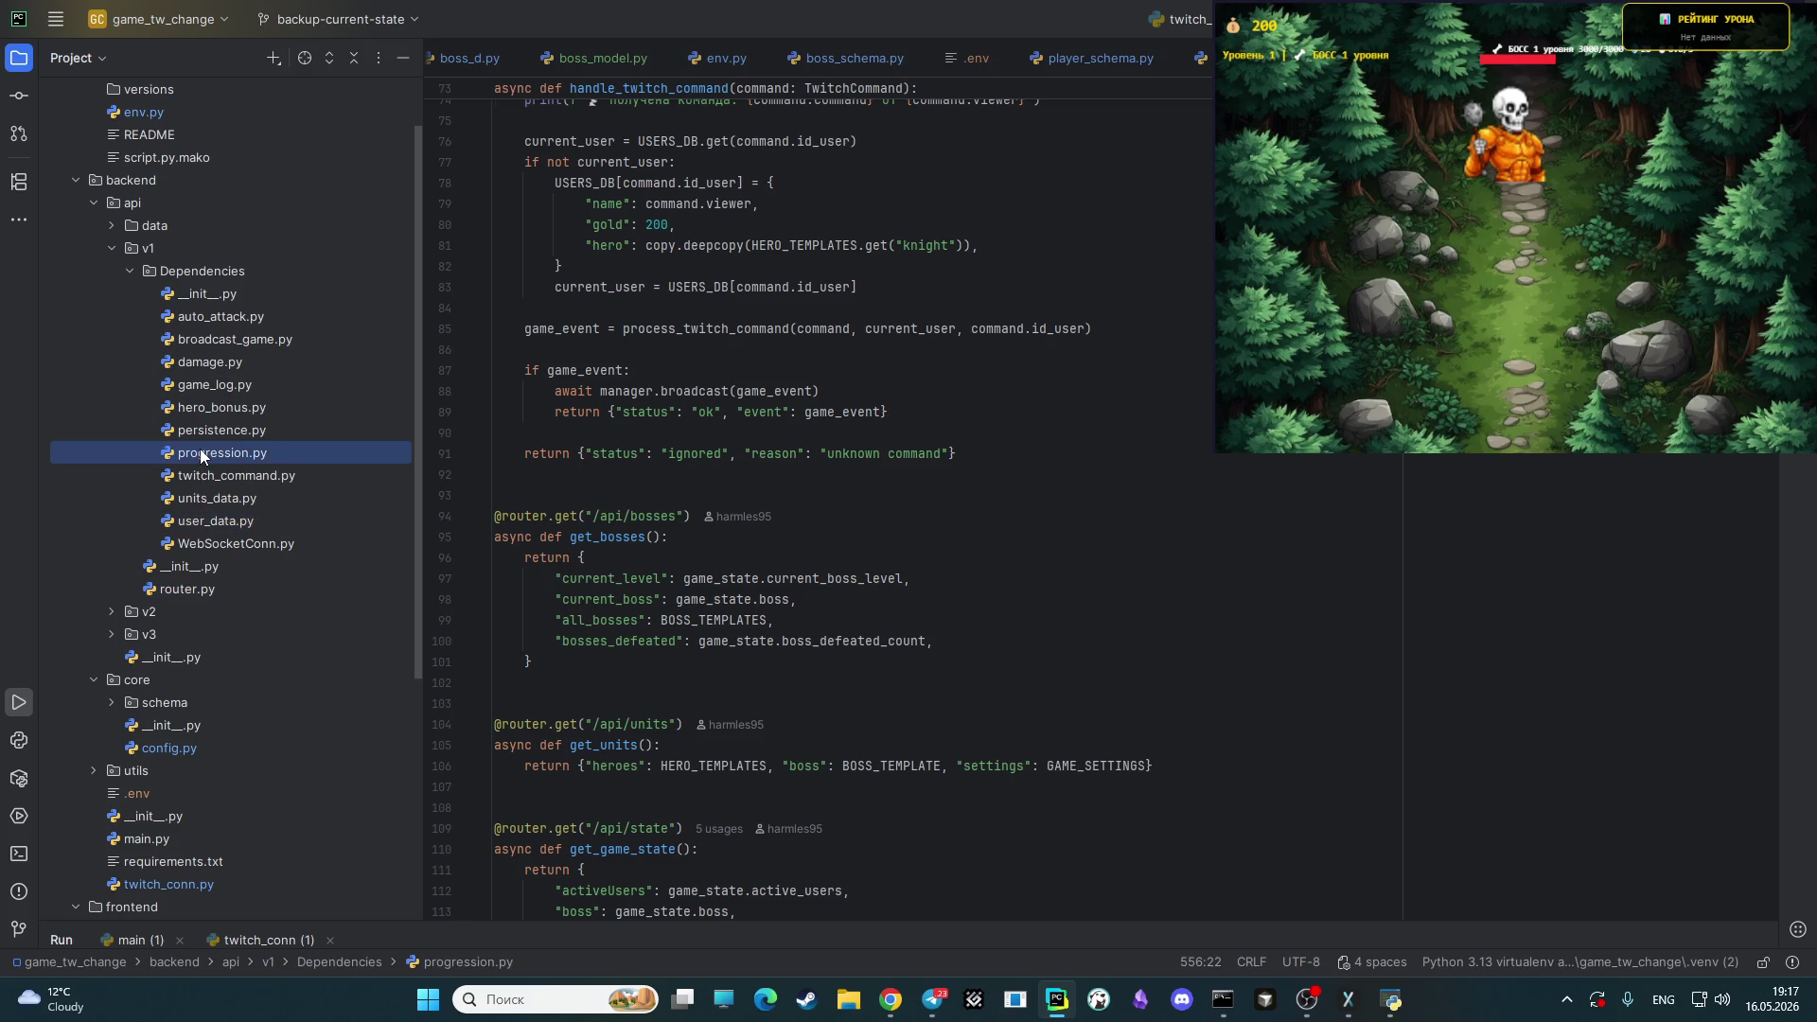
- Open broadcast_game.py and browse the Dependencies modules such as user_data.py
{"action": "left_click", "coordinate": [229, 436]}
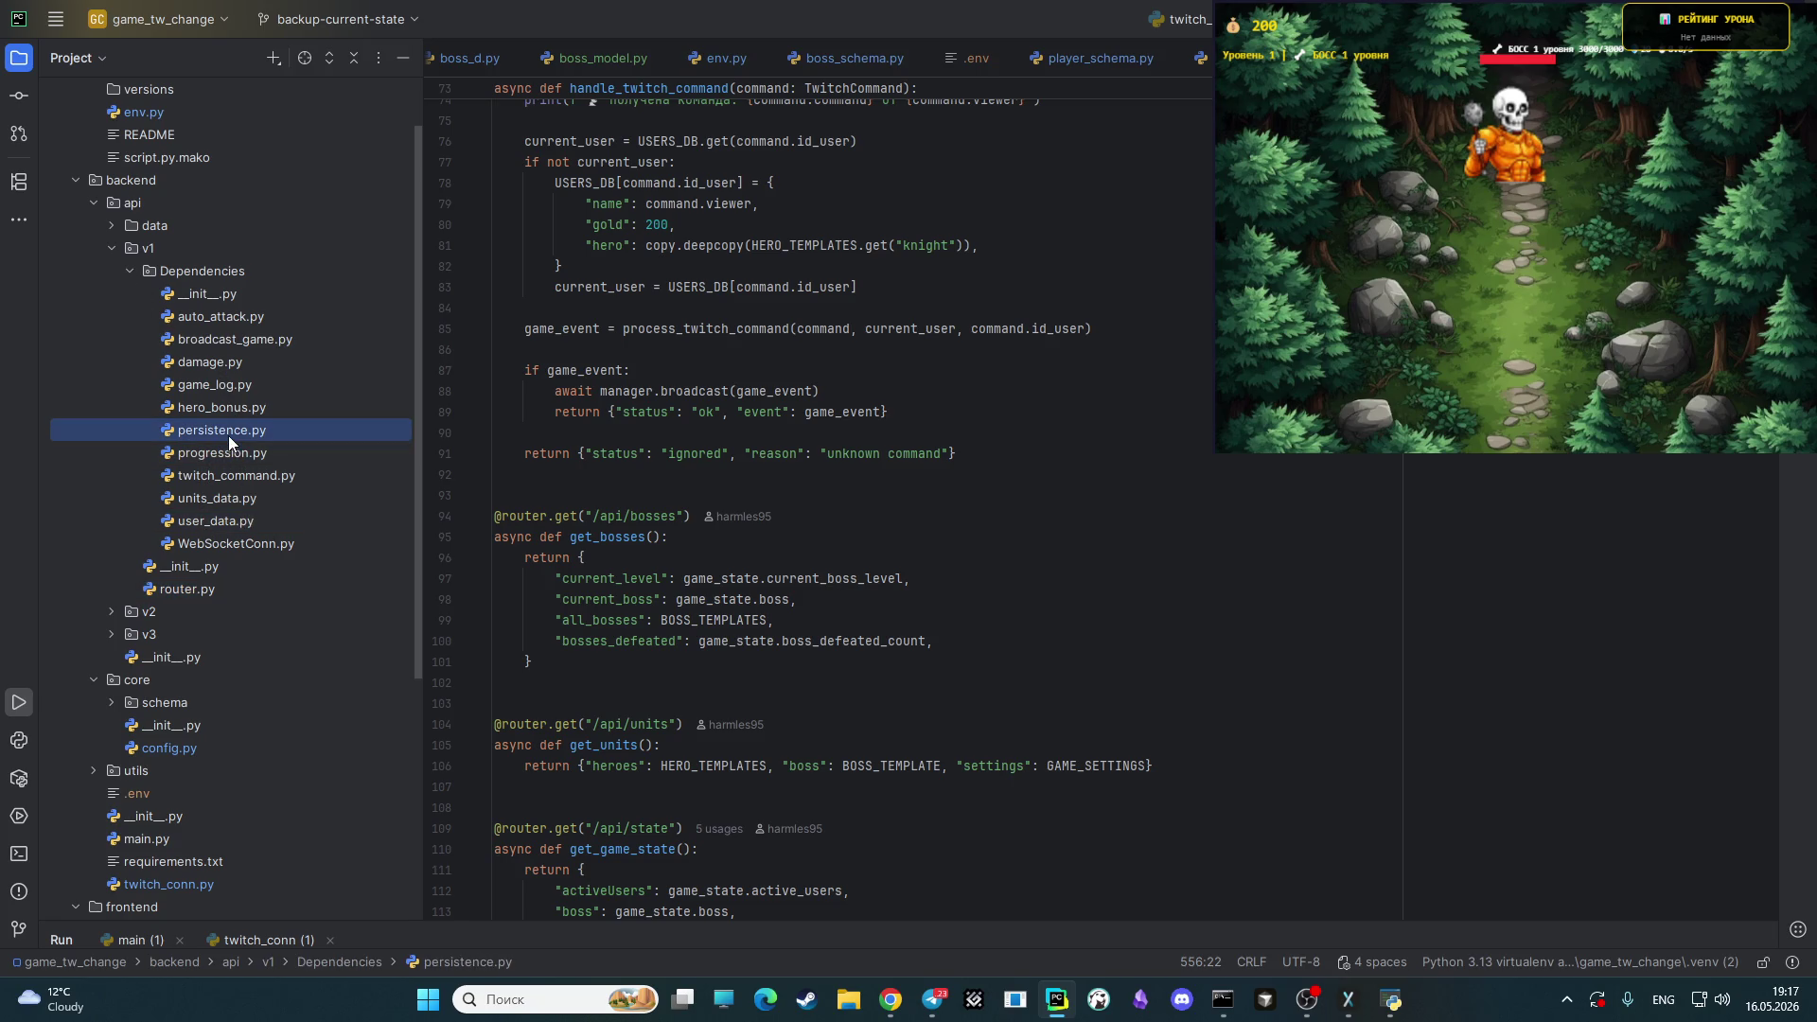
{"action": "double_click", "coordinate": [274, 338]}
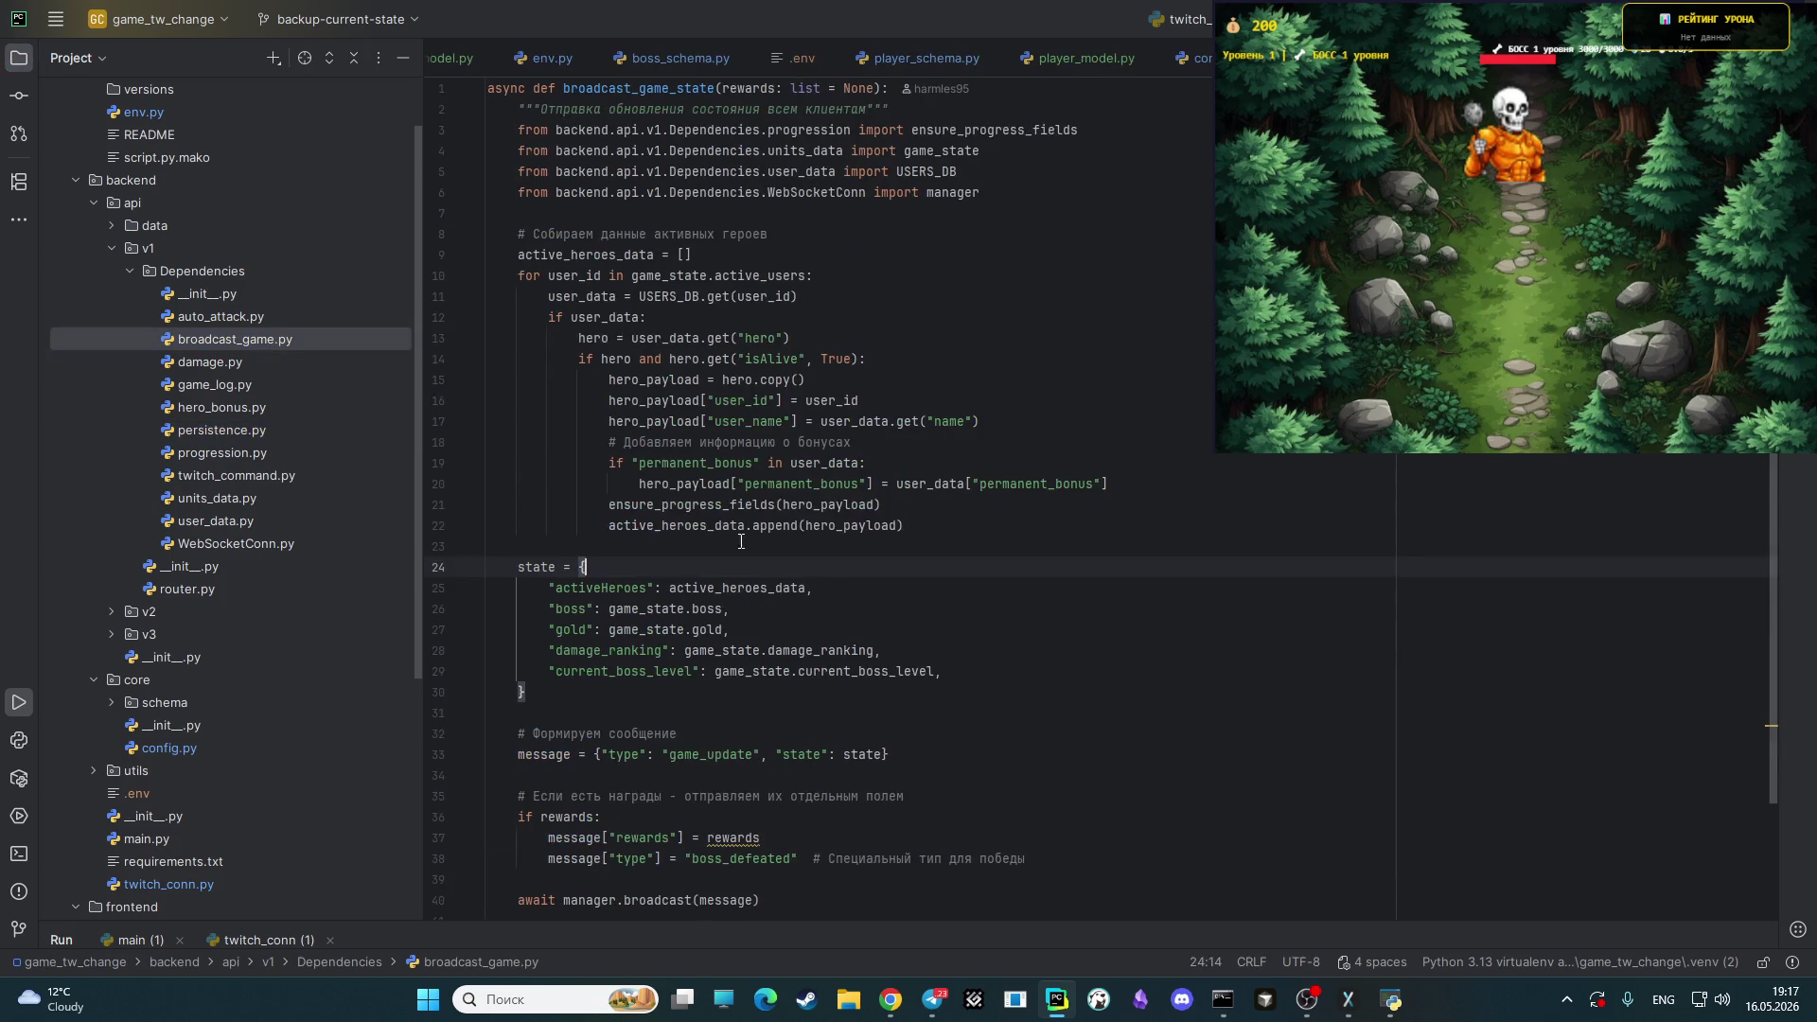
{"action": "scroll", "coordinate": [1121, 576], "scroll_direction": "down", "scroll_amount": 2}
{"action": "scroll", "coordinate": [1114, 570], "scroll_direction": "up", "scroll_amount": 3}
{"action": "left_click", "coordinate": [229, 513]}
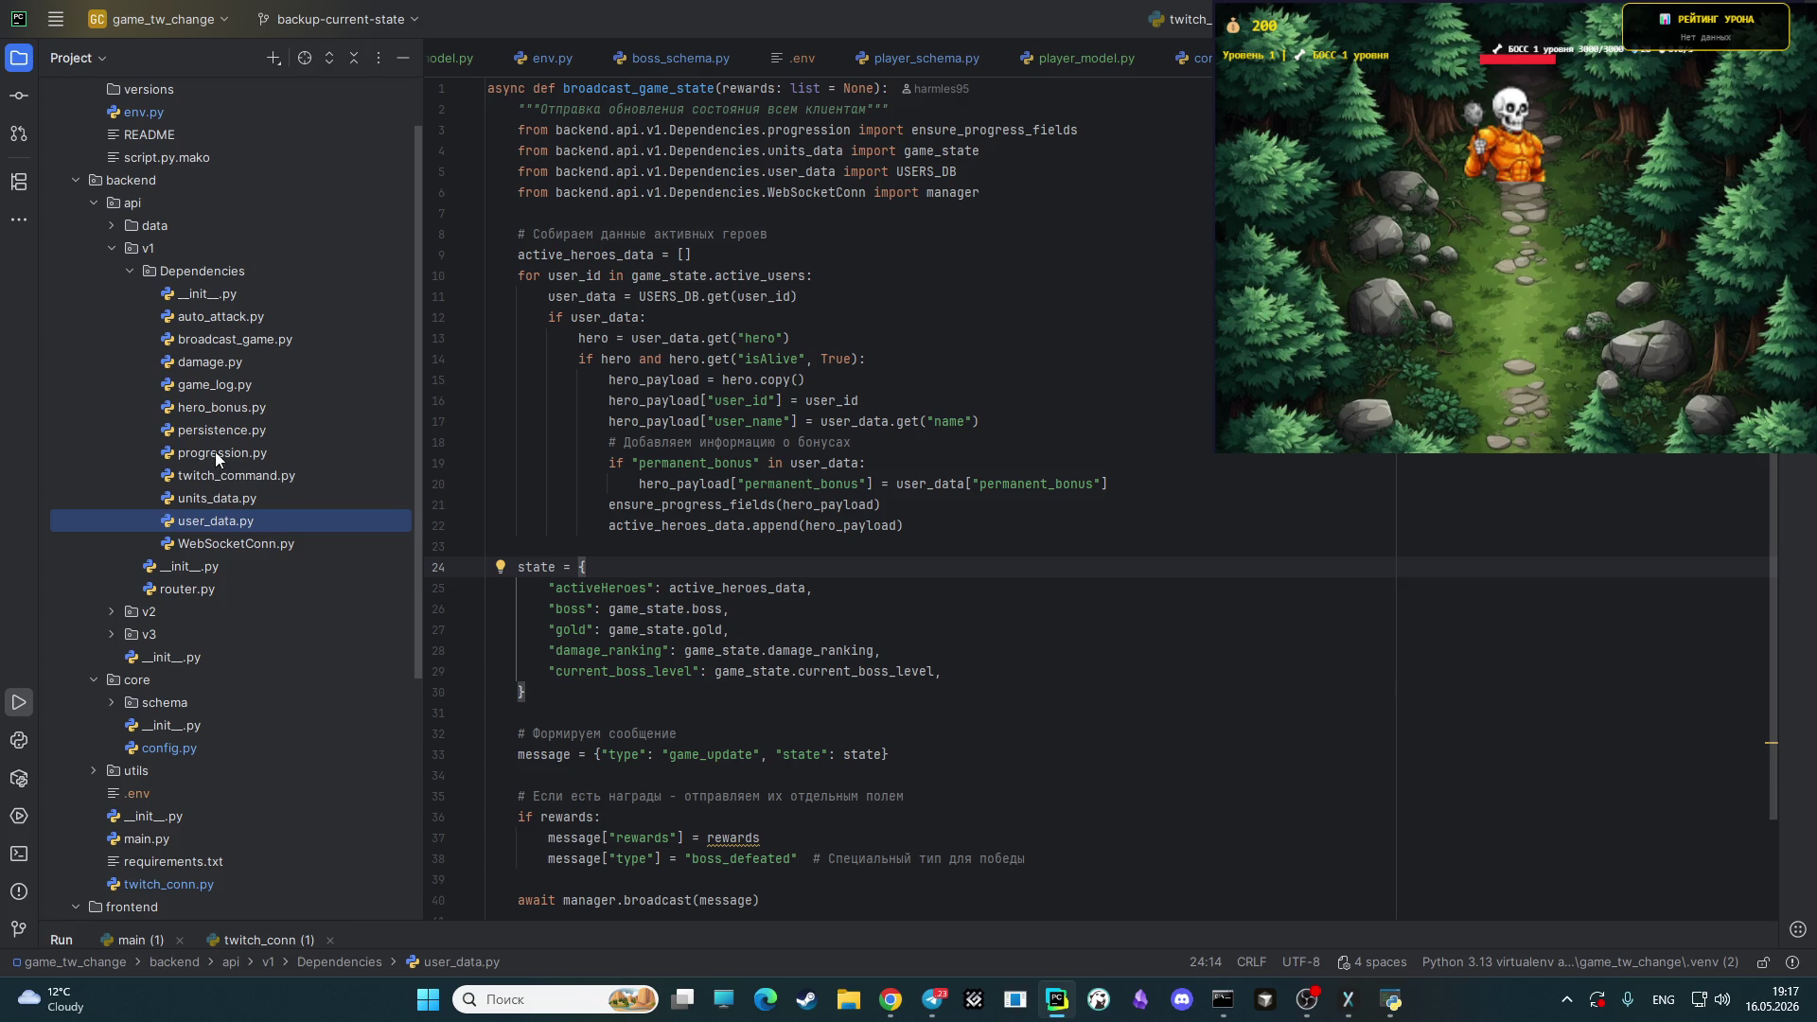
{"action": "scroll", "coordinate": [746, 505], "scroll_direction": "down", "scroll_amount": 1}
{"action": "scroll", "coordinate": [746, 505], "scroll_direction": "up", "scroll_amount": 1}
{"action": "scroll", "coordinate": [193, 411], "scroll_direction": "up", "scroll_amount": 1}
- Open progression.py and view its top with the xp_required_for_level and level-up helpers
{"action": "left_click", "coordinate": [209, 494]}
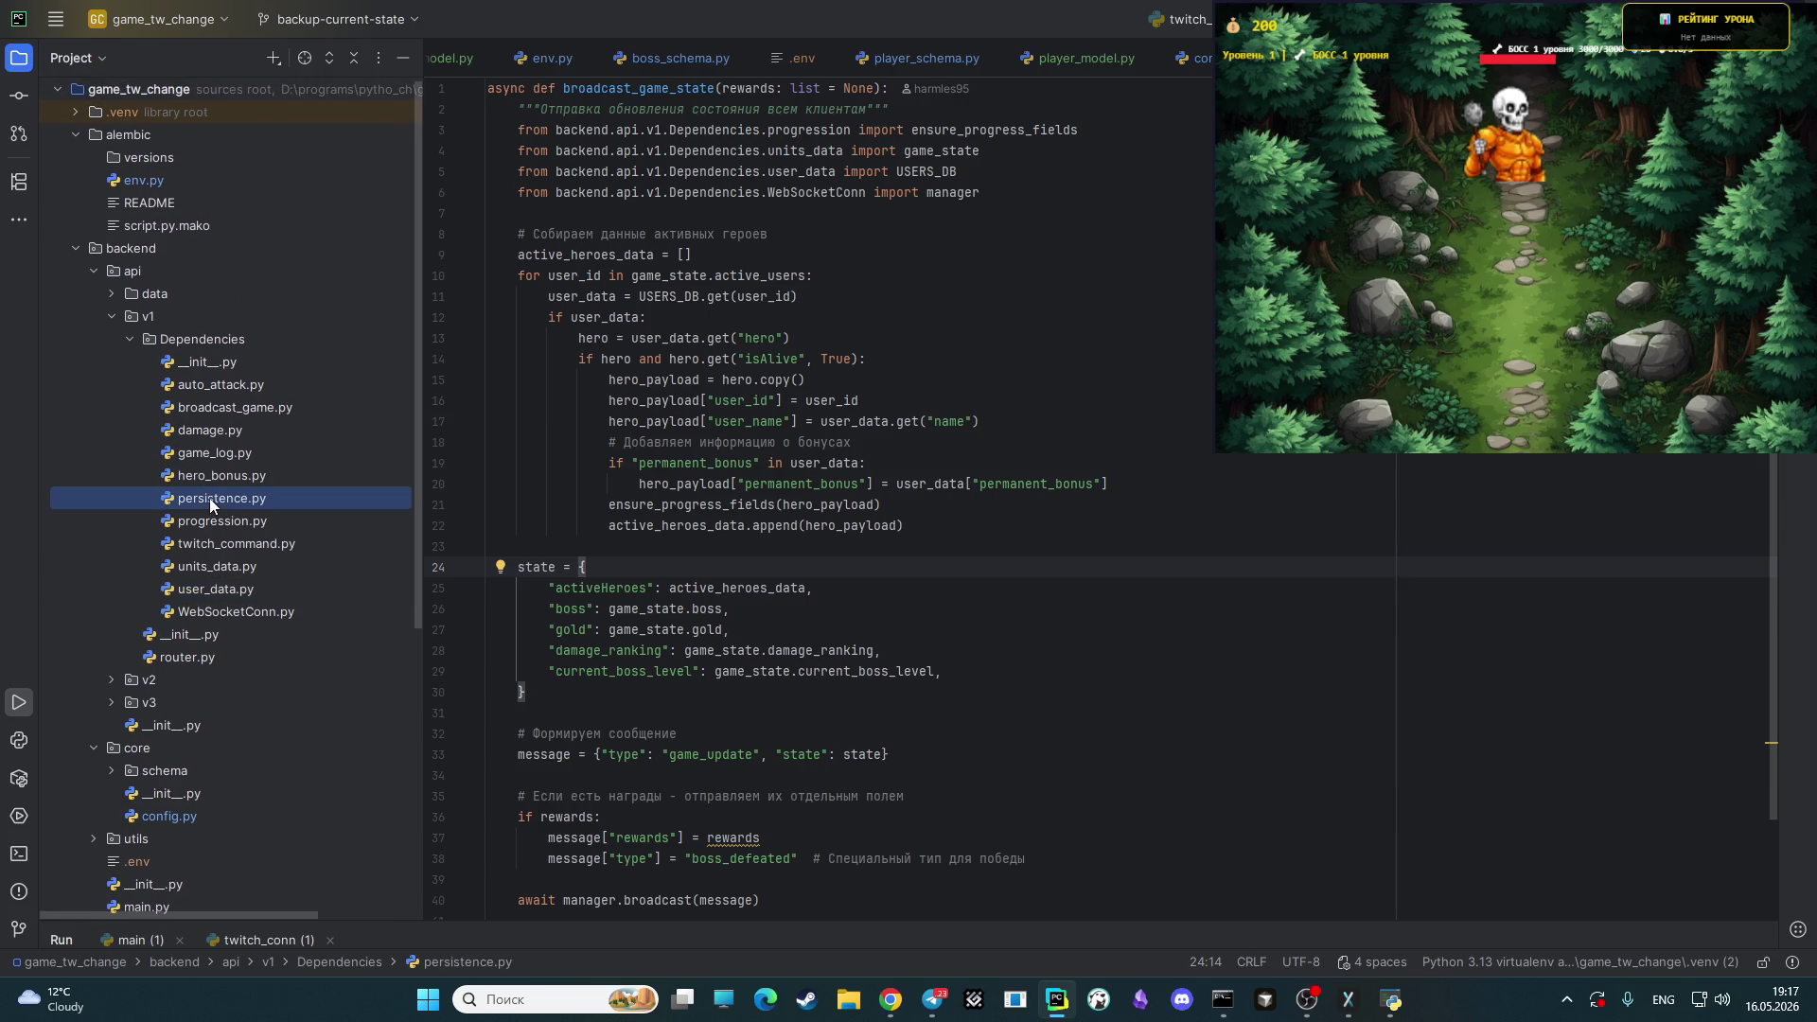
{"action": "left_click", "coordinate": [237, 525]}
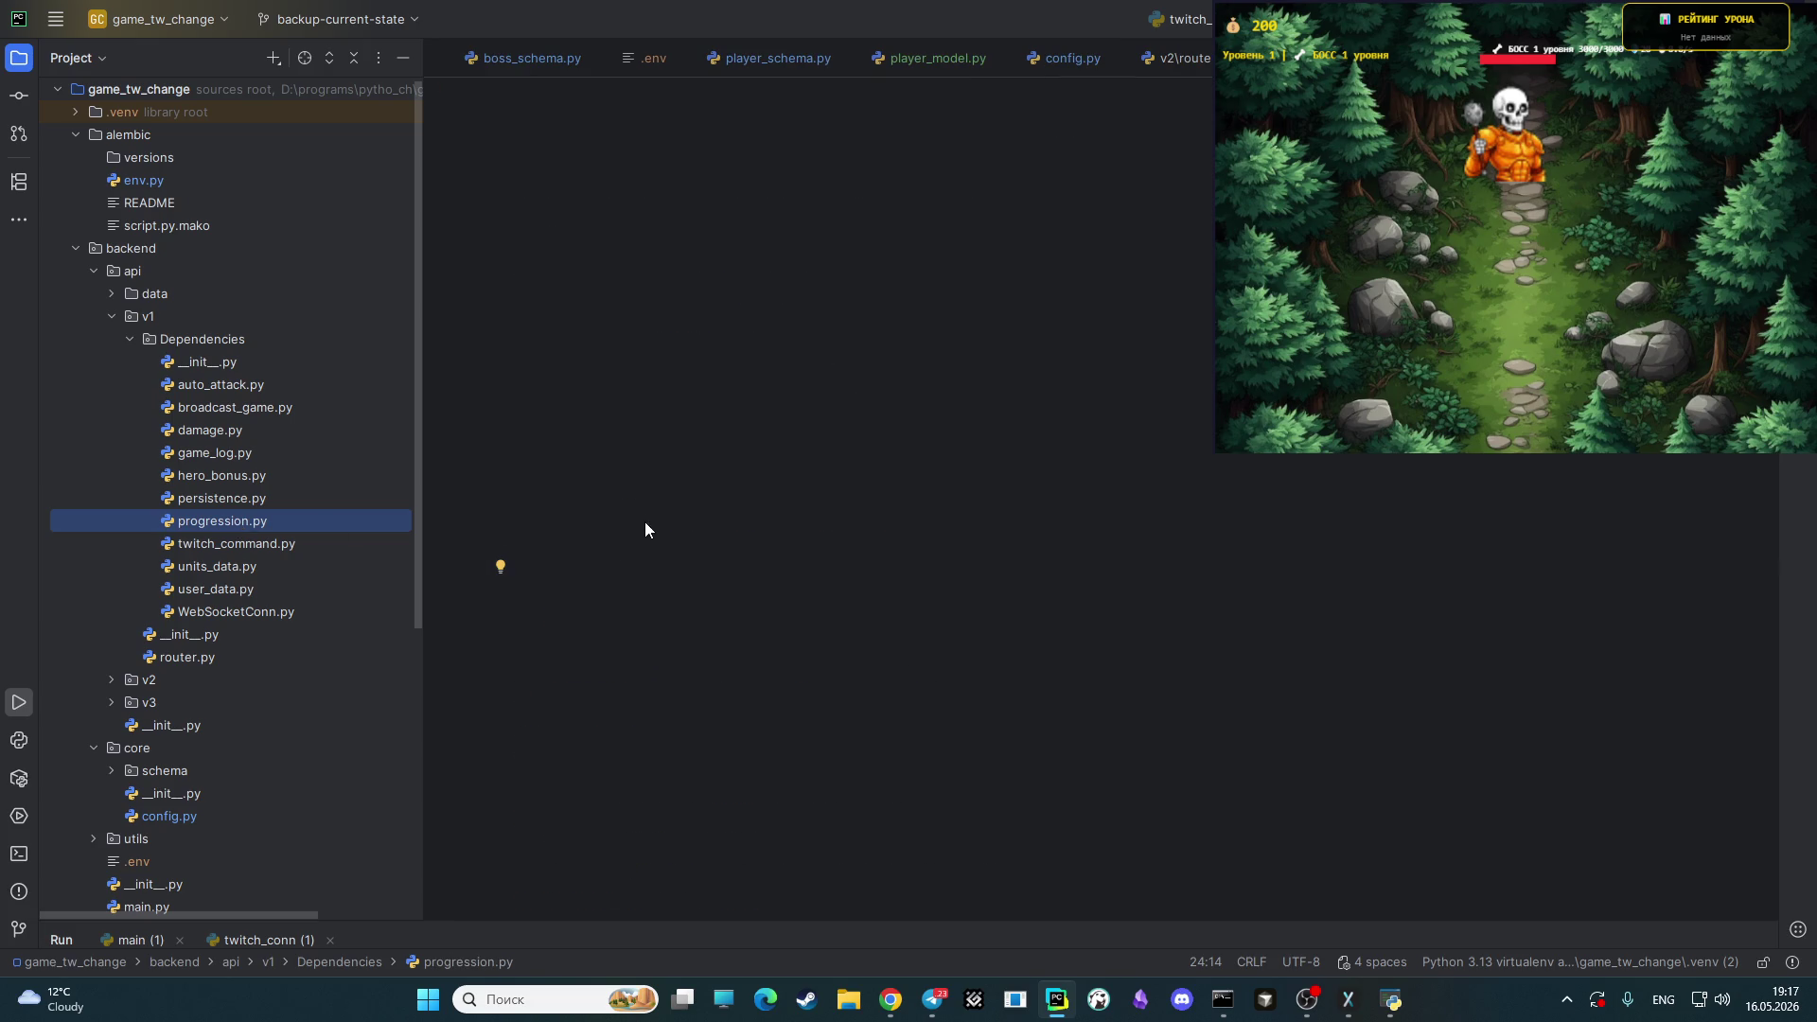
{"action": "scroll", "coordinate": [1074, 439], "scroll_direction": "up", "scroll_amount": 3}
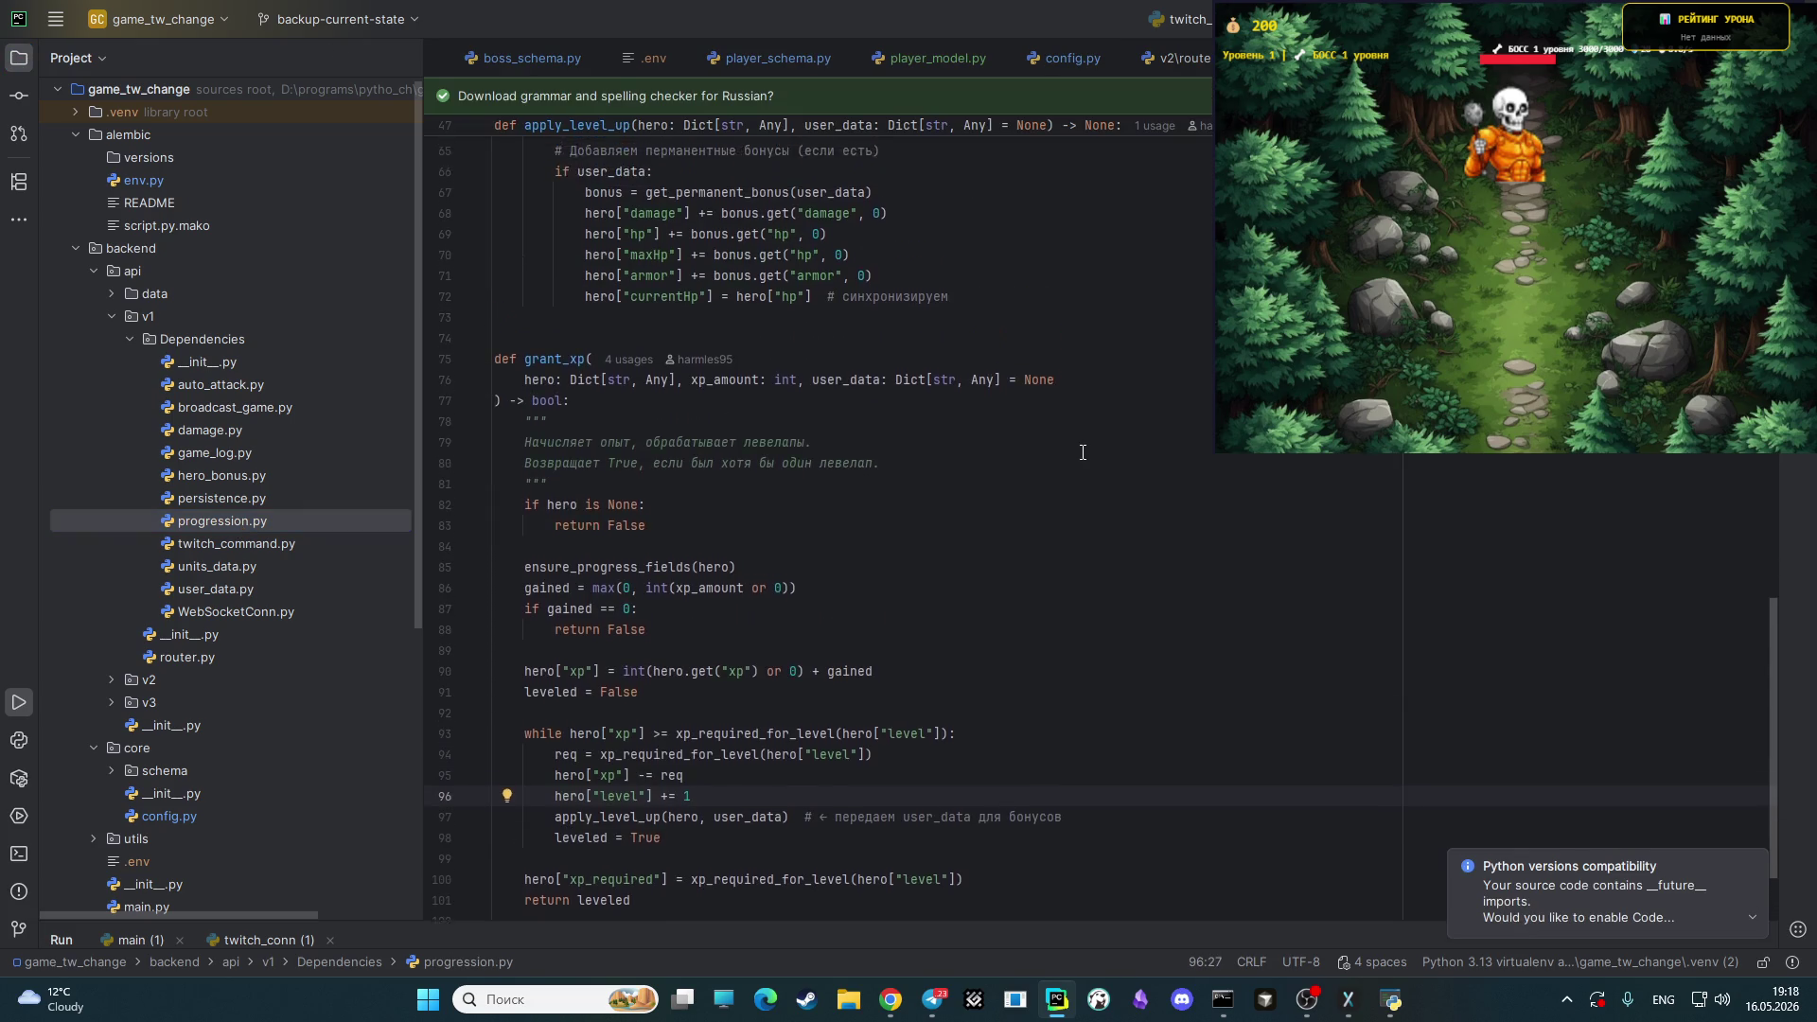
{"action": "scroll", "coordinate": [1074, 439], "scroll_direction": "up", "scroll_amount": 15}
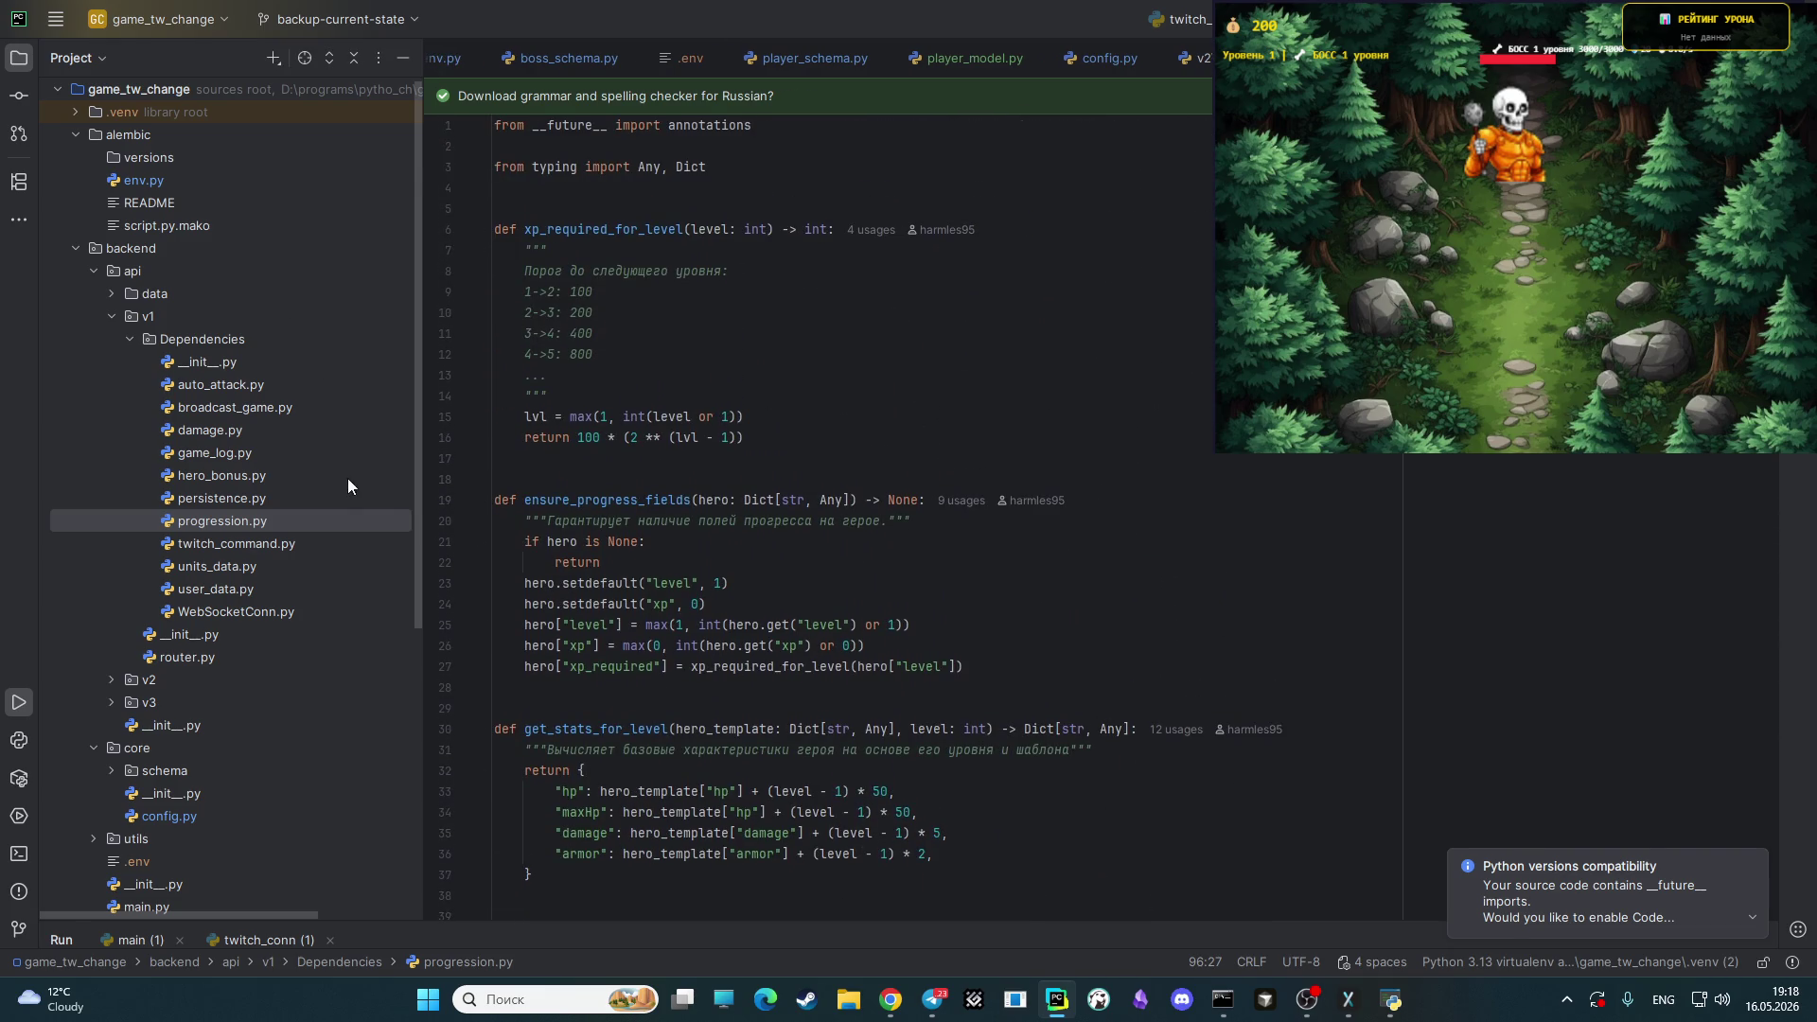
{"action": "scroll", "coordinate": [326, 594], "scroll_direction": "down", "scroll_amount": 5}
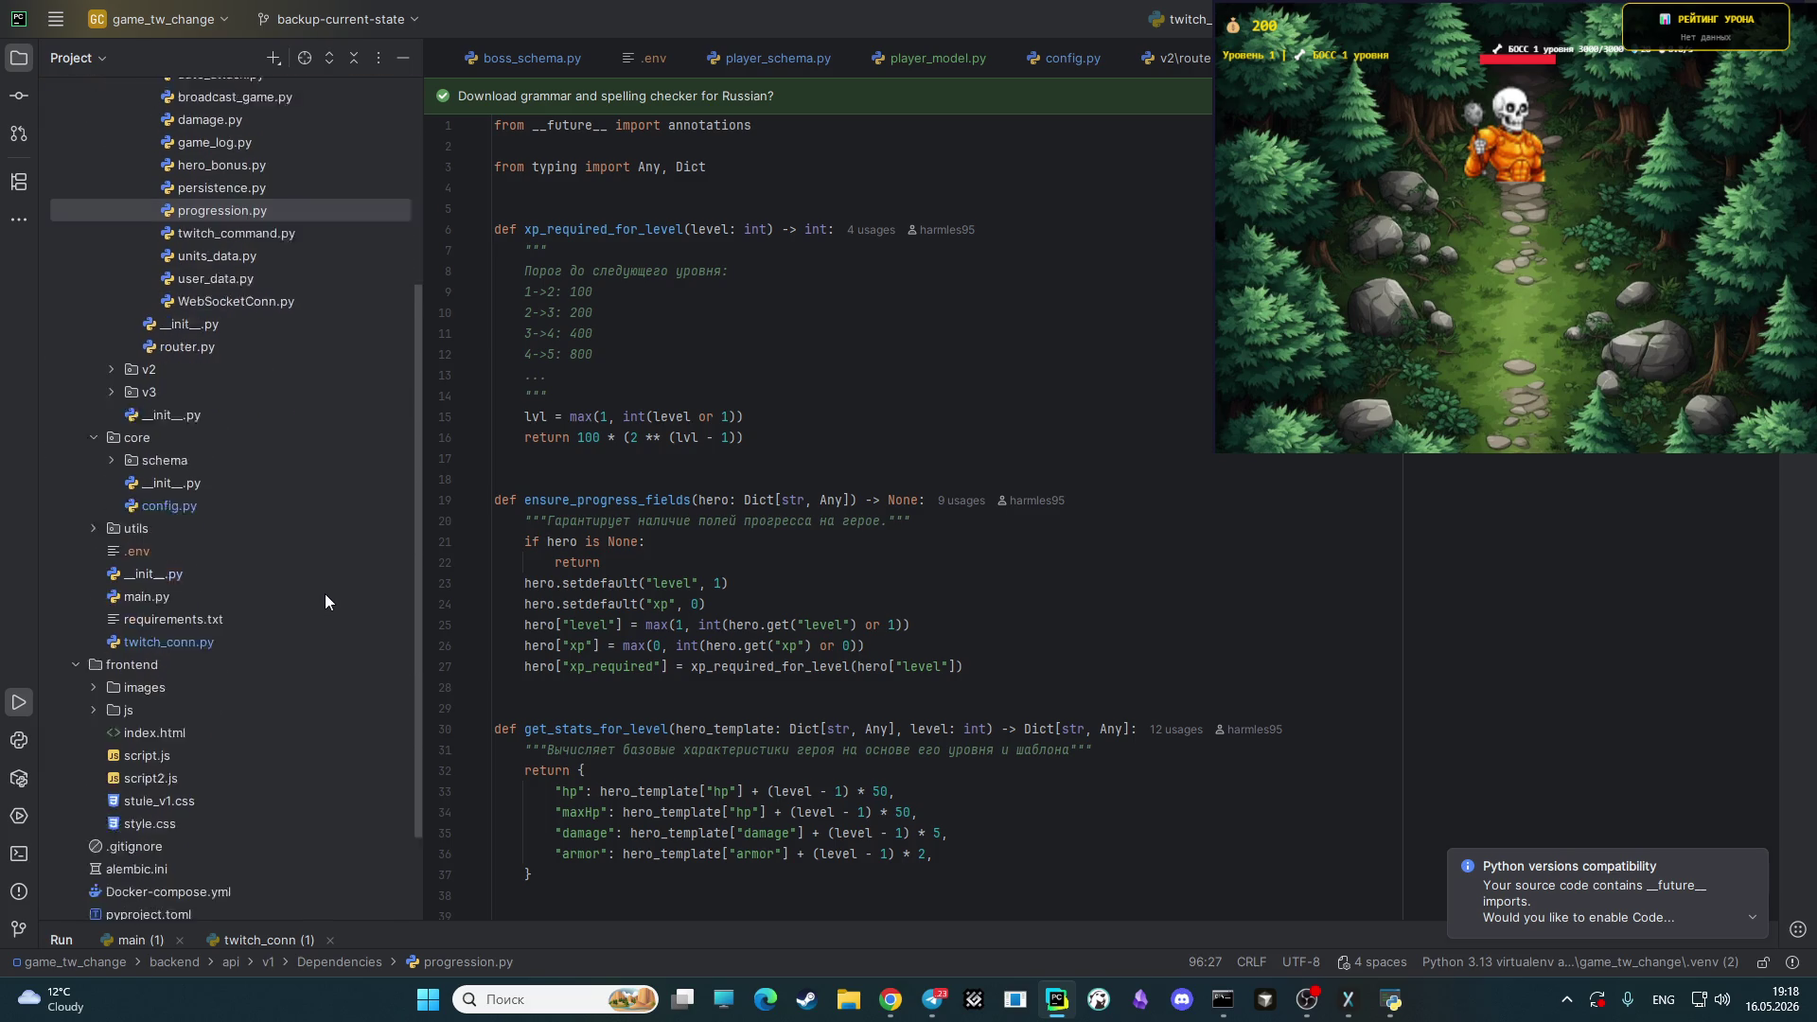
{"action": "scroll", "coordinate": [322, 594], "scroll_direction": "up", "scroll_amount": 5}
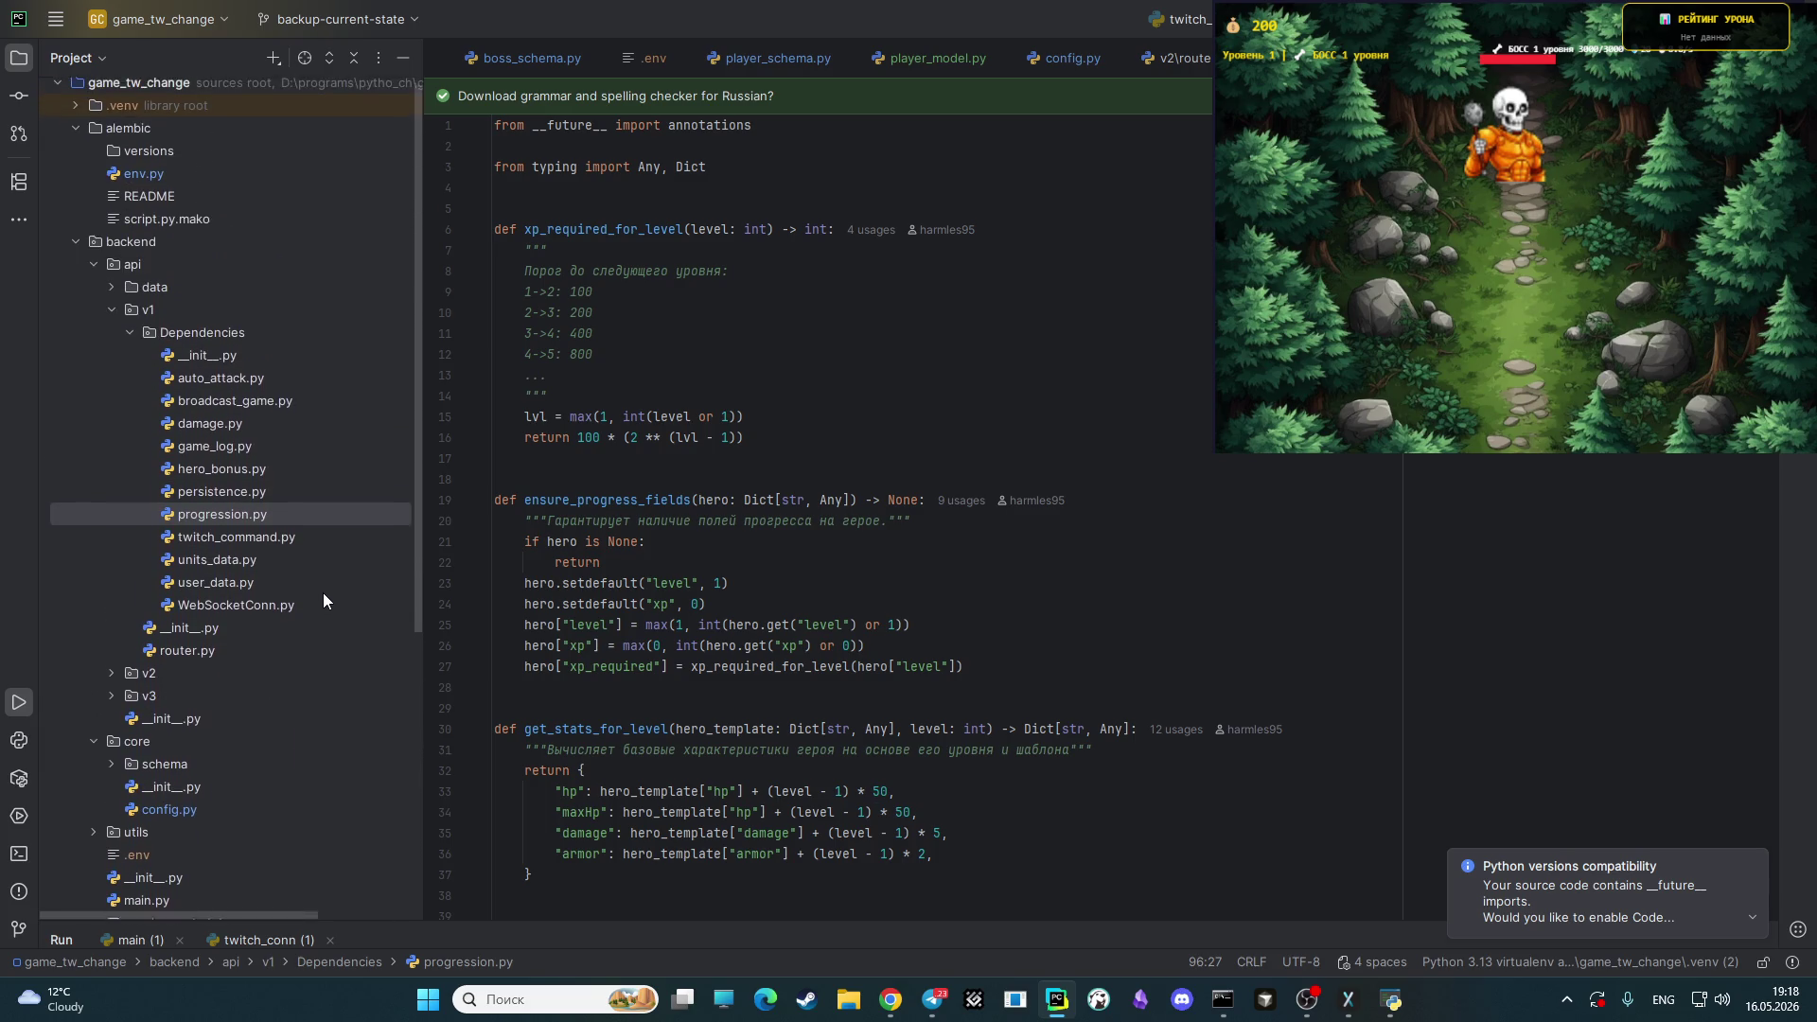
{"action": "left_click", "coordinate": [890, 999]}
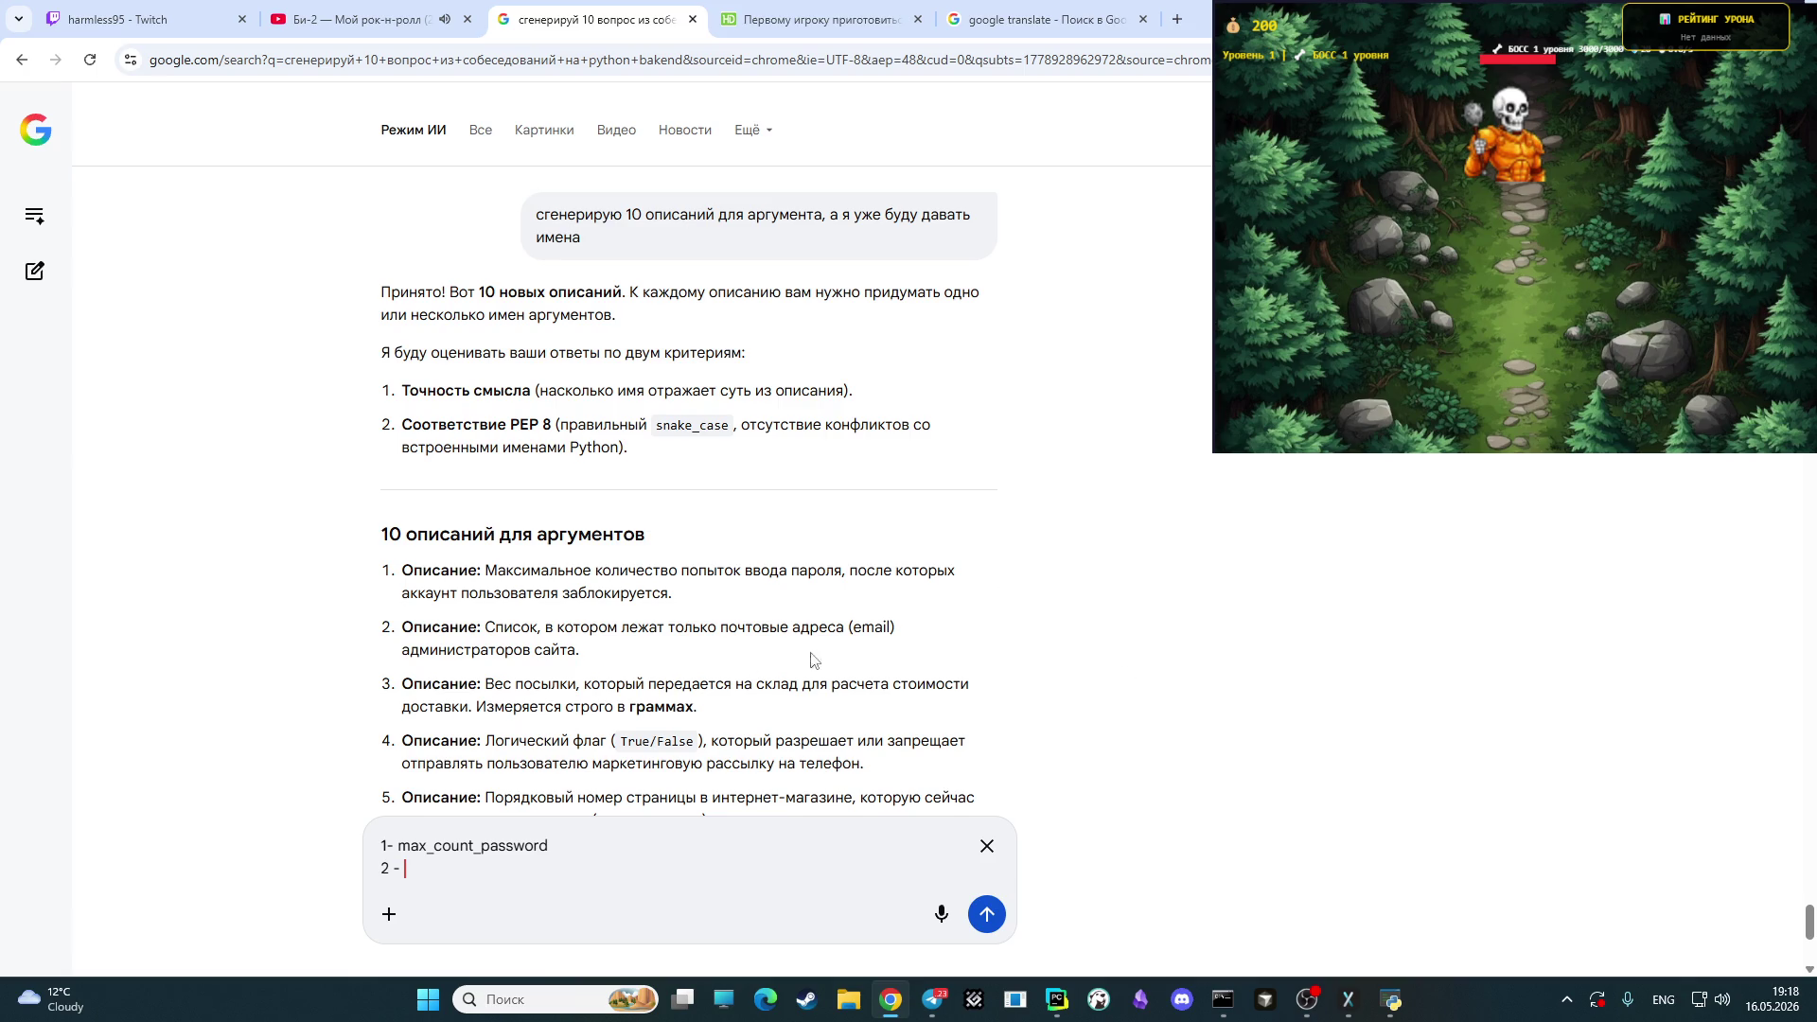
- Type 'list_' as the start of the second answer below max_count_password
{"action": "type", "text": "list"}
{"action": "type", "text": "_"}
- Launch Cursor as administrator from the Start menu and expand the backend folder
{"action": "left_click", "coordinate": [539, 999]}
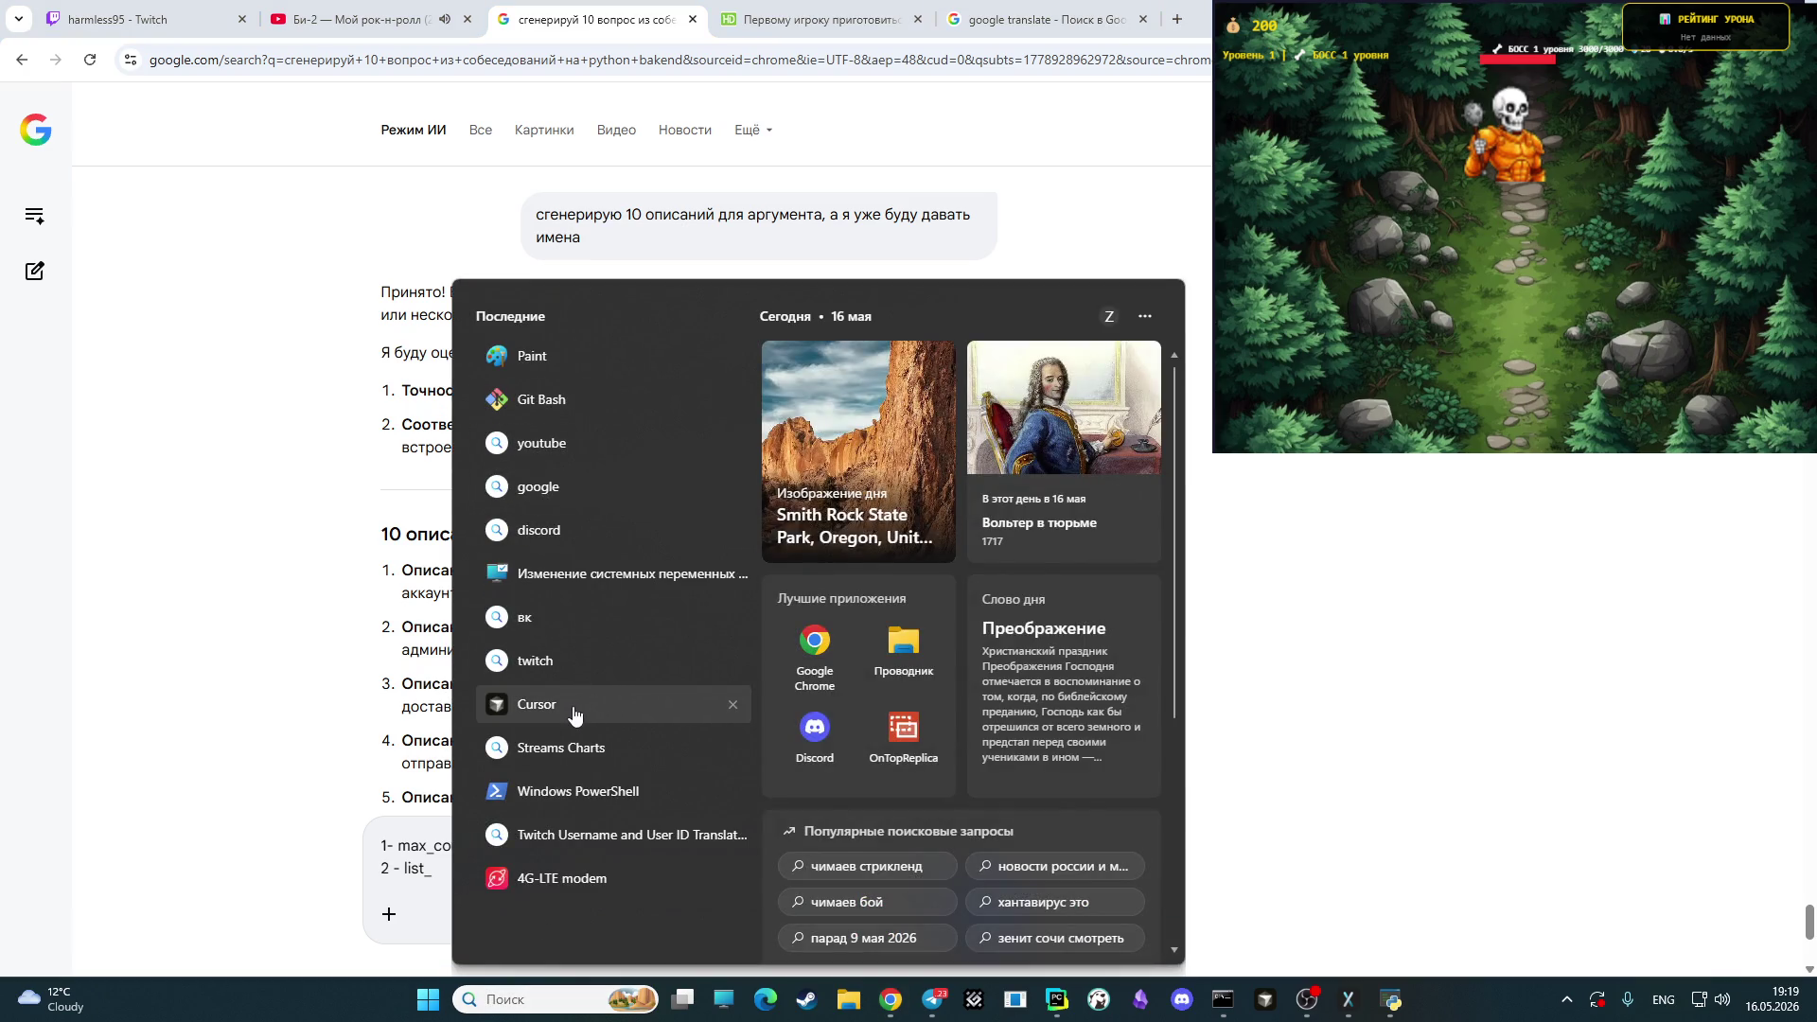
{"action": "right_click", "coordinate": [577, 705]}
{"action": "left_click", "coordinate": [738, 544]}
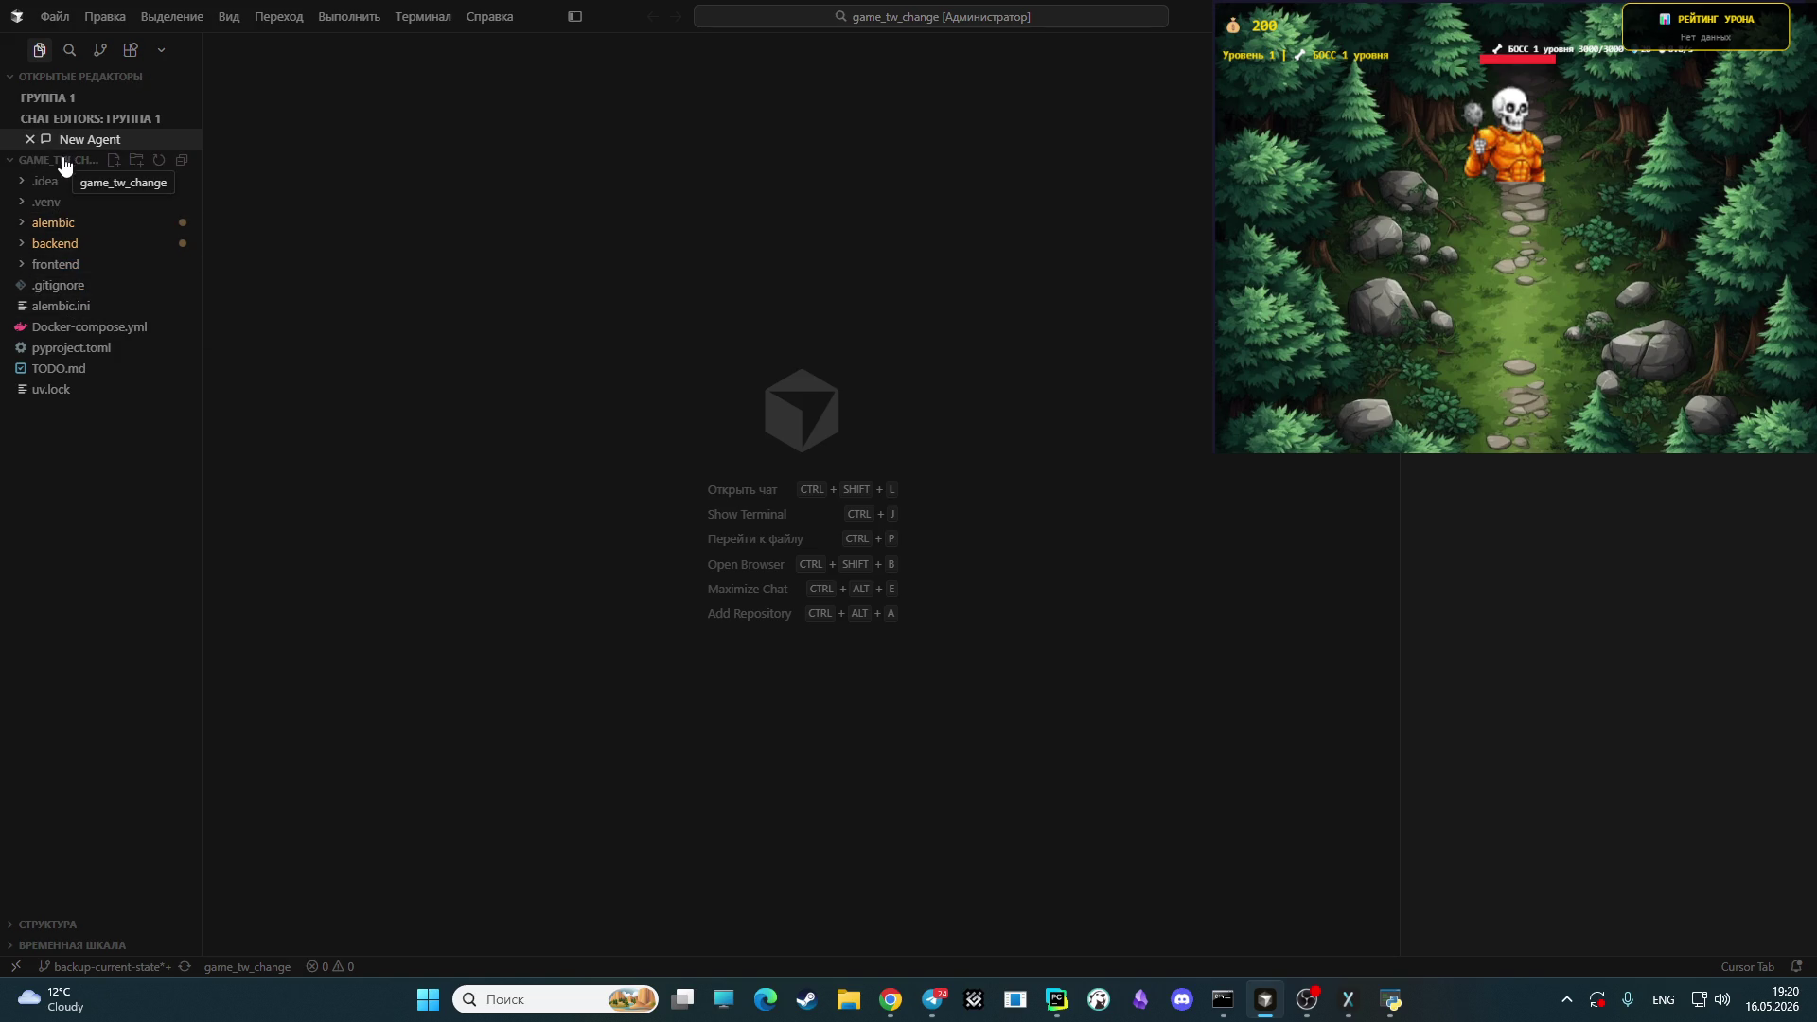
{"action": "left_click", "coordinate": [23, 245]}
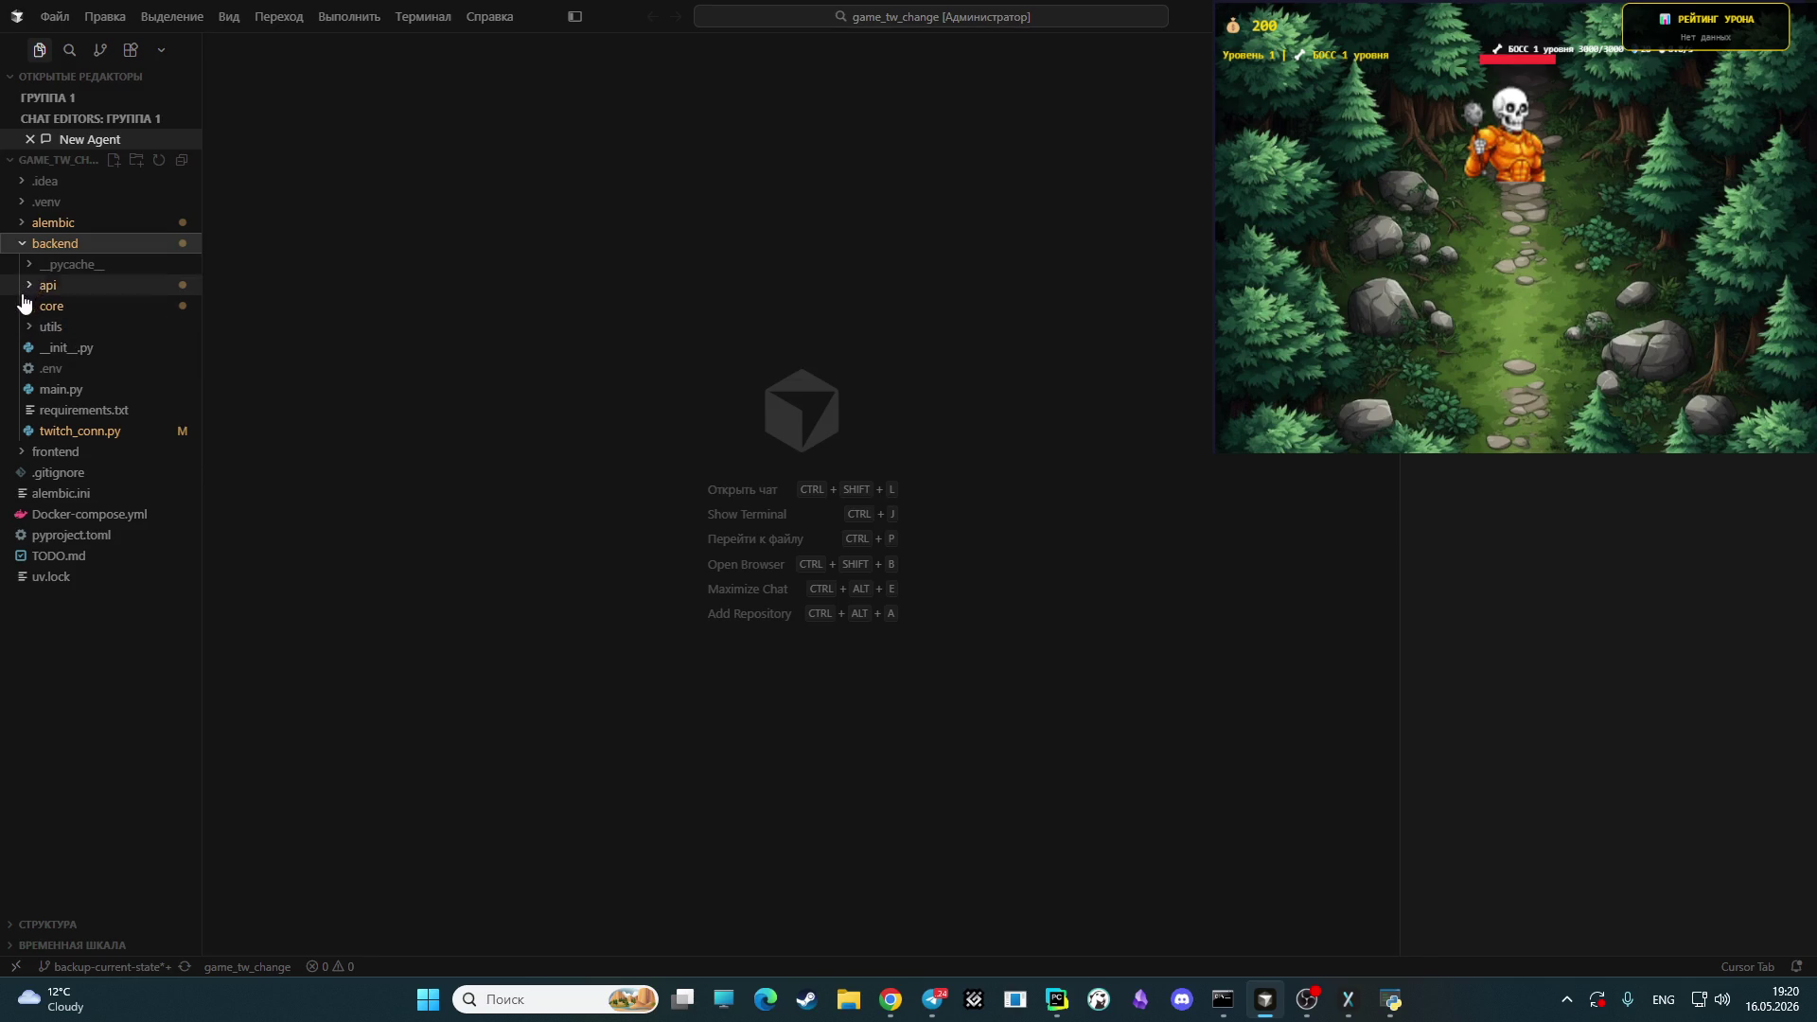
- Look over backend/main.py's FastAPI server code in Cursor, then switch back to Chrome
{"action": "left_click", "coordinate": [75, 395]}
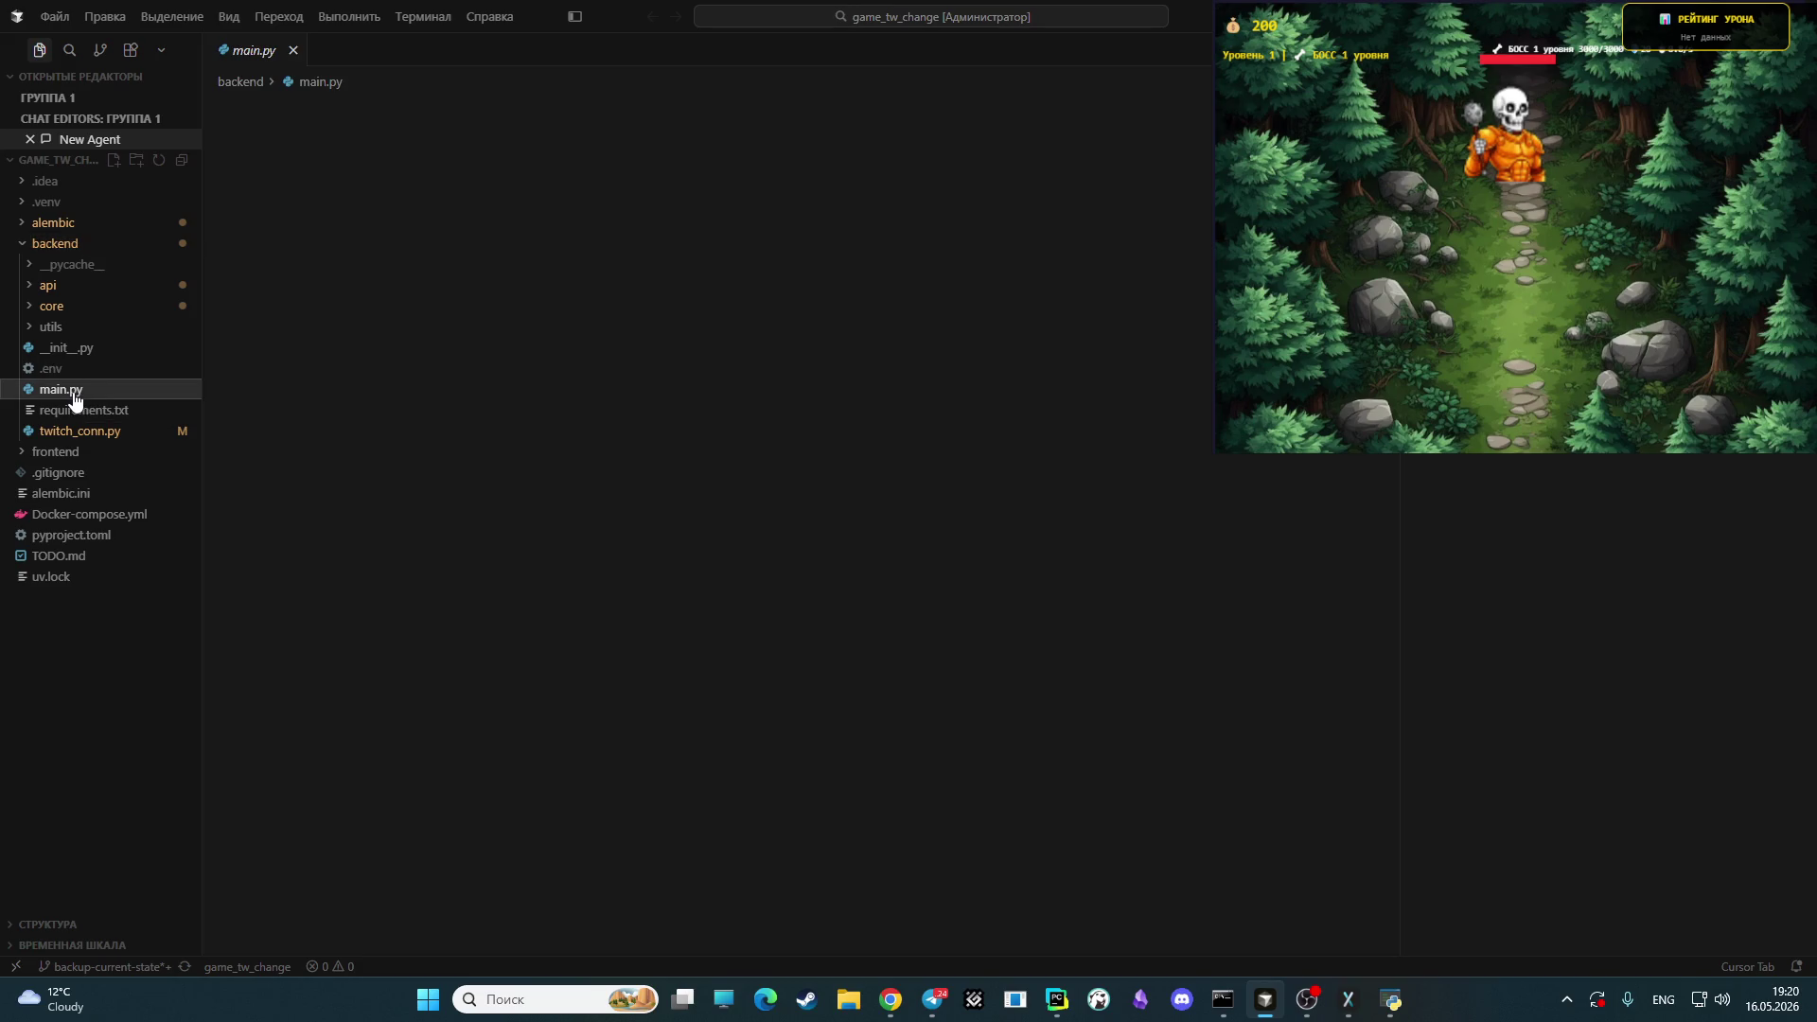
{"action": "scroll", "coordinate": [480, 547], "scroll_direction": "down", "scroll_amount": 5}
{"action": "scroll", "coordinate": [479, 547], "scroll_direction": "up", "scroll_amount": 6}
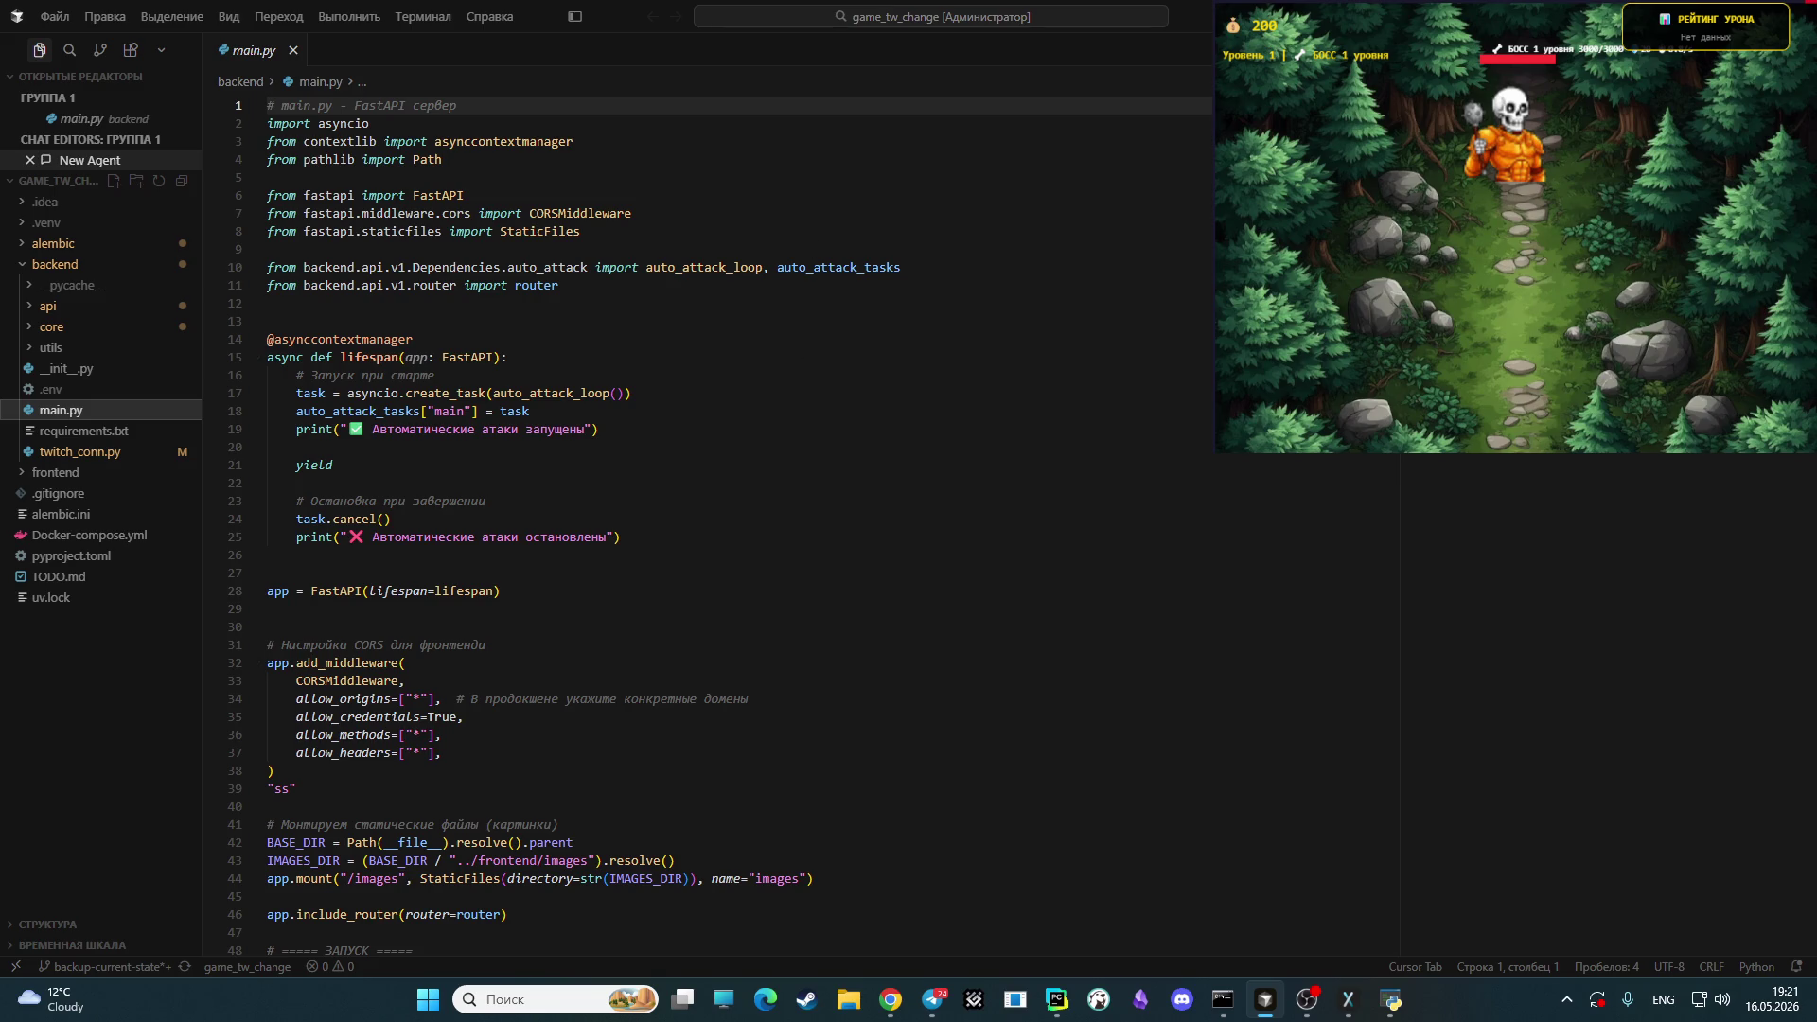
{"action": "key", "text": "alt+Tab"}
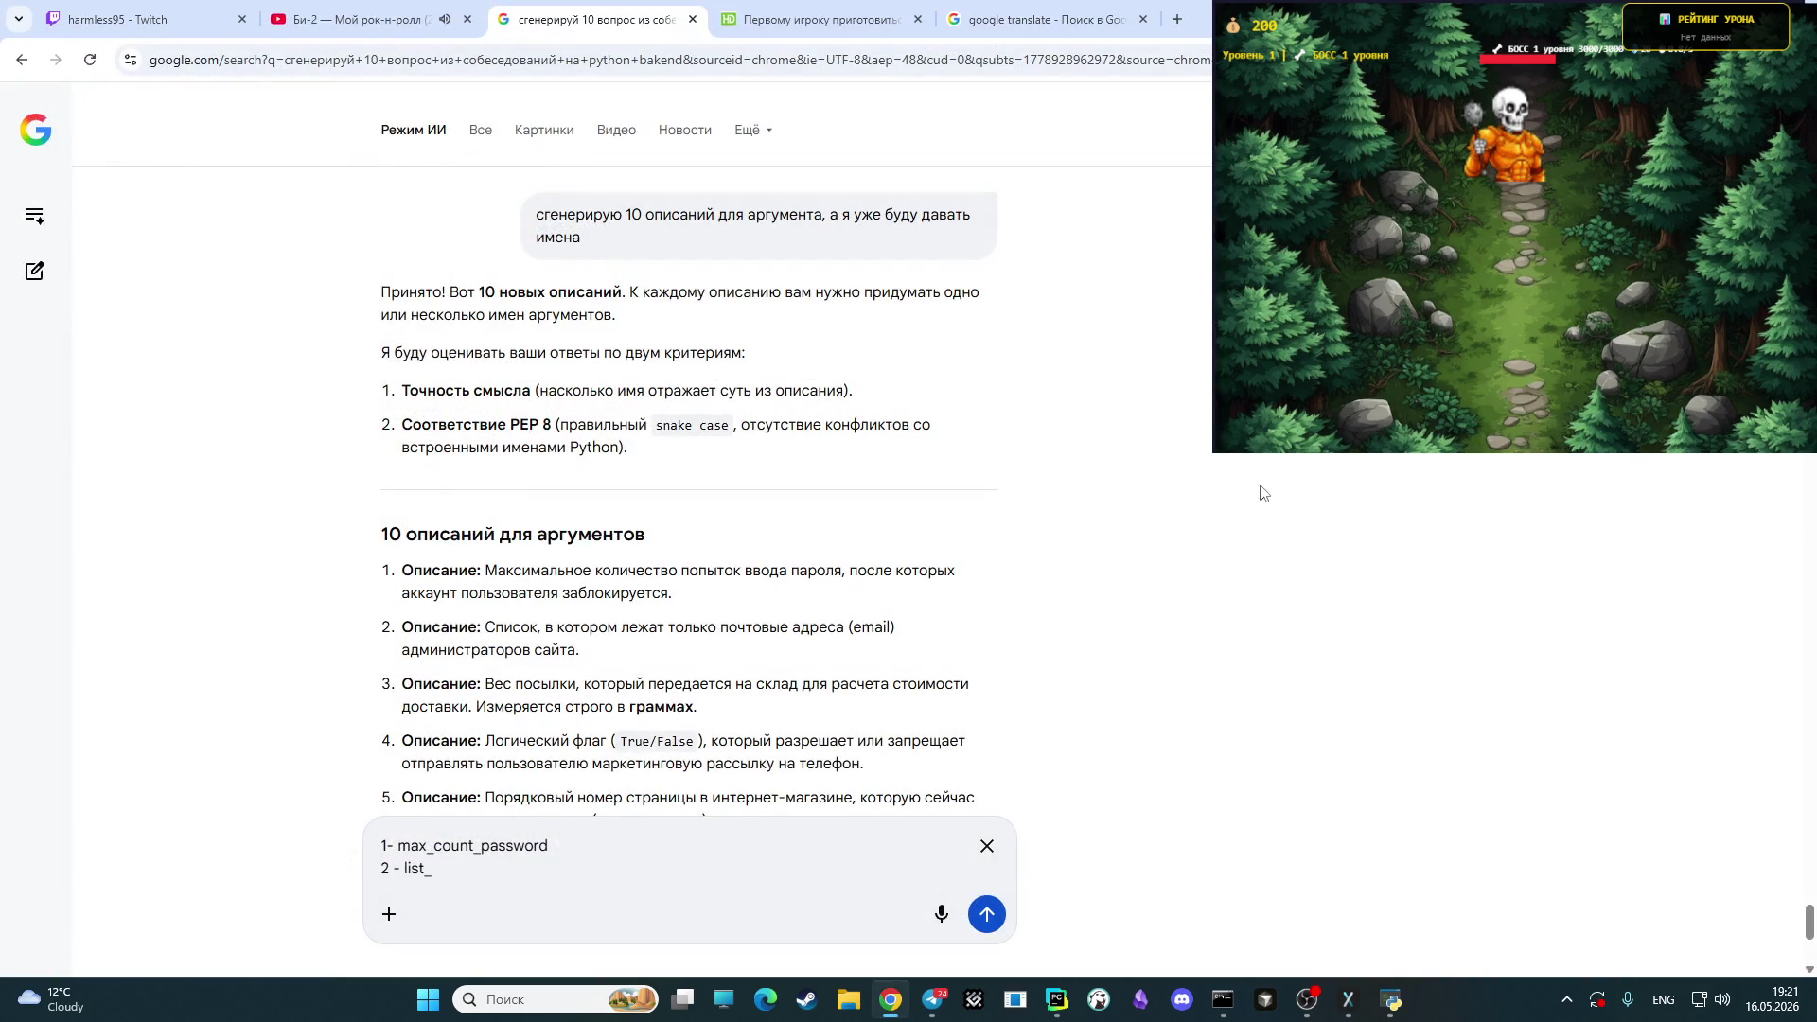
{"action": "left_click", "coordinate": [546, 880]}
- Check the OBS Studio window, send it behind Chrome, and refocus the AI Mode reply
{"action": "left_click", "coordinate": [1311, 1008]}
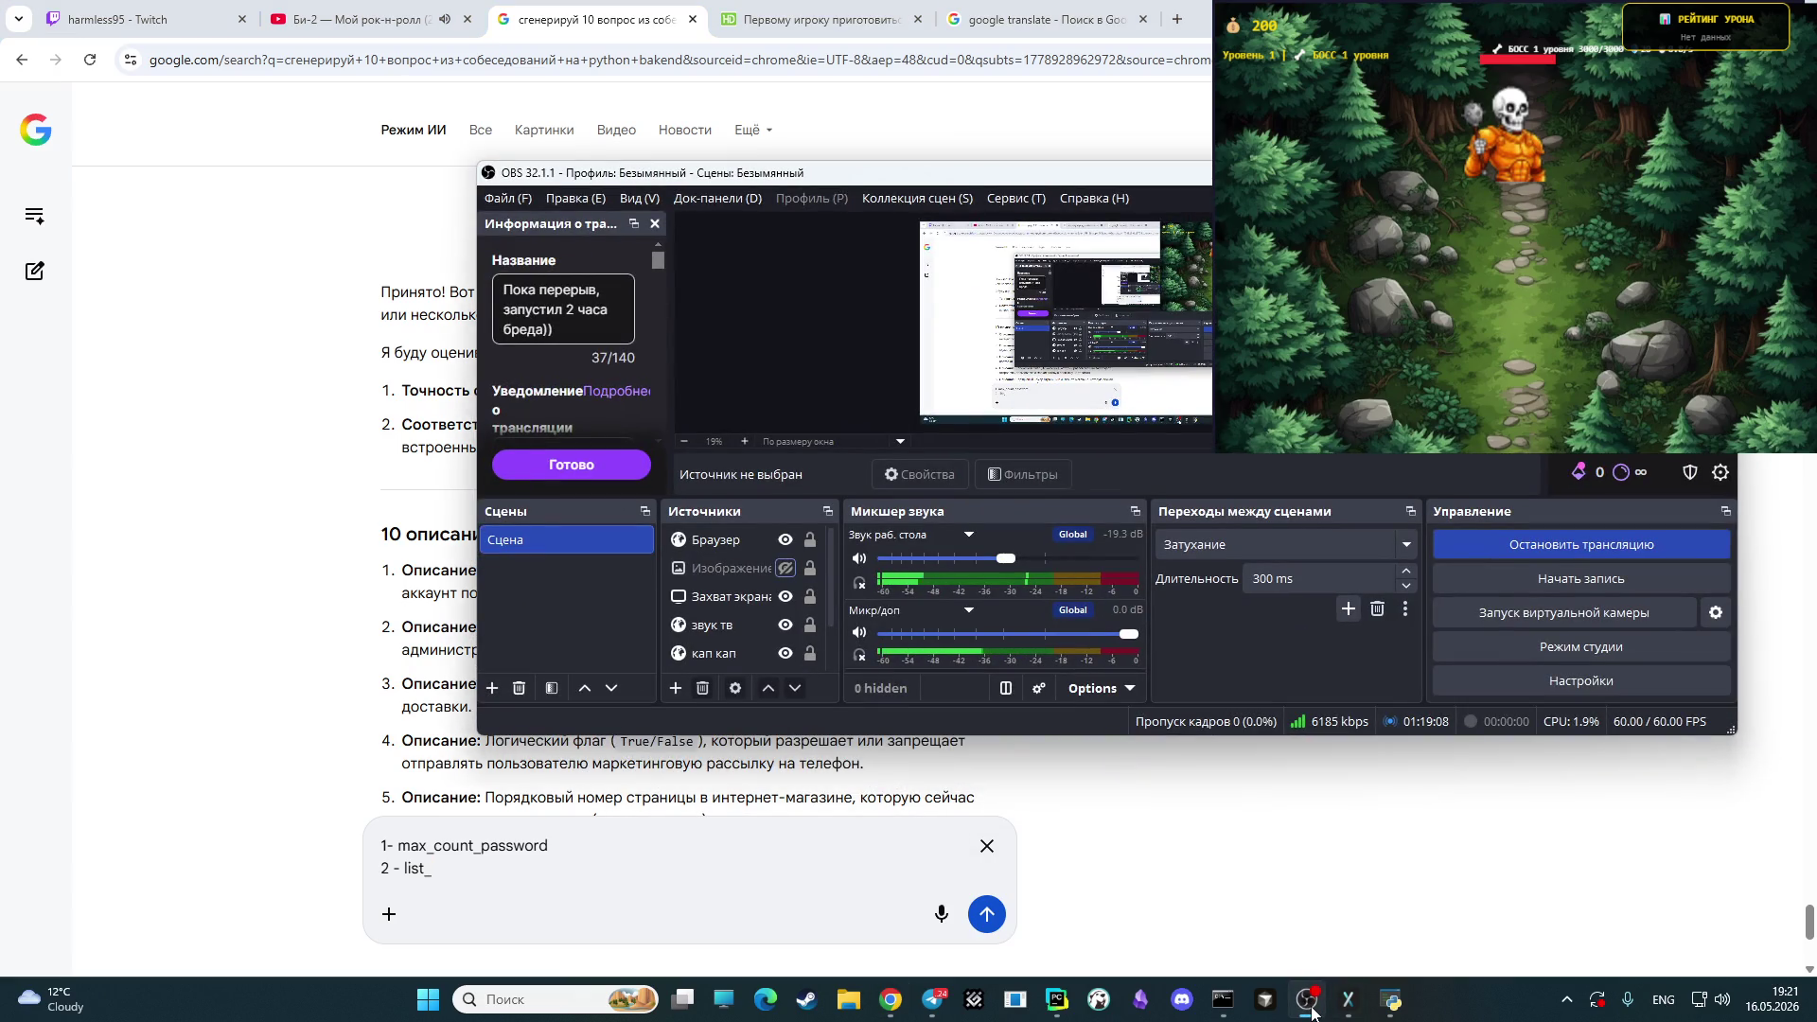
{"action": "left_click", "coordinate": [1310, 1009]}
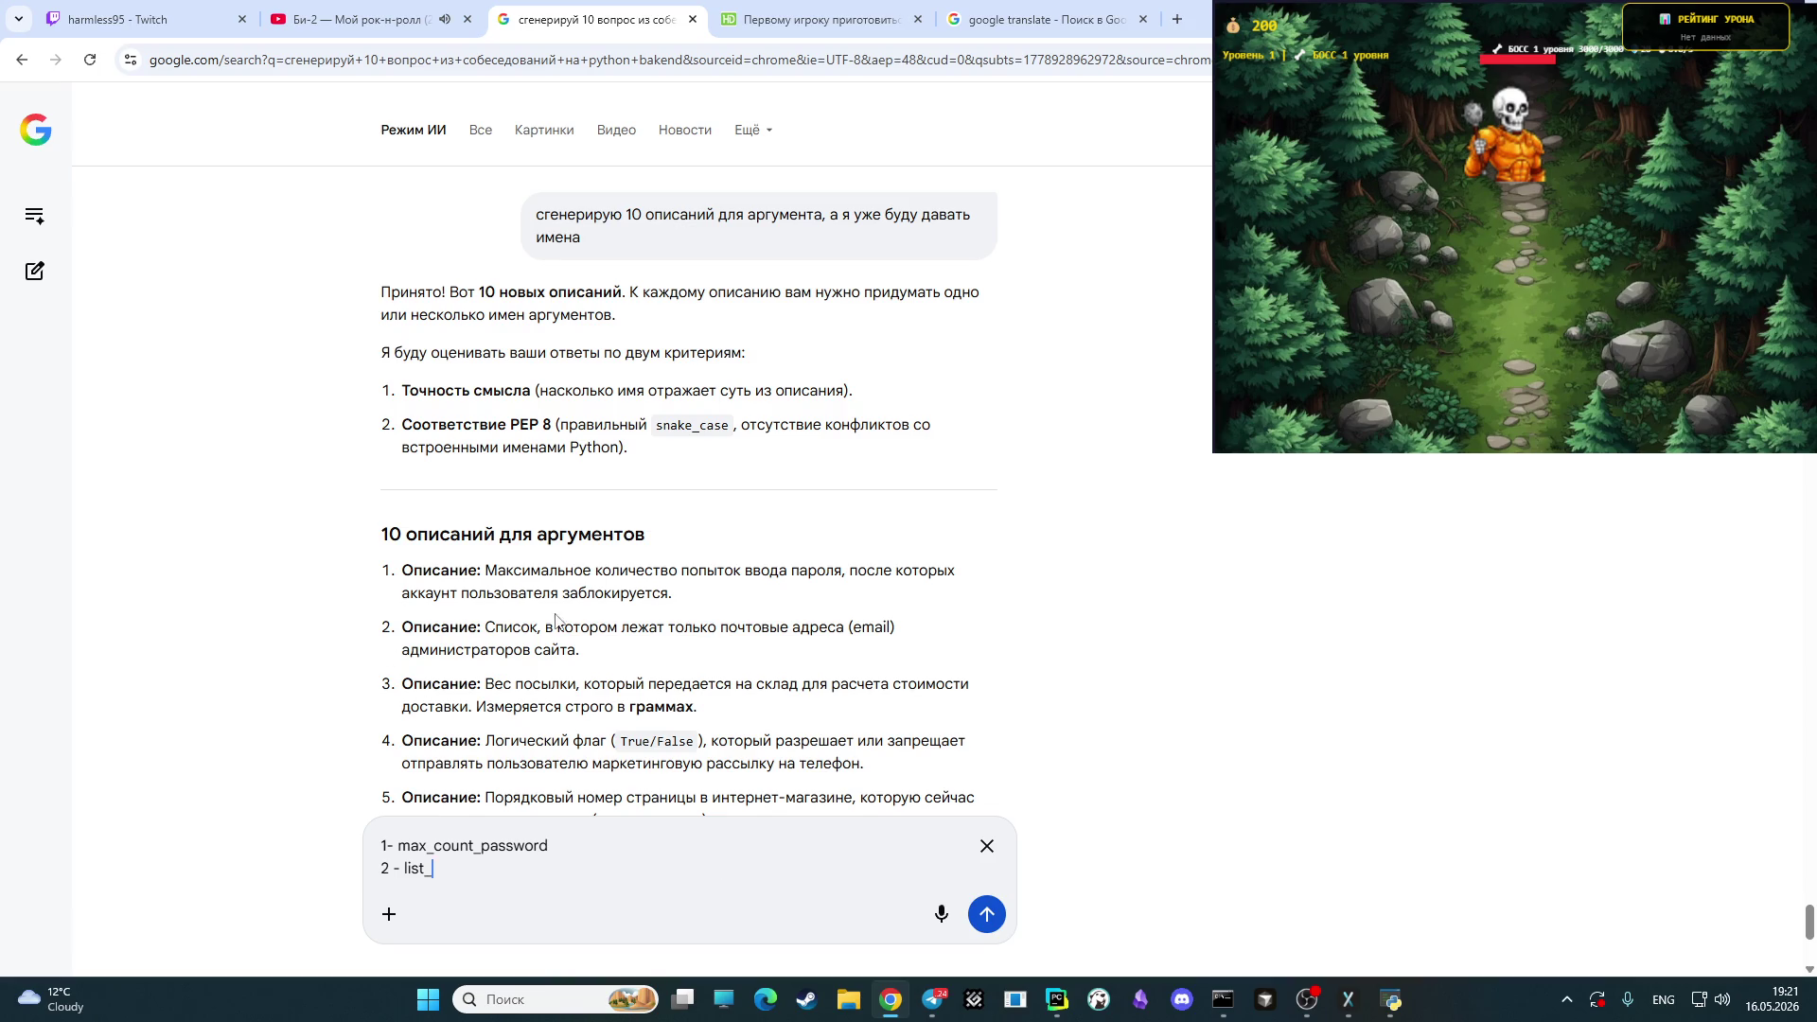
{"action": "mouse_move", "coordinate": [1774, 997]}
{"action": "left_click", "coordinate": [1306, 999]}
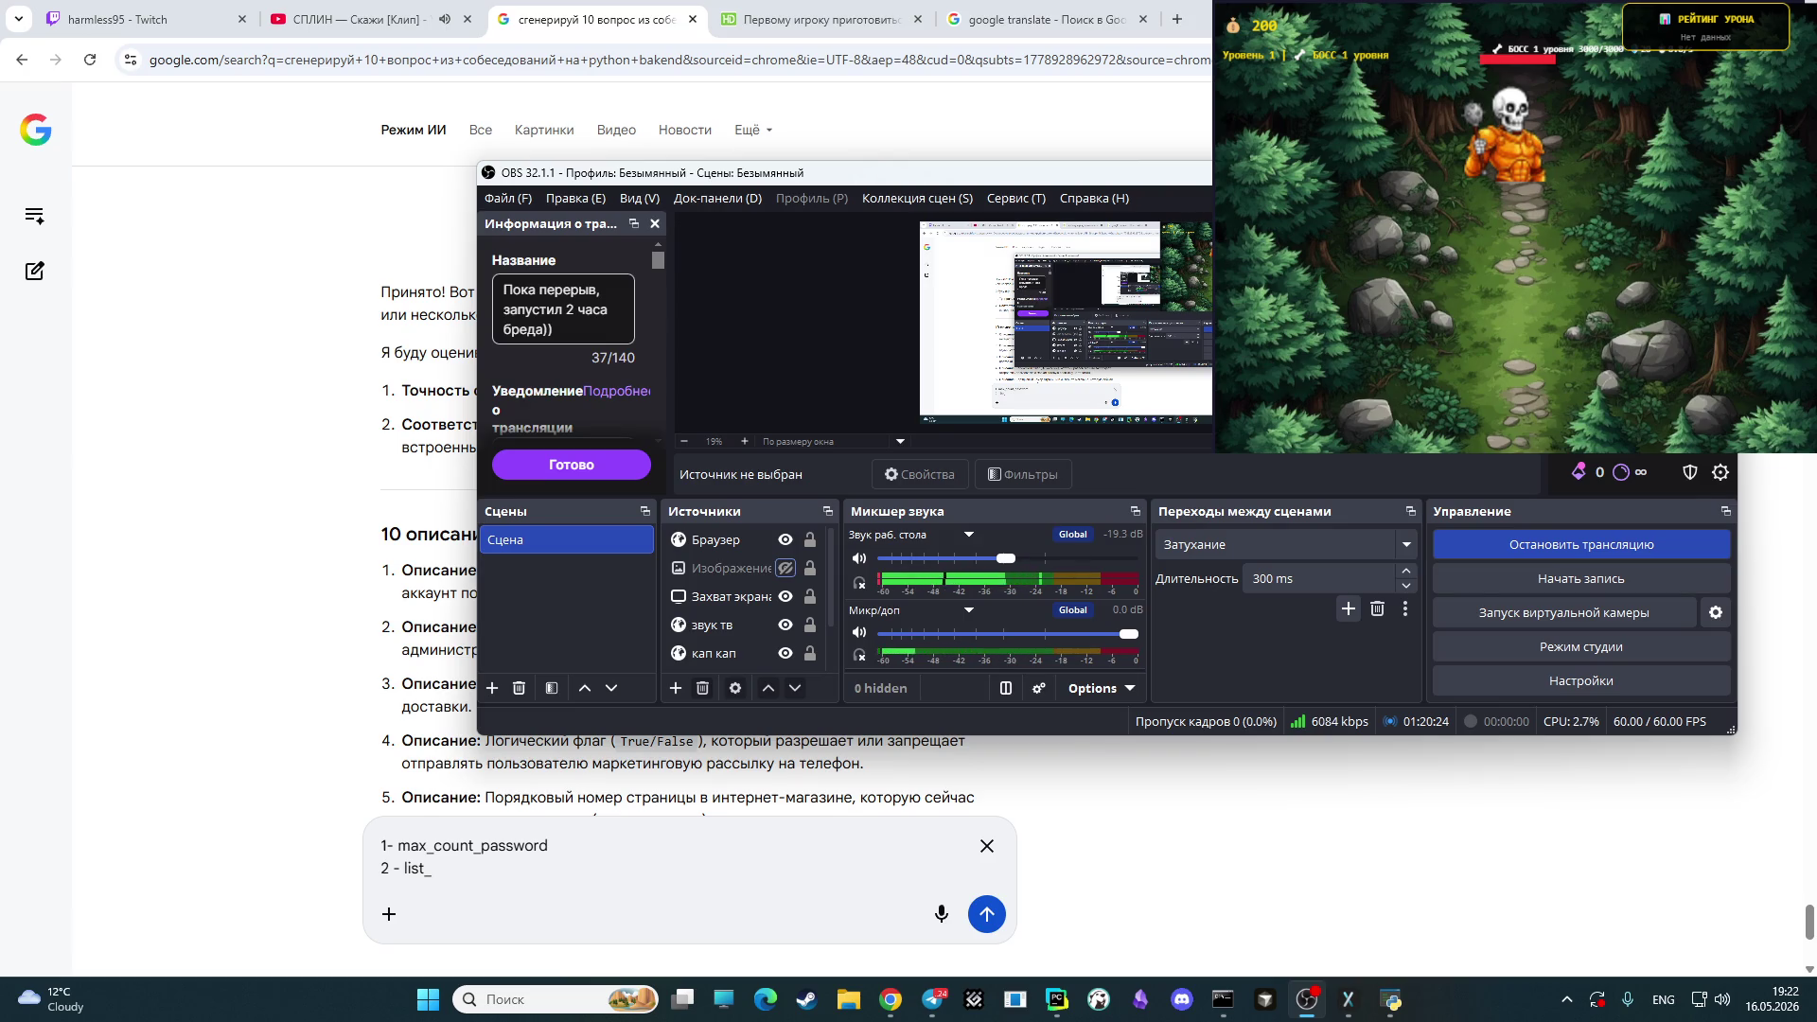
{"action": "left_click", "coordinate": [800, 848]}
{"action": "left_click", "coordinate": [550, 880]}
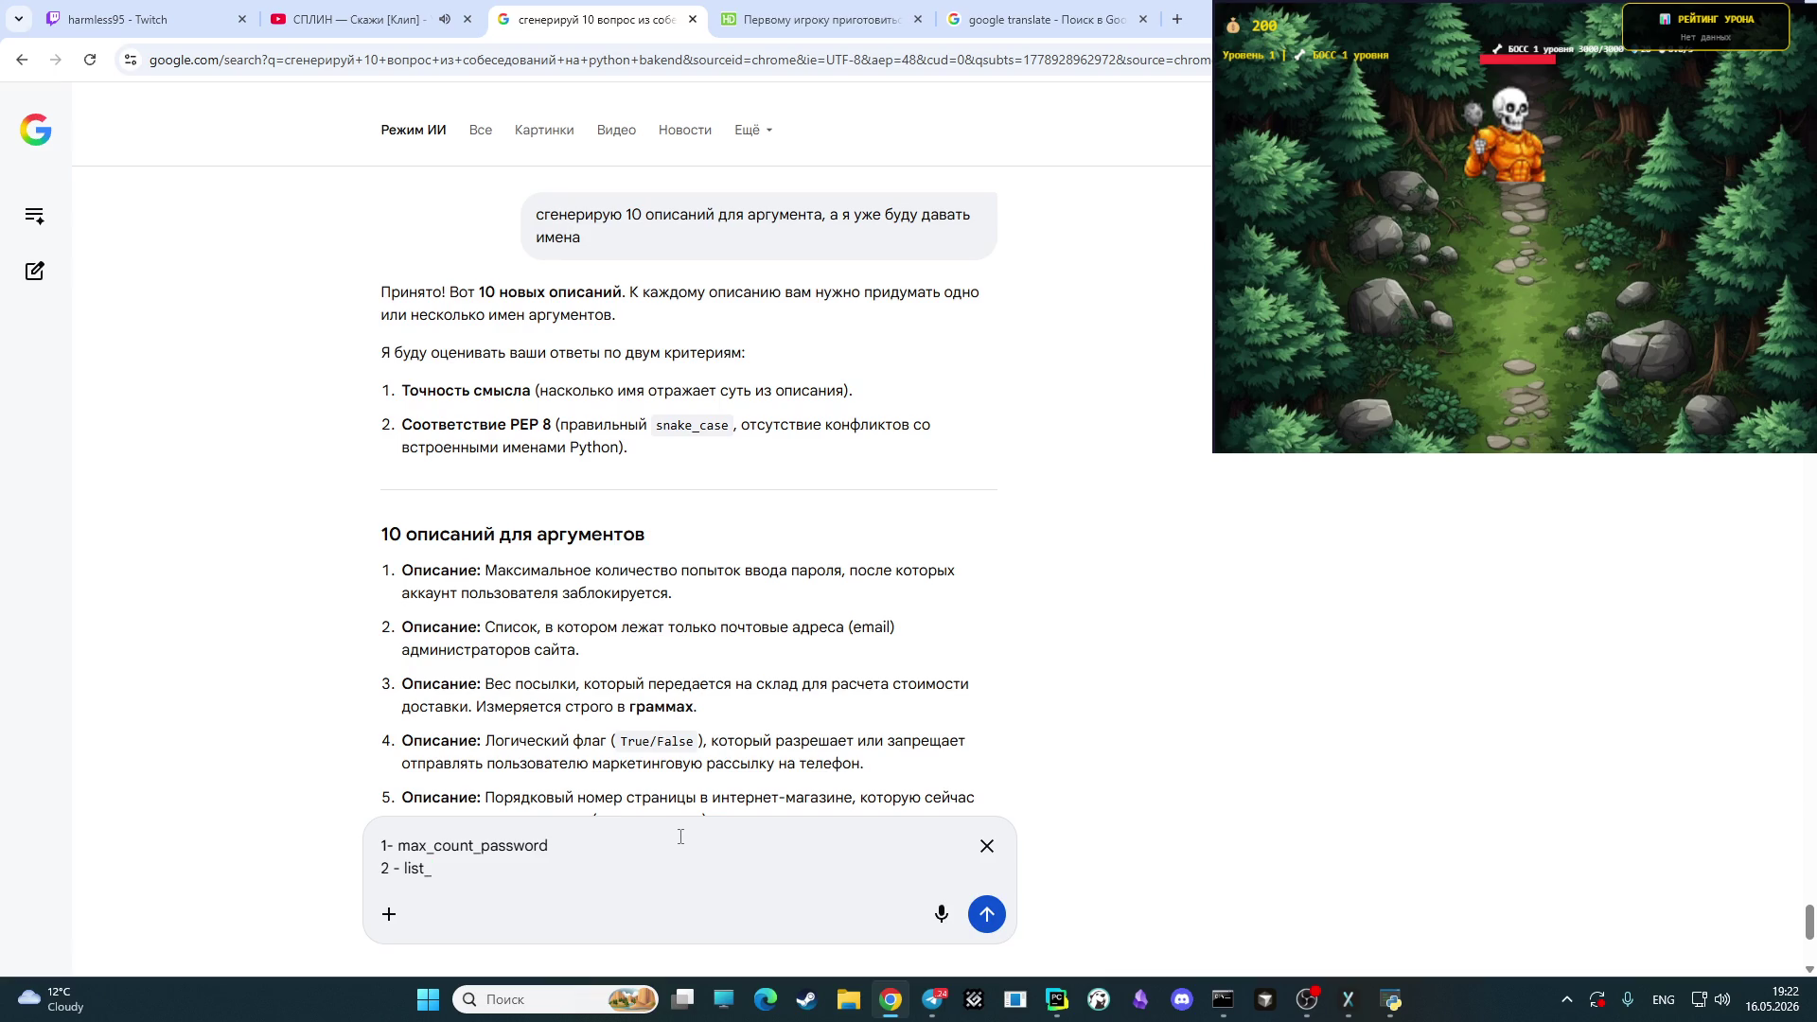
- Complete the second answer as 'list_email' and start a new line '3 -'
{"action": "type", "text": "email"}
{"action": "key", "text": "shift+Return"}
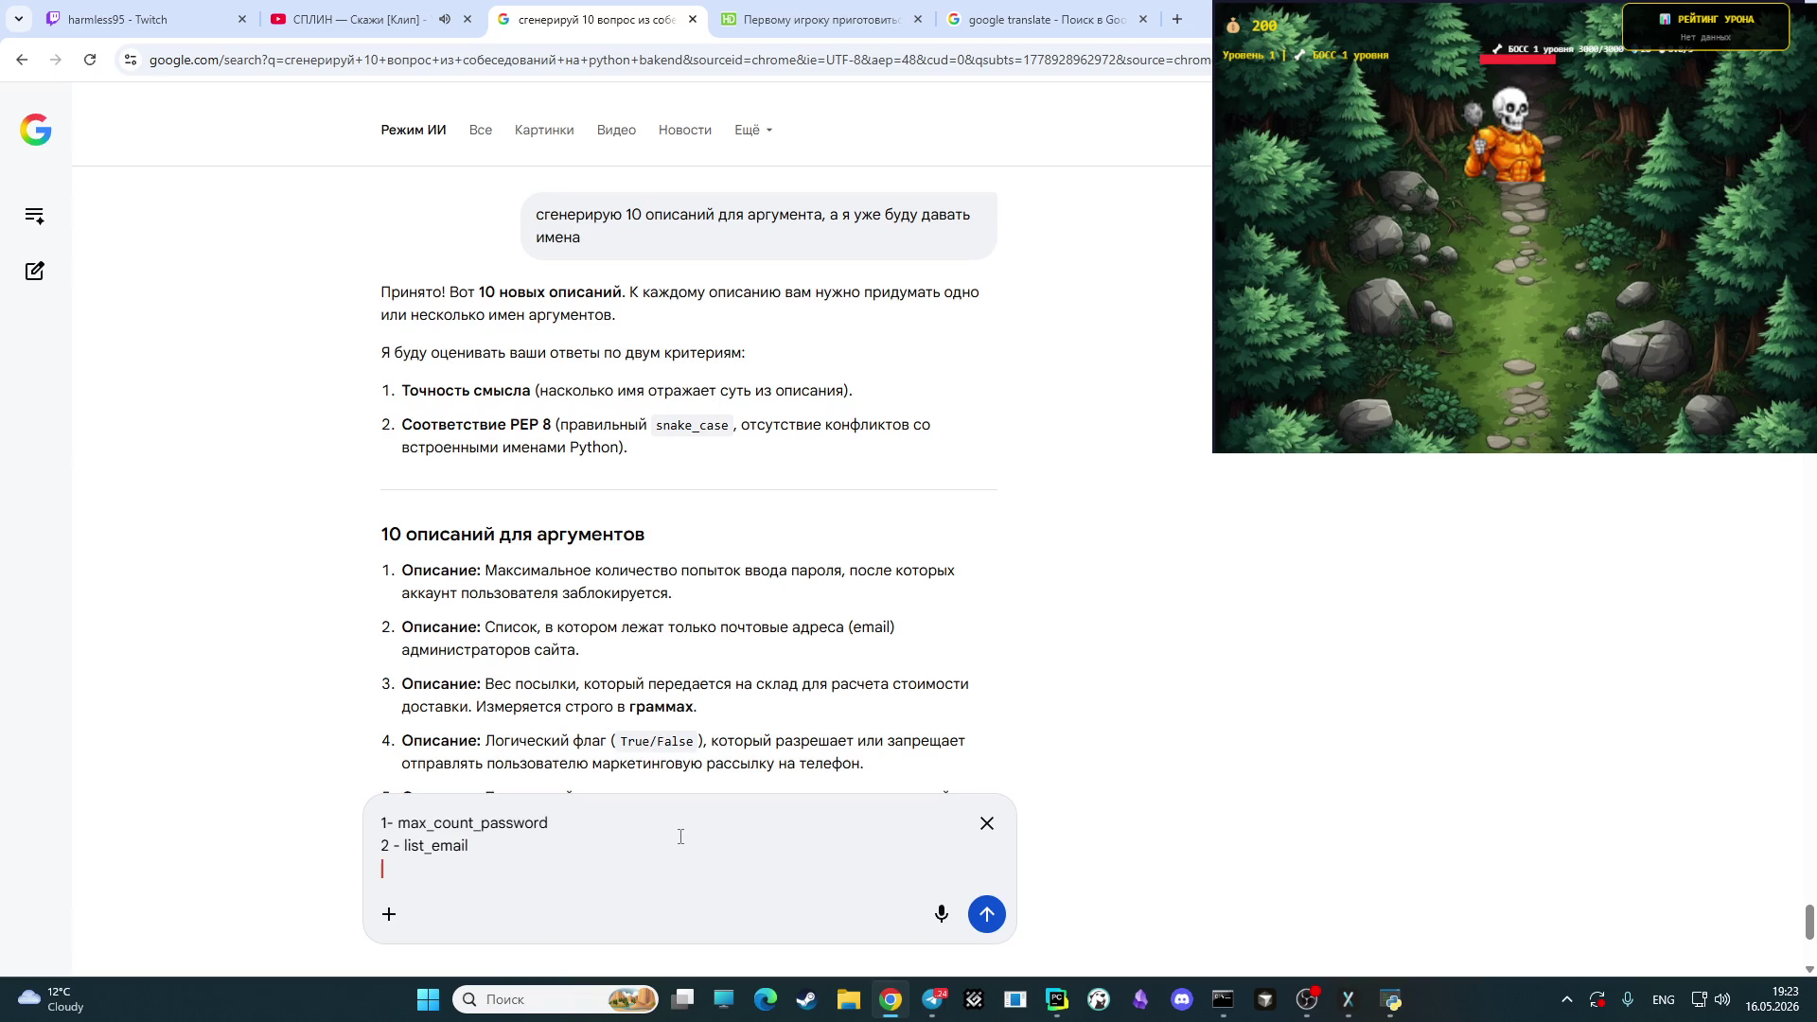
{"action": "type", "text": "3 -"}
- Translate вес in Google Translate and start answer 3 with 'weight'
{"action": "left_click", "coordinate": [1040, 18]}
{"action": "type", "text": "d"}
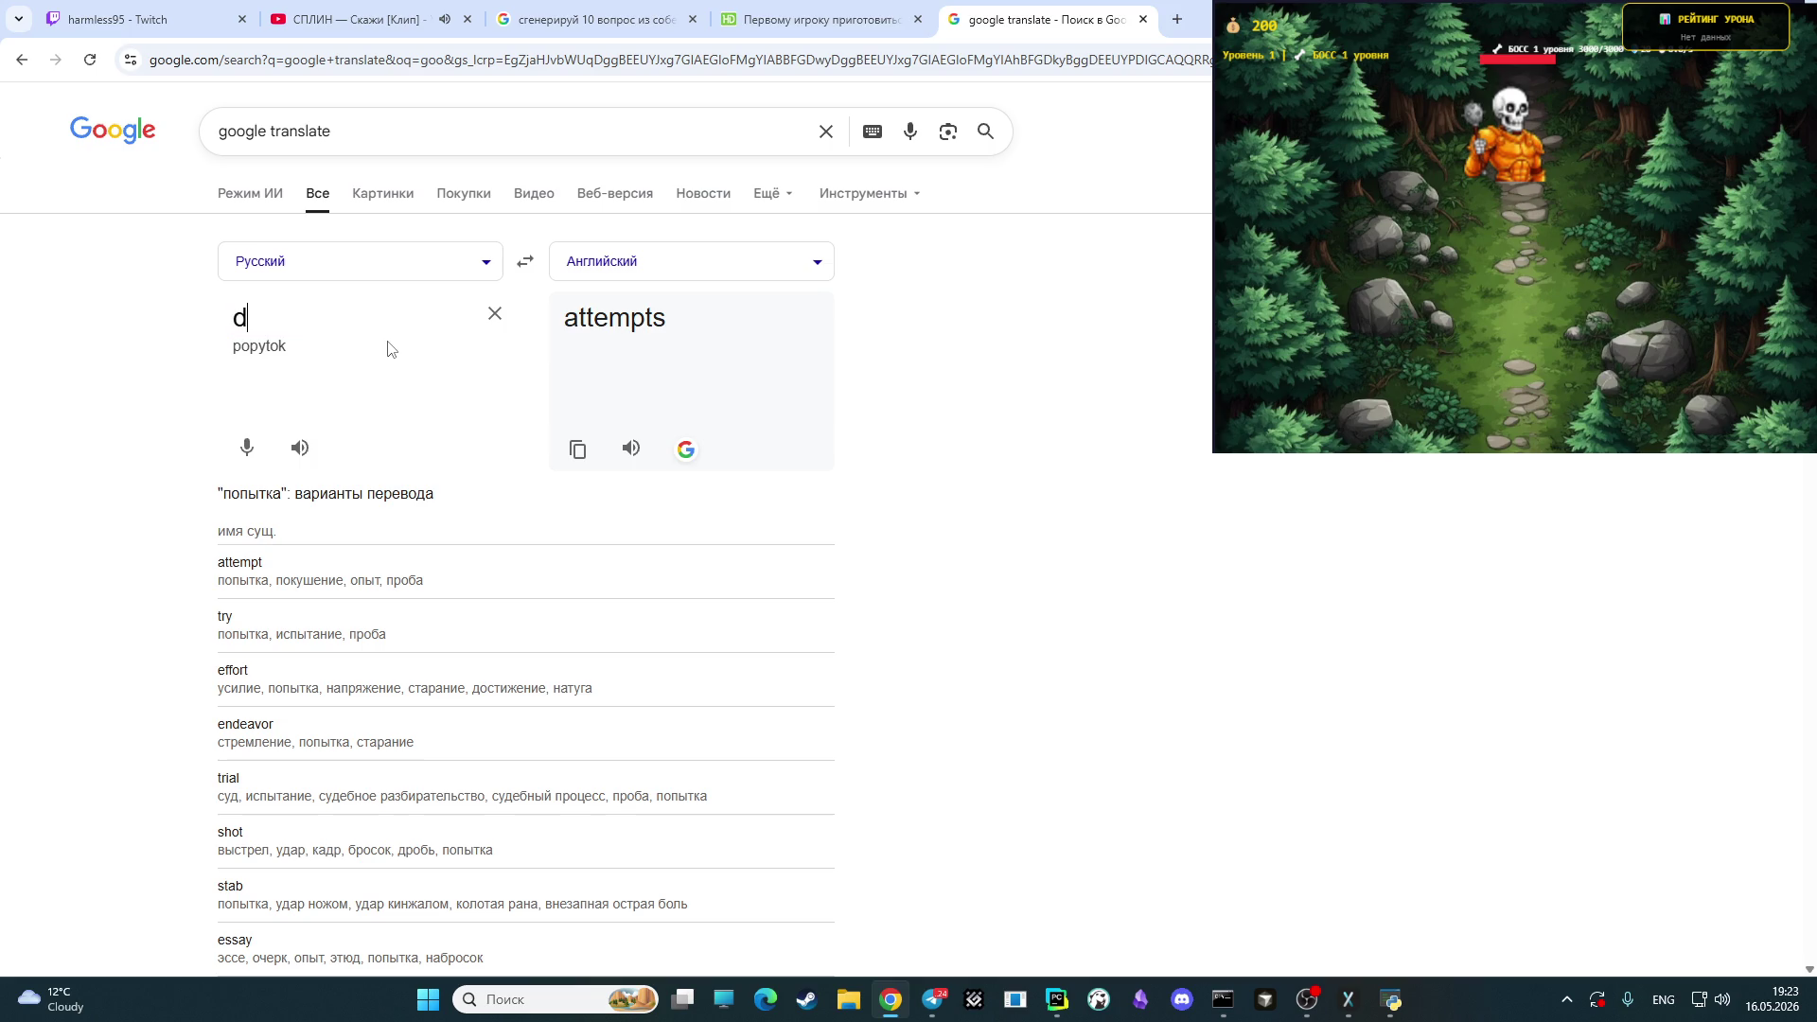
{"action": "key", "text": "BackSpace"}
{"action": "key", "text": "alt+shift"}
{"action": "type", "text": "вес"}
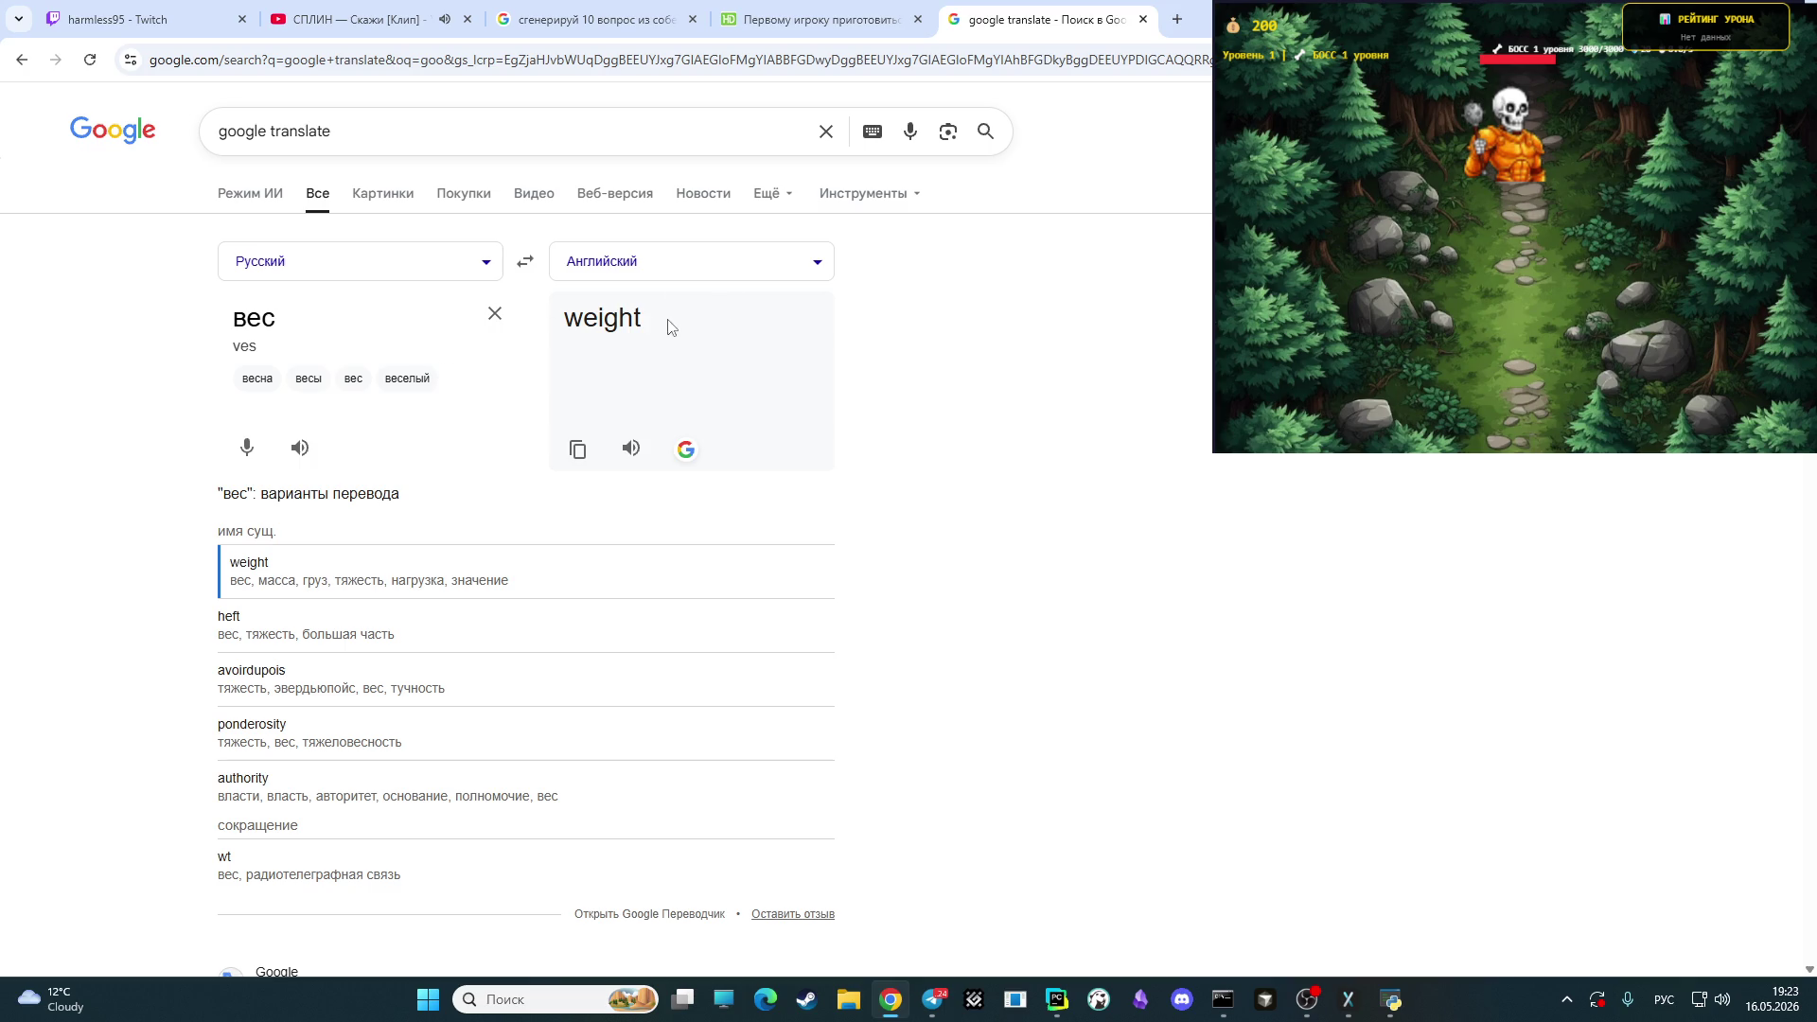
{"action": "left_click", "coordinate": [590, 17]}
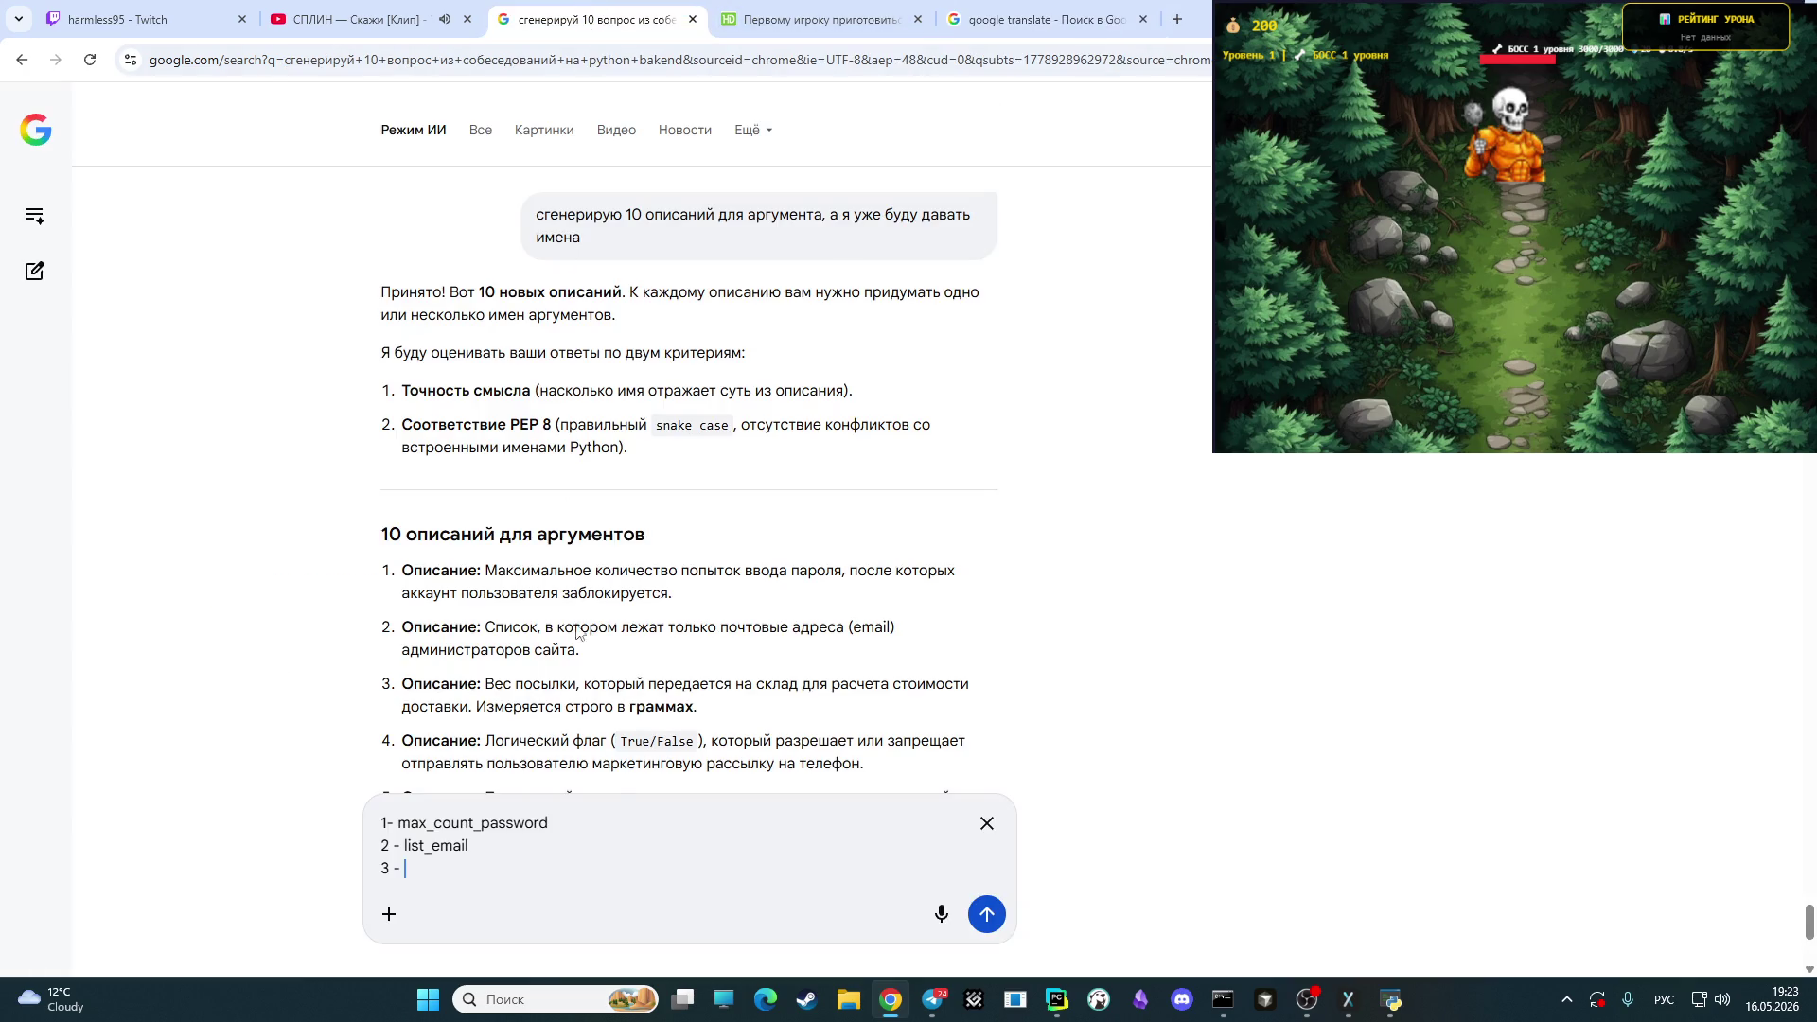
{"action": "key", "text": "alt+shift"}
{"action": "type", "text": "we"}
{"action": "type", "text": "igt"}
{"action": "key", "text": "BackSpace"}
{"action": "type", "text": "ht_"}
- Translate посылки and extend answer 3 with 'parsels_'
{"action": "left_click", "coordinate": [1041, 19]}
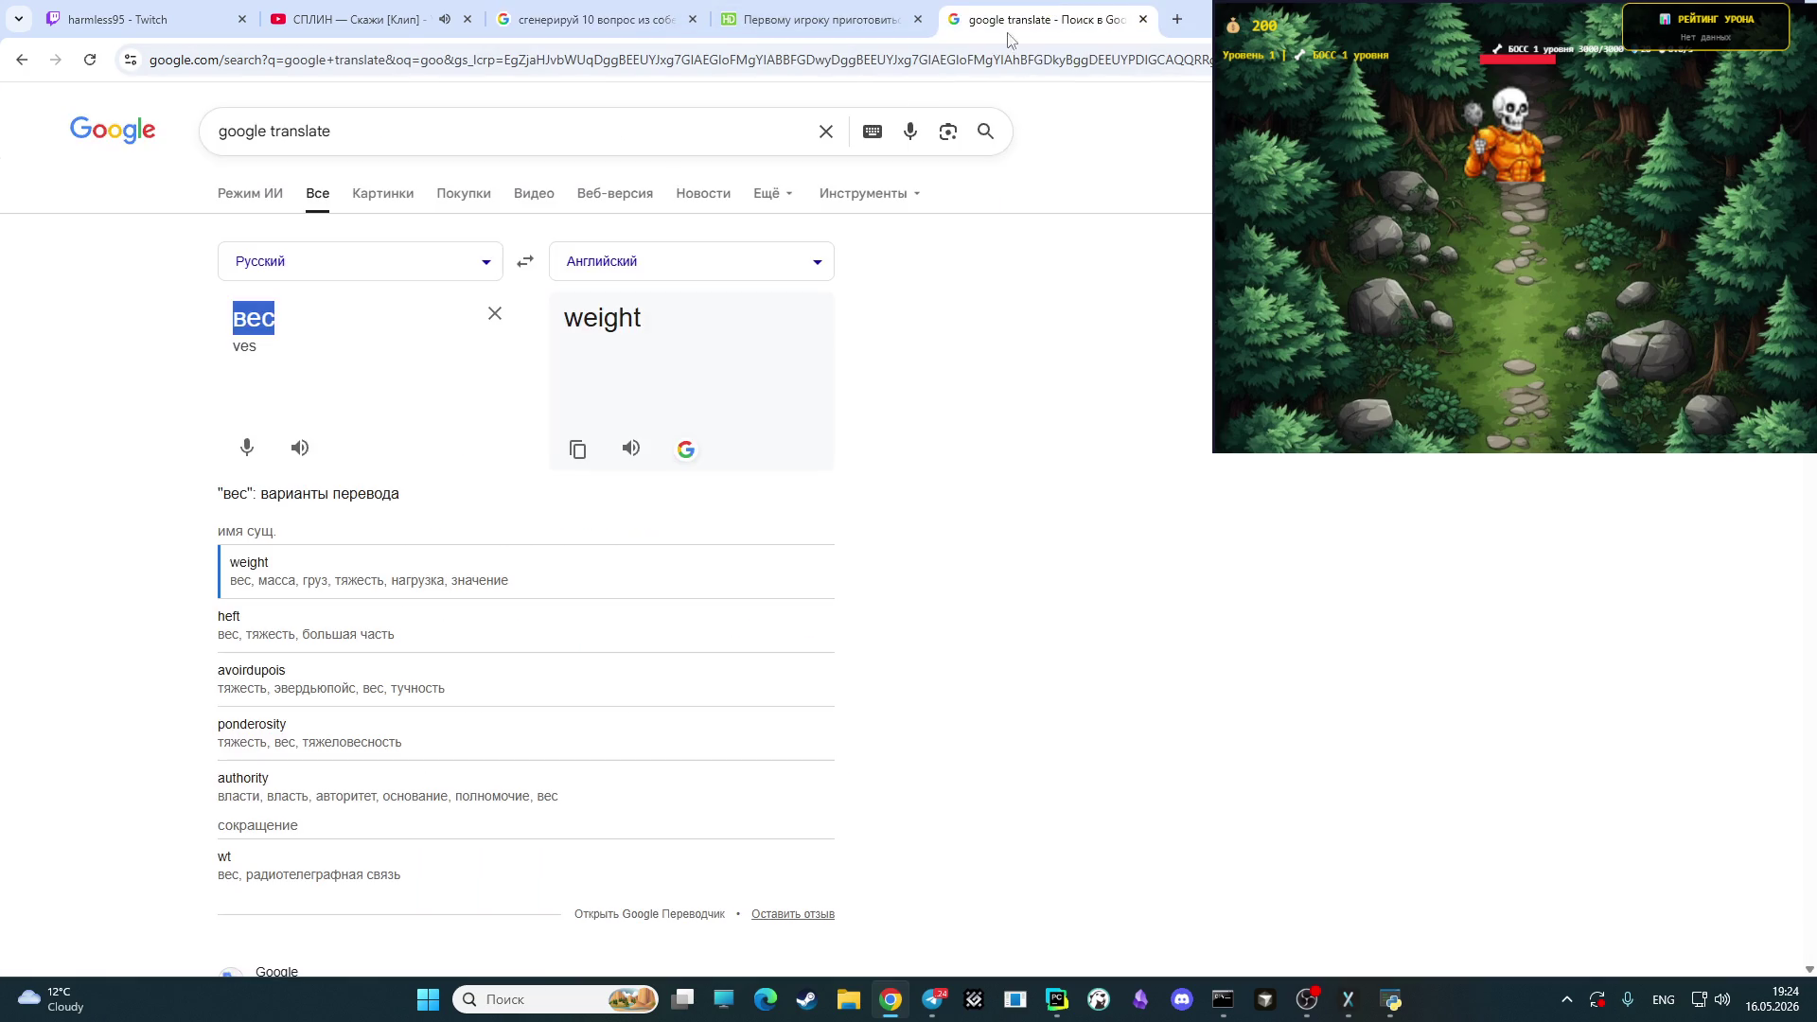
{"action": "key", "text": "alt+shift"}
{"action": "type", "text": "пос"}
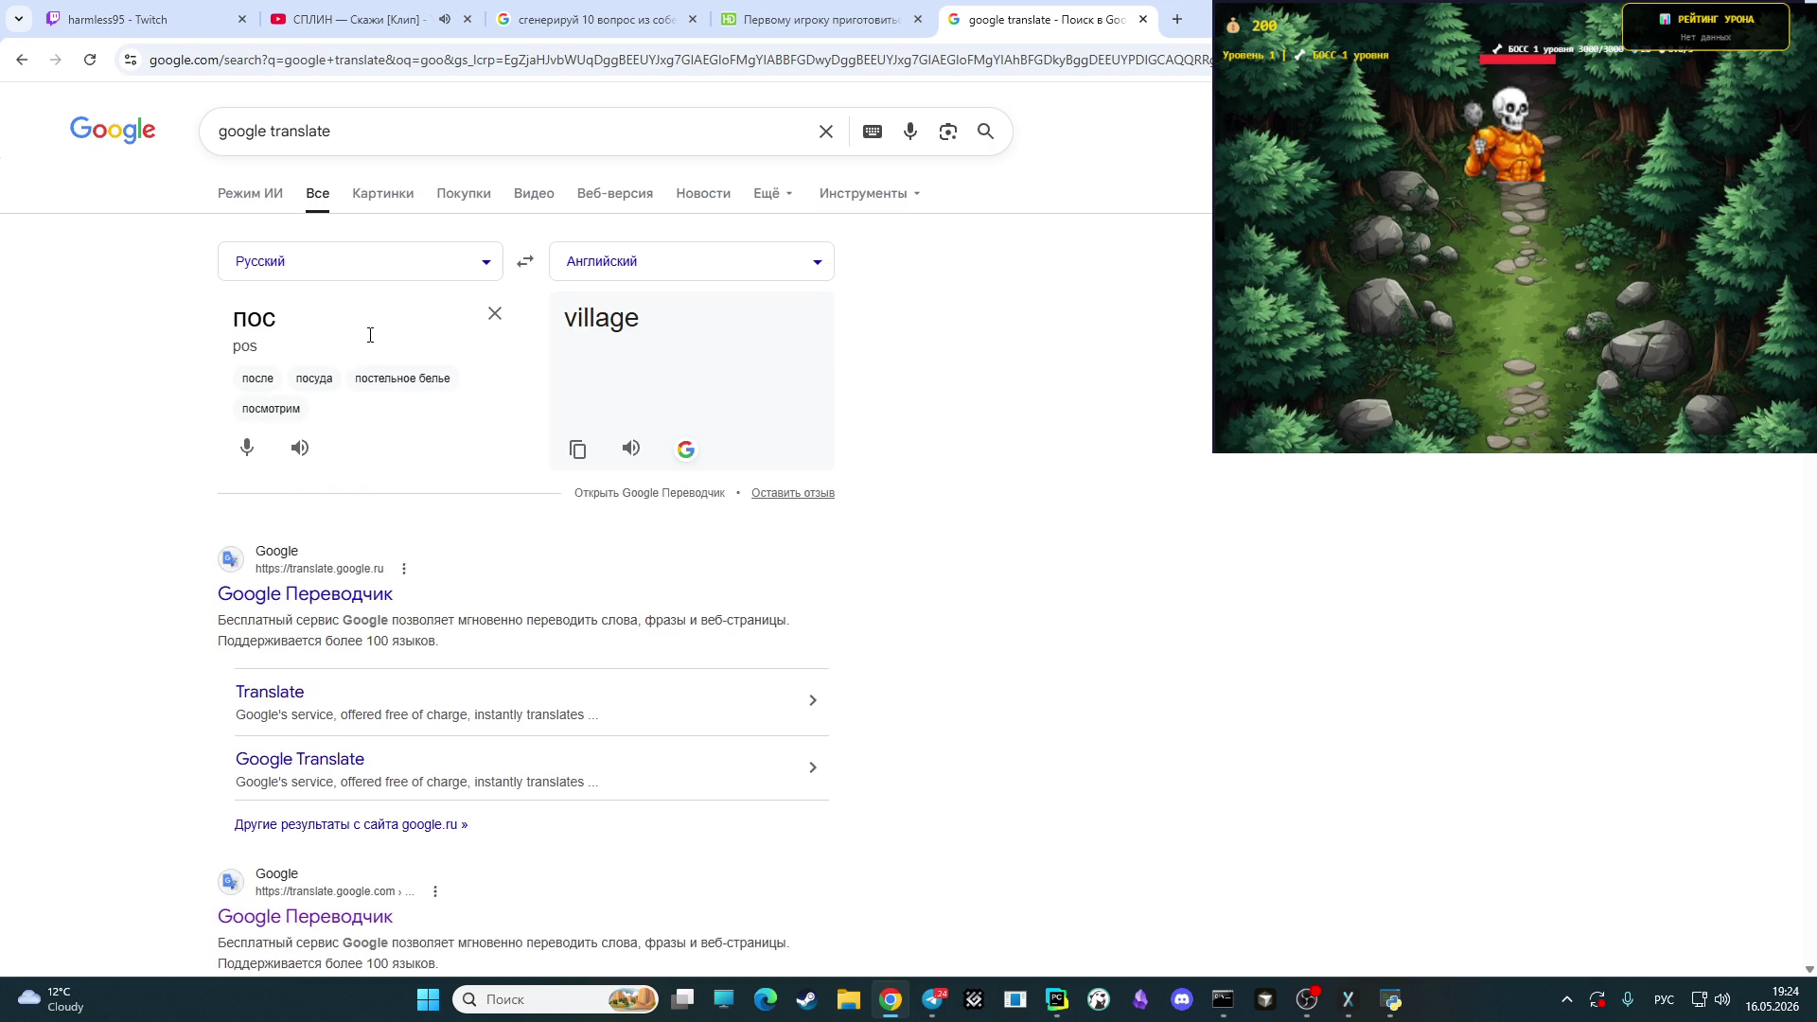
{"action": "type", "text": "ылки"}
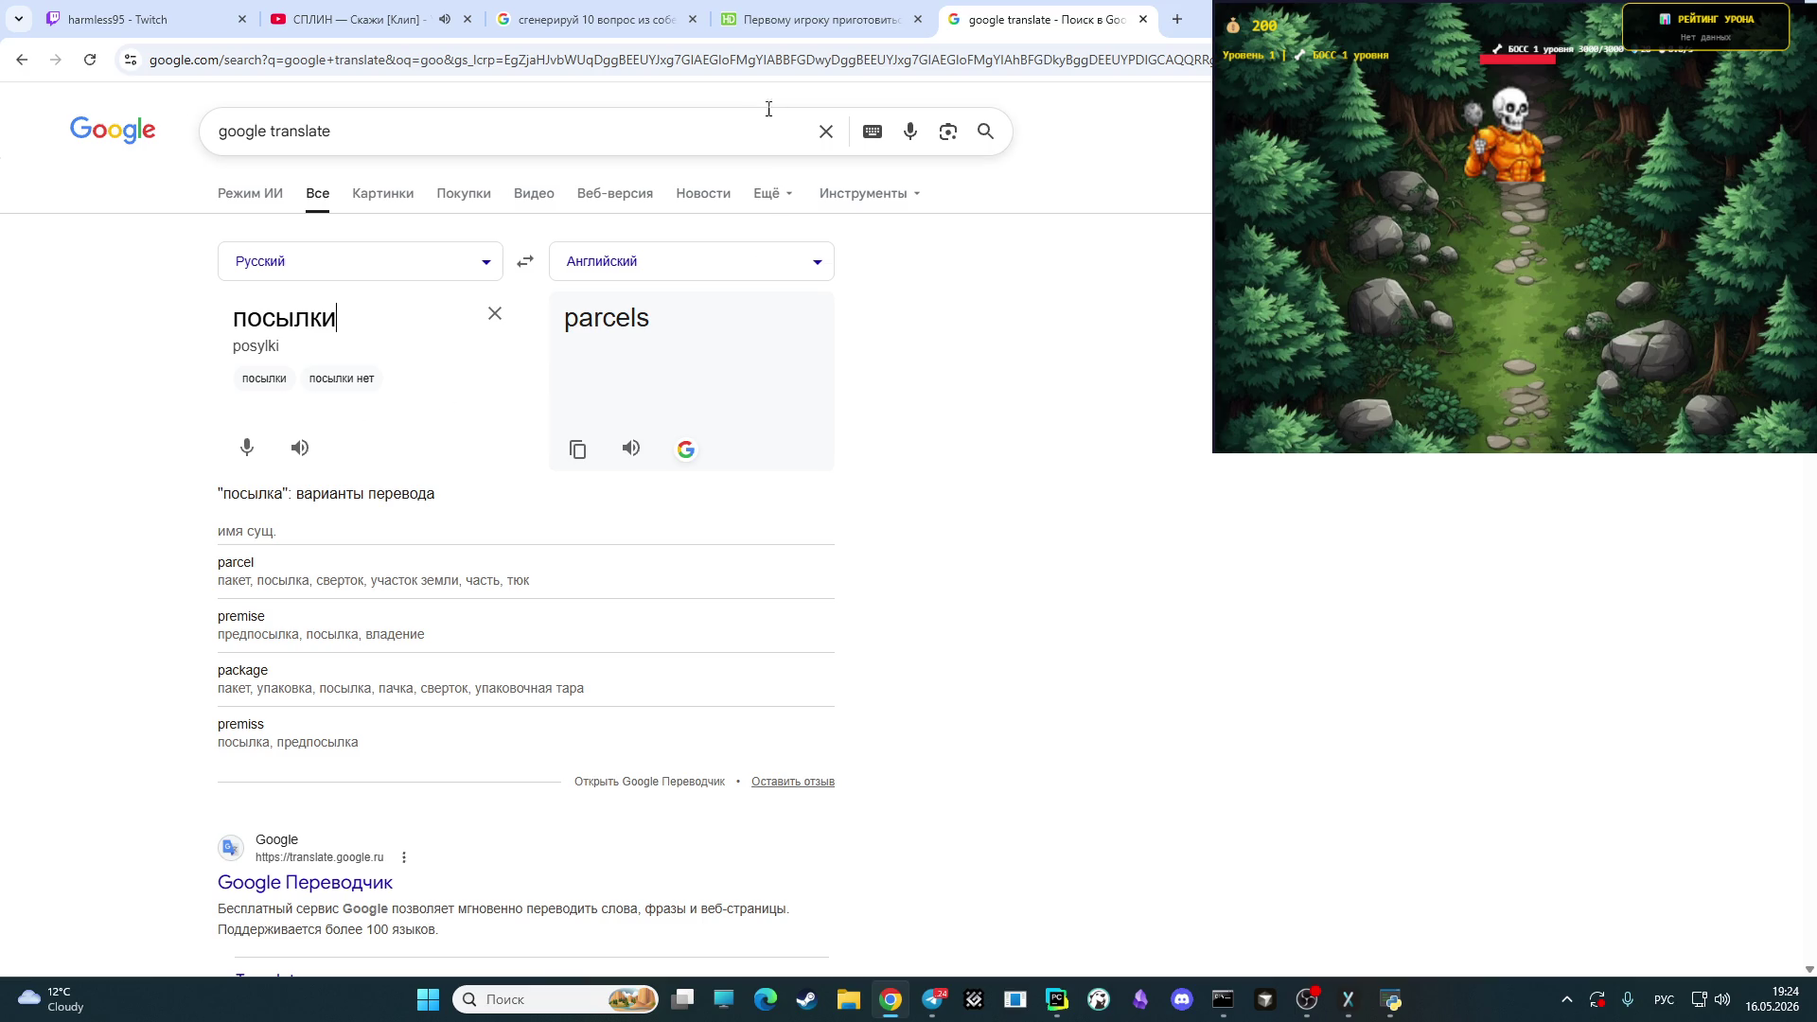
{"action": "left_click", "coordinate": [587, 12]}
{"action": "key", "text": "alt+shift"}
{"action": "type", "text": "parsels_"}
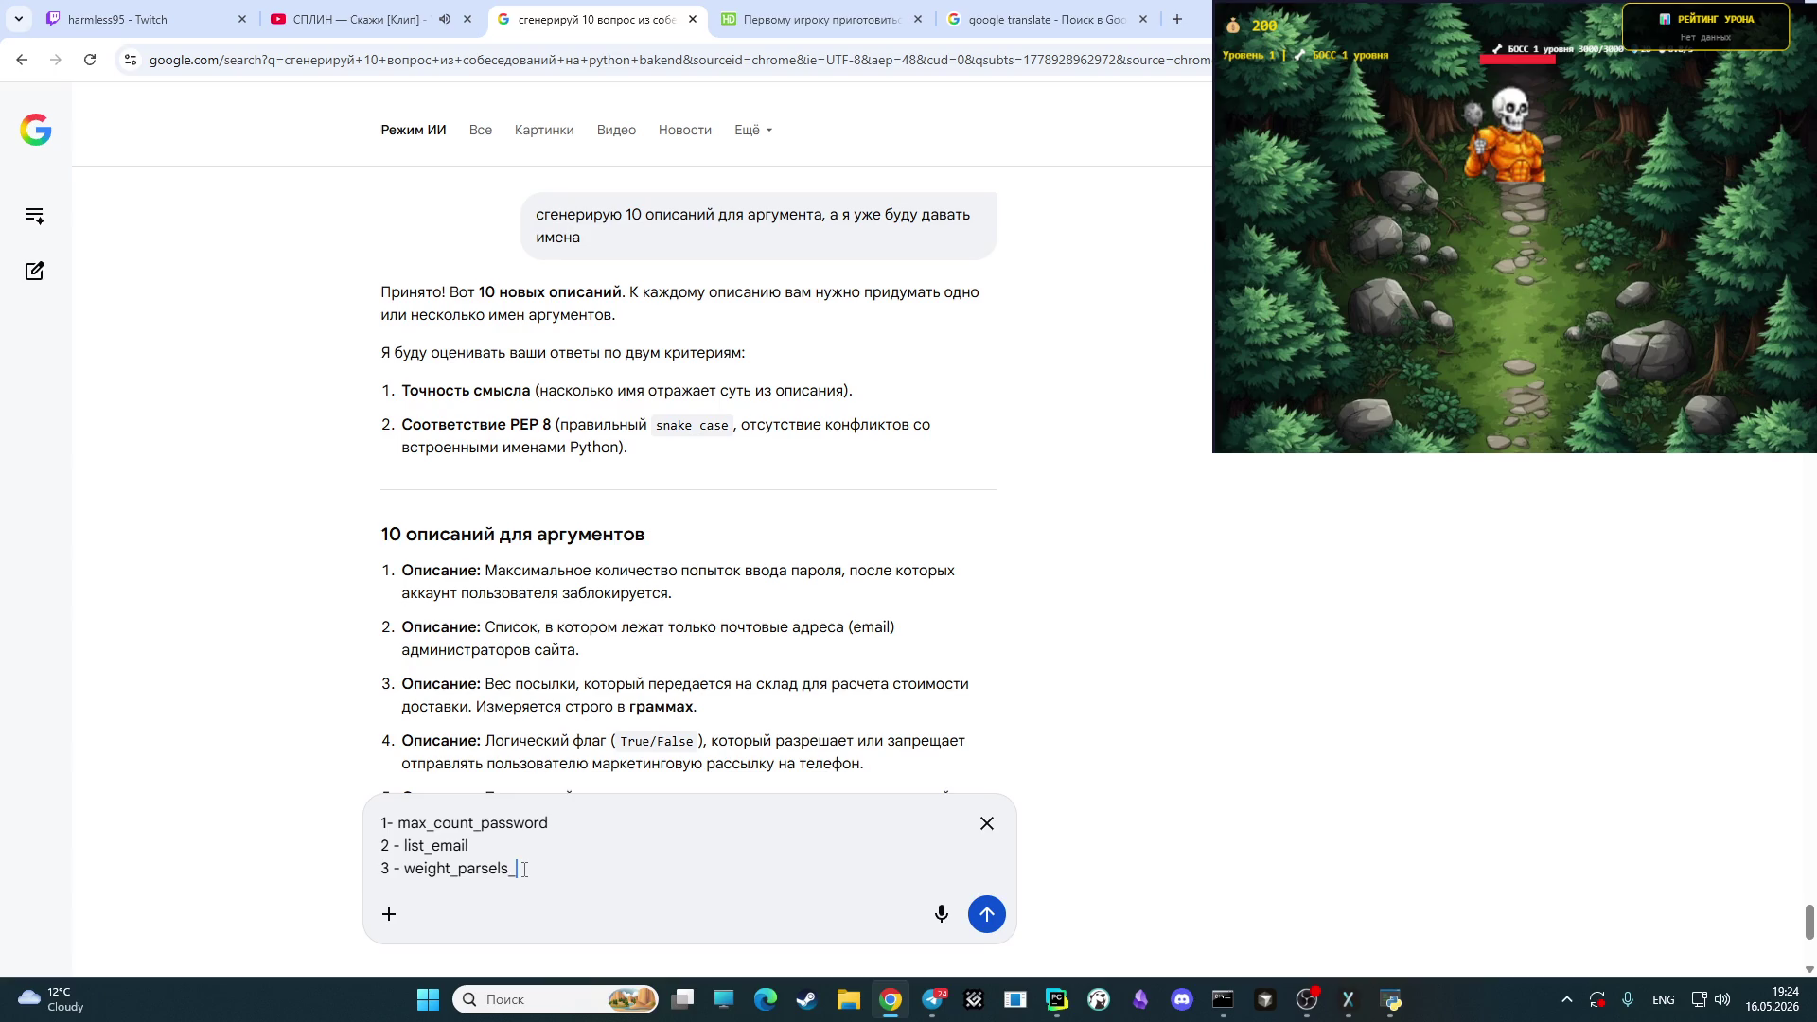
- Translate граммы, finish answer 3 as weight_parsels_gram, and begin line '4 -'
{"action": "left_click", "coordinate": [1063, 29]}
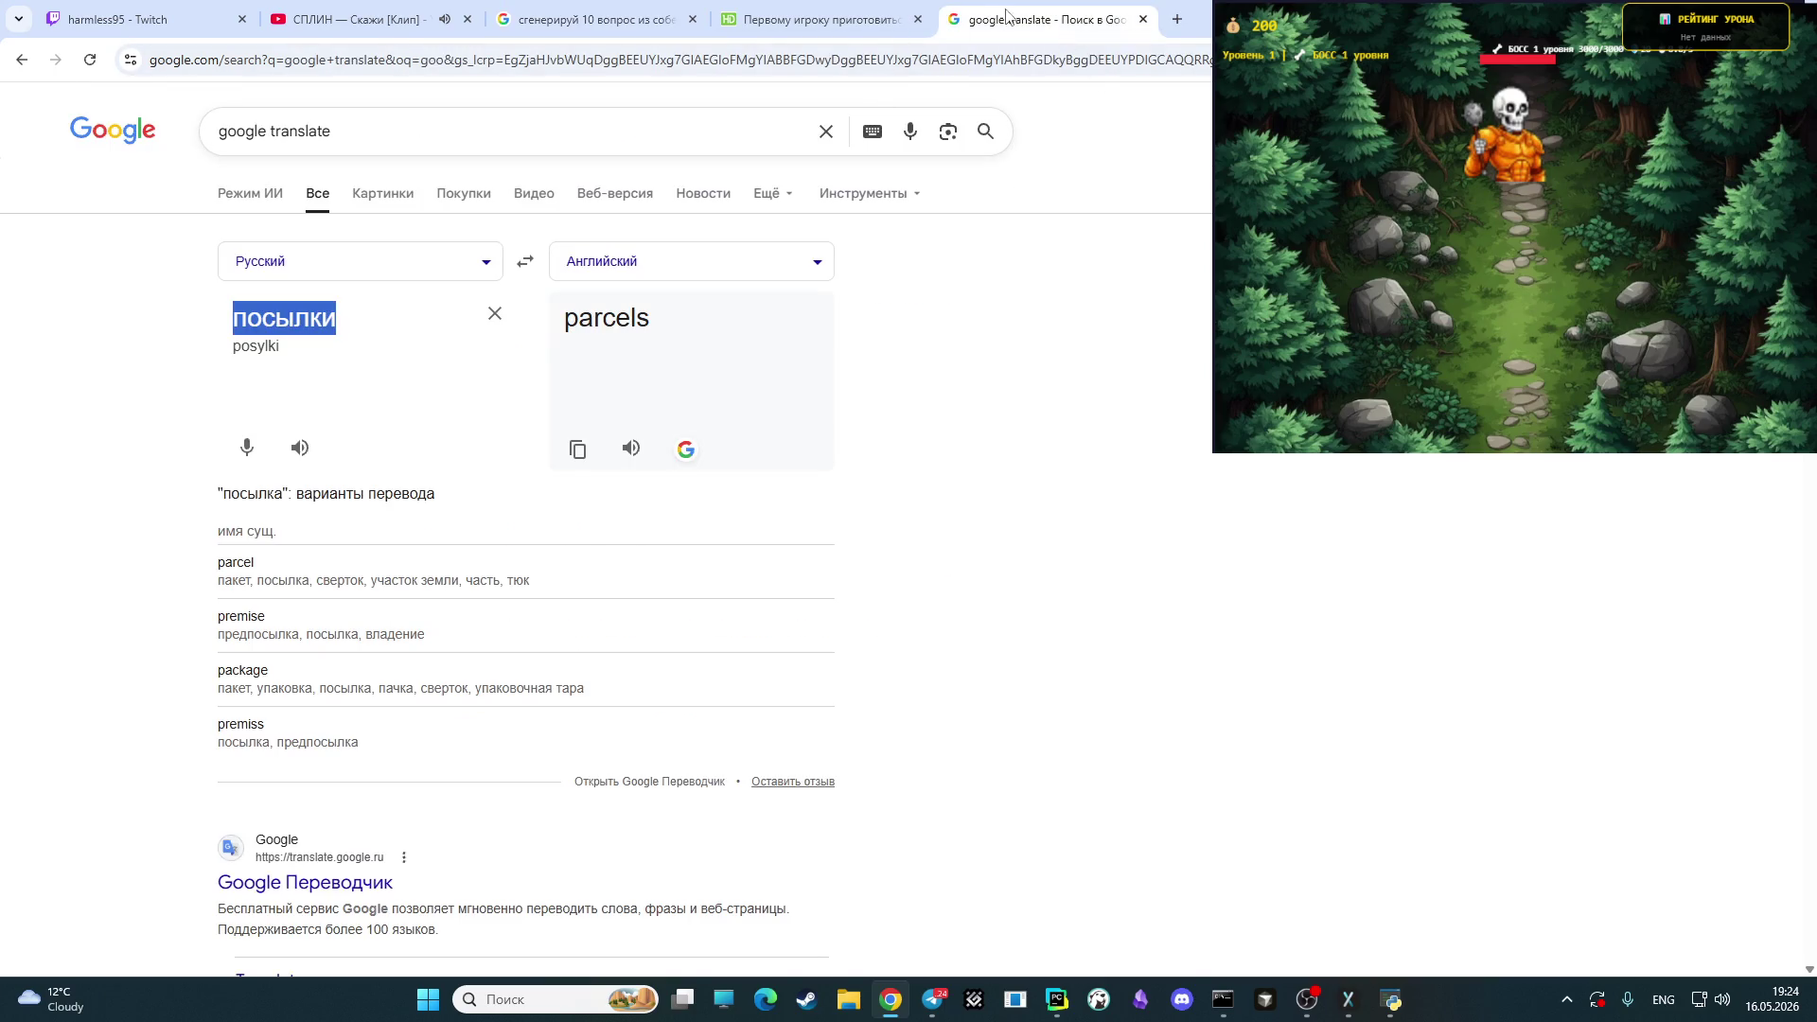
{"action": "key", "text": "alt+shift"}
{"action": "type", "text": "г"}
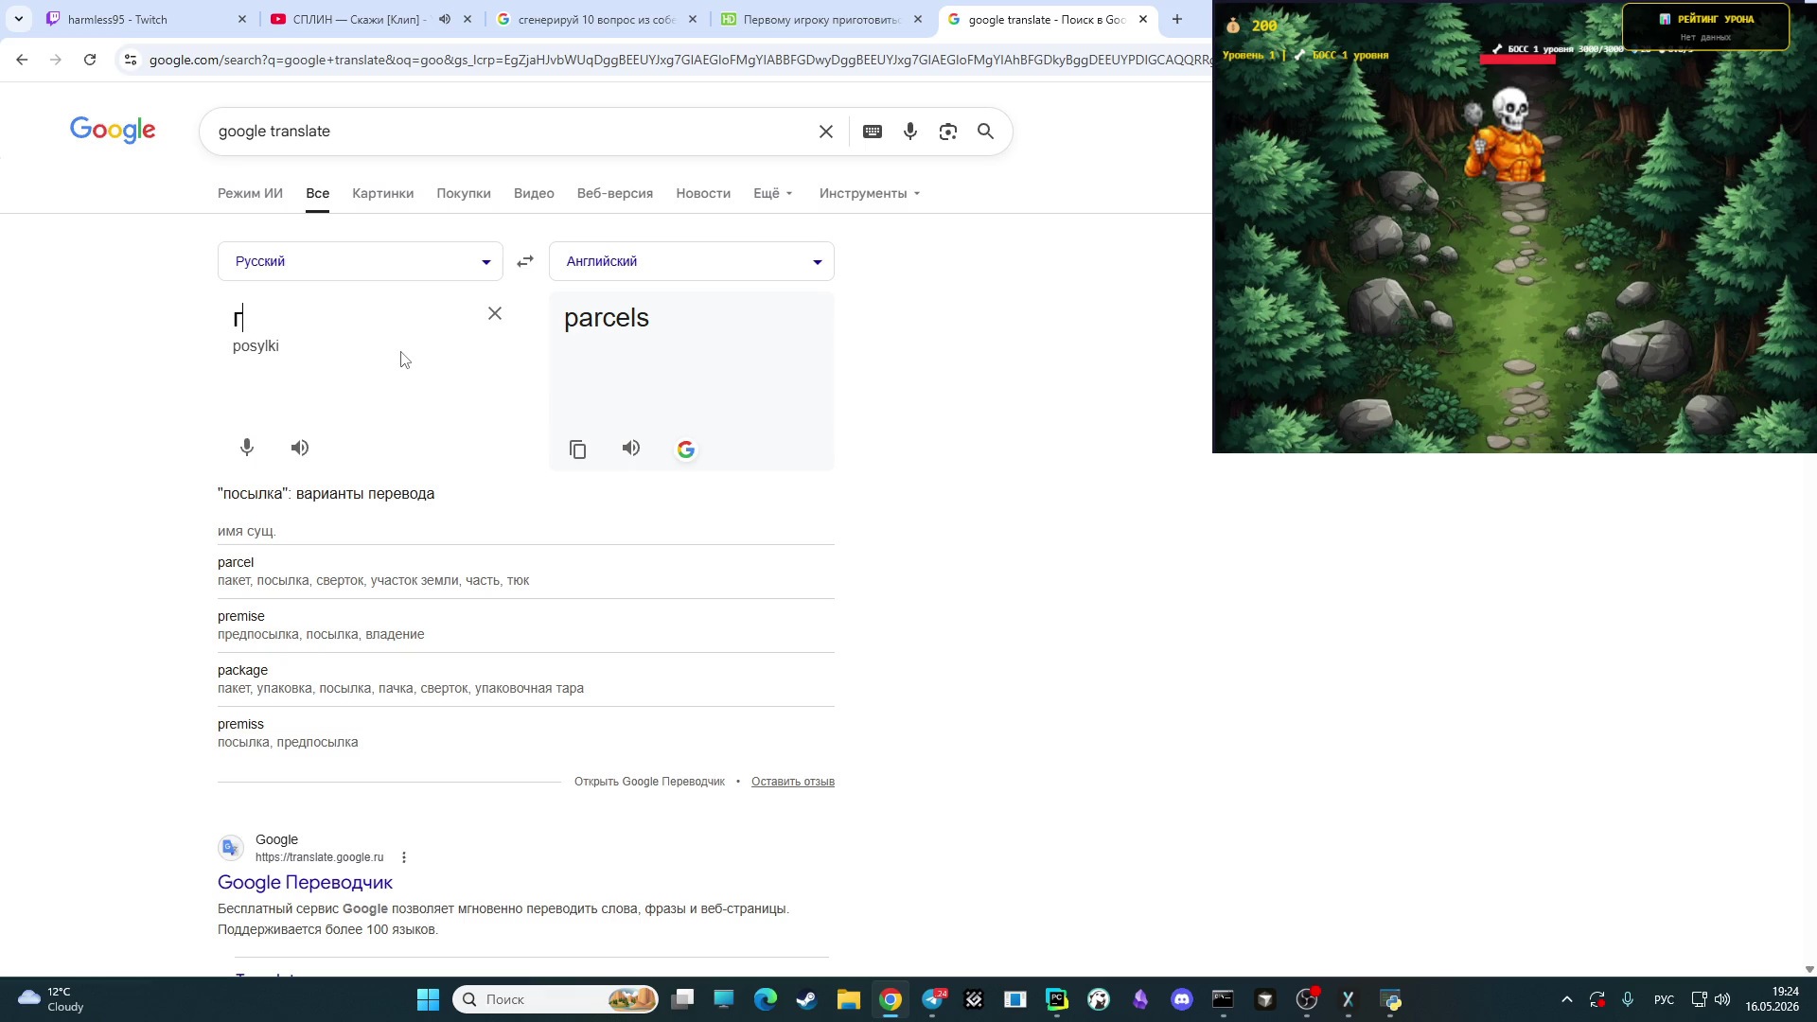
{"action": "type", "text": "раммы"}
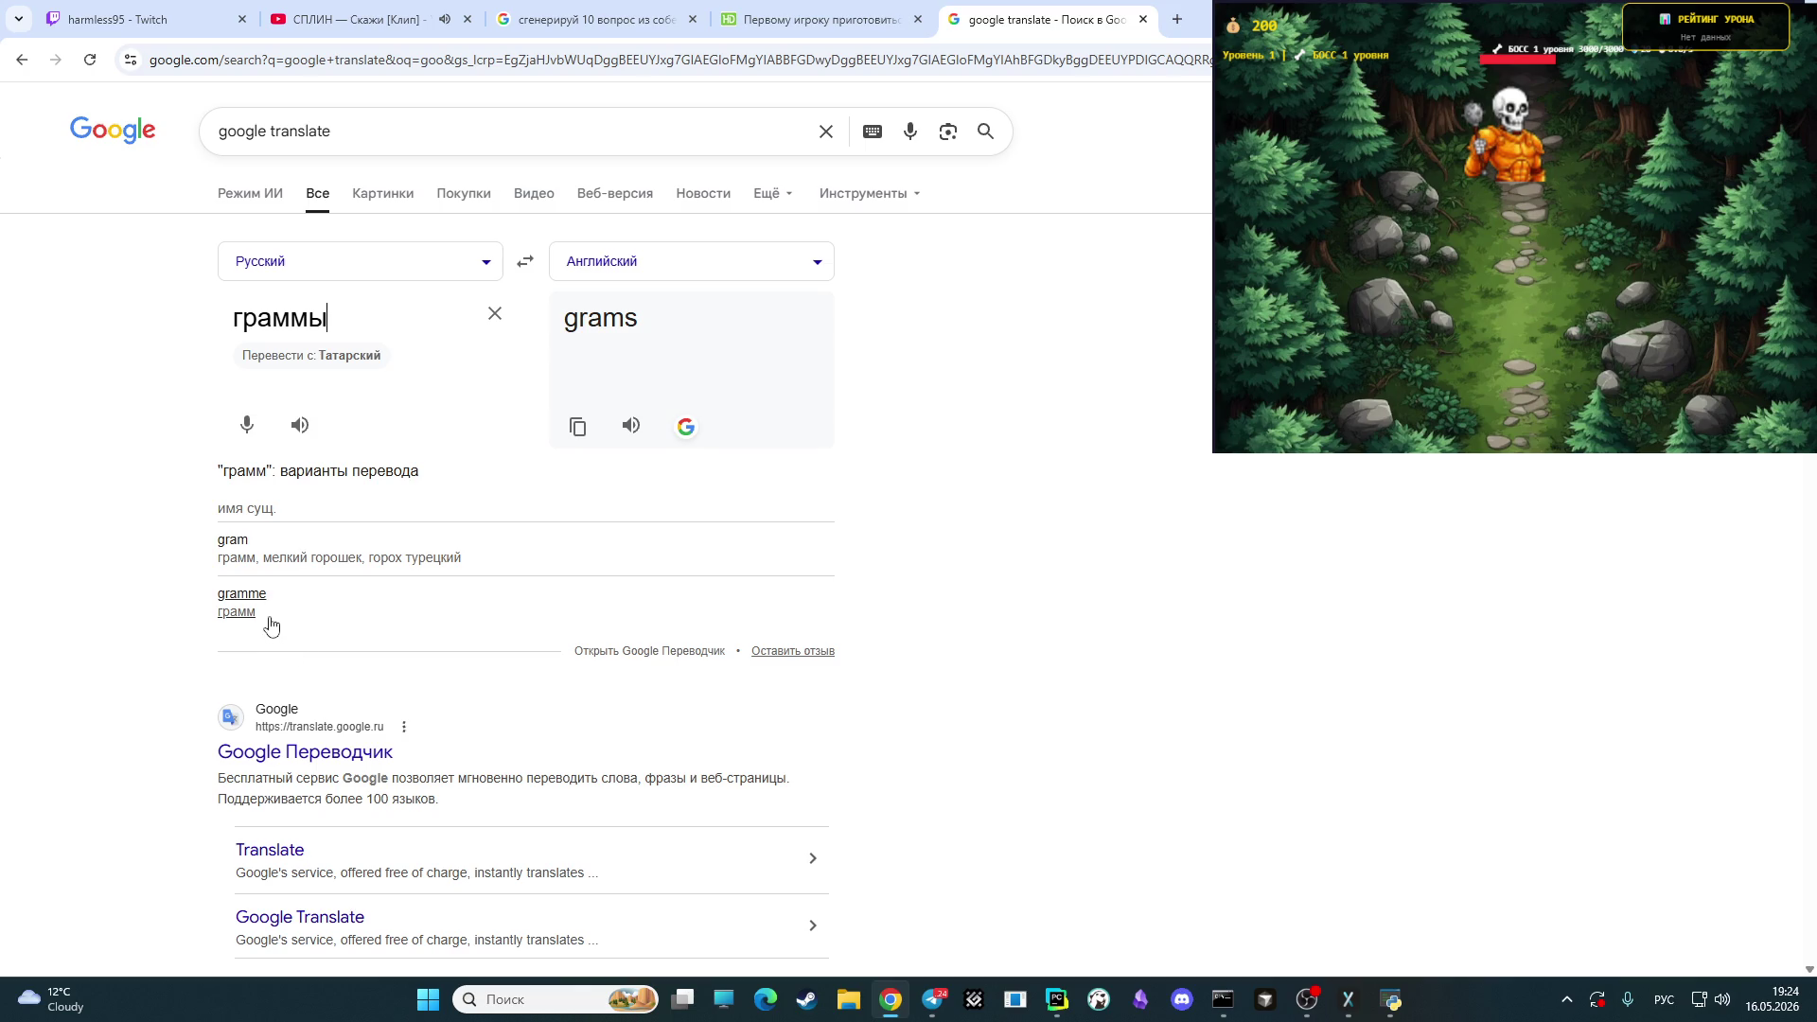
{"action": "left_click", "coordinate": [620, 19]}
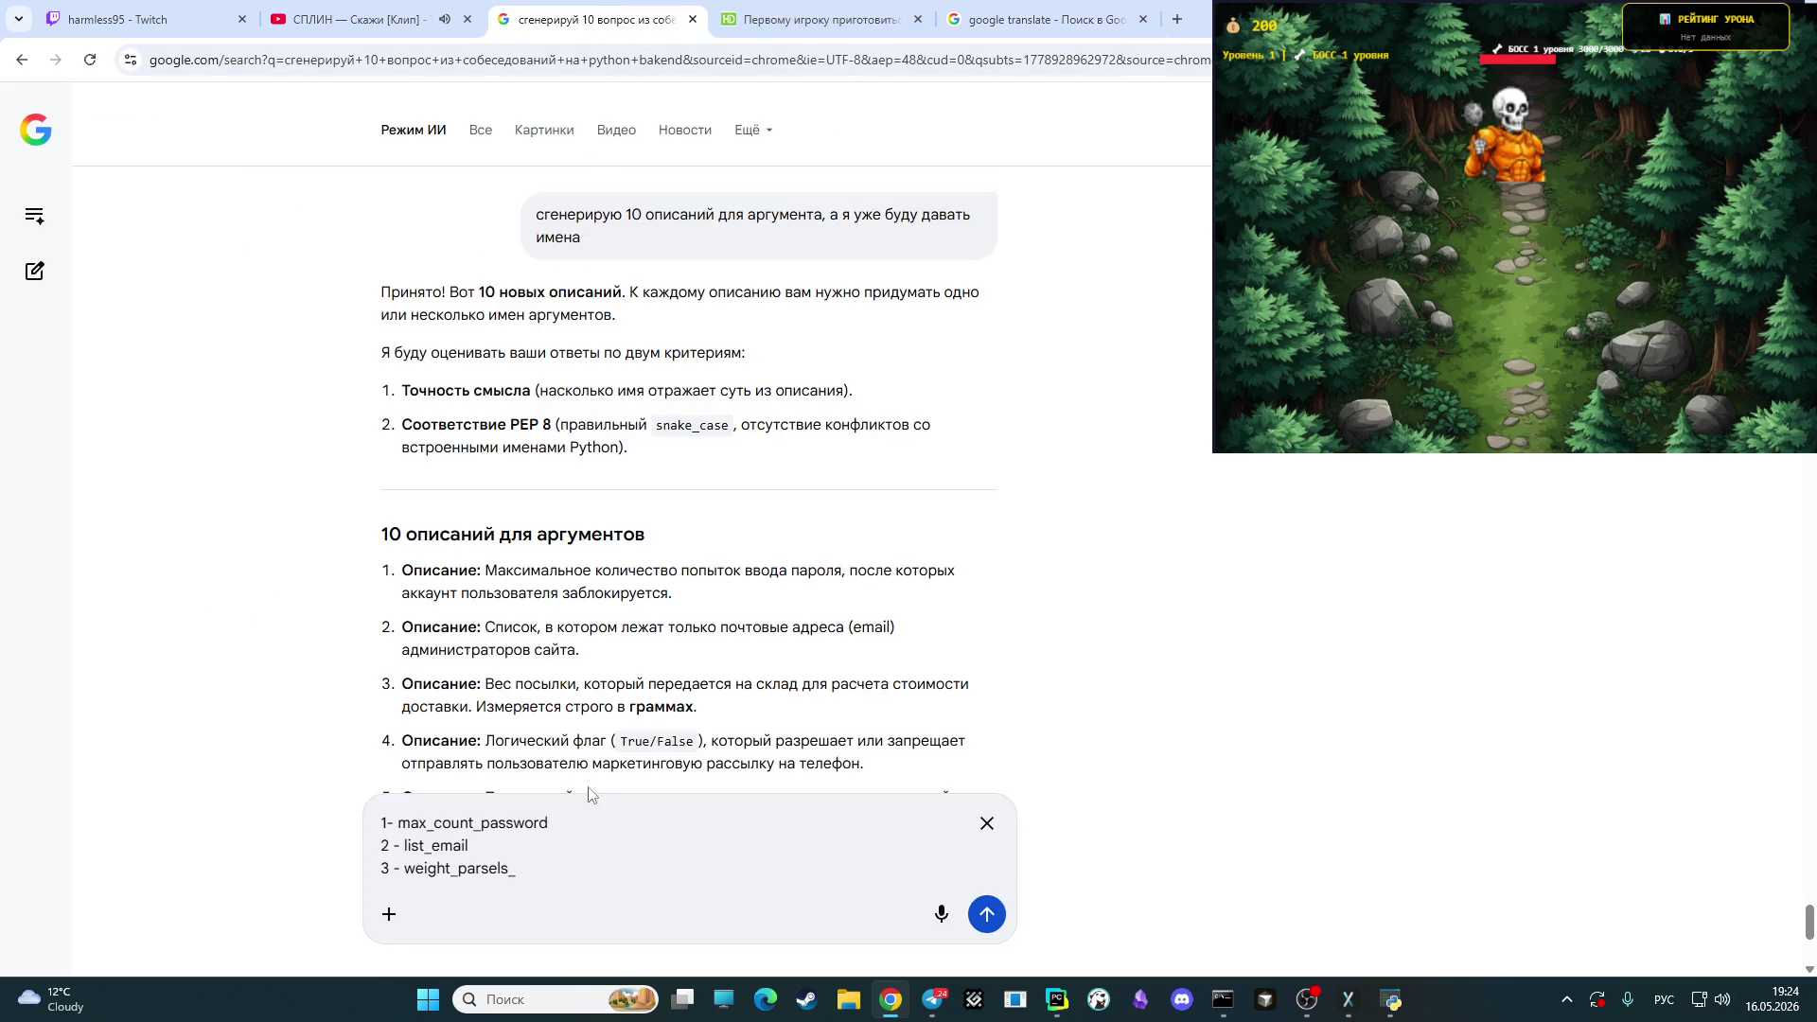
{"action": "type", "text": "пкф"}
{"action": "key", "text": "BackSpace"}
{"action": "key", "text": "BackSpace"}
{"action": "key", "text": "alt+shift"}
{"action": "key", "text": "BackSpace"}
{"action": "type", "text": "gram"}
{"action": "key", "text": "shift+Return"}
{"action": "type", "text": "4 -"}
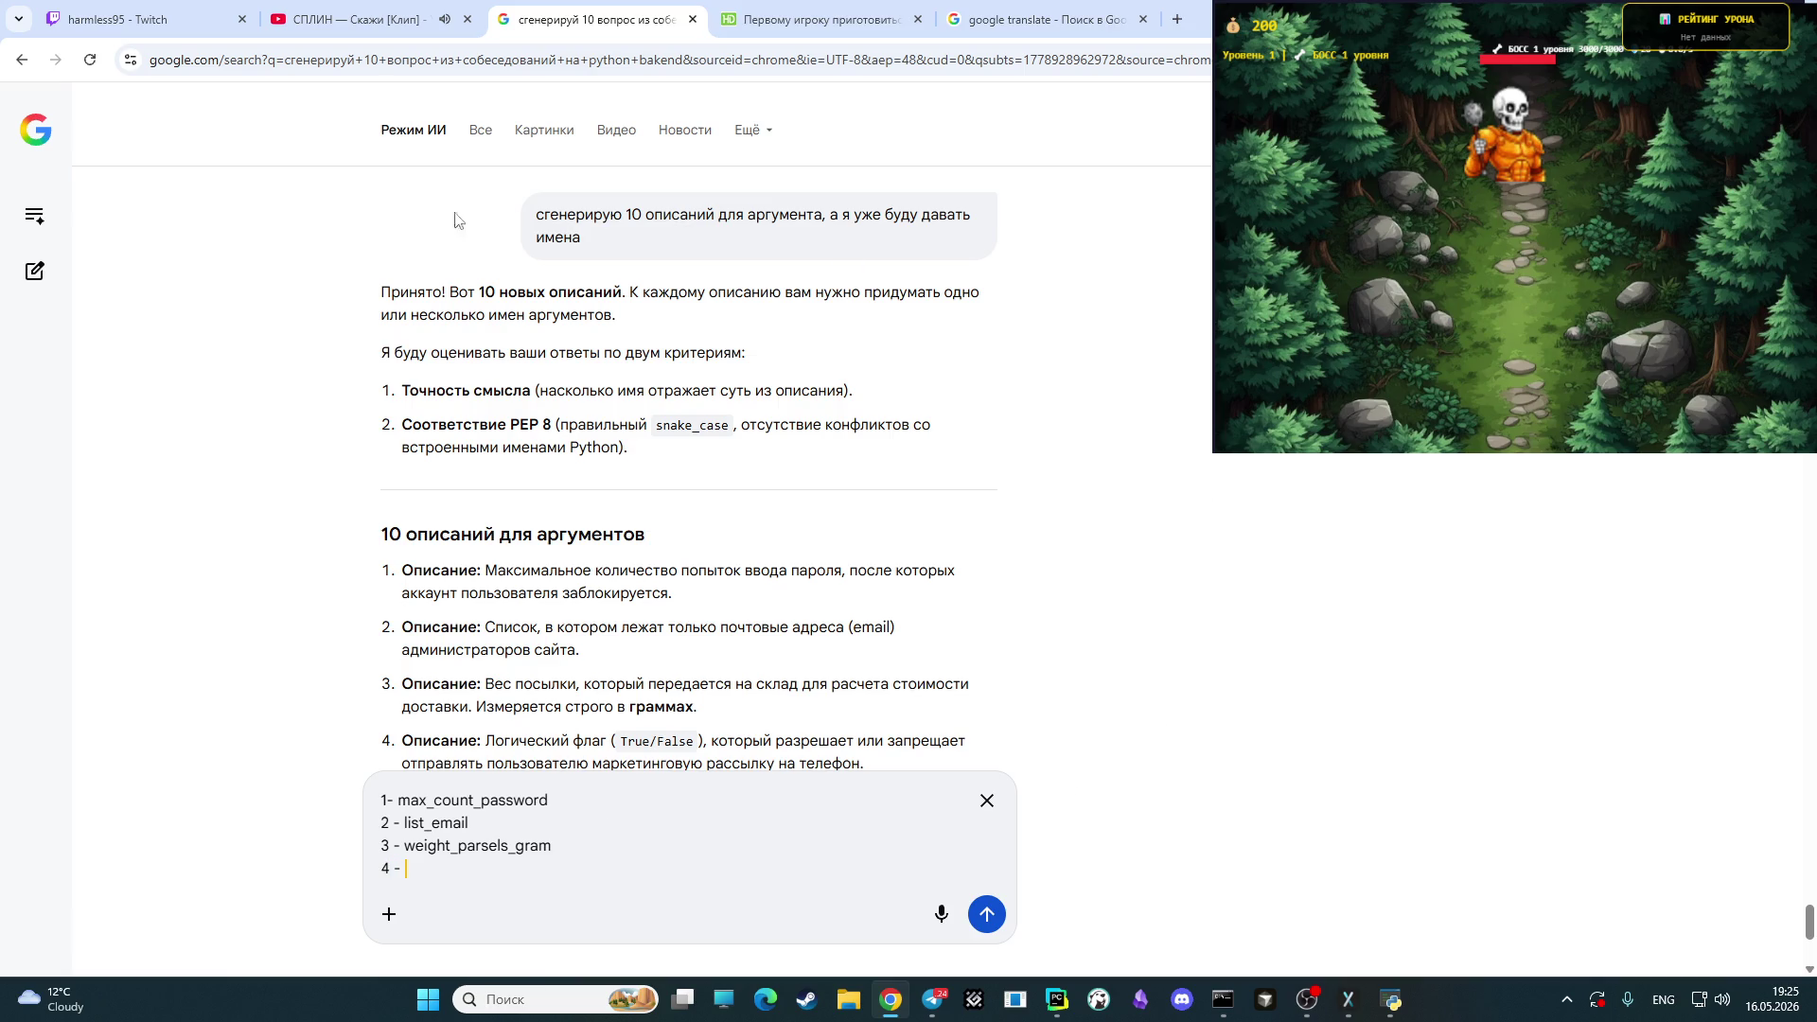
{"action": "key", "text": "ctrl+1"}
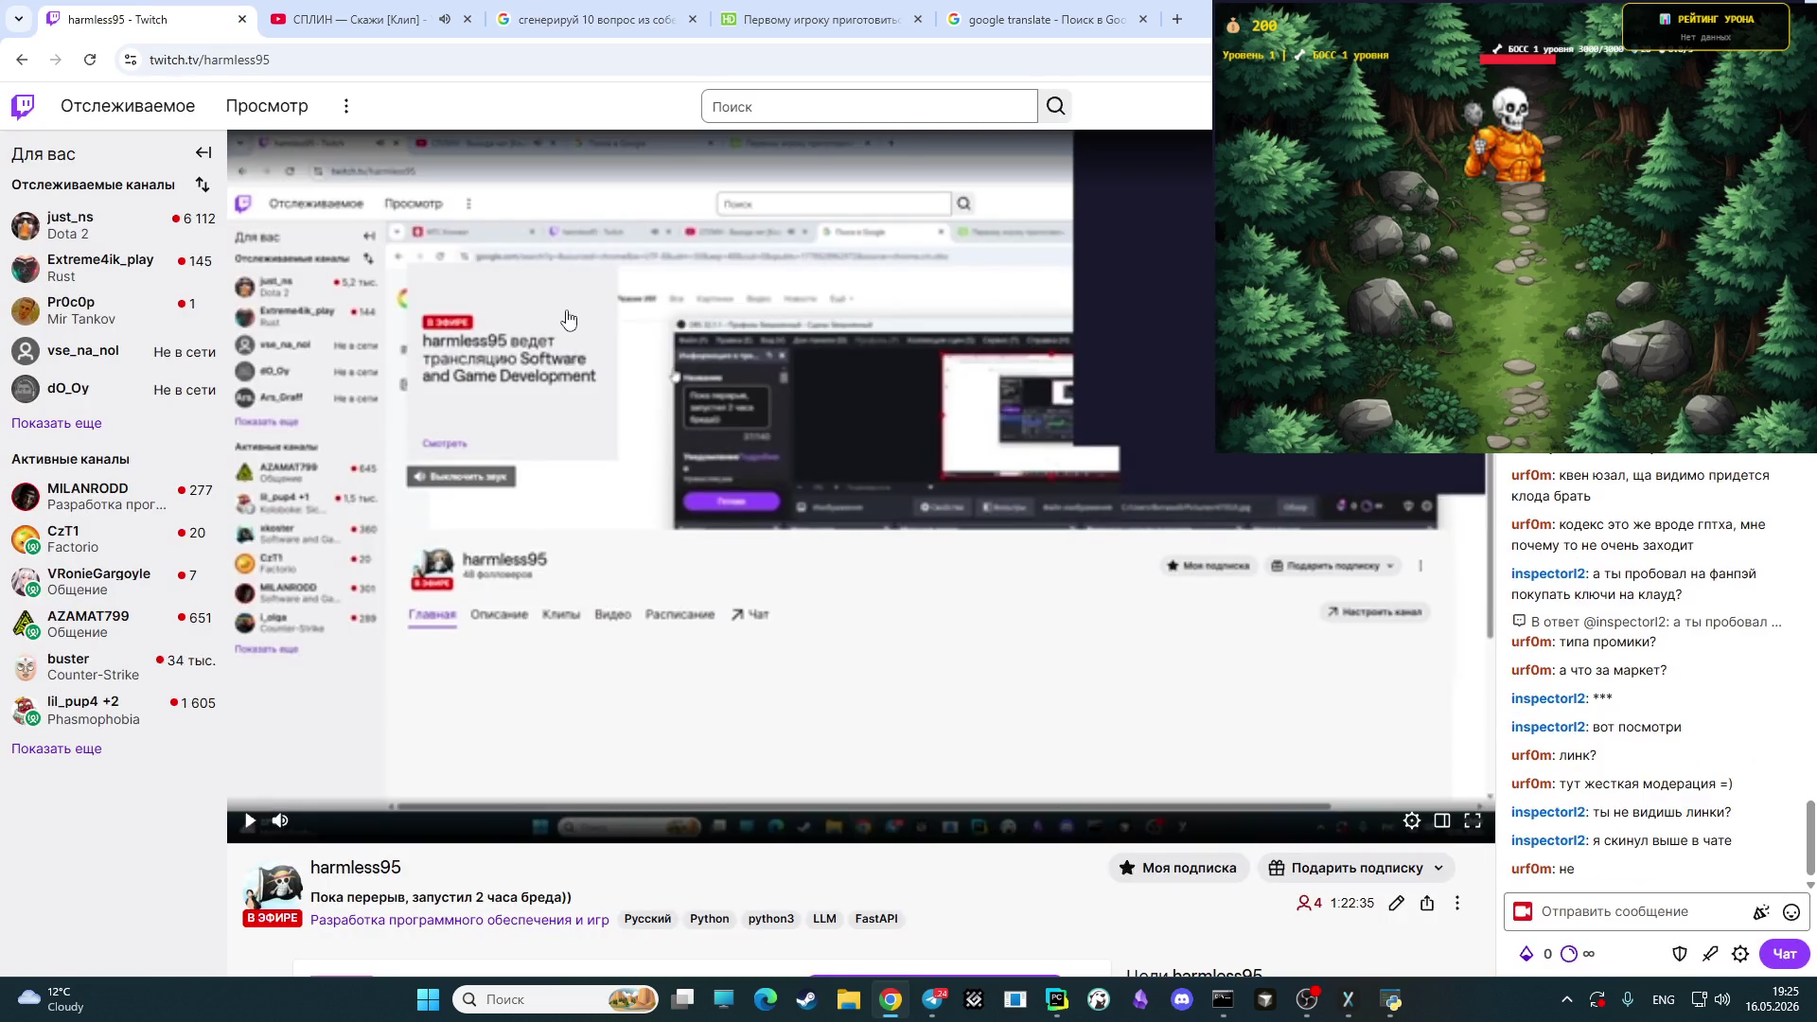
- Scroll through the Twitch stream chat, then return to the AI Mode reply draft at '4 -'
{"action": "scroll", "coordinate": [1588, 490], "scroll_direction": "up", "scroll_amount": 2}
{"action": "scroll", "coordinate": [1599, 497], "scroll_direction": "up", "scroll_amount": 5}
{"action": "scroll", "coordinate": [1613, 501], "scroll_direction": "down", "scroll_amount": 10}
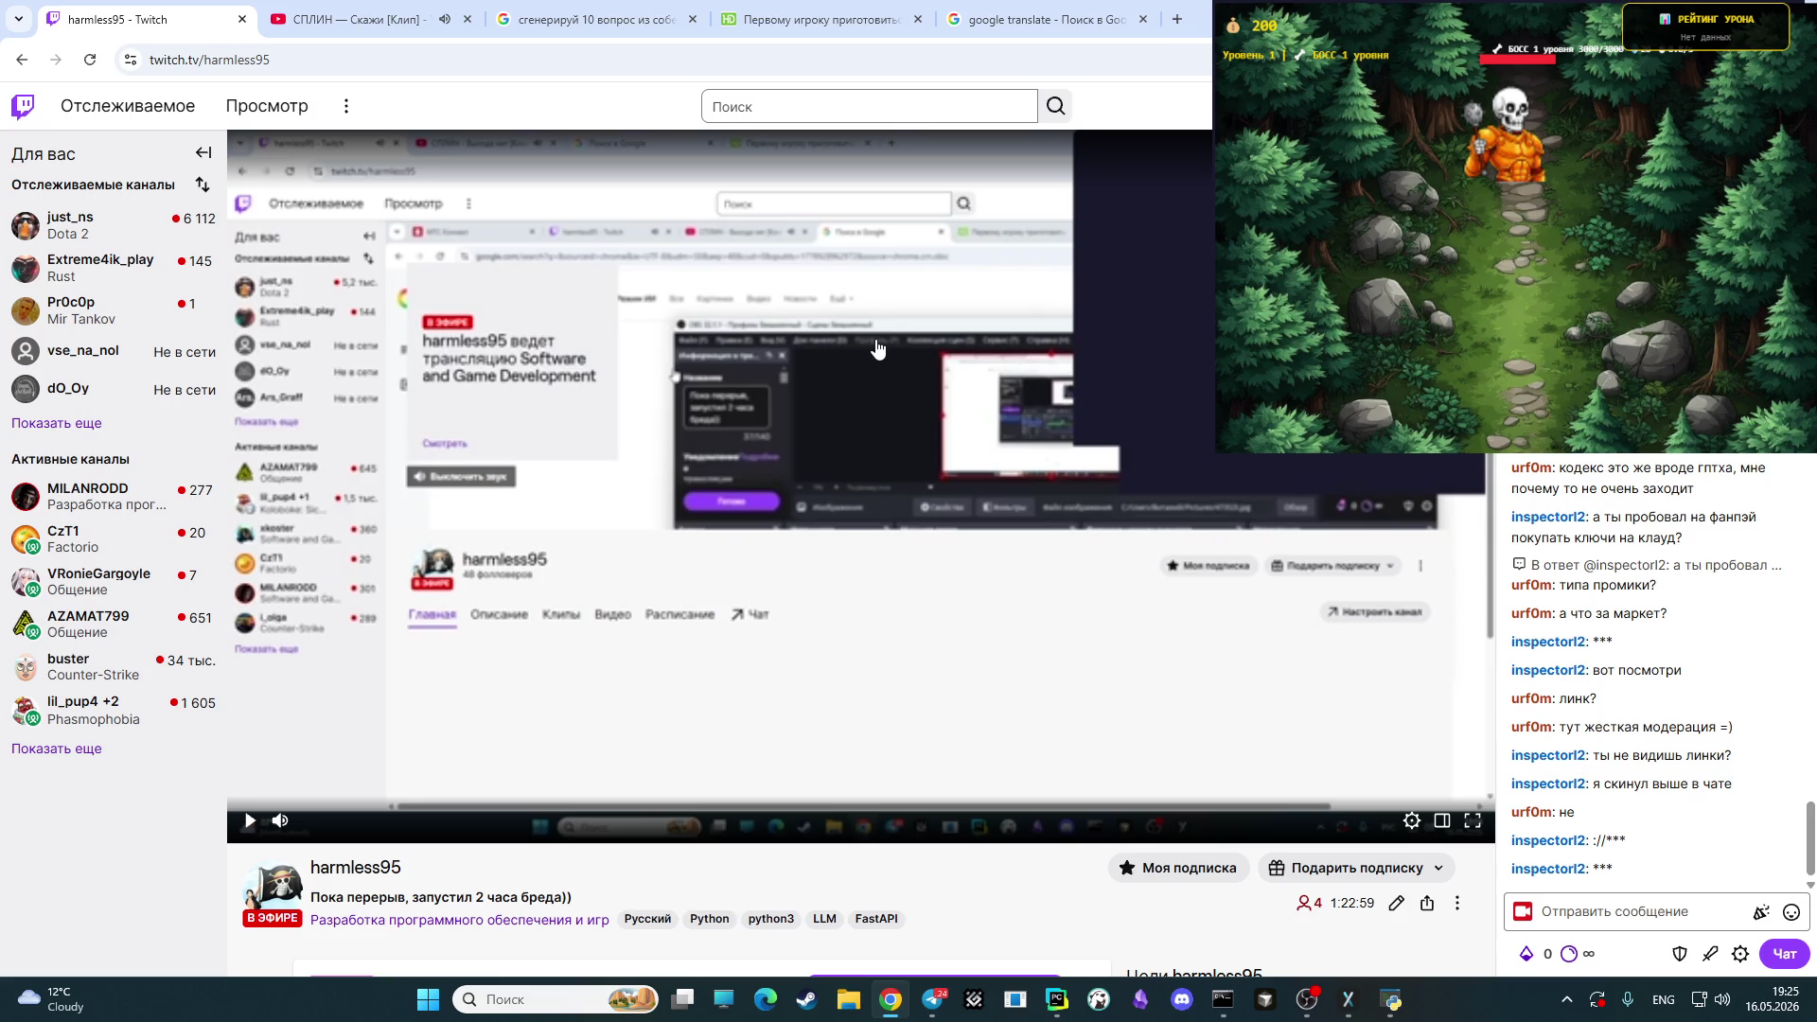
{"action": "left_click", "coordinate": [628, 8]}
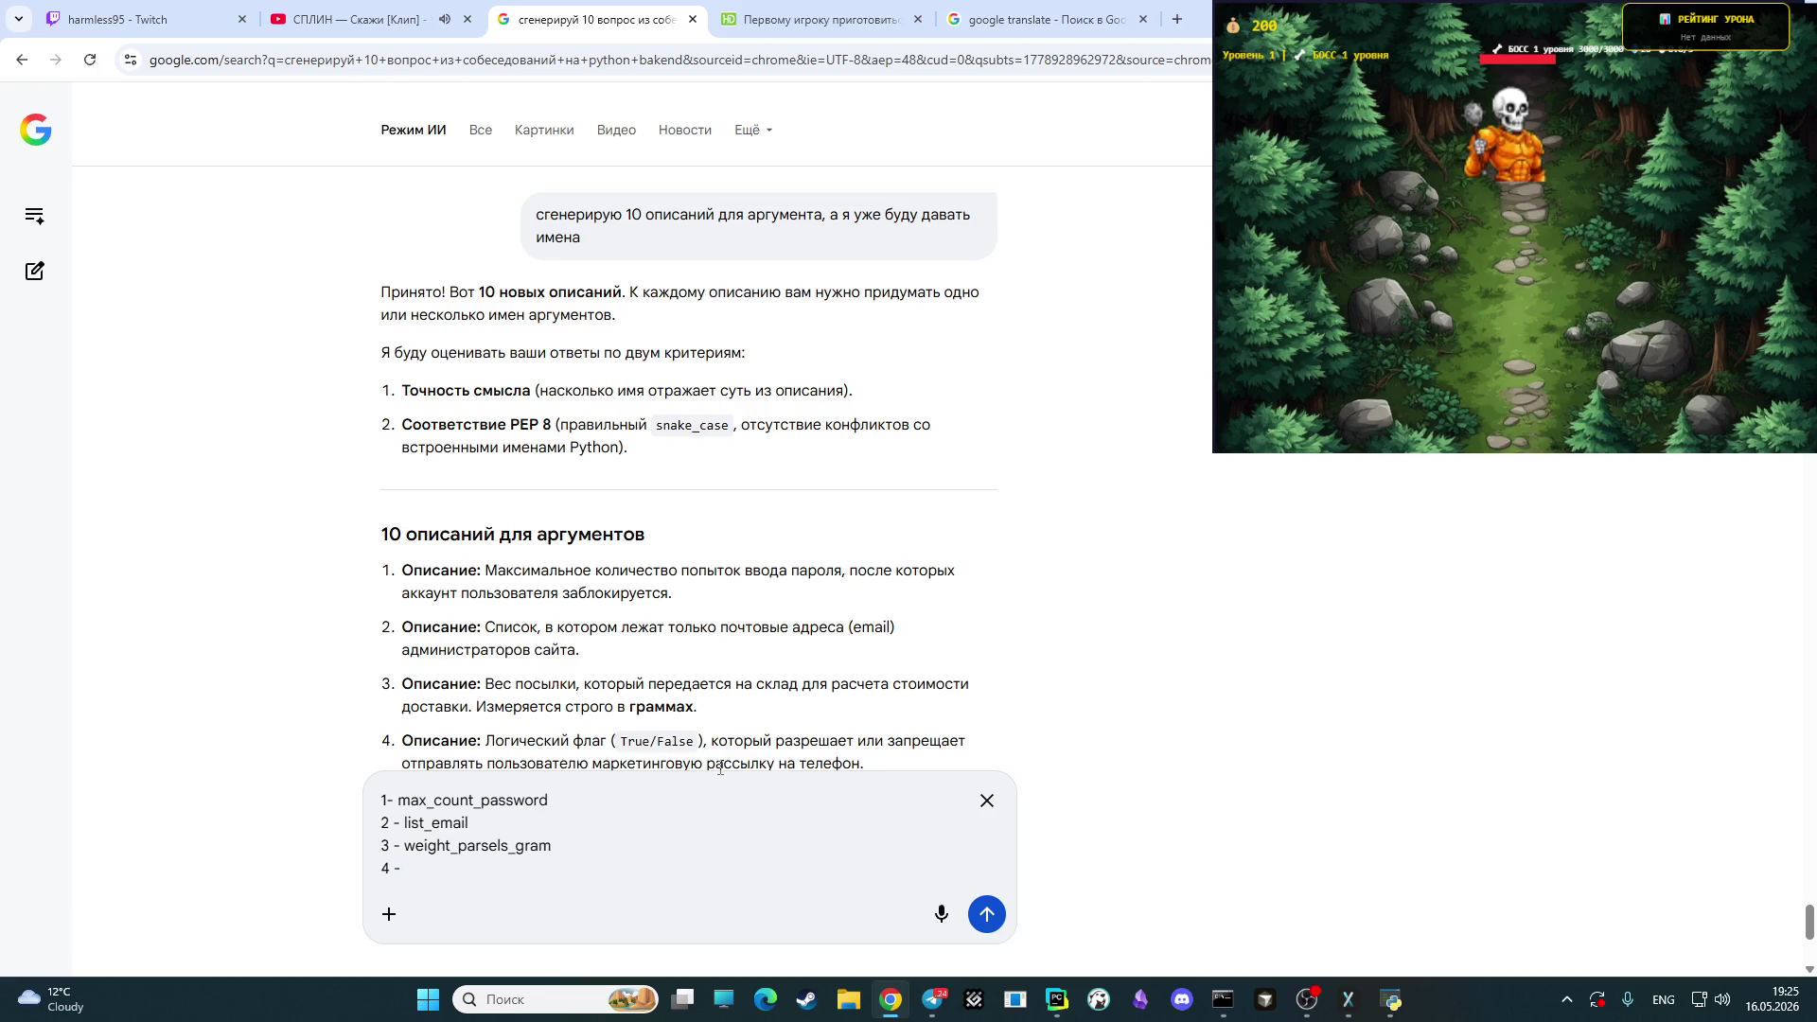
{"action": "left_click", "coordinate": [133, 19]}
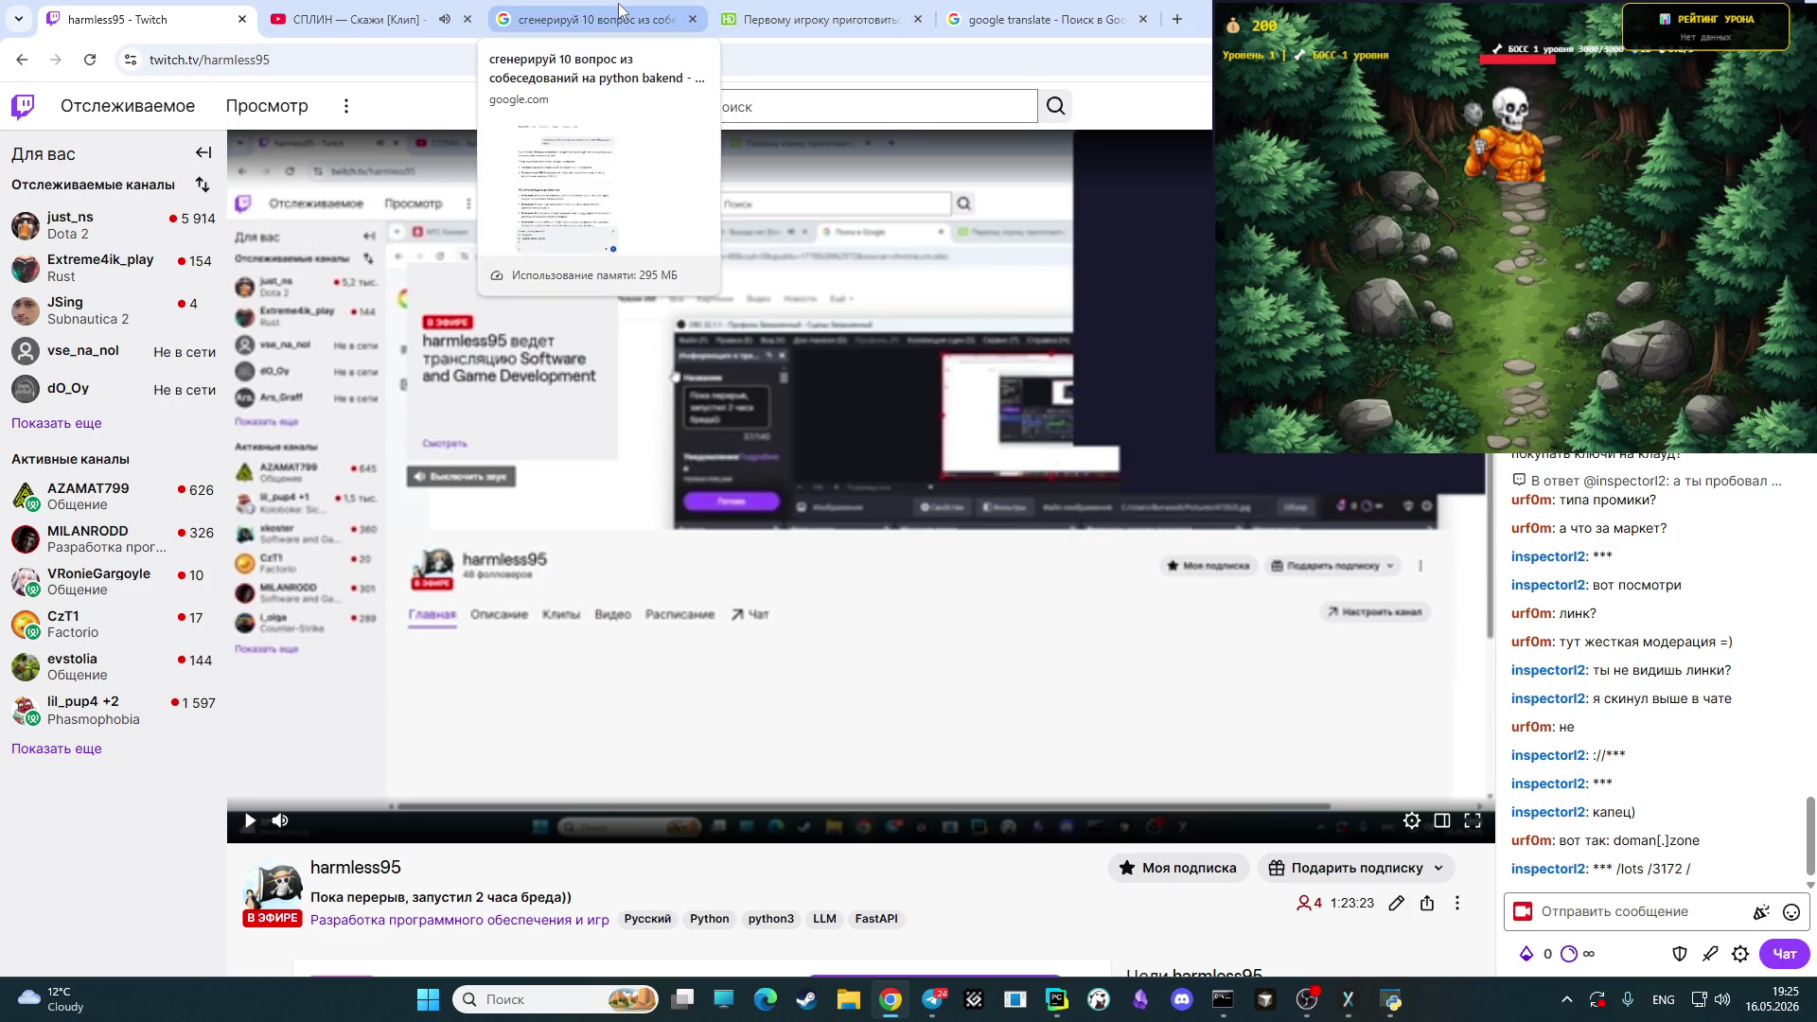
{"action": "left_click", "coordinate": [625, 11]}
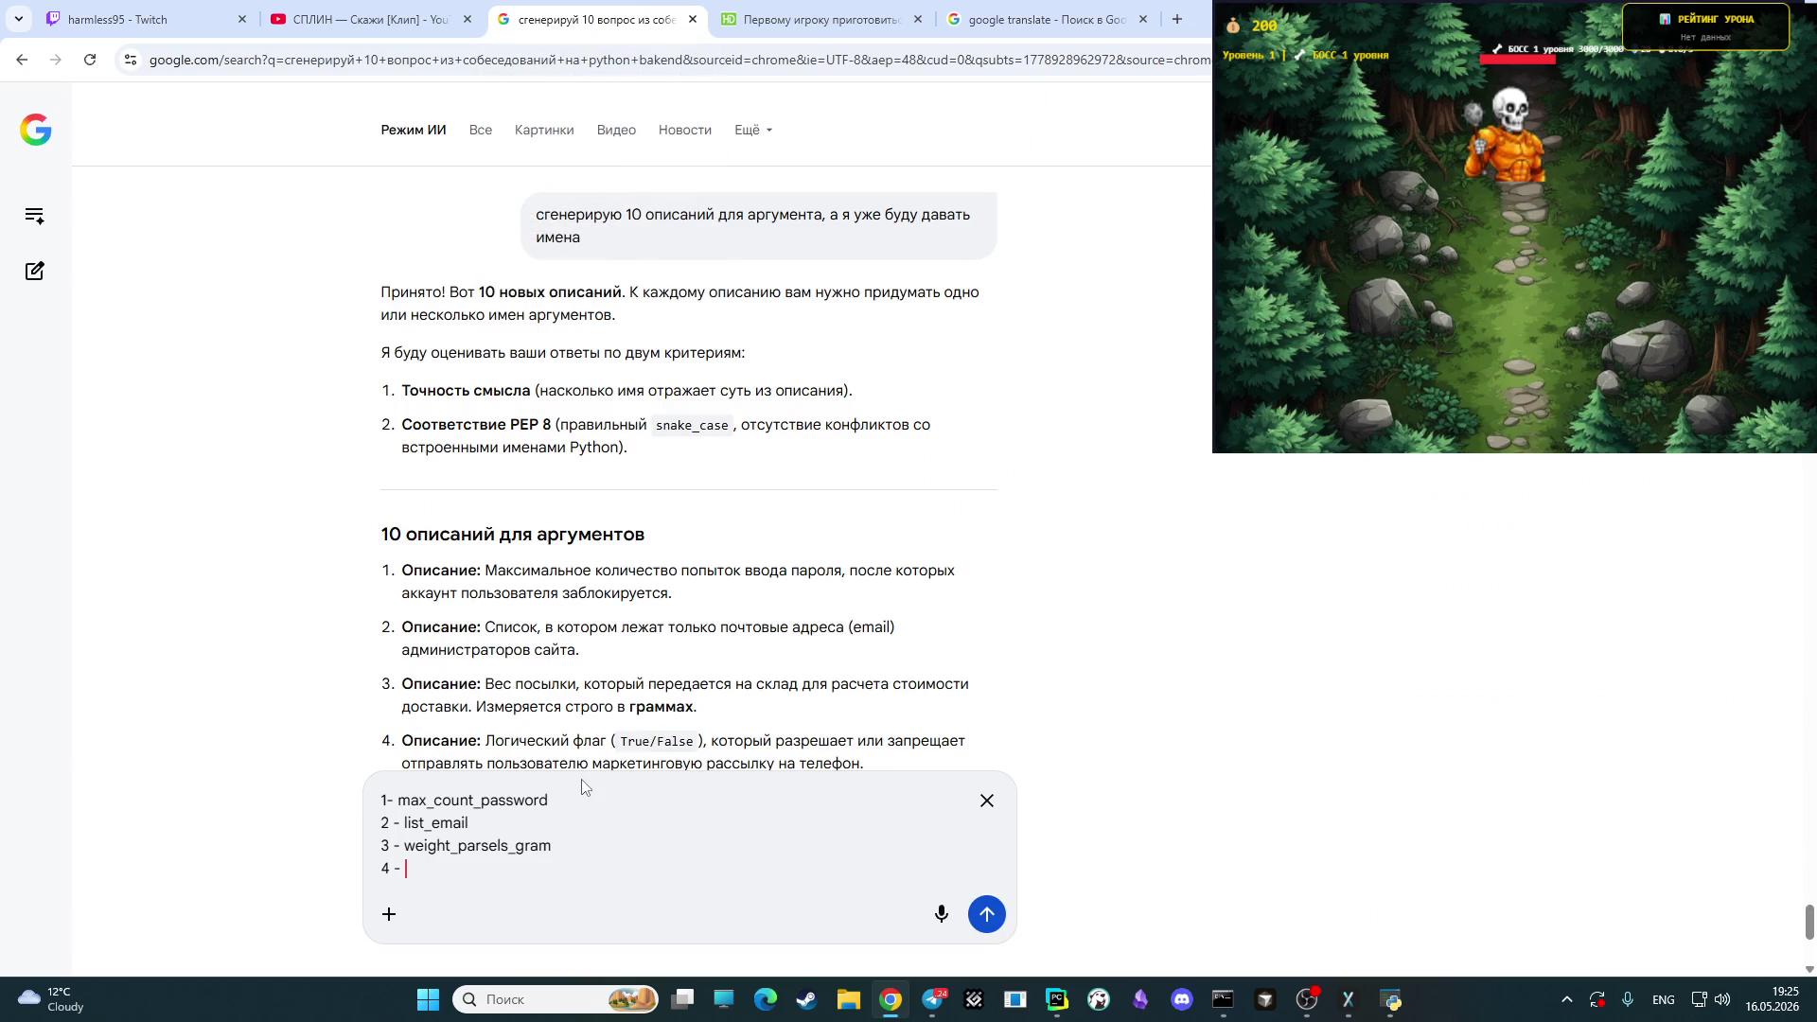
- Start answer 4 as 'is_access_' and translate рассылка in Google Translate
{"action": "scroll", "coordinate": [662, 674], "scroll_direction": "down", "scroll_amount": 1}
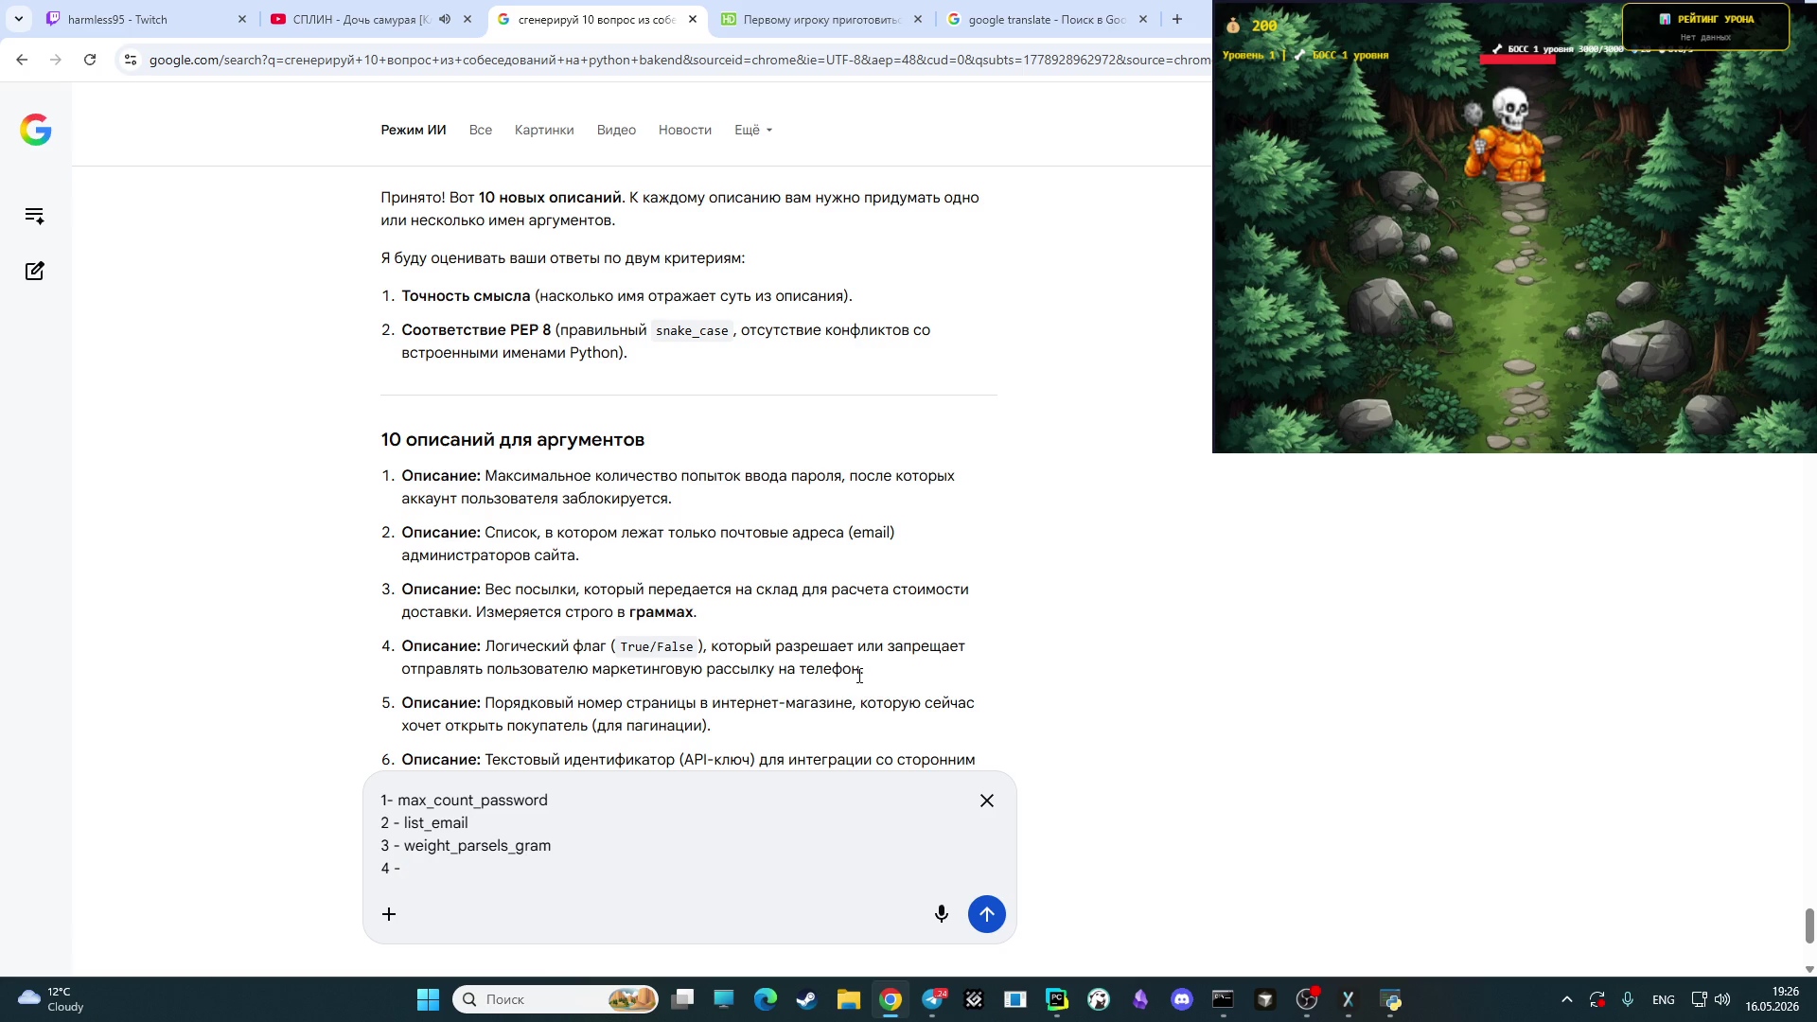
{"action": "type", "text": "is"}
{"action": "type", "text": "access"}
{"action": "type", "text": "_"}
{"action": "left_click", "coordinate": [1029, 21]}
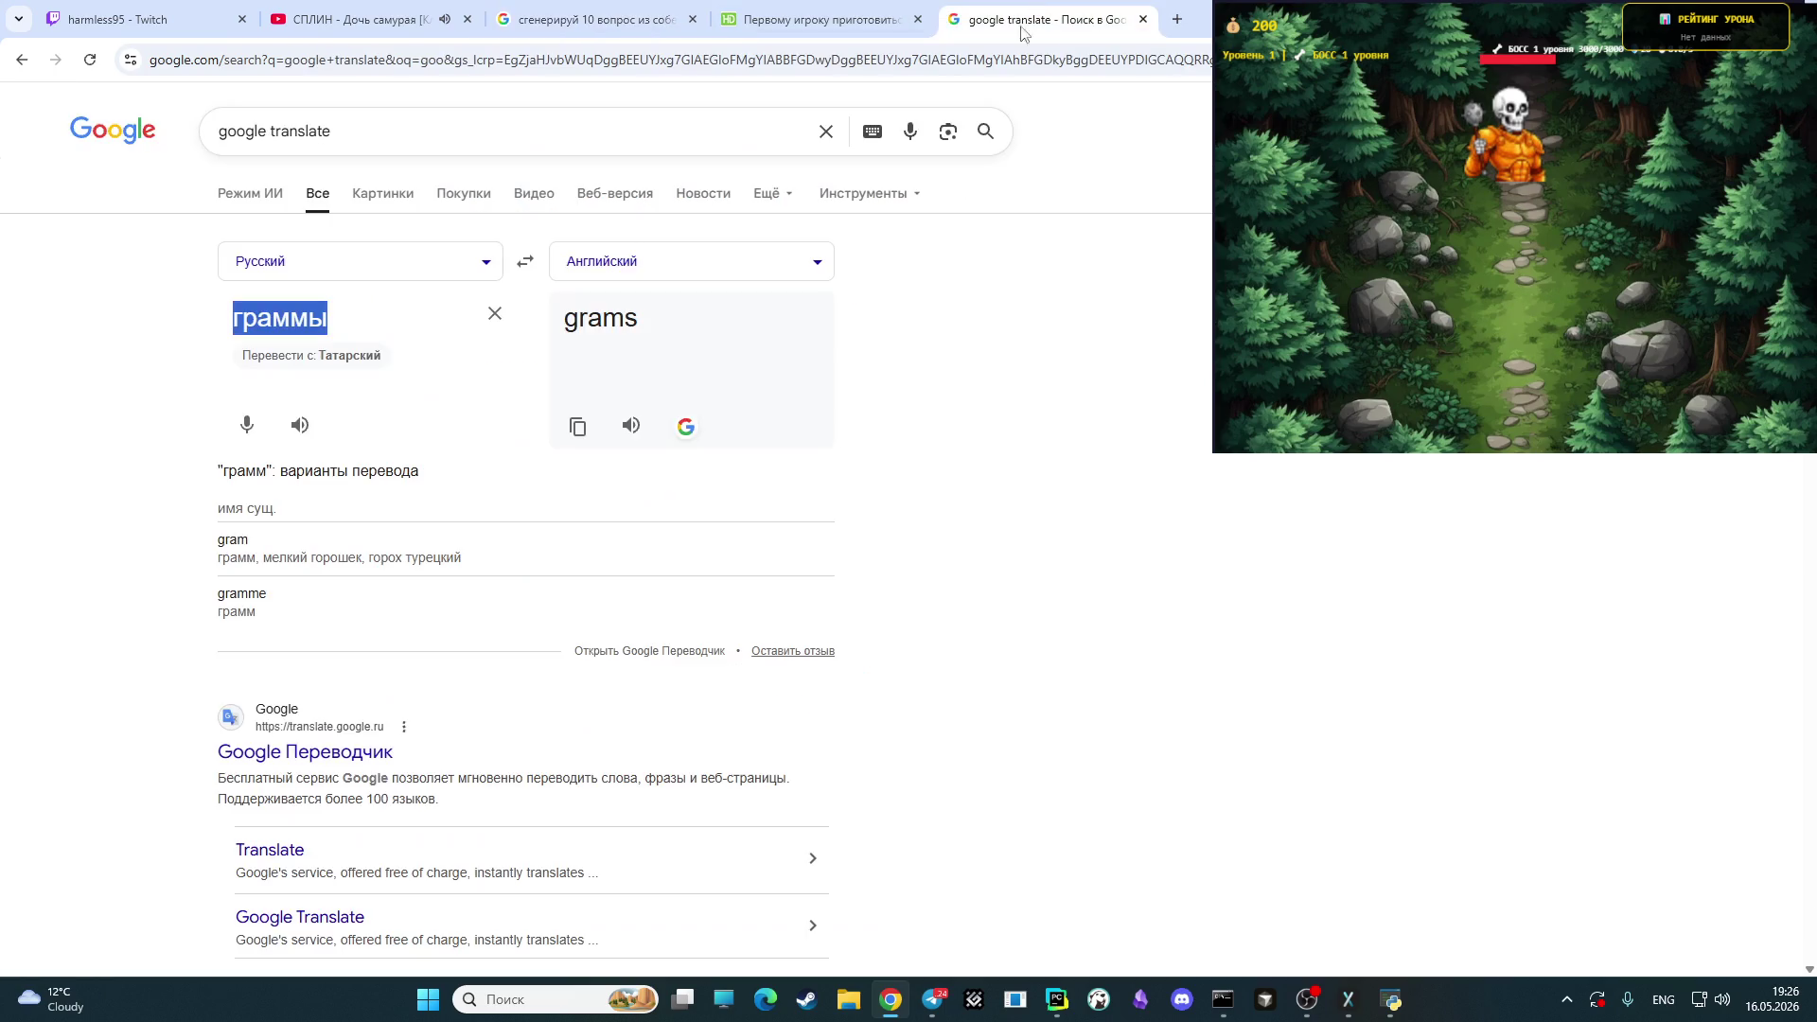
{"action": "key", "text": "alt+shift"}
{"action": "type", "text": "рассылка"}
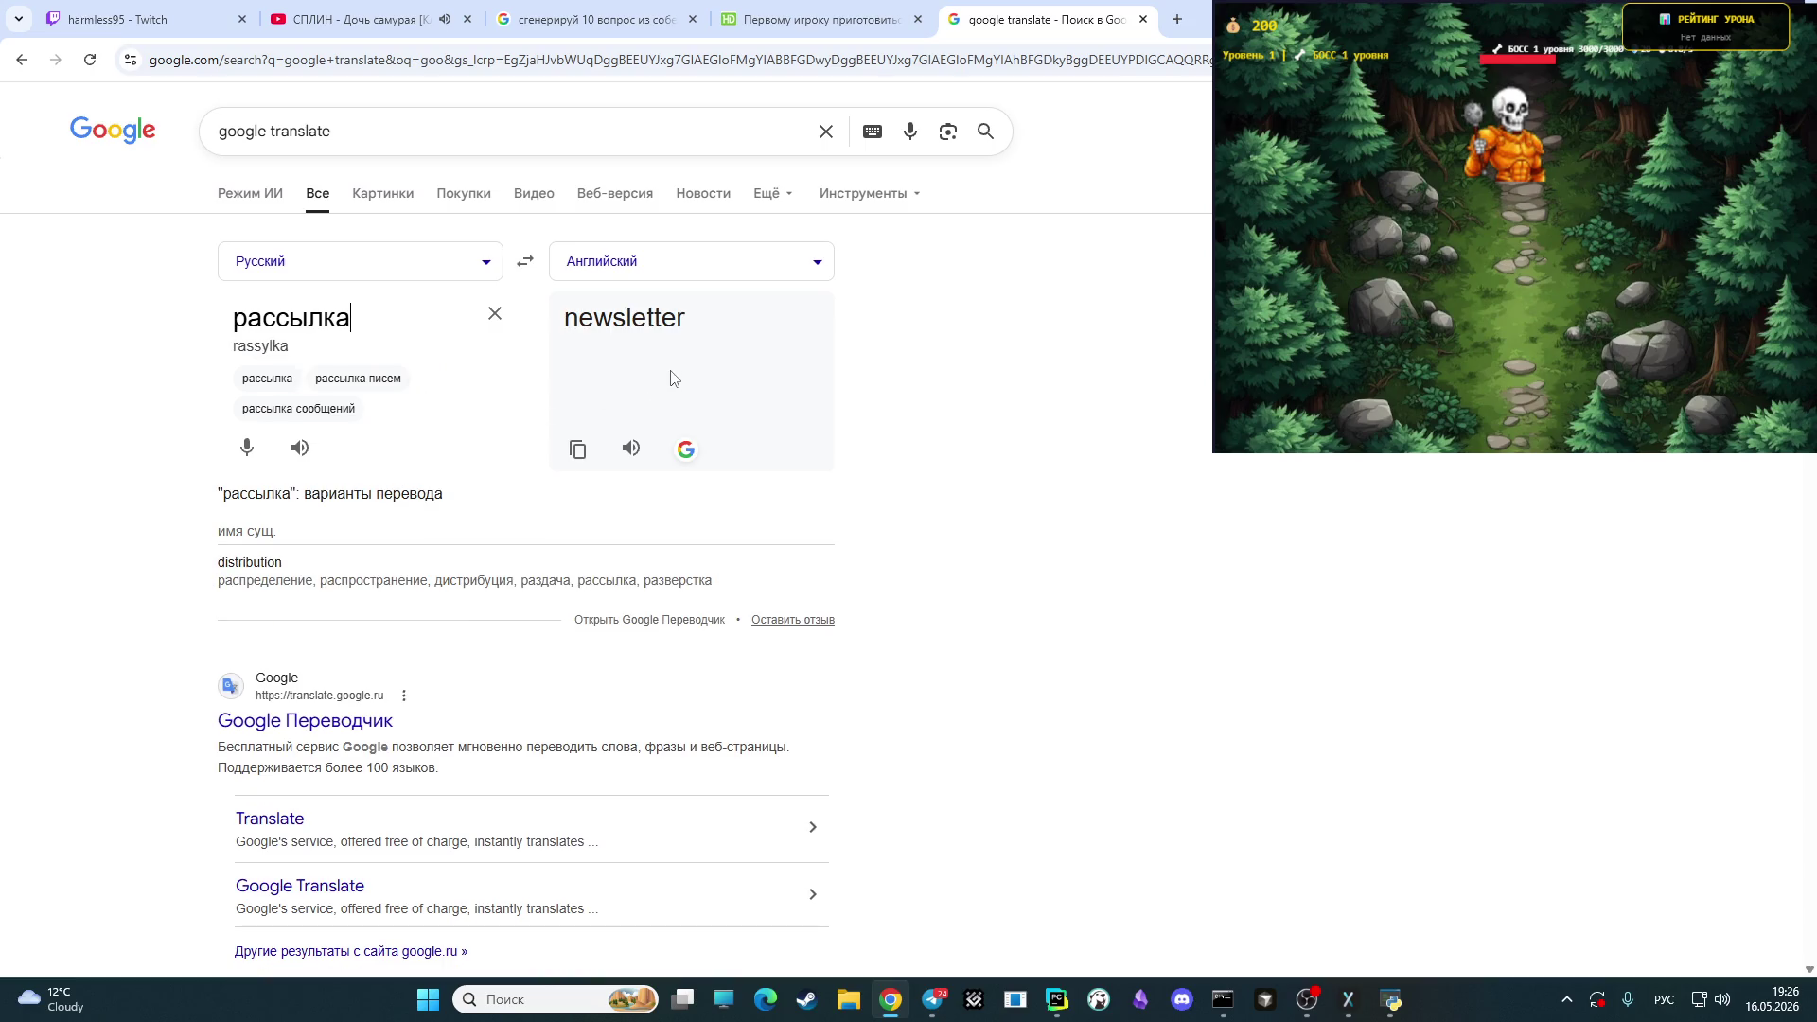
- Complete answer 4 as is_access_newsletter and begin line '5 -'
{"action": "left_click", "coordinate": [585, 13]}
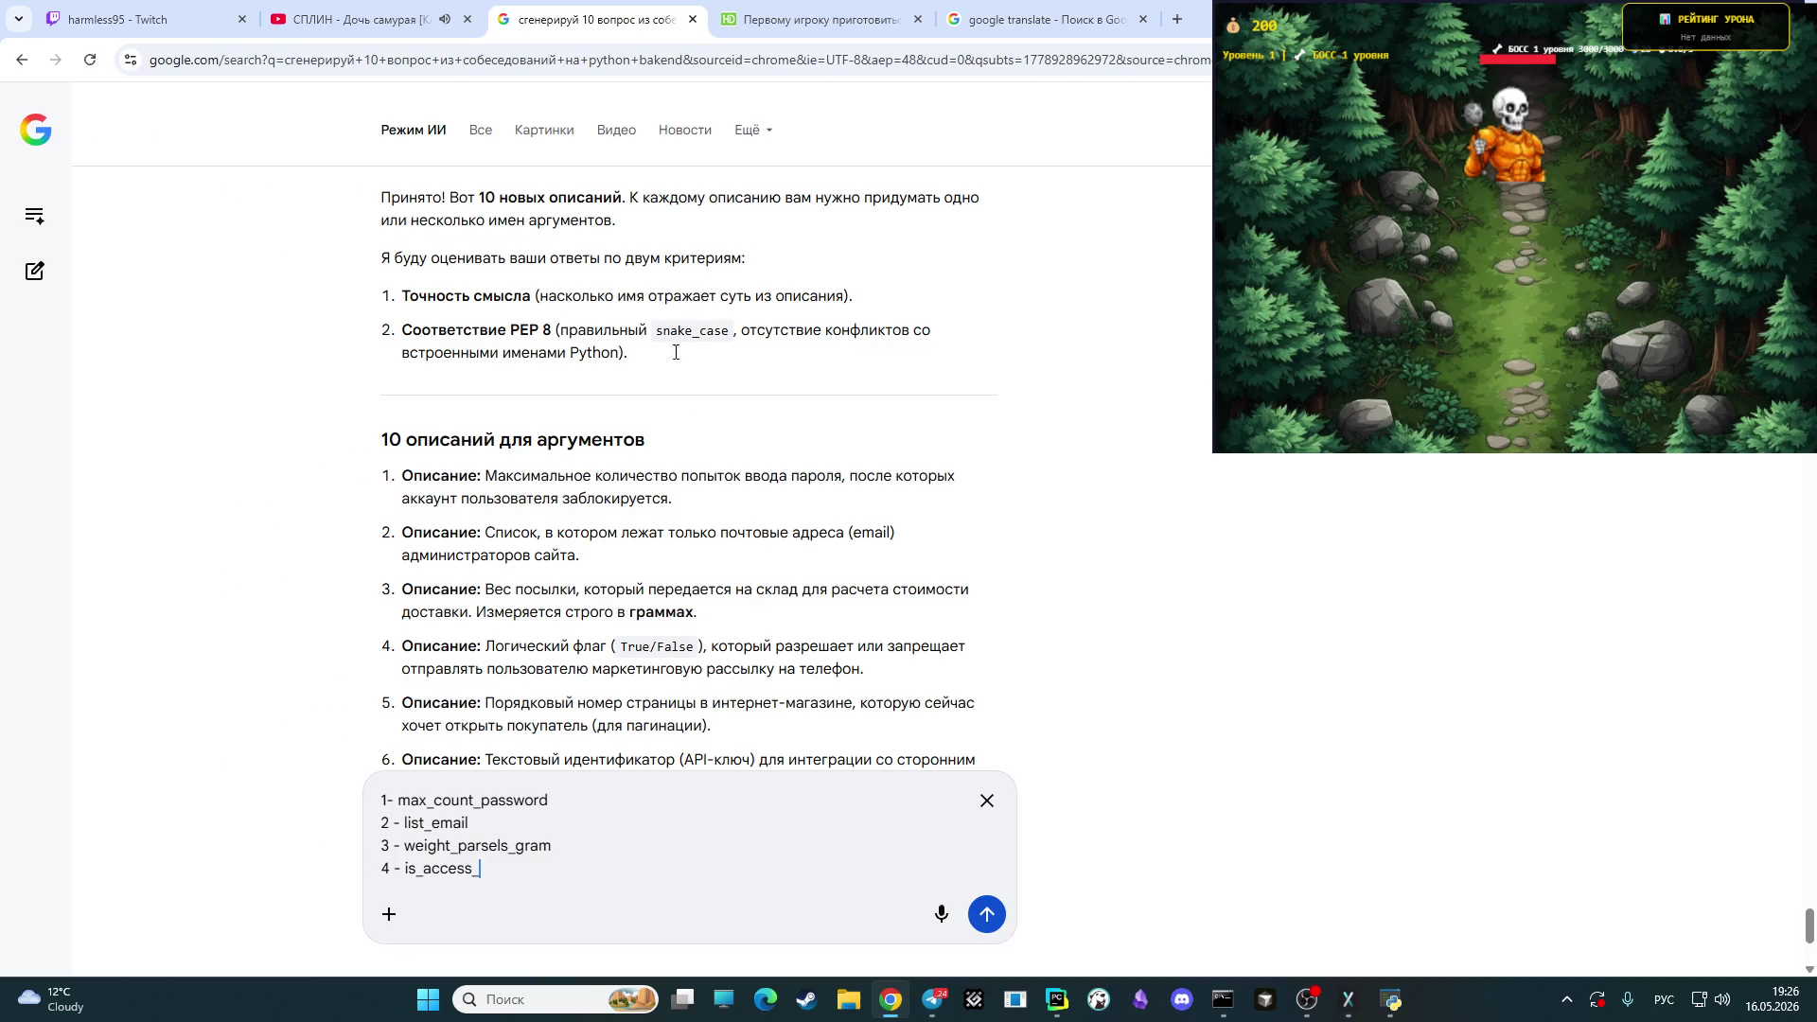
{"action": "key", "text": "alt+shift"}
{"action": "type", "text": "new"}
{"action": "type", "text": "sletter"}
{"action": "left_click", "coordinate": [1007, 21]}
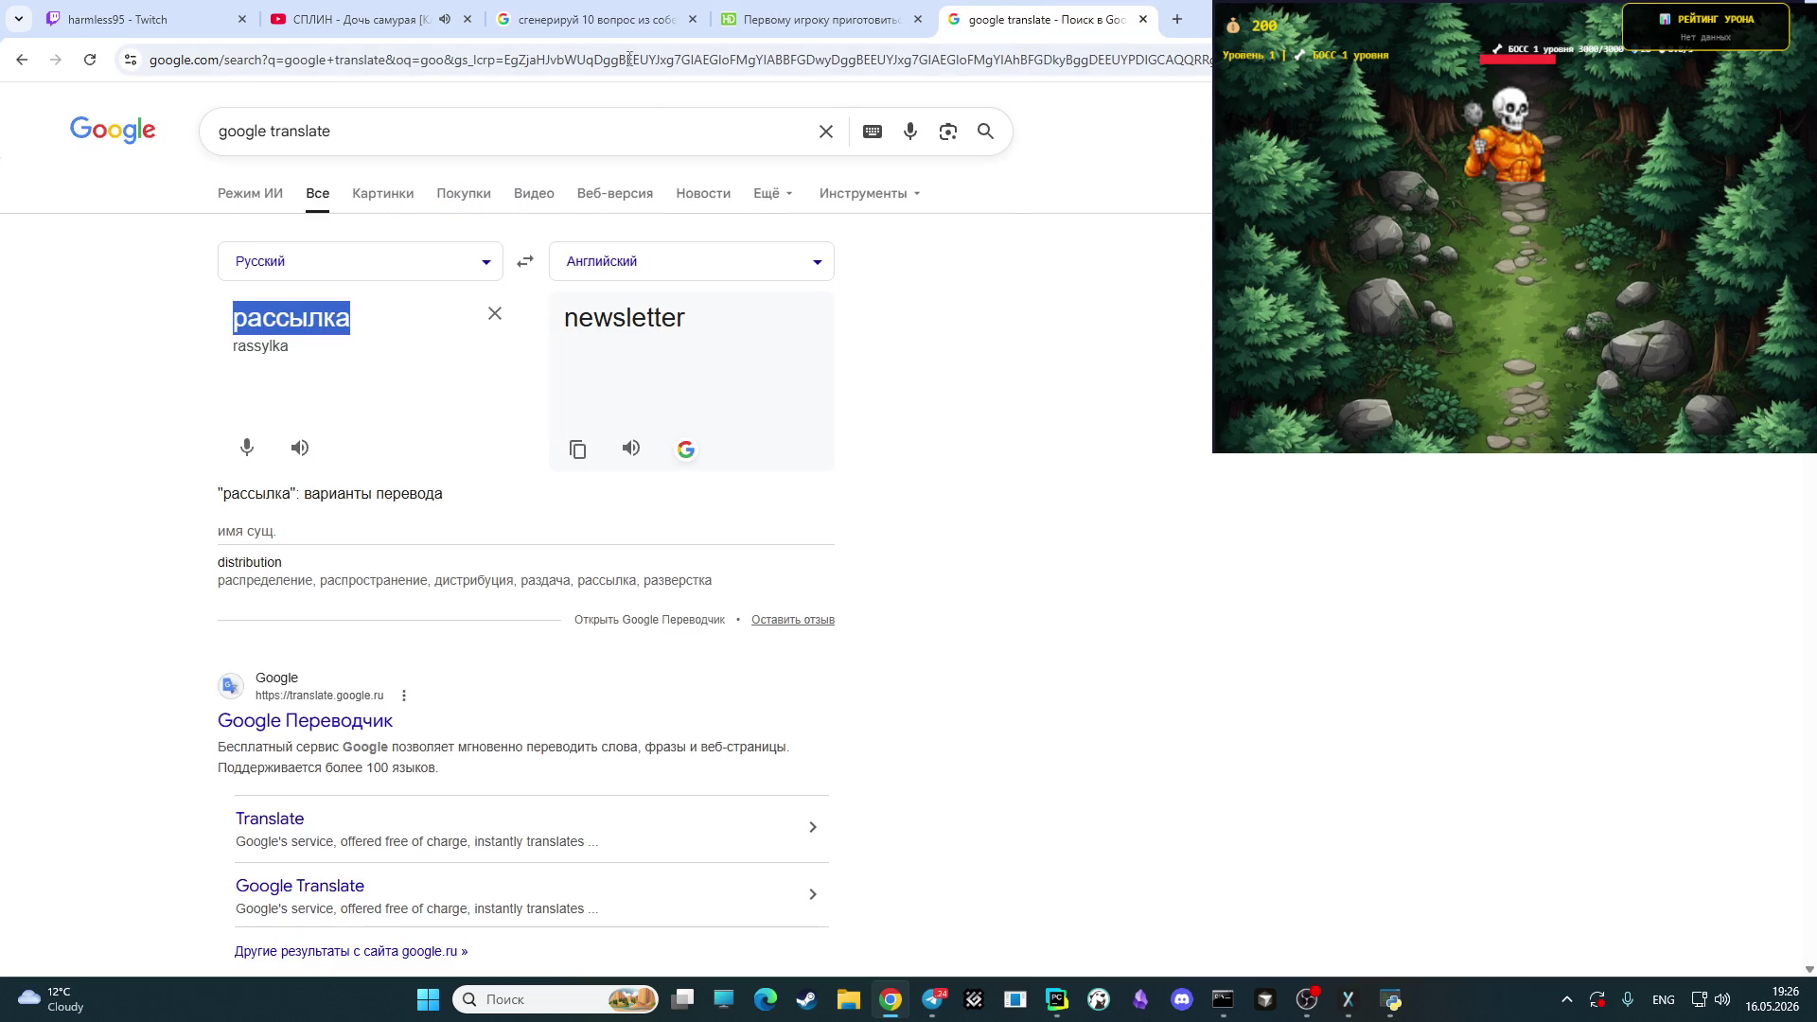
{"action": "left_click", "coordinate": [579, 14]}
{"action": "key", "text": "shift+Return"}
{"action": "type", "text": "5 -"}
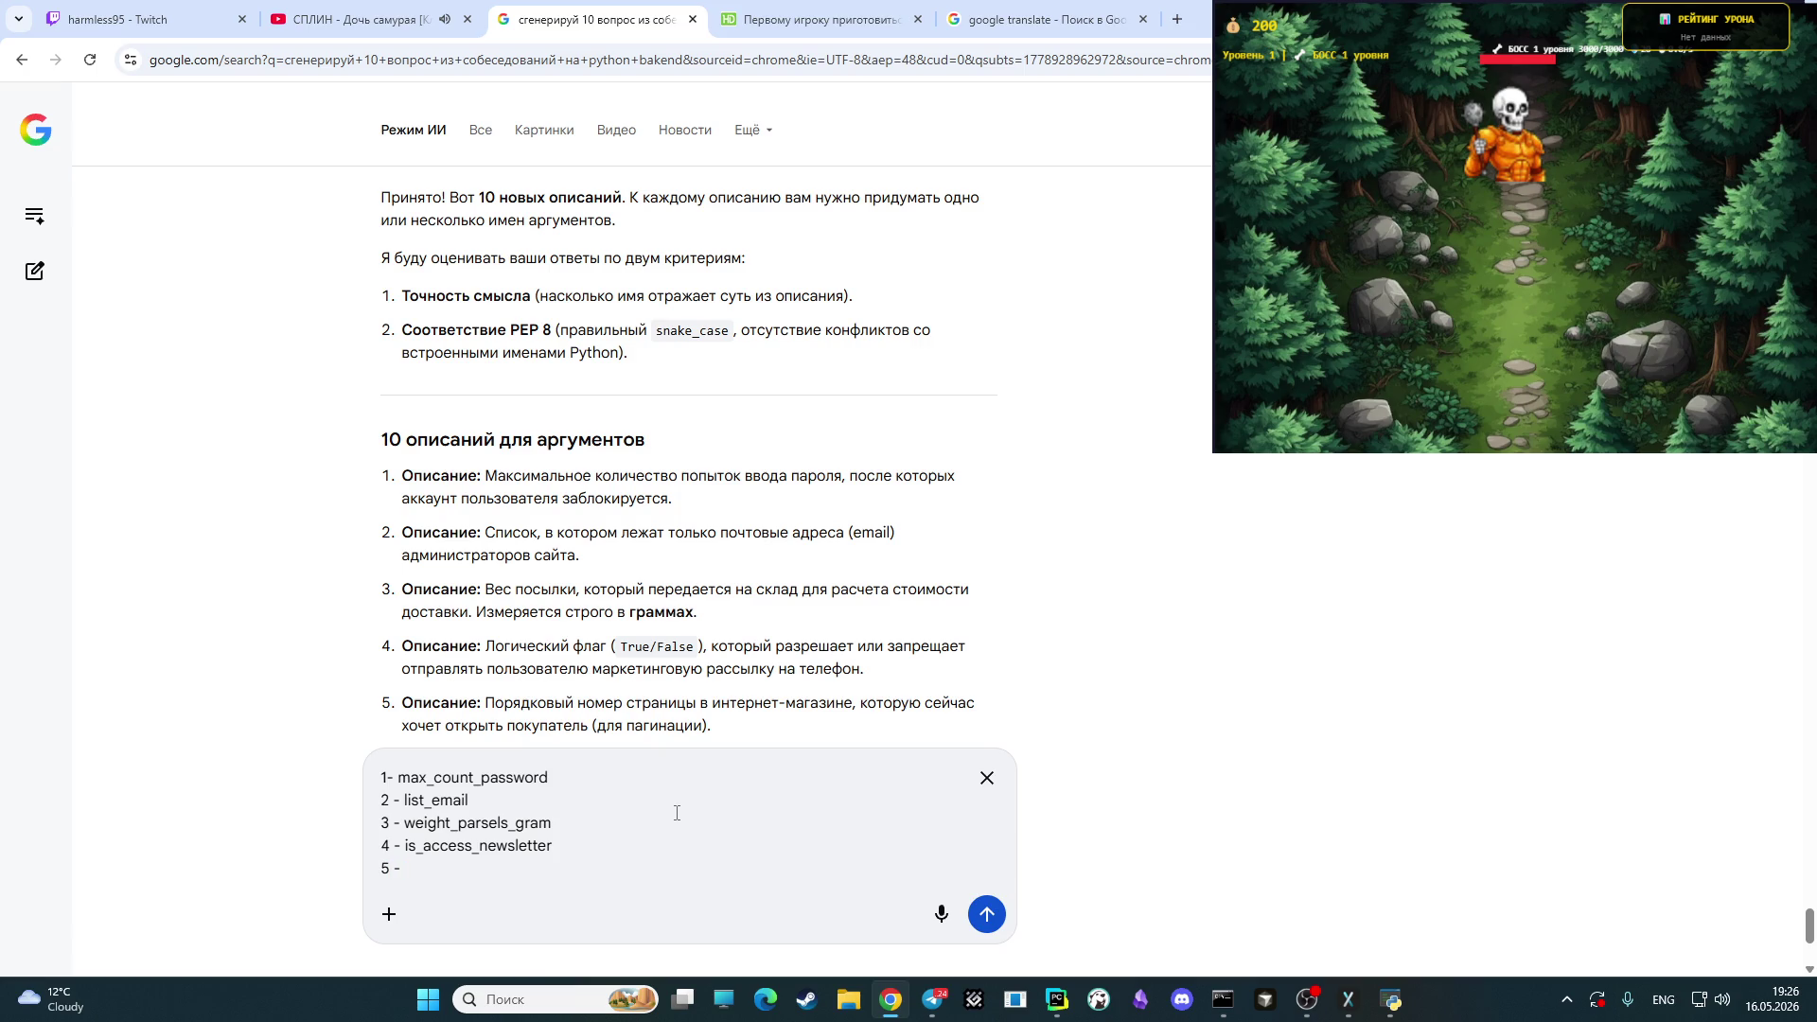
{"action": "scroll", "coordinate": [691, 615], "scroll_direction": "down", "scroll_amount": 4}
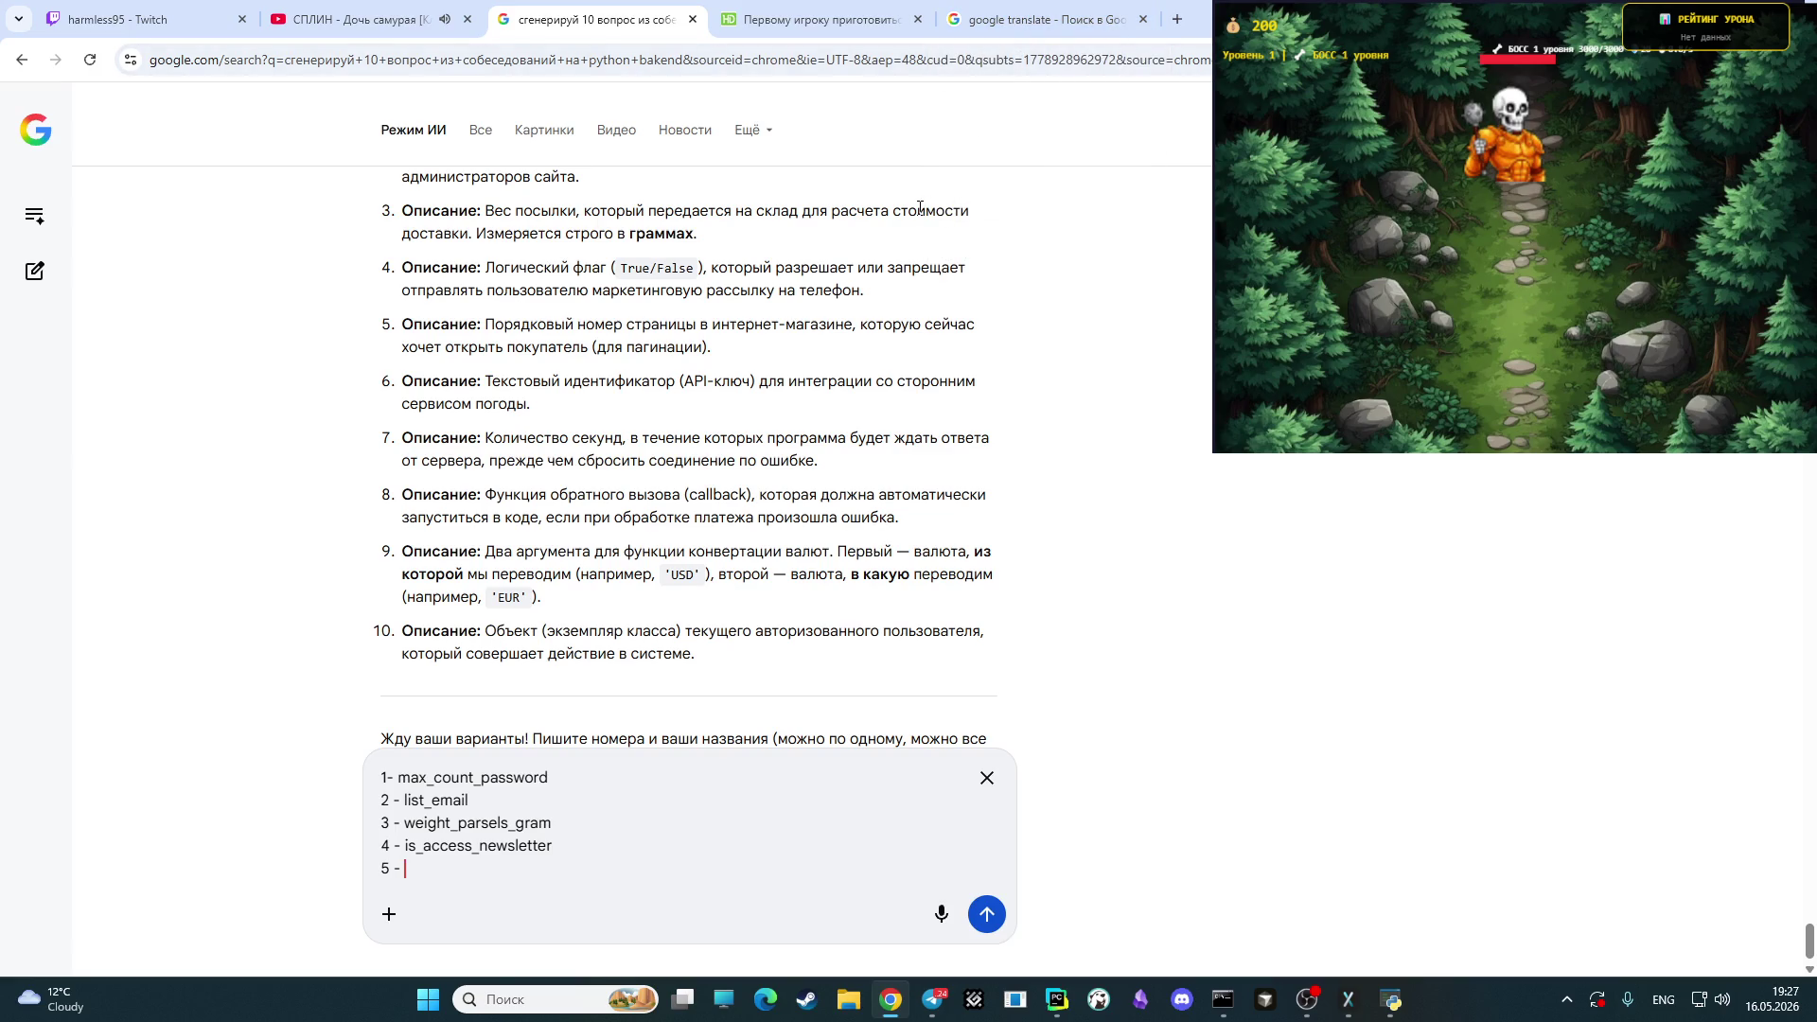
{"action": "left_click", "coordinate": [1040, 19]}
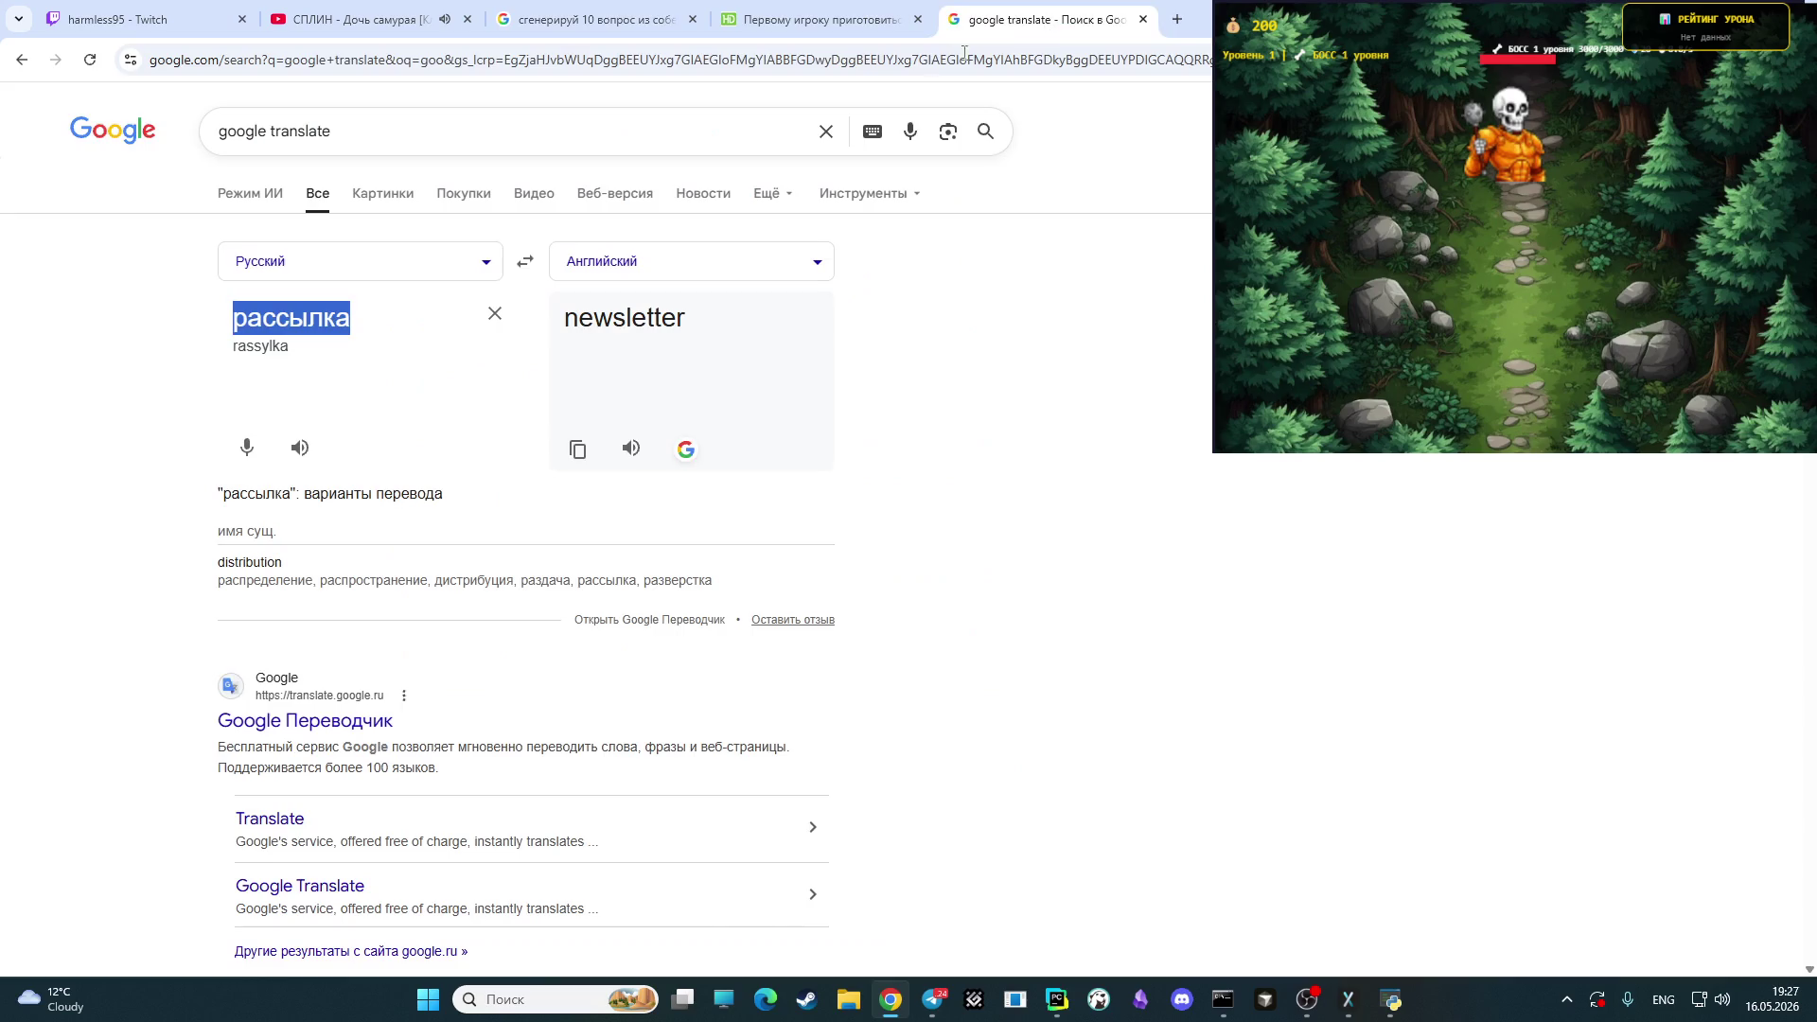
{"action": "left_click", "coordinate": [587, 19]}
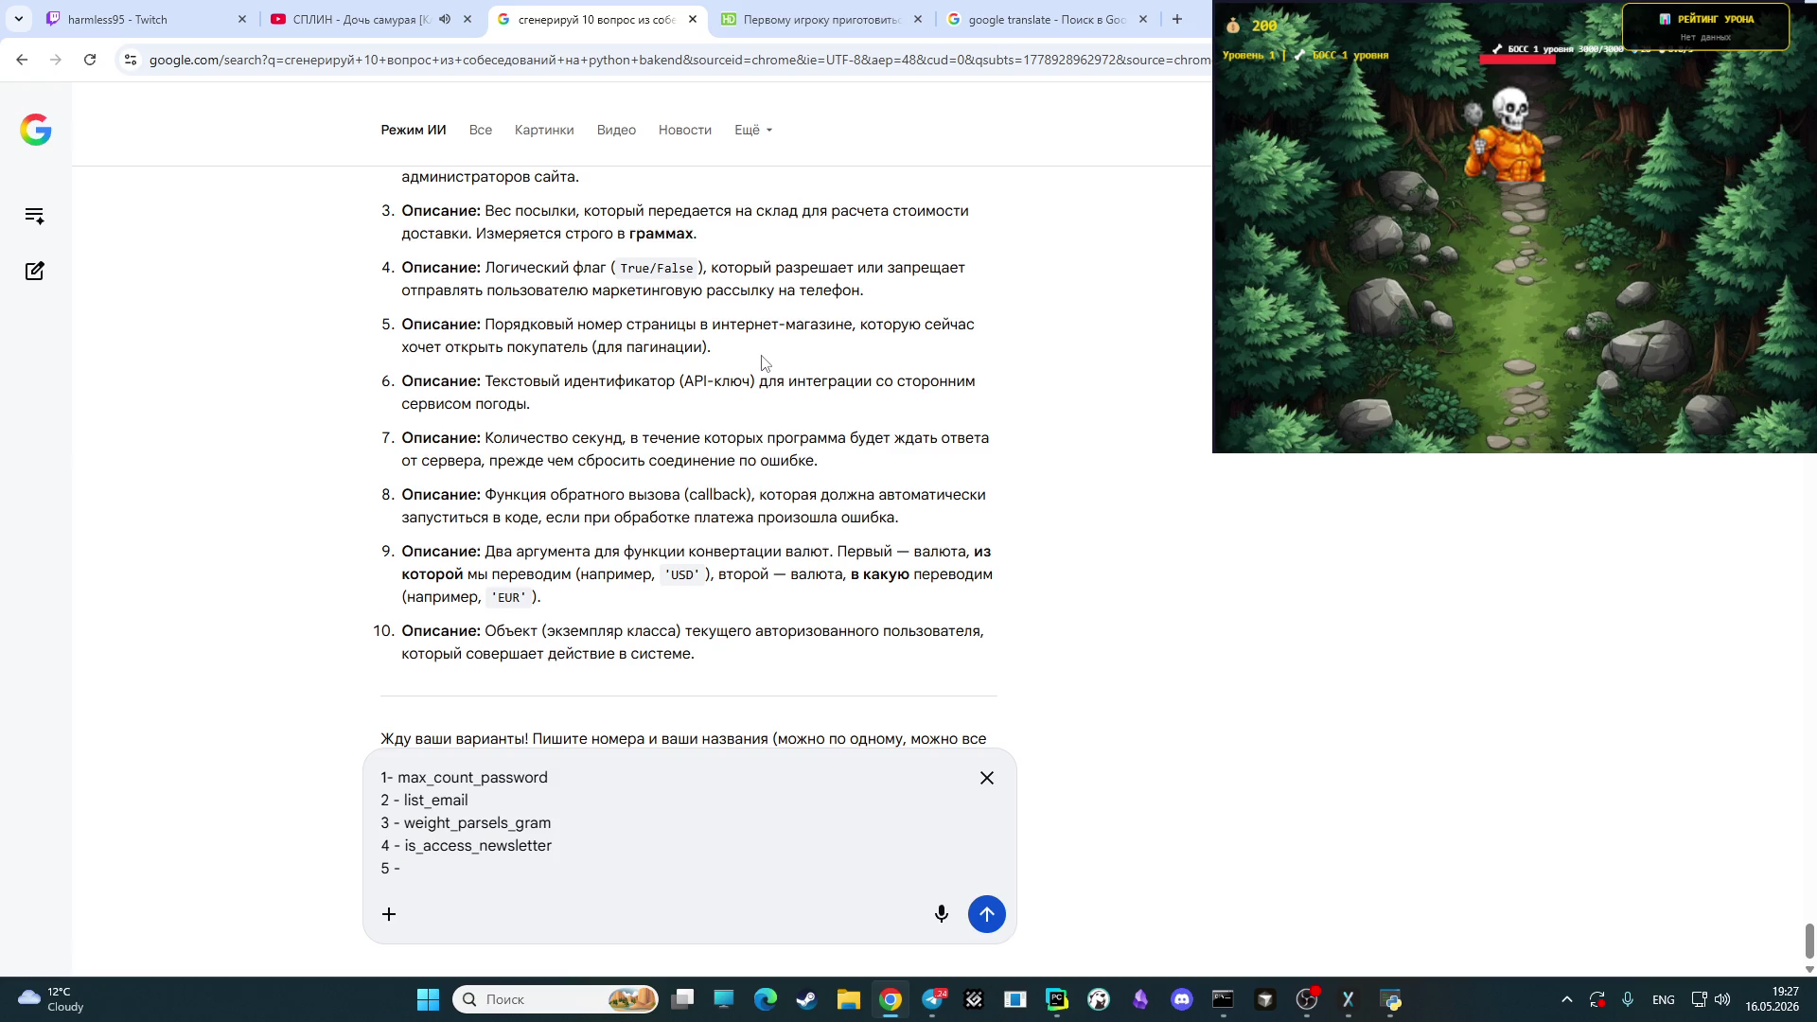
- Translate страница and enter number_page_shop as answer 5
{"action": "left_click", "coordinate": [1094, 11]}
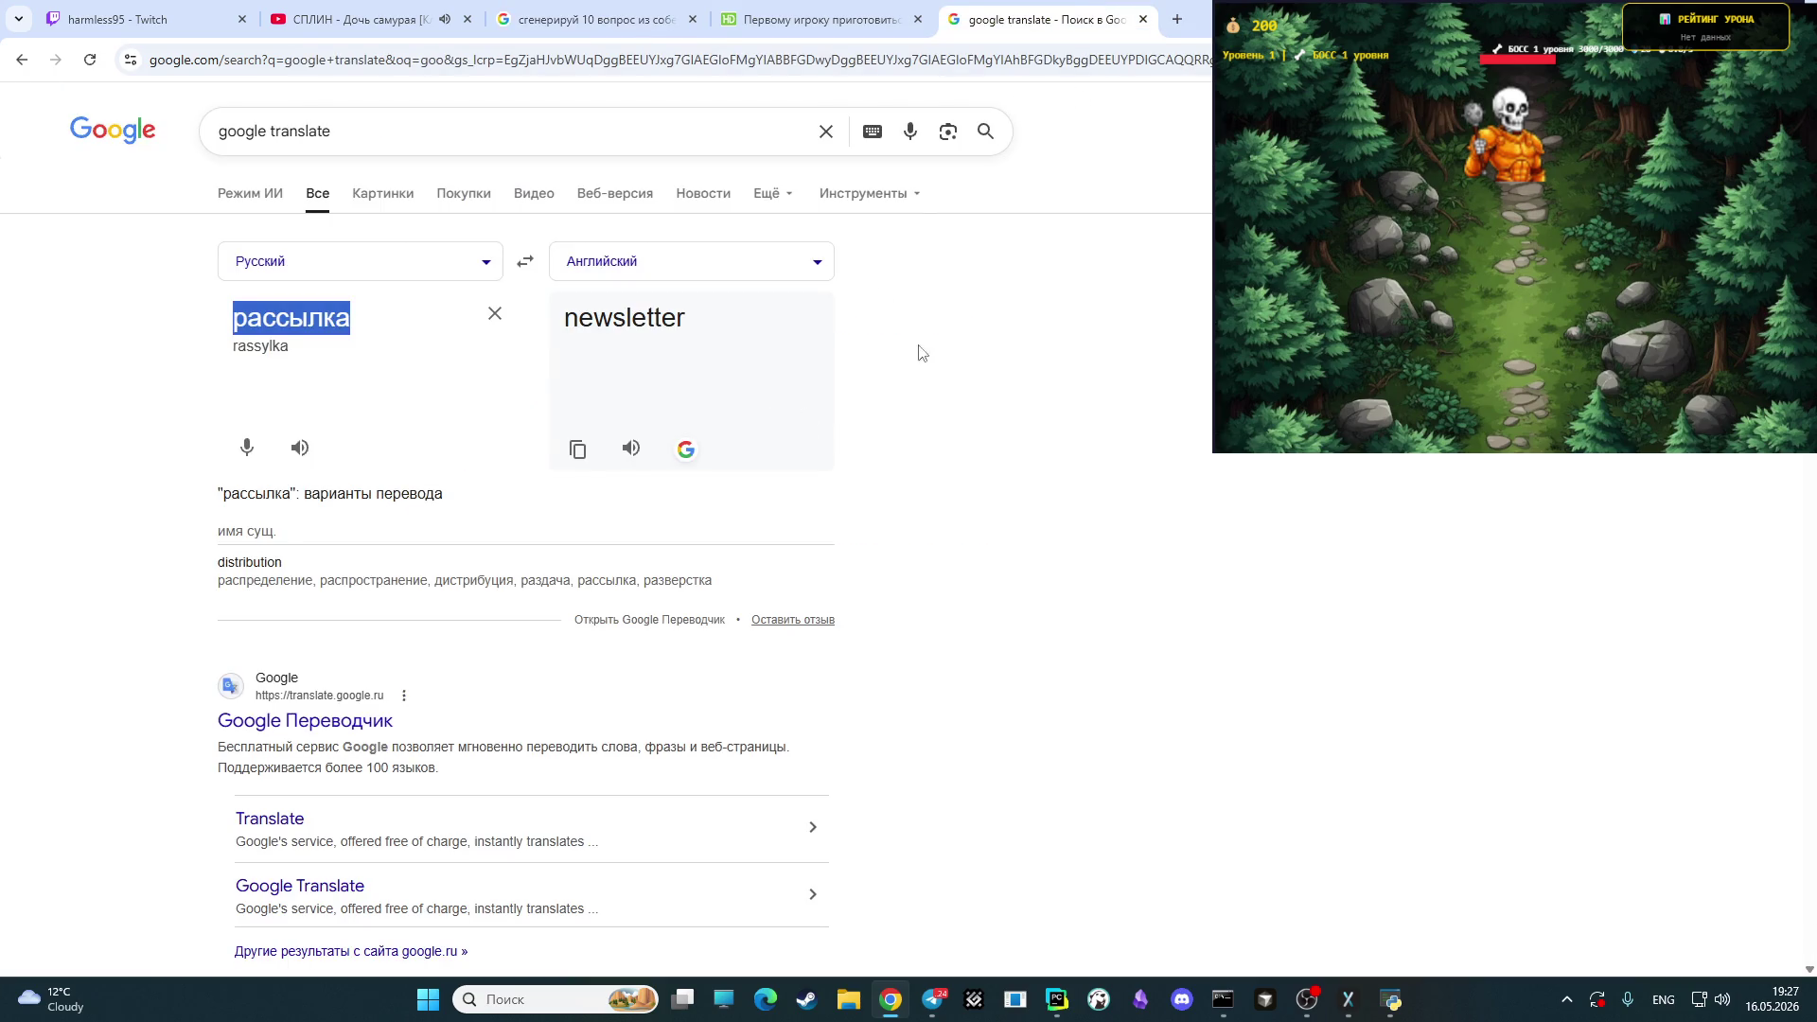
{"action": "key", "text": "alt+shift"}
{"action": "type", "text": "стран"}
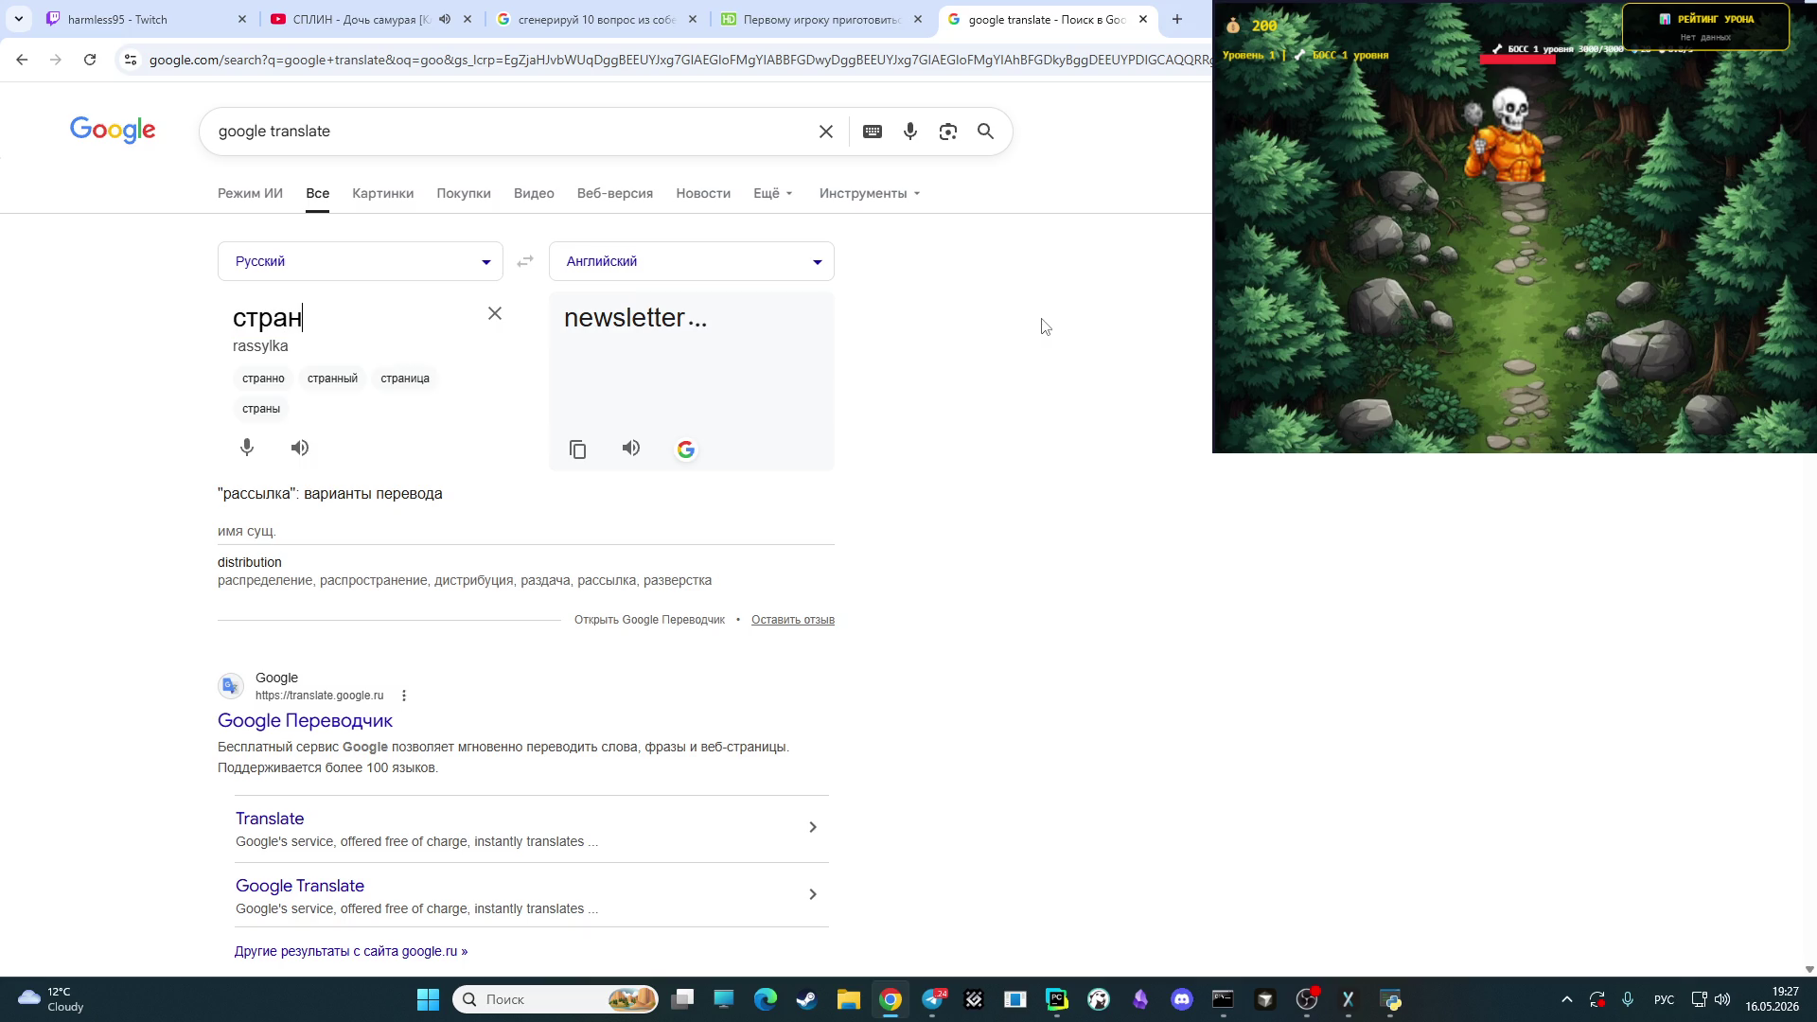
{"action": "type", "text": "ица"}
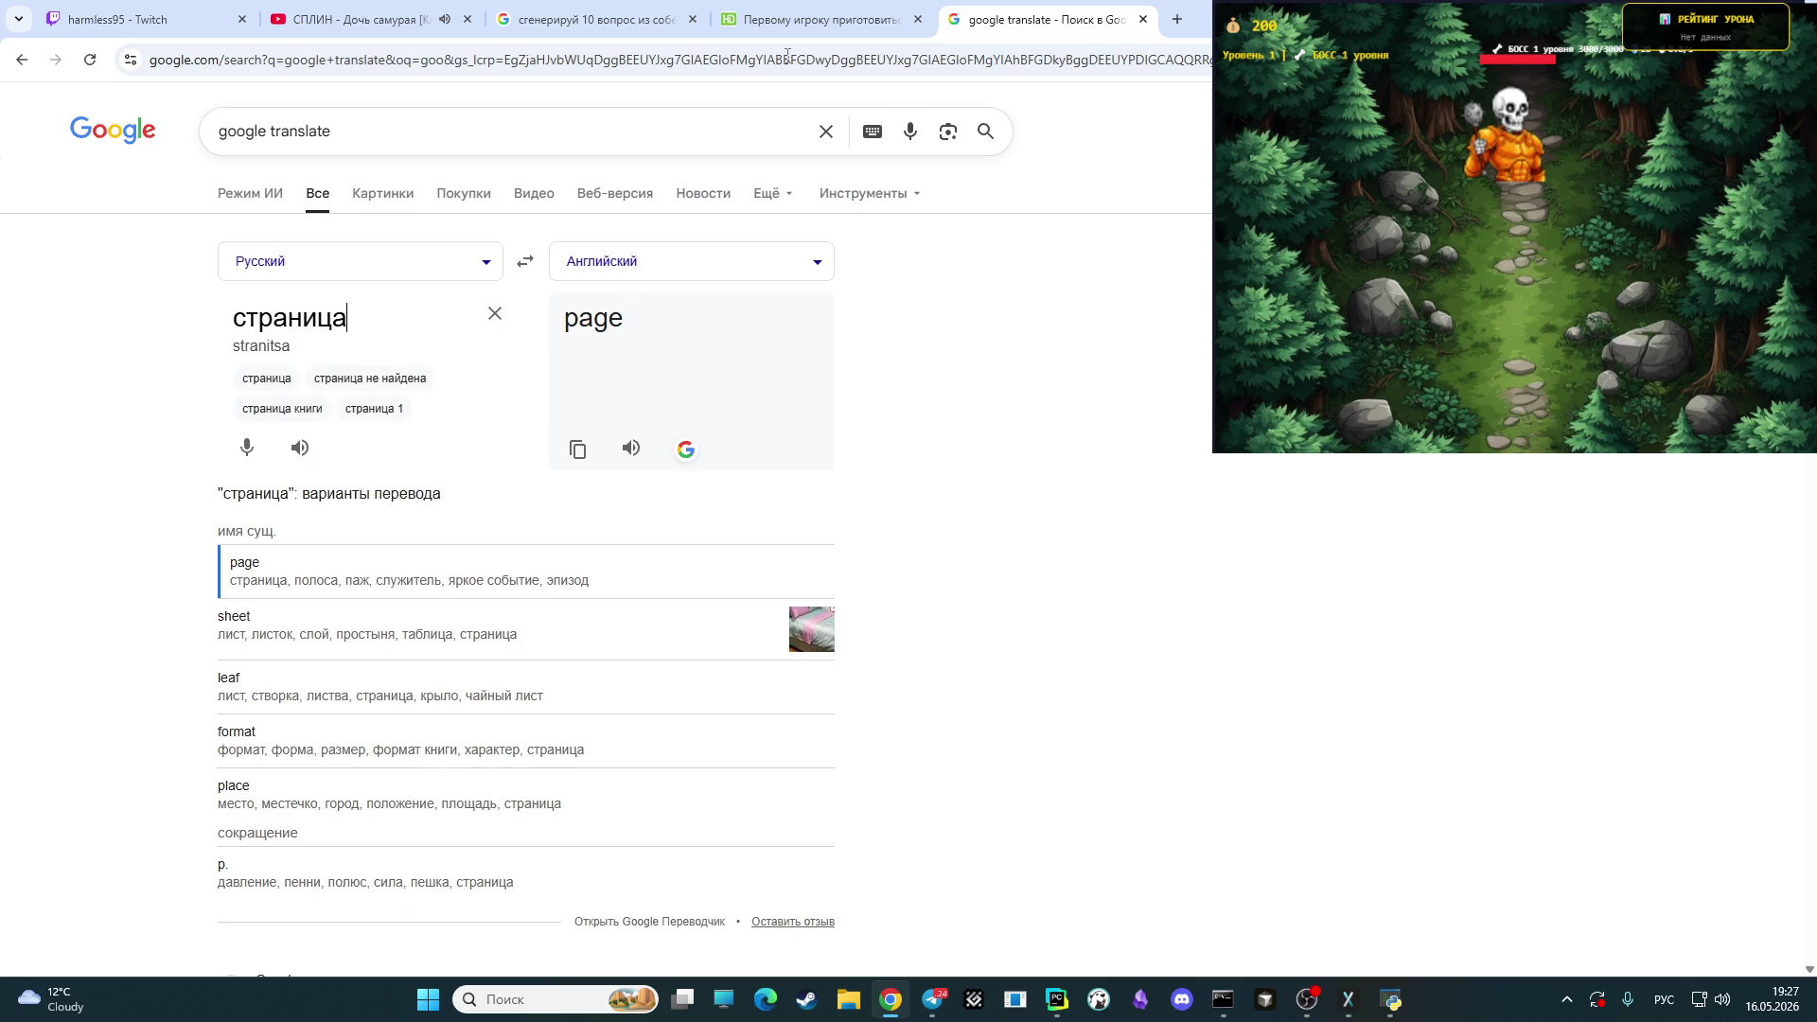
{"action": "left_click", "coordinate": [587, 19]}
{"action": "type", "text": "т"}
{"action": "key", "text": "BackSpace"}
{"action": "key", "text": "alt+shift"}
{"action": "type", "text": "nu"}
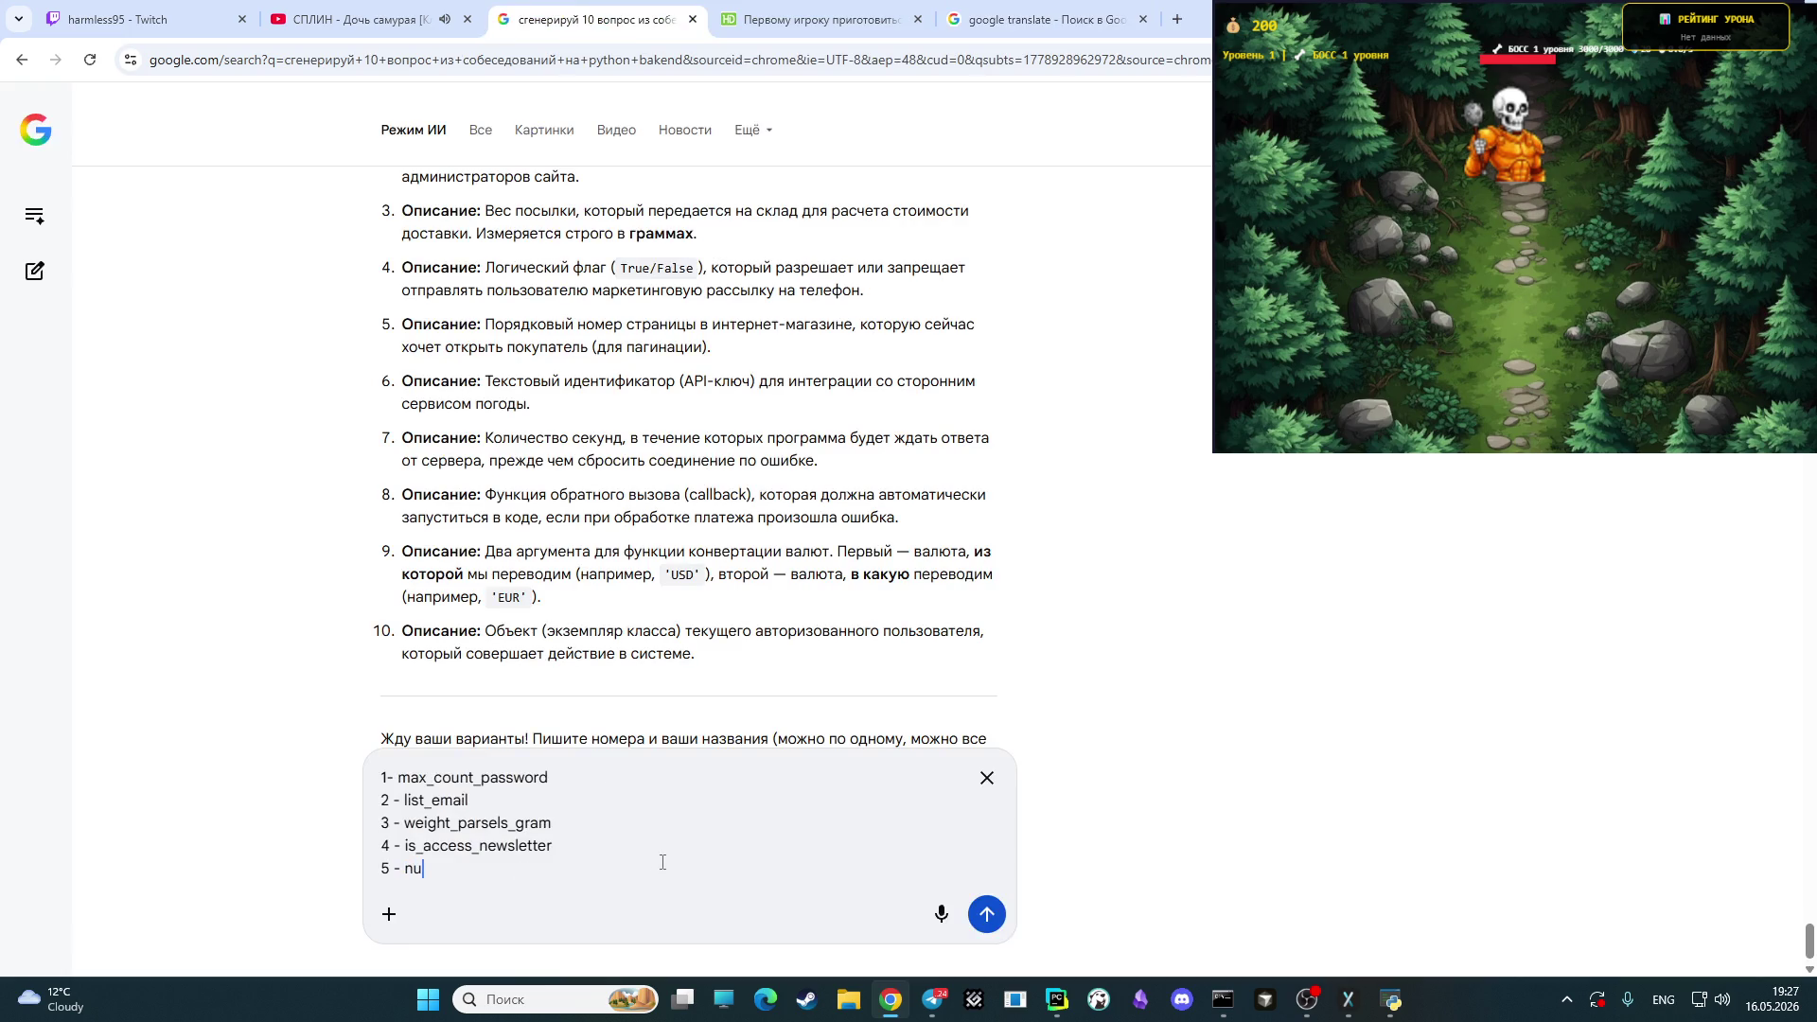
{"action": "type", "text": "mber_page"}
{"action": "type", "text": "_"}
{"action": "type", "text": "shop"}
- Begin line 6 of the reply with '6 - id_'
{"action": "key", "text": "shift+Return"}
{"action": "type", "text": "6 -"}
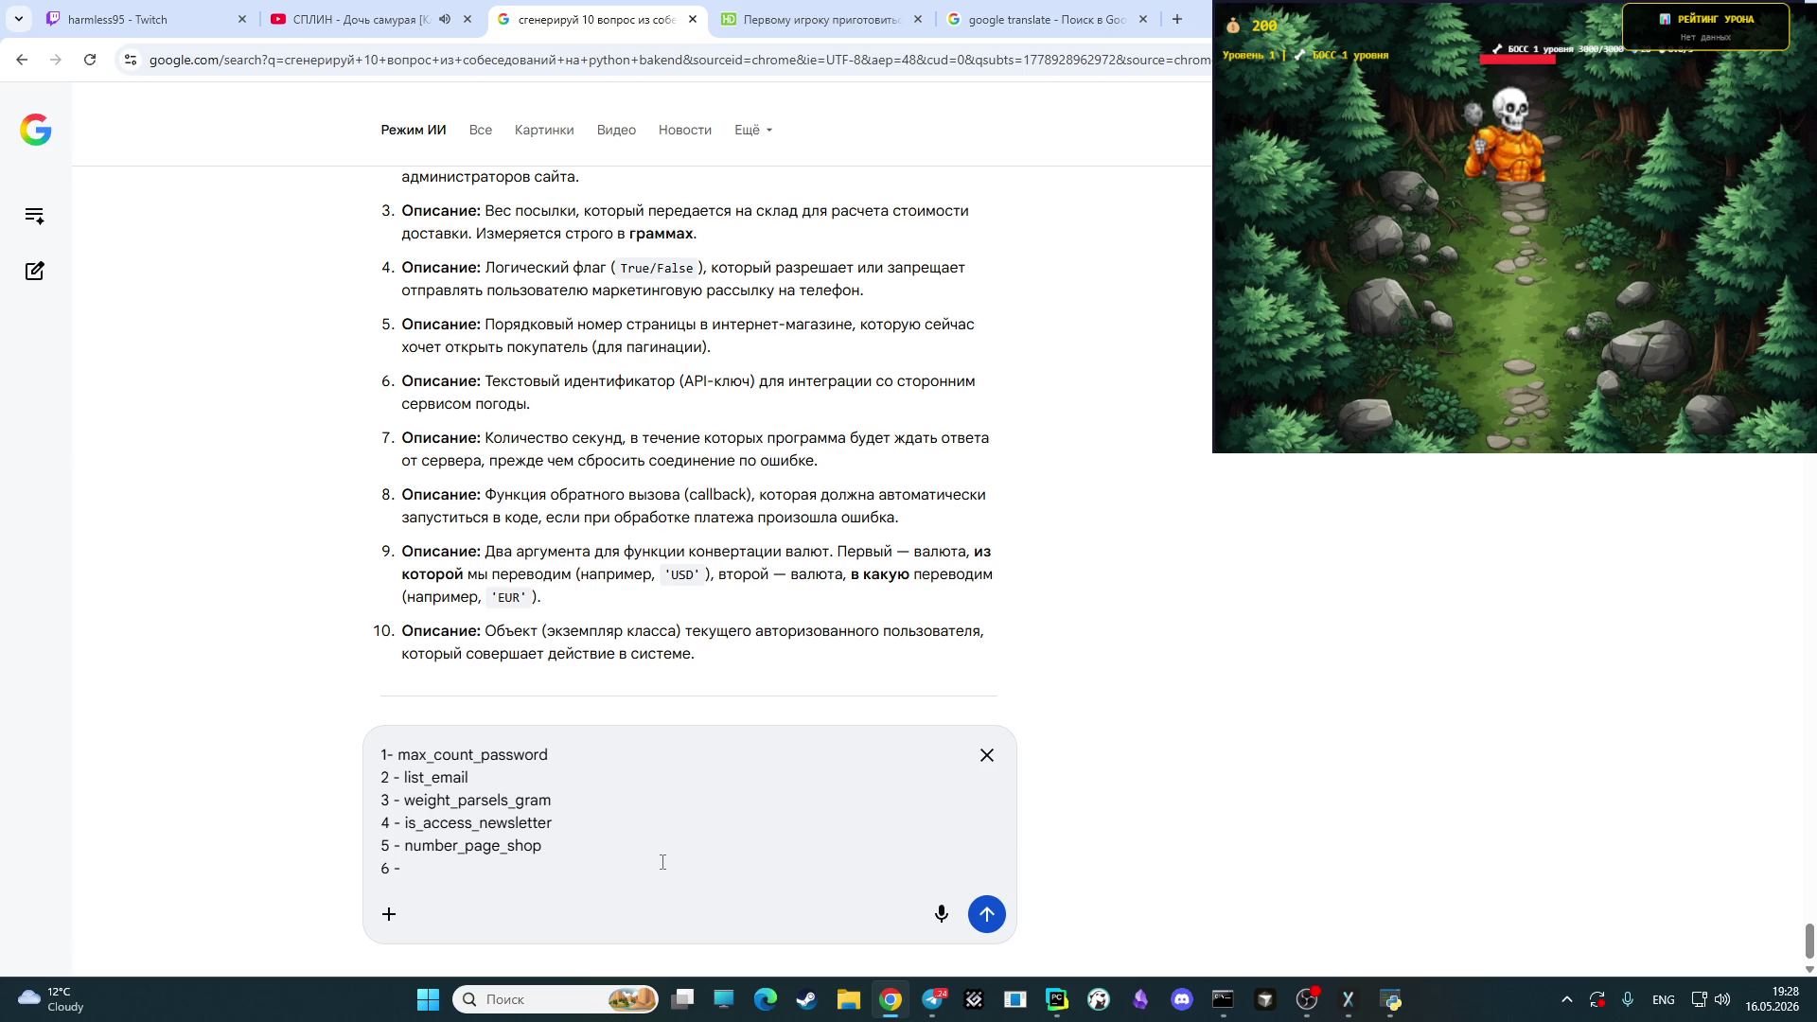
{"action": "type", "text": "id"}
{"action": "type", "text": "_"}
- Translate погода, complete answer 6 as id_service_weather, and begin line '7 -'
{"action": "type", "text": "service_"}
{"action": "left_click", "coordinate": [1046, 17]}
{"action": "key", "text": "alt+shift"}
{"action": "type", "text": "погода"}
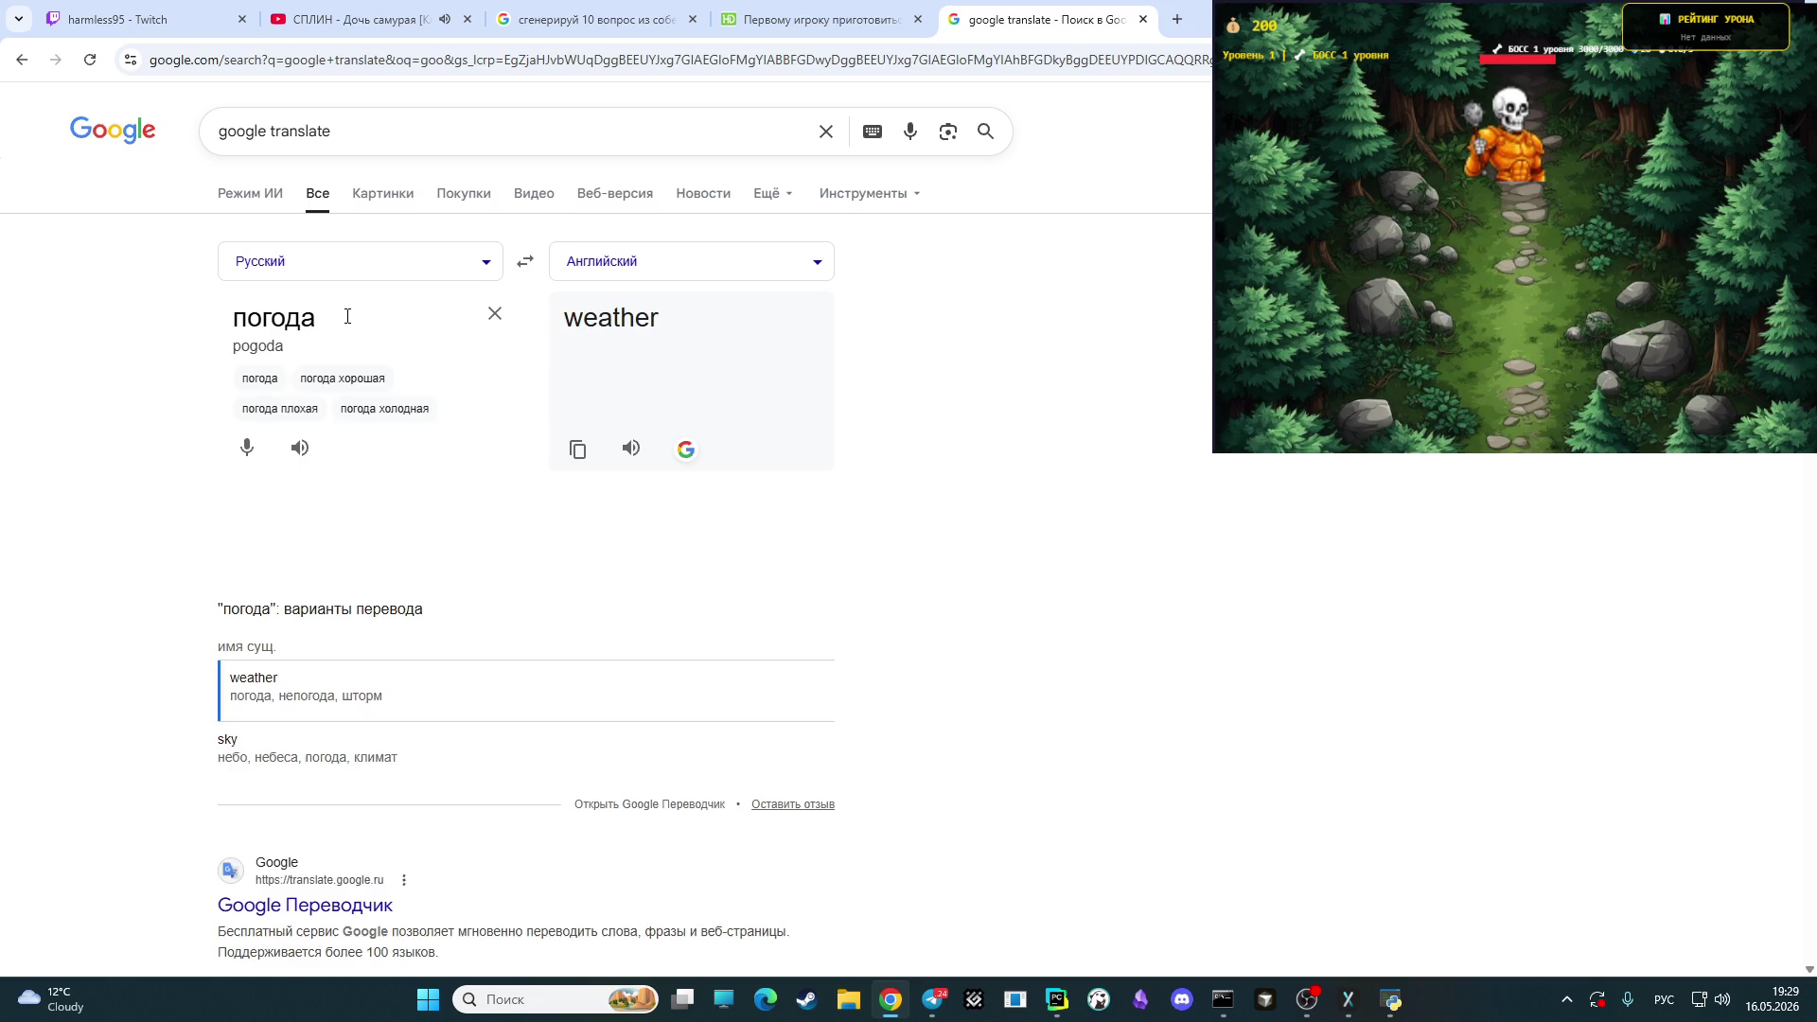
{"action": "key", "text": "alt+shift"}
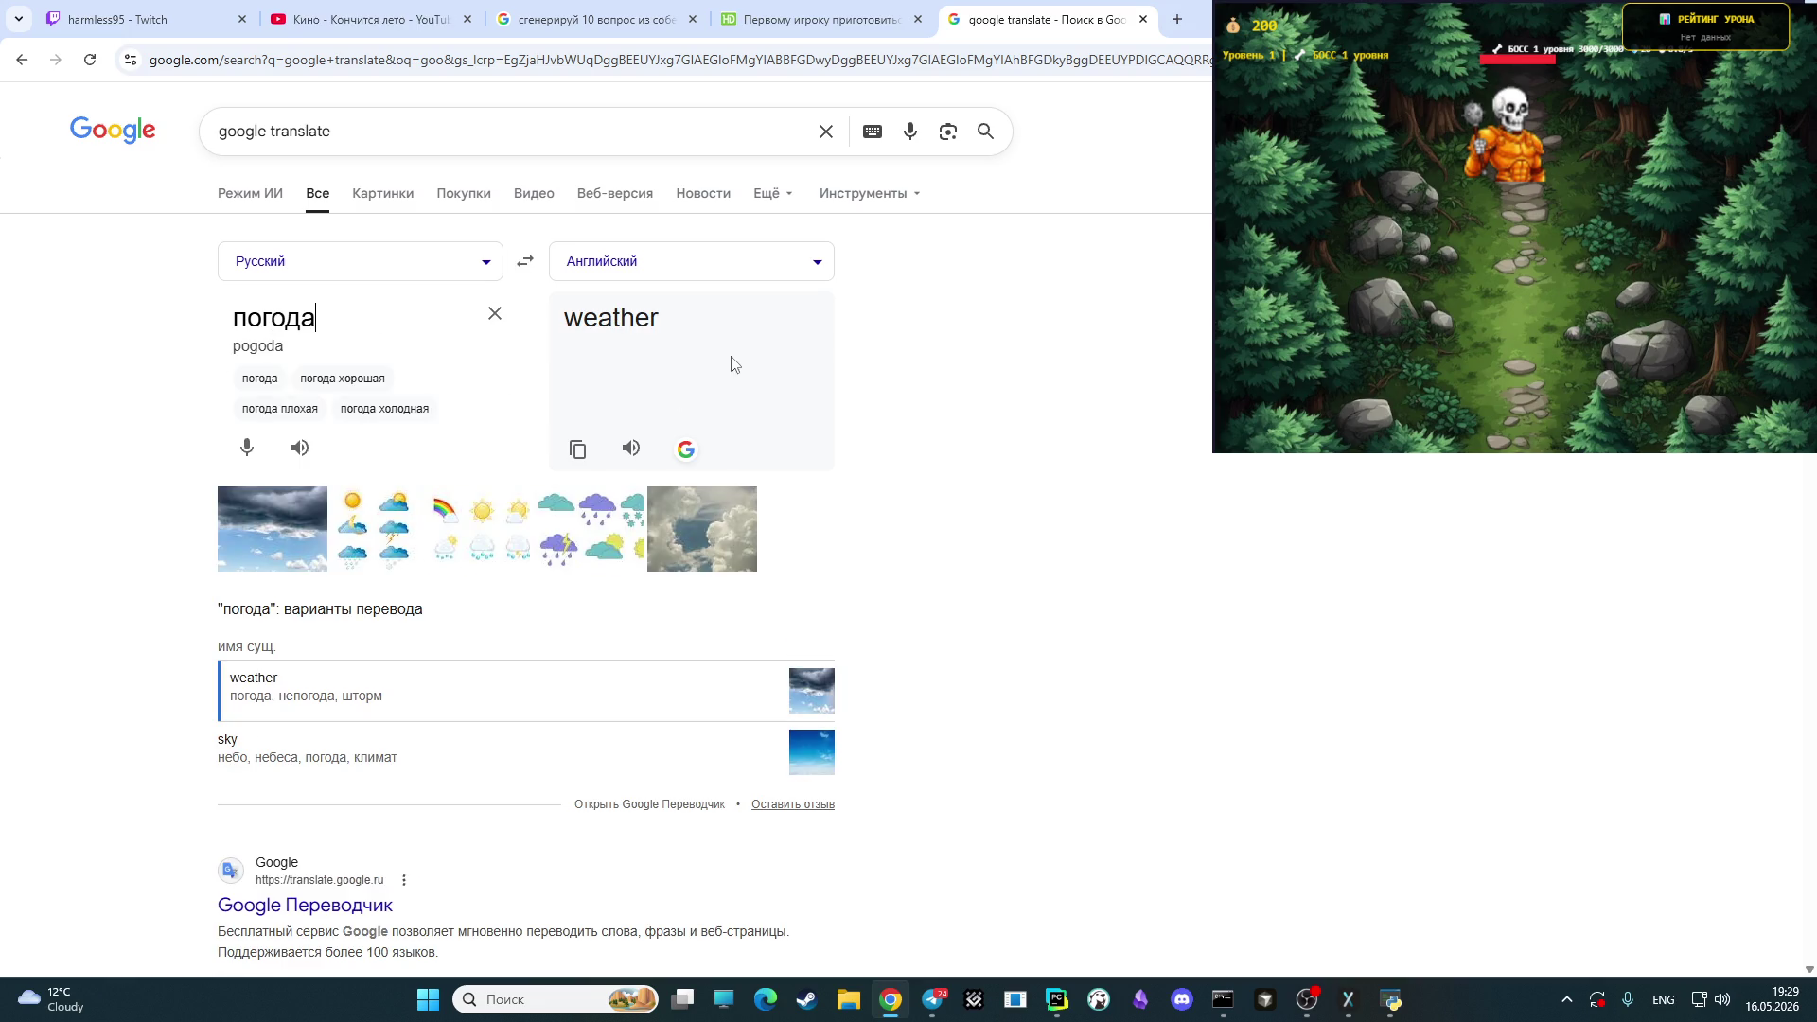
{"action": "left_click", "coordinate": [604, 19]}
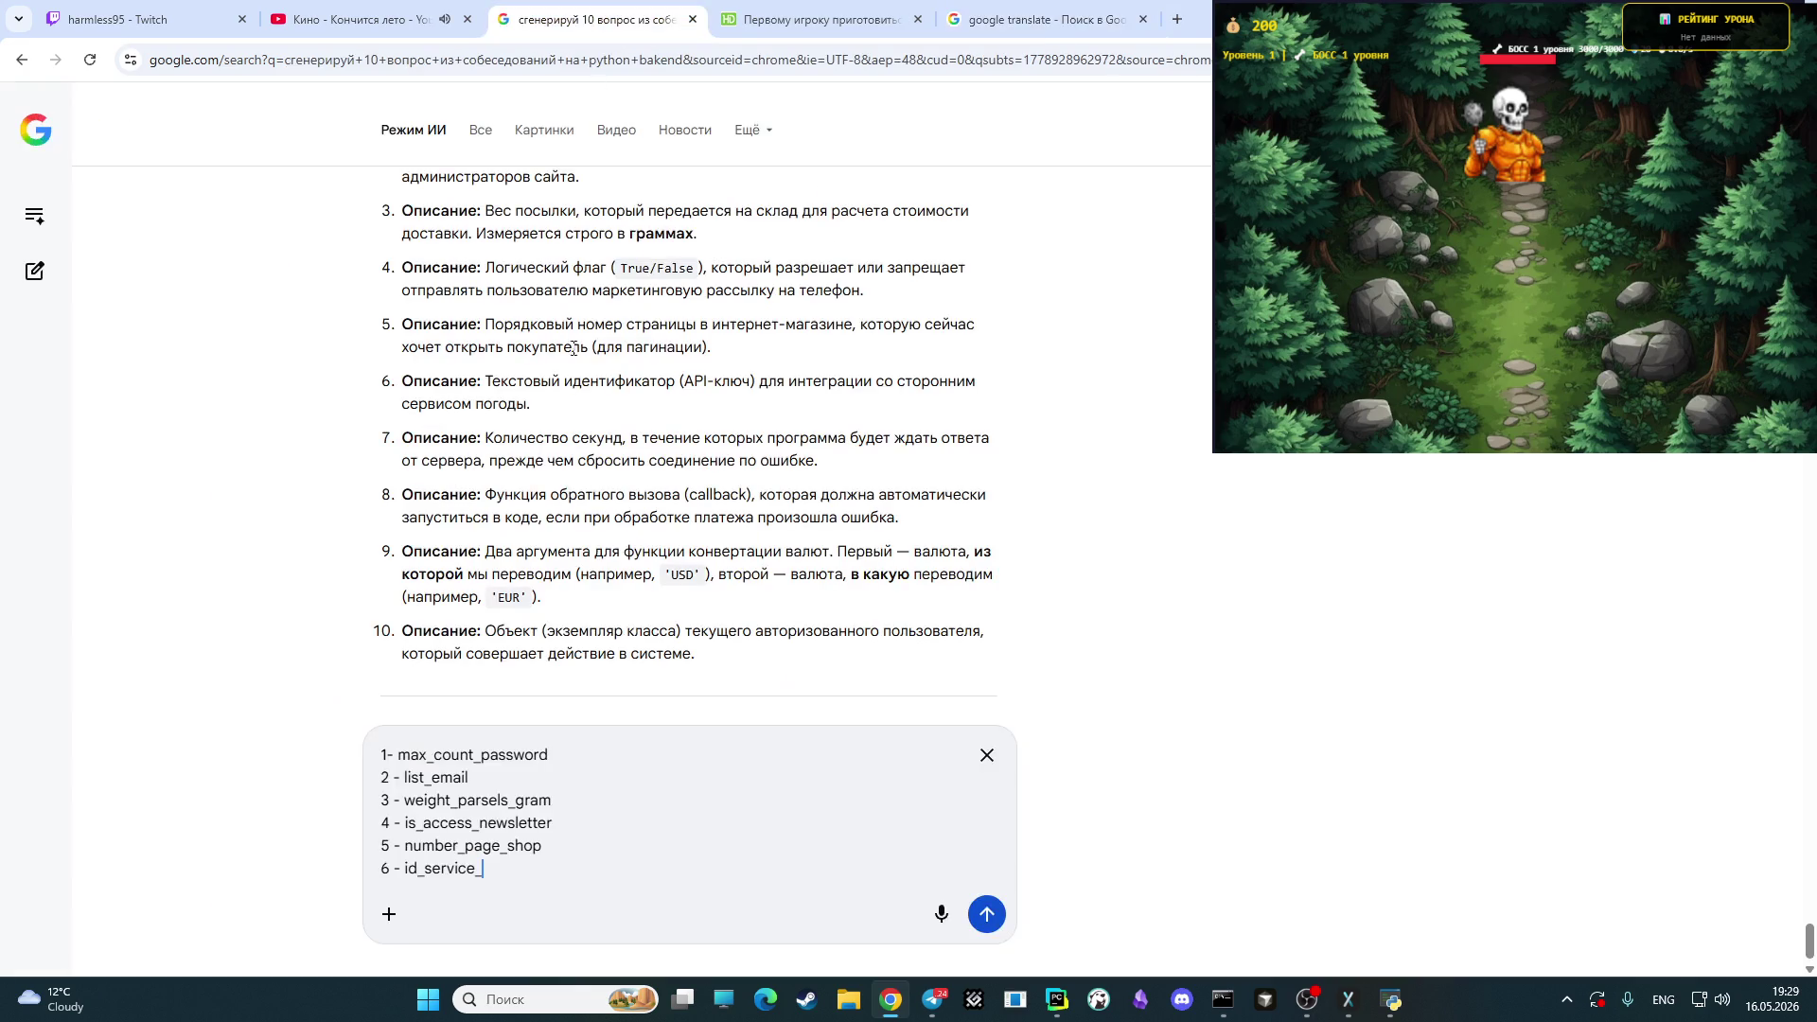
{"action": "type", "text": "w"}
{"action": "type", "text": "eather"}
{"action": "key", "text": "shift+Return"}
{"action": "type", "text": "7 -"}
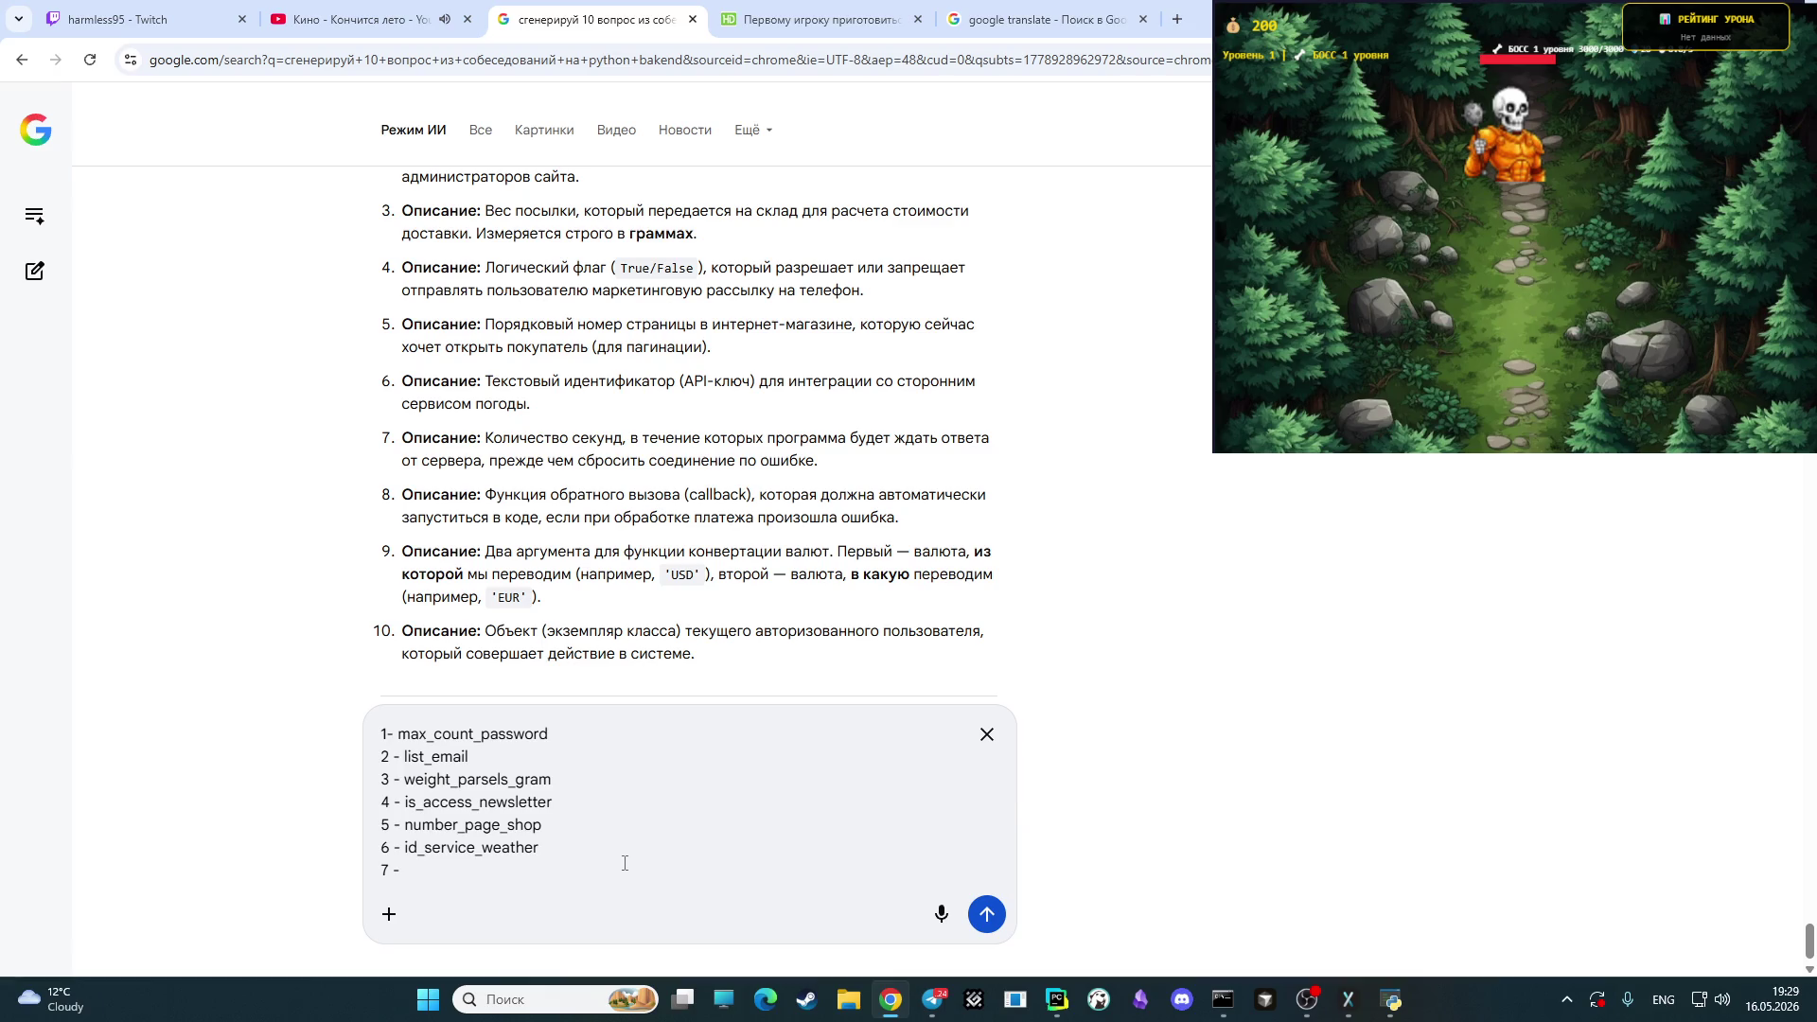
- Translate секунд, enter count_seconds as answer 7, and start line 8 with 'pa'
{"action": "left_click", "coordinate": [1022, 19]}
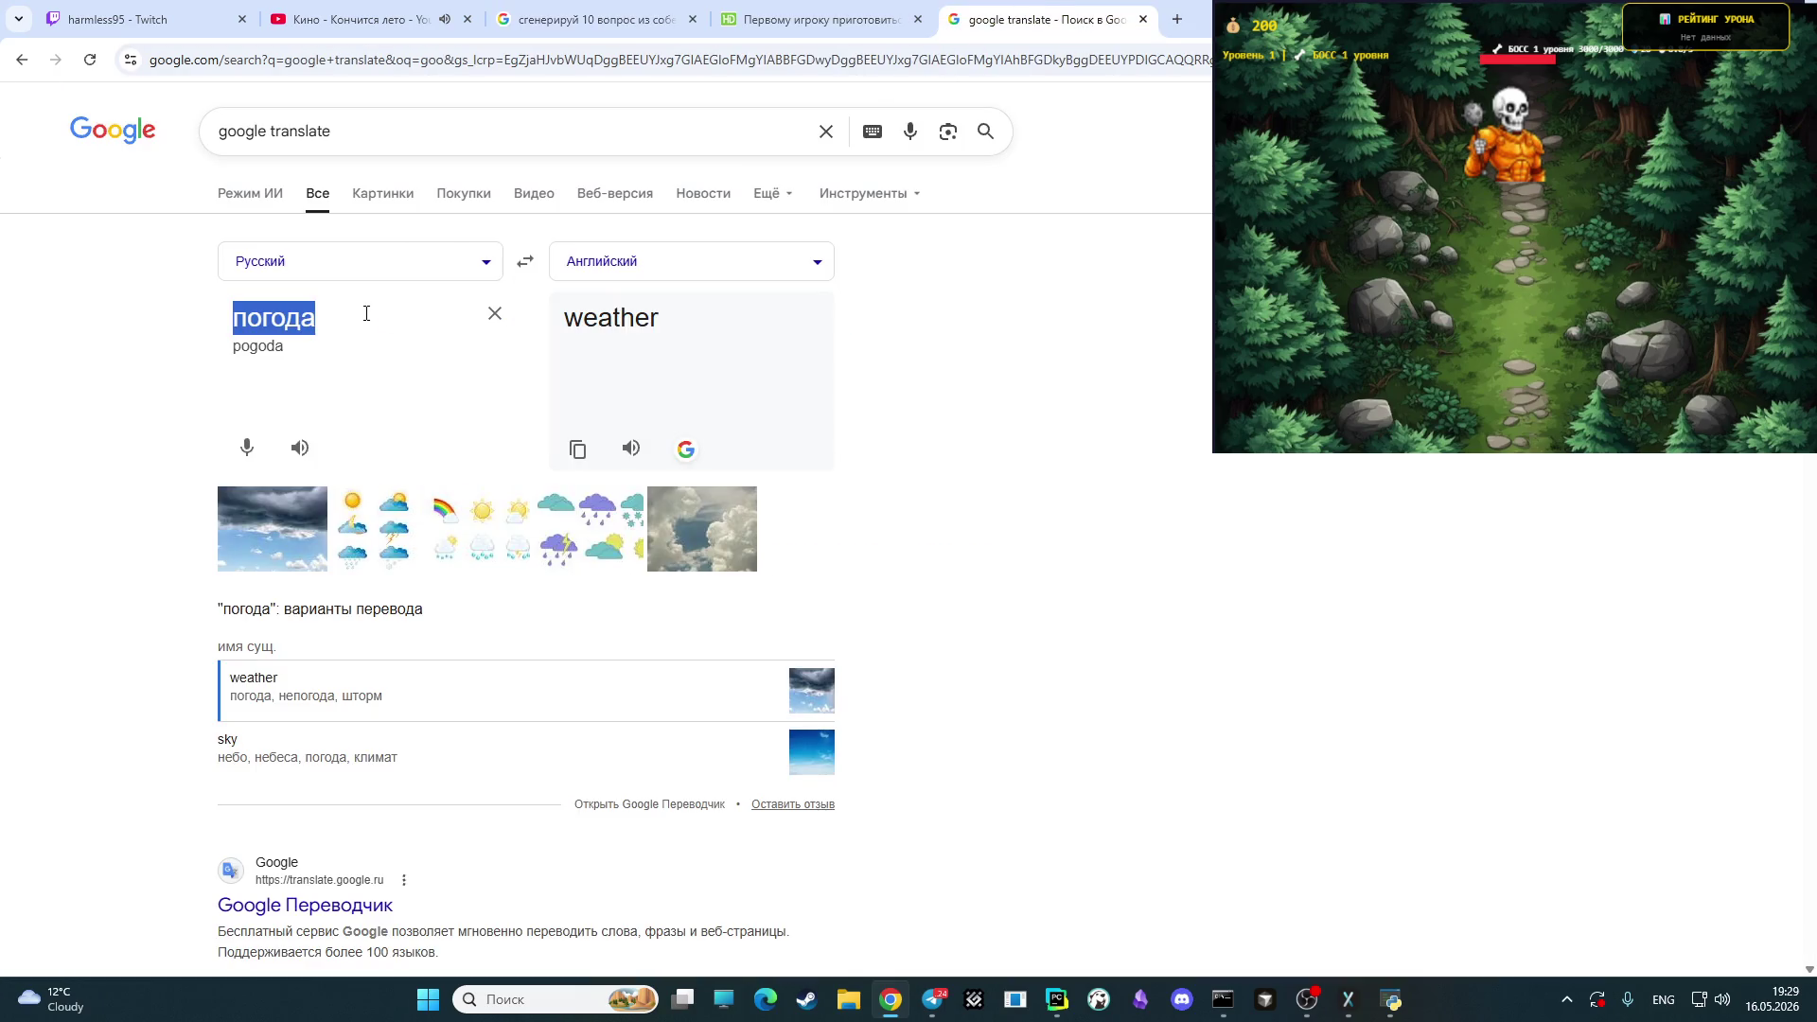
{"action": "key", "text": "alt+shift"}
{"action": "type", "text": "се"}
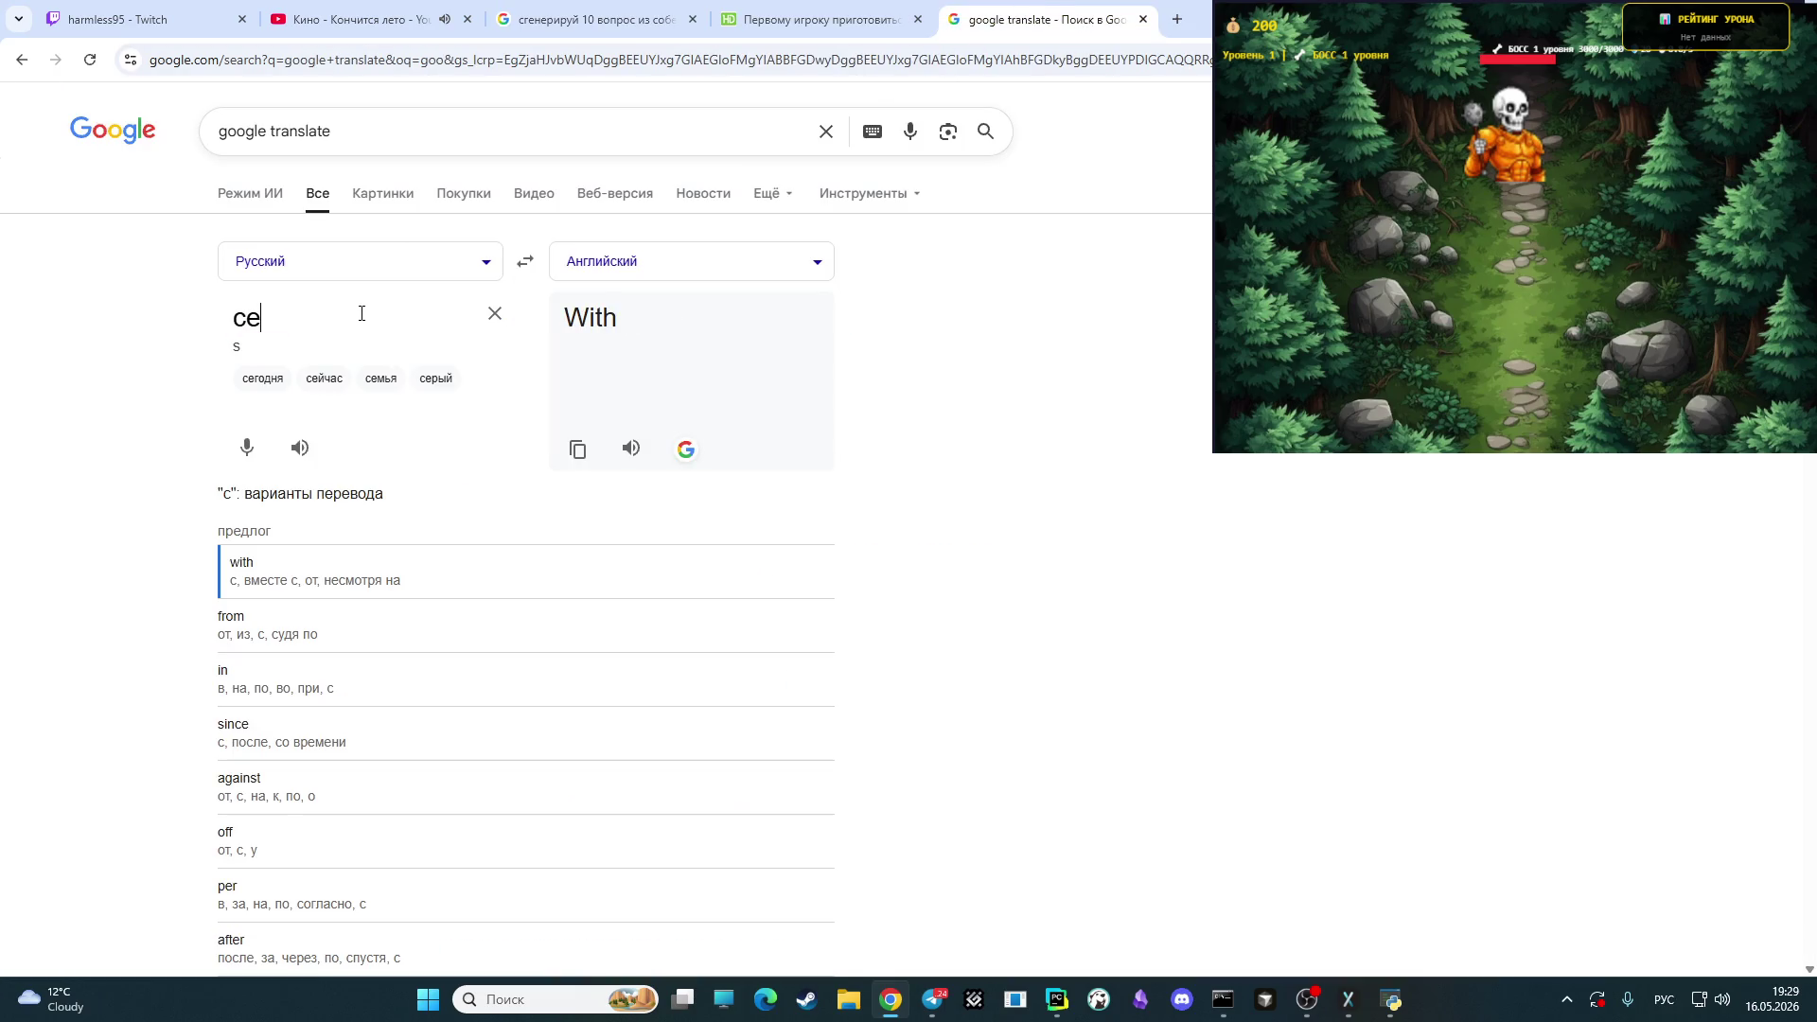
{"action": "type", "text": "кунд"}
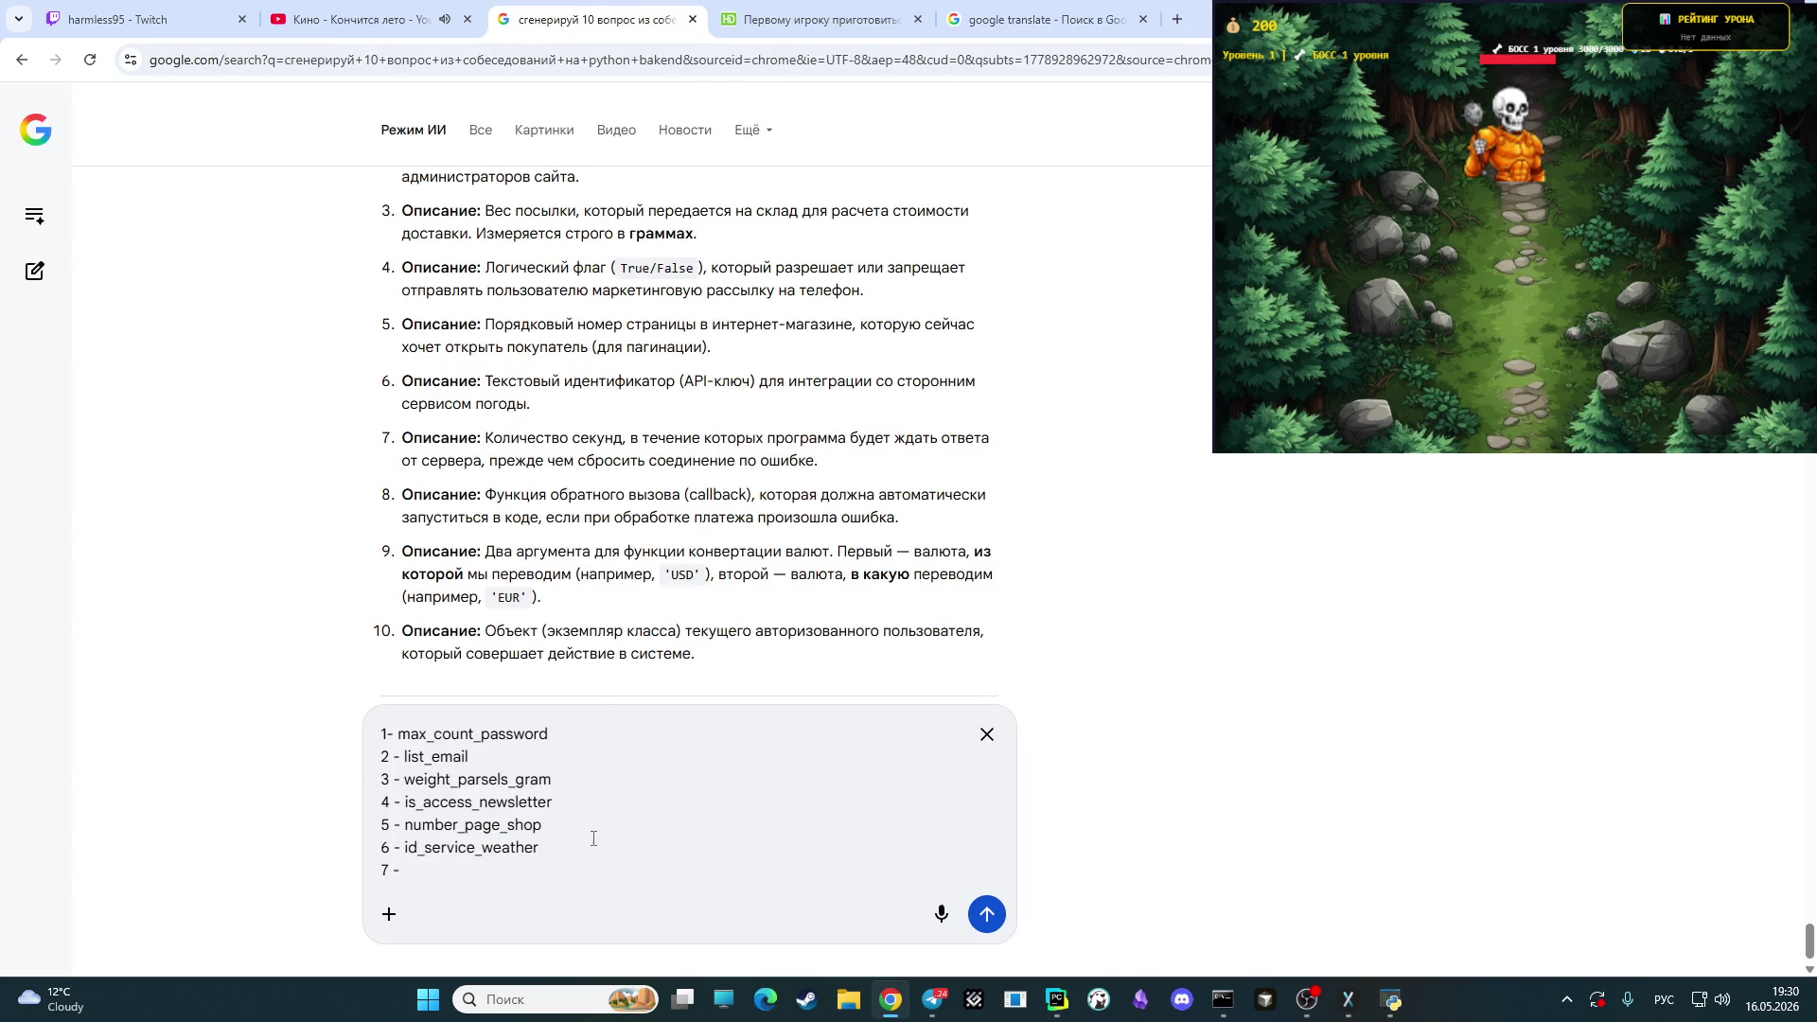
{"action": "key", "text": "alt+shift"}
{"action": "type", "text": "number"}
{"action": "key", "text": "BackSpace"}
{"action": "key", "text": "BackSpace"}
{"action": "key", "text": "BackSpace"}
{"action": "type", "text": "count"}
{"action": "type", "text": "_secon"}
{"action": "type", "text": "d"}
{"action": "type", "text": "s"}
{"action": "key", "text": "shift+Return"}
{"action": "type", "text": "8 -"}
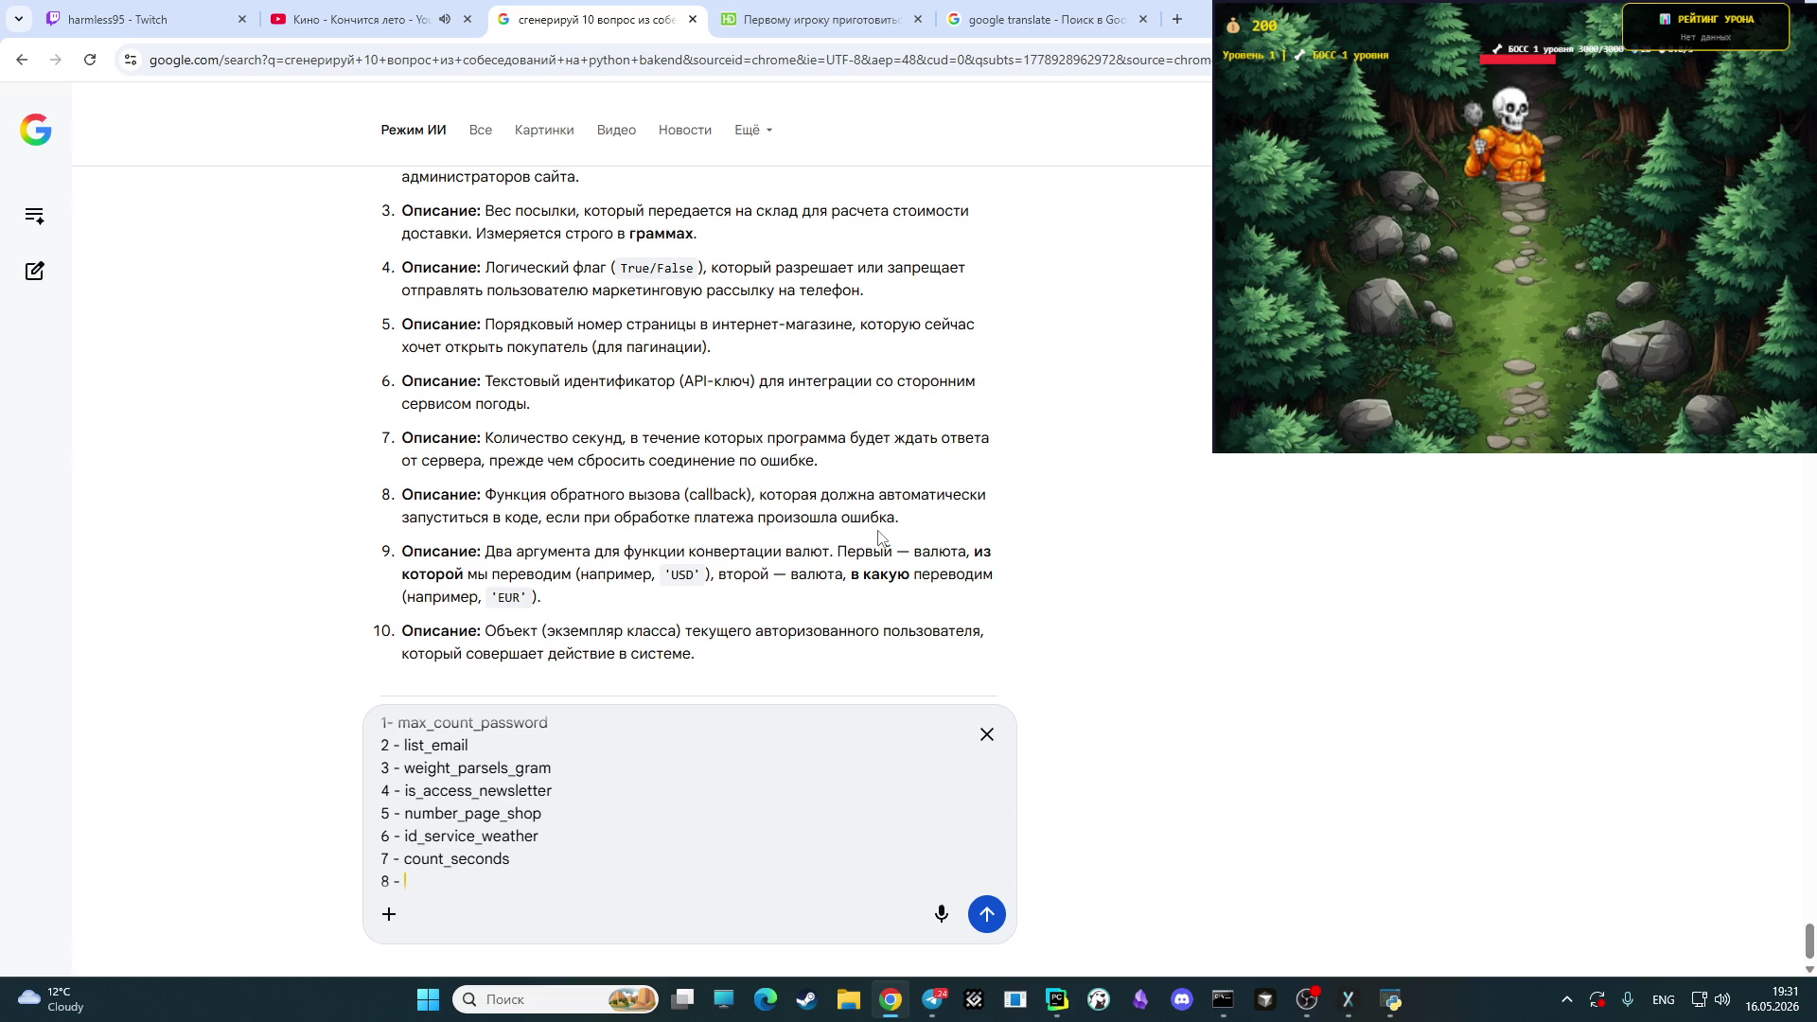
{"action": "type", "text": "pay"}
{"action": "left_click", "coordinate": [1036, 19]}
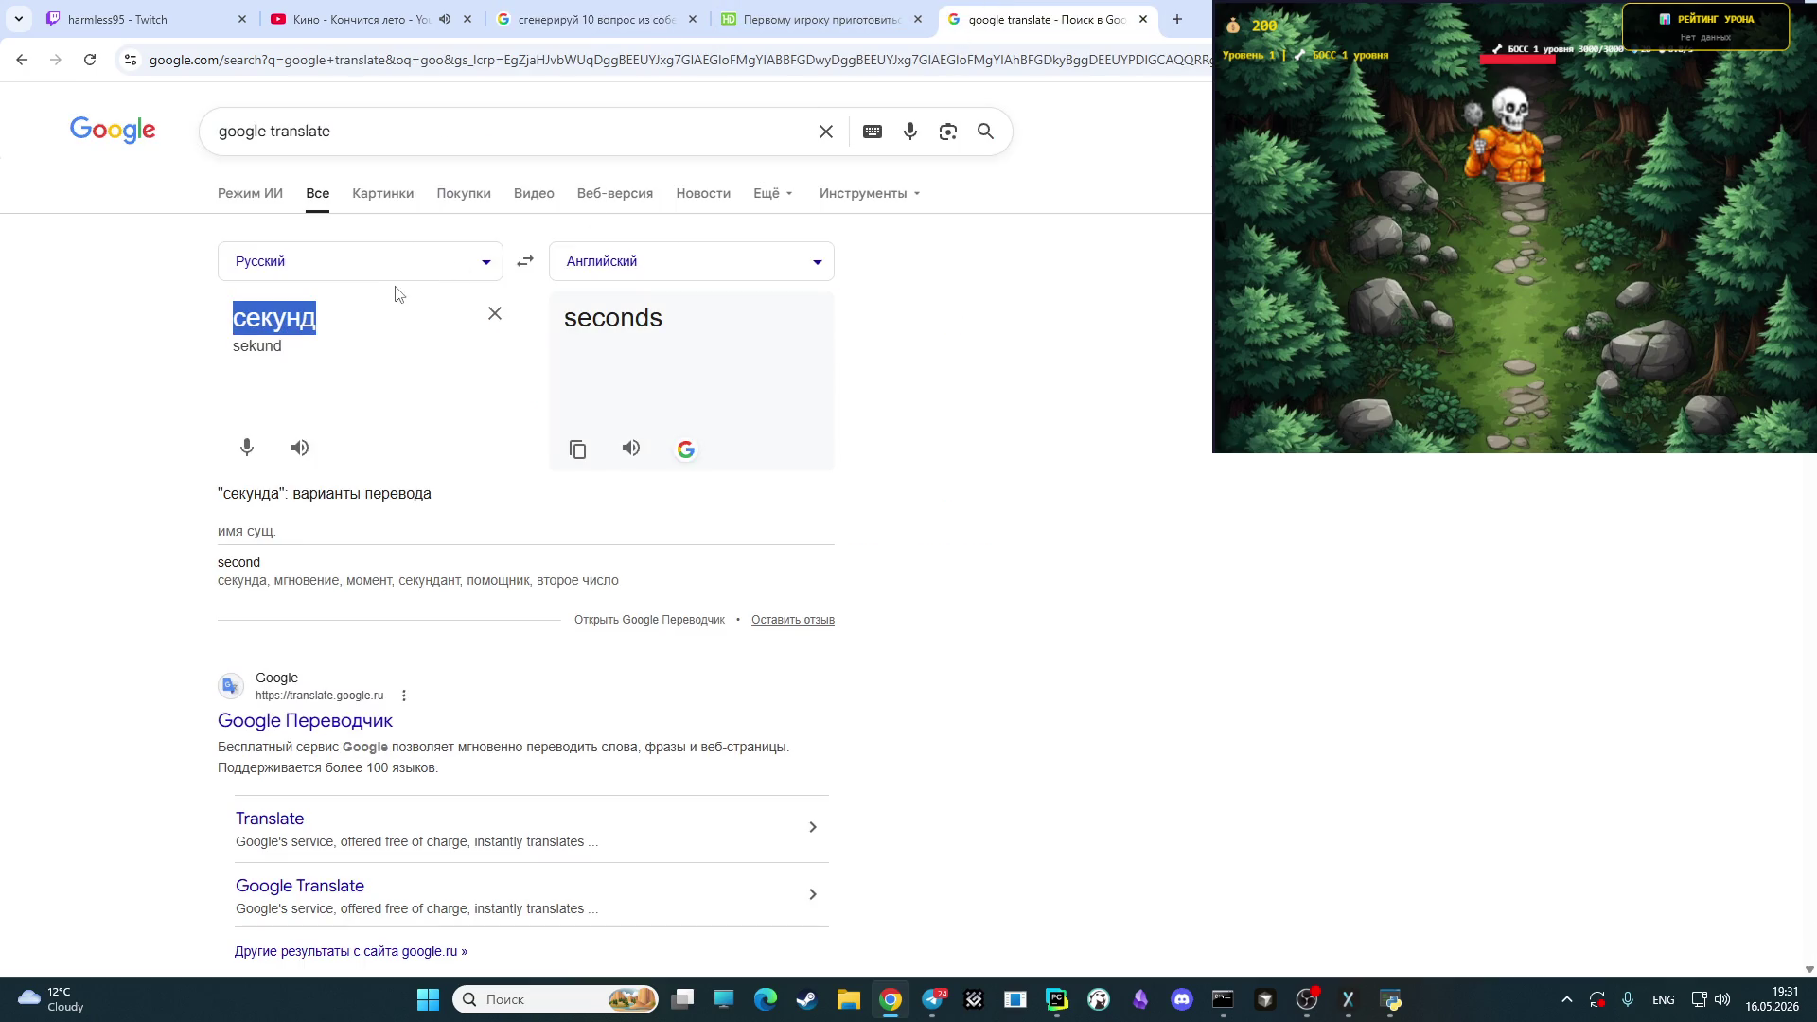
- Translate платеж, complete answer 8 as payment_error, and start line 9
{"action": "key", "text": "alt+shift"}
{"action": "type", "text": "платеж"}
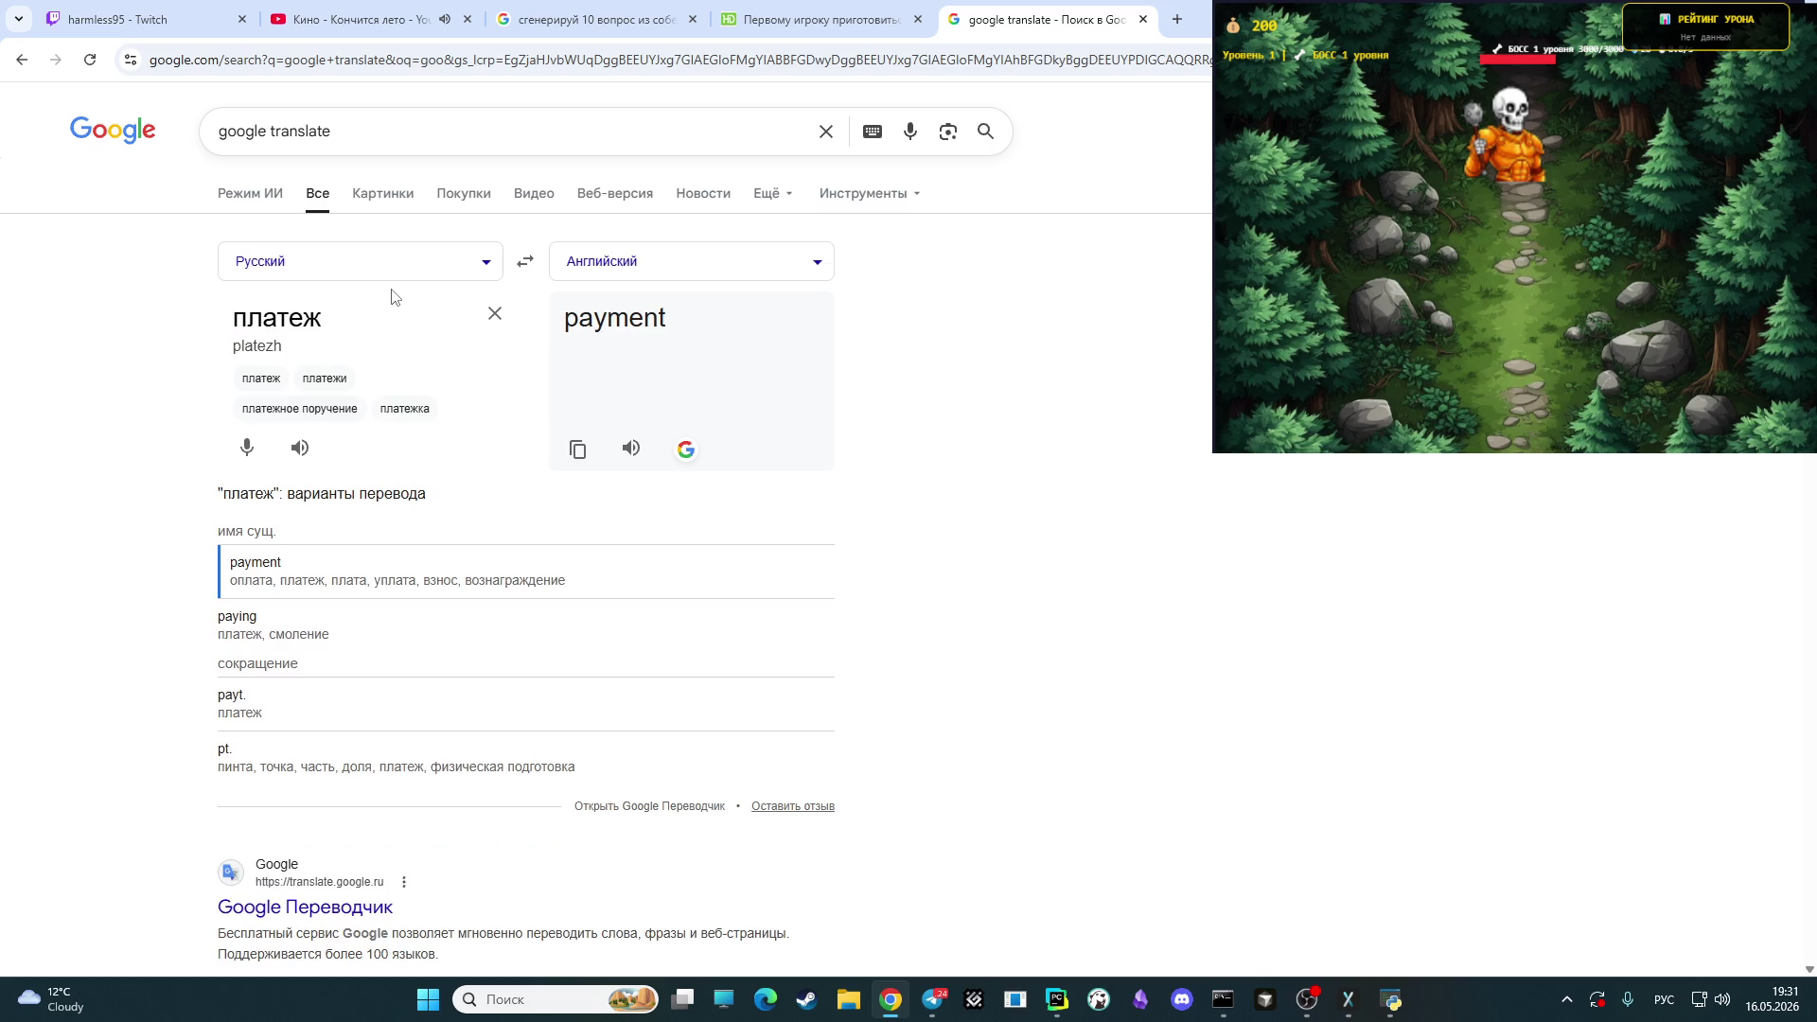
{"action": "key", "text": "alt+shift"}
{"action": "left_click", "coordinate": [594, 19]}
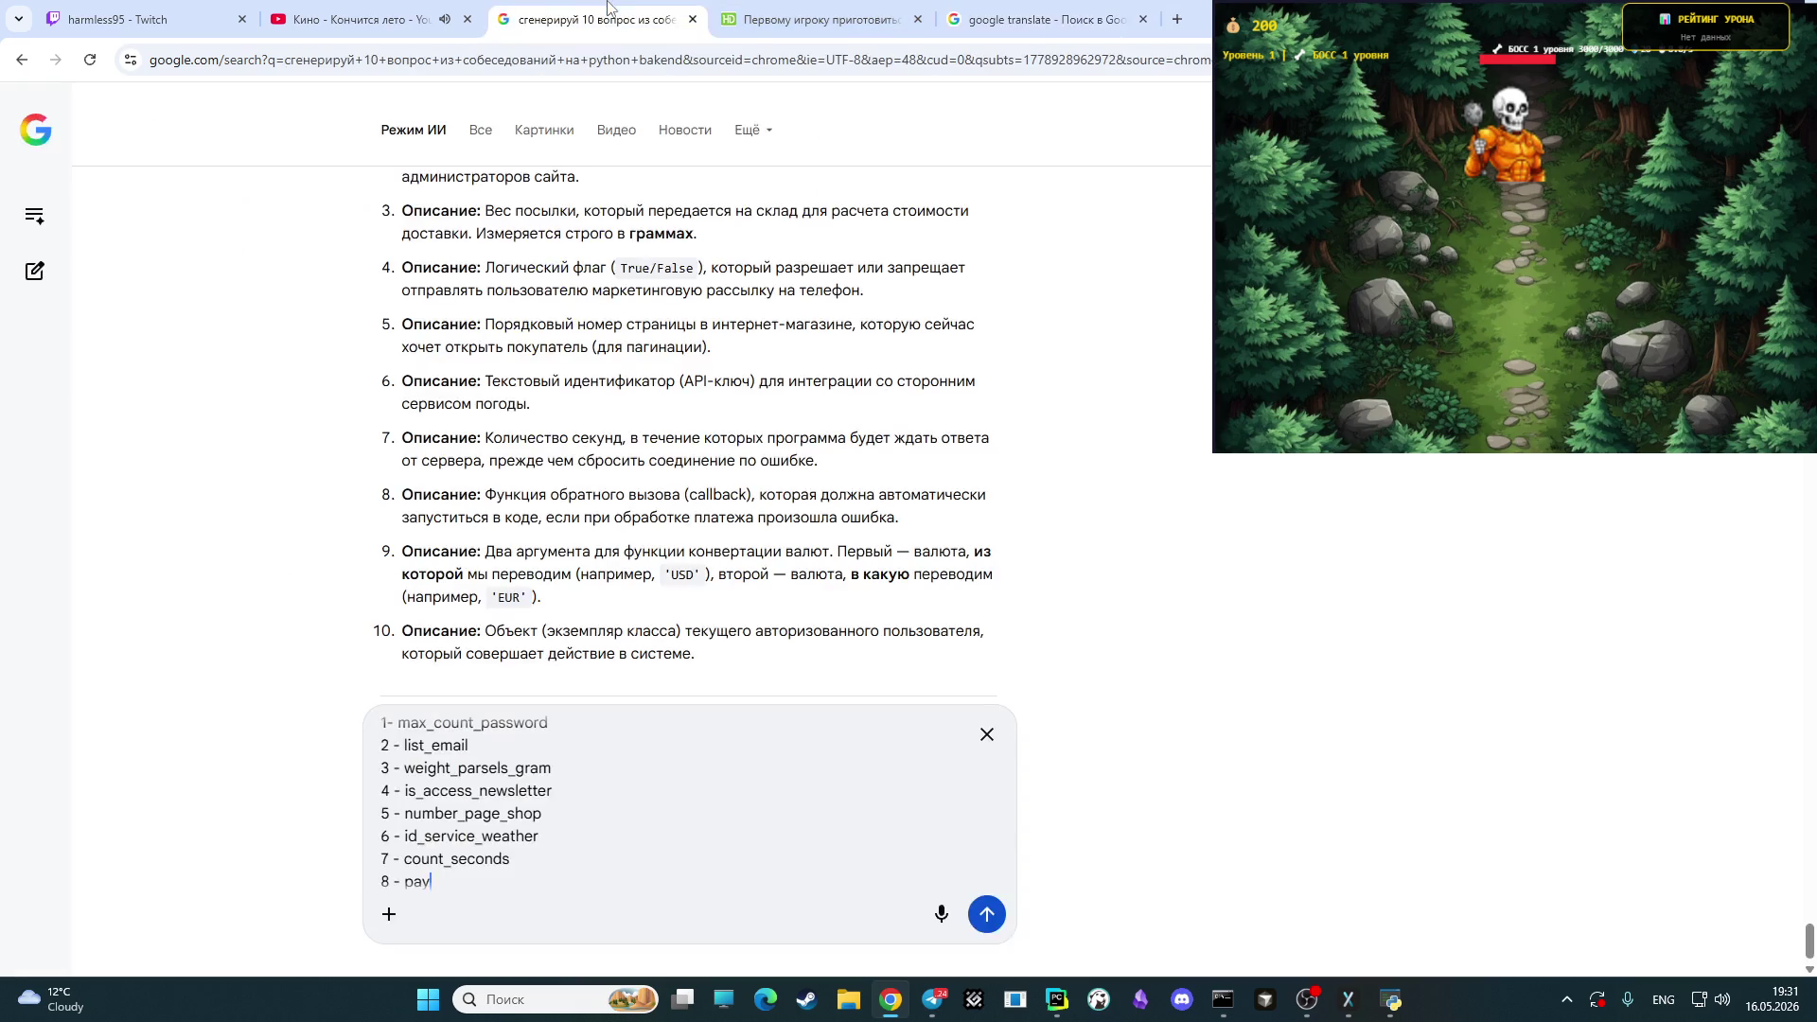
{"action": "type", "text": "ment_error"}
{"action": "key", "text": "shift+Return"}
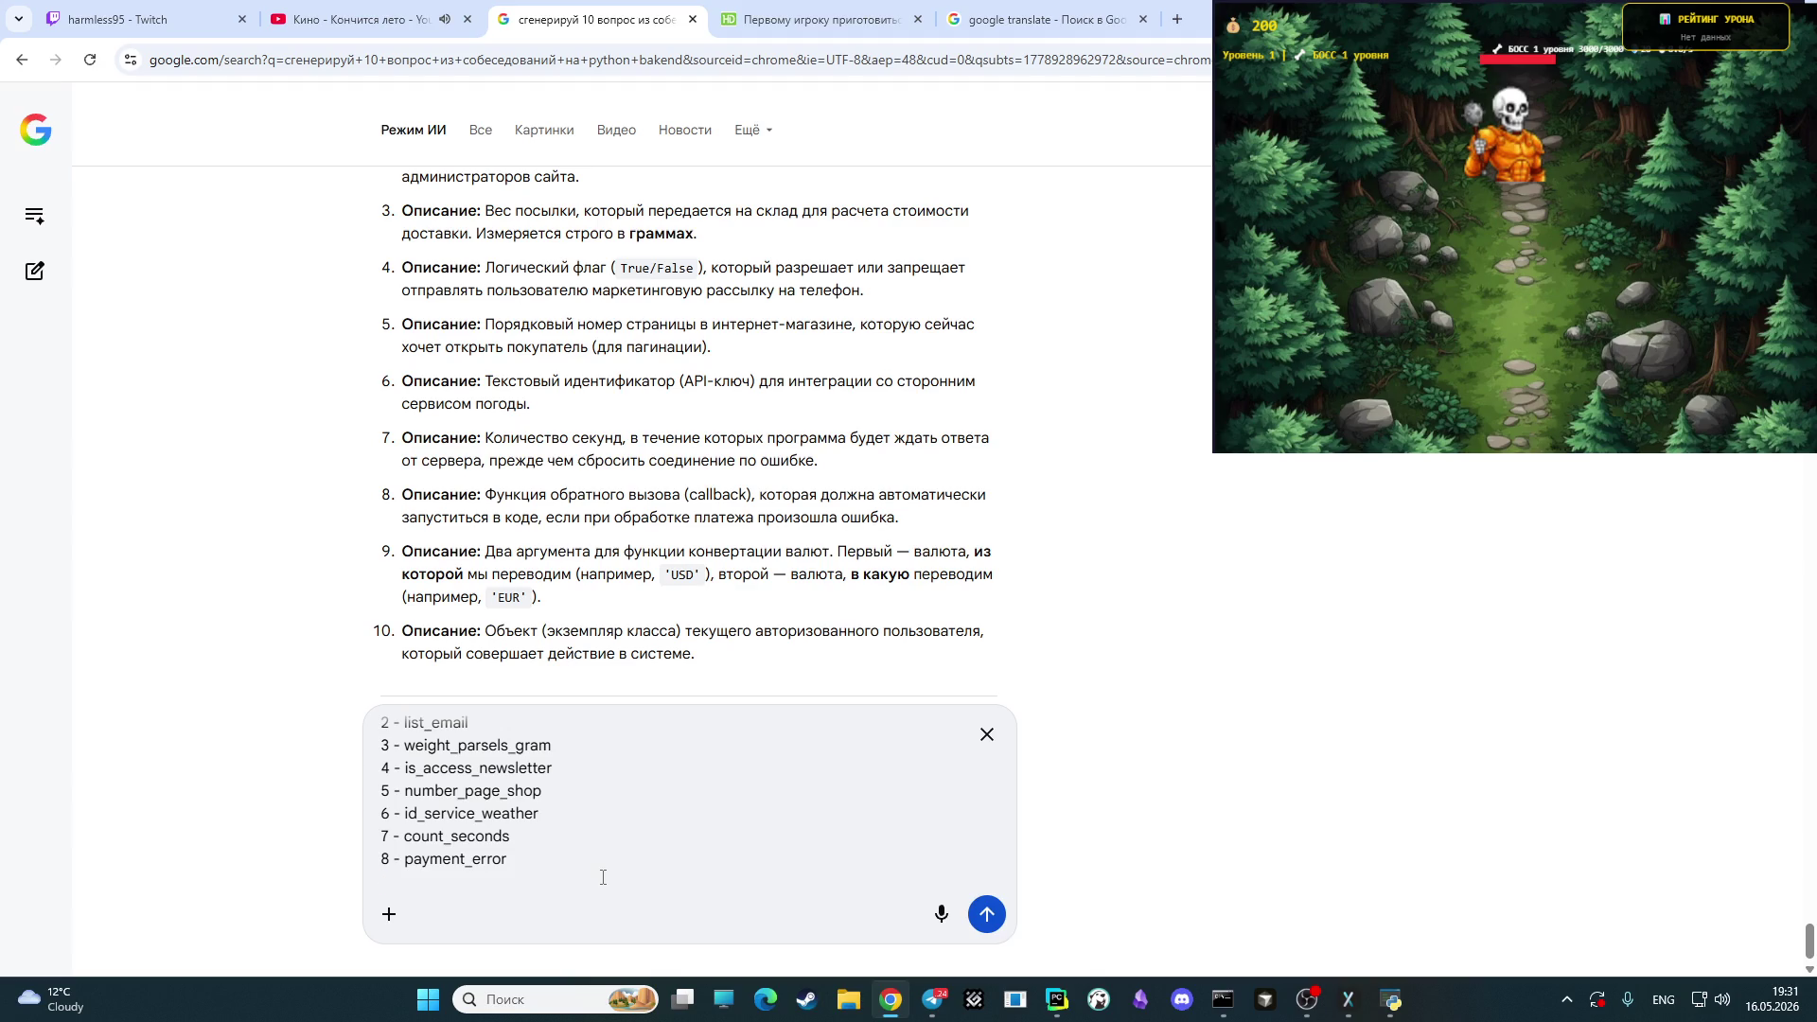
{"action": "type", "text": "9"}
- Change answer 8 to payment_failed and type 'valute' for answer 9
{"action": "key", "text": "BackSpace"}
{"action": "key", "text": "BackSpace"}
{"action": "type", "text": "fa"}
{"action": "type", "text": "valute"}
{"action": "left_click", "coordinate": [1061, 20]}
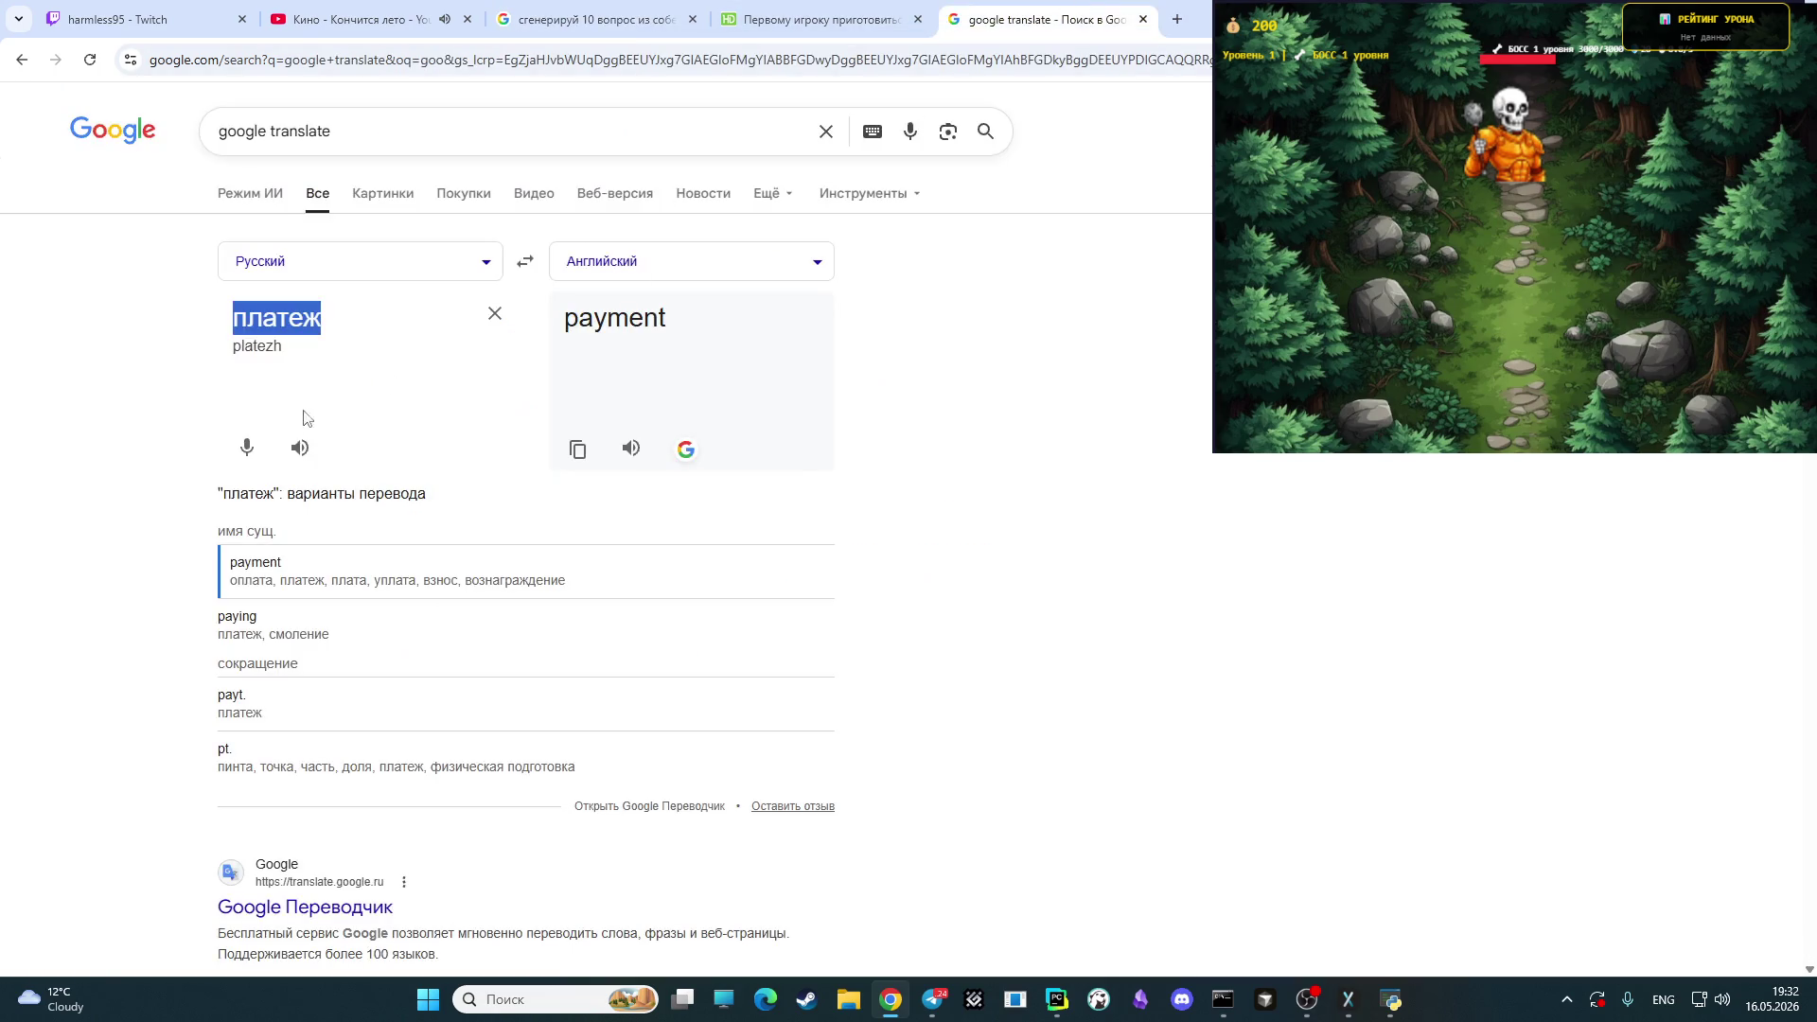
- Translate 'валюта перевода', then перевод, in Google Translate before returning to the draft
{"action": "key", "text": "BackSpace"}
{"action": "key", "text": "alt+shift"}
{"action": "type", "text": "вал"}
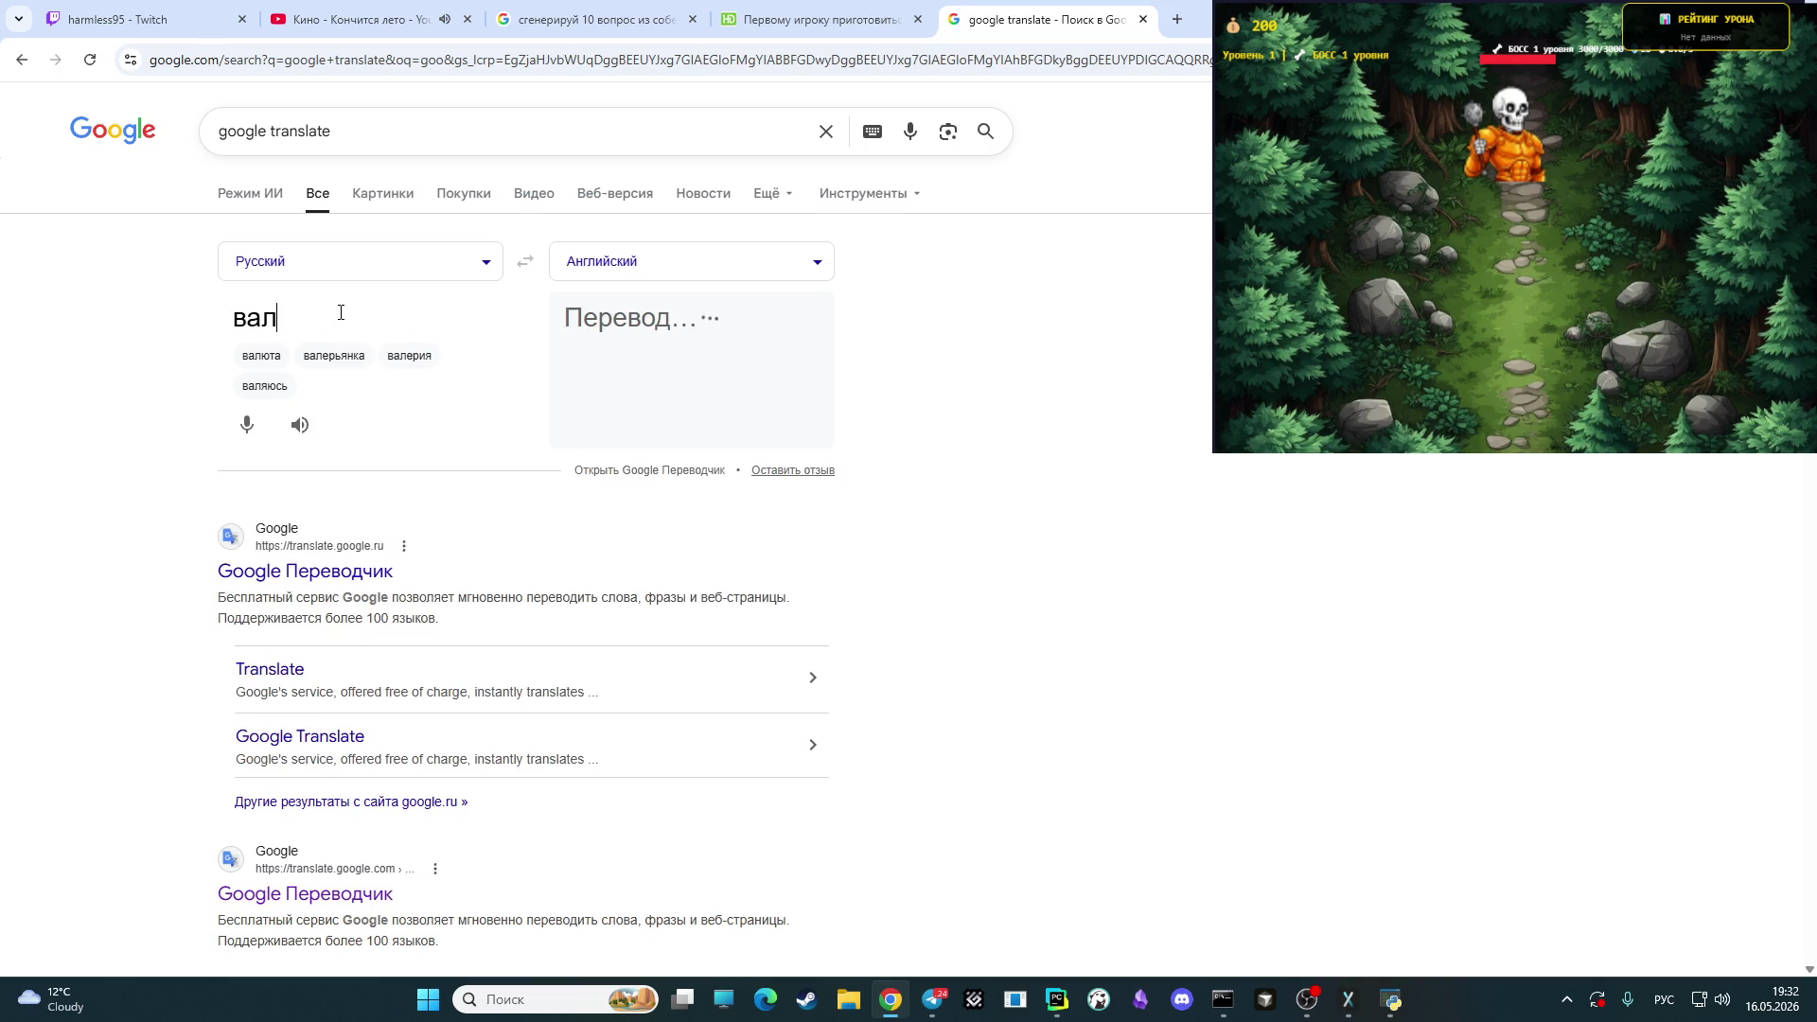
{"action": "type", "text": "юта п"}
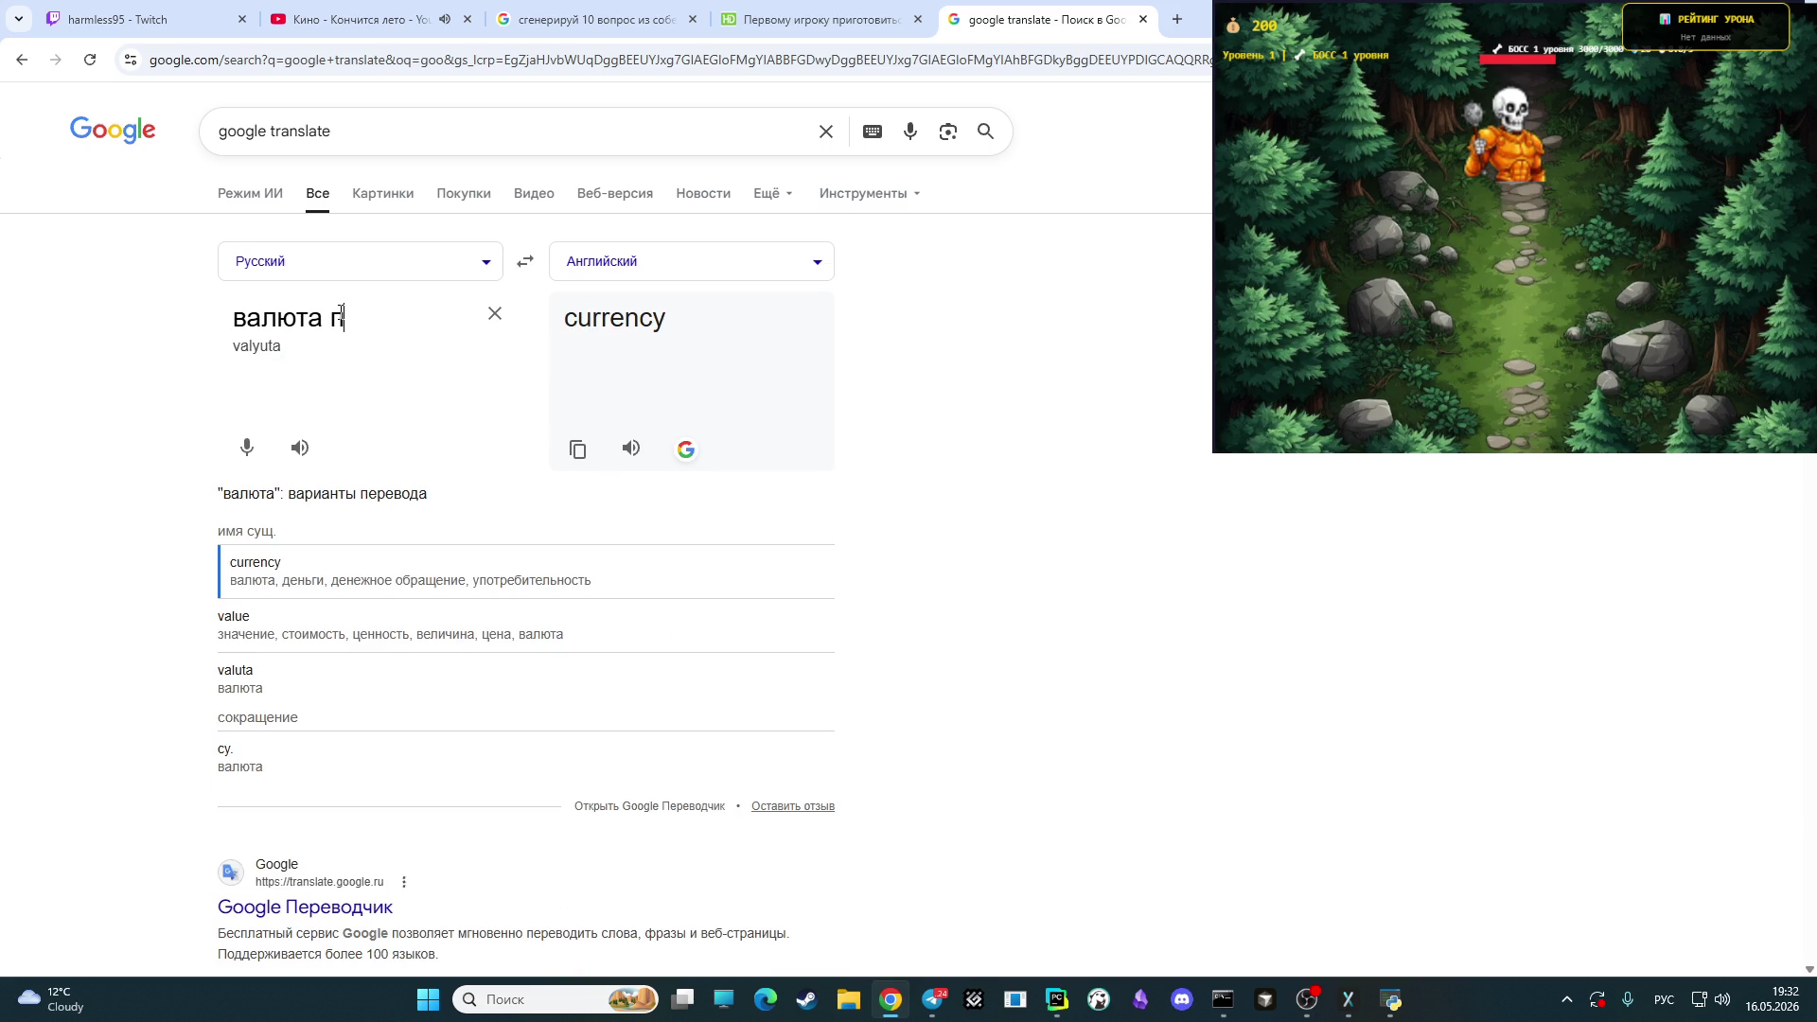
{"action": "type", "text": "еревода"}
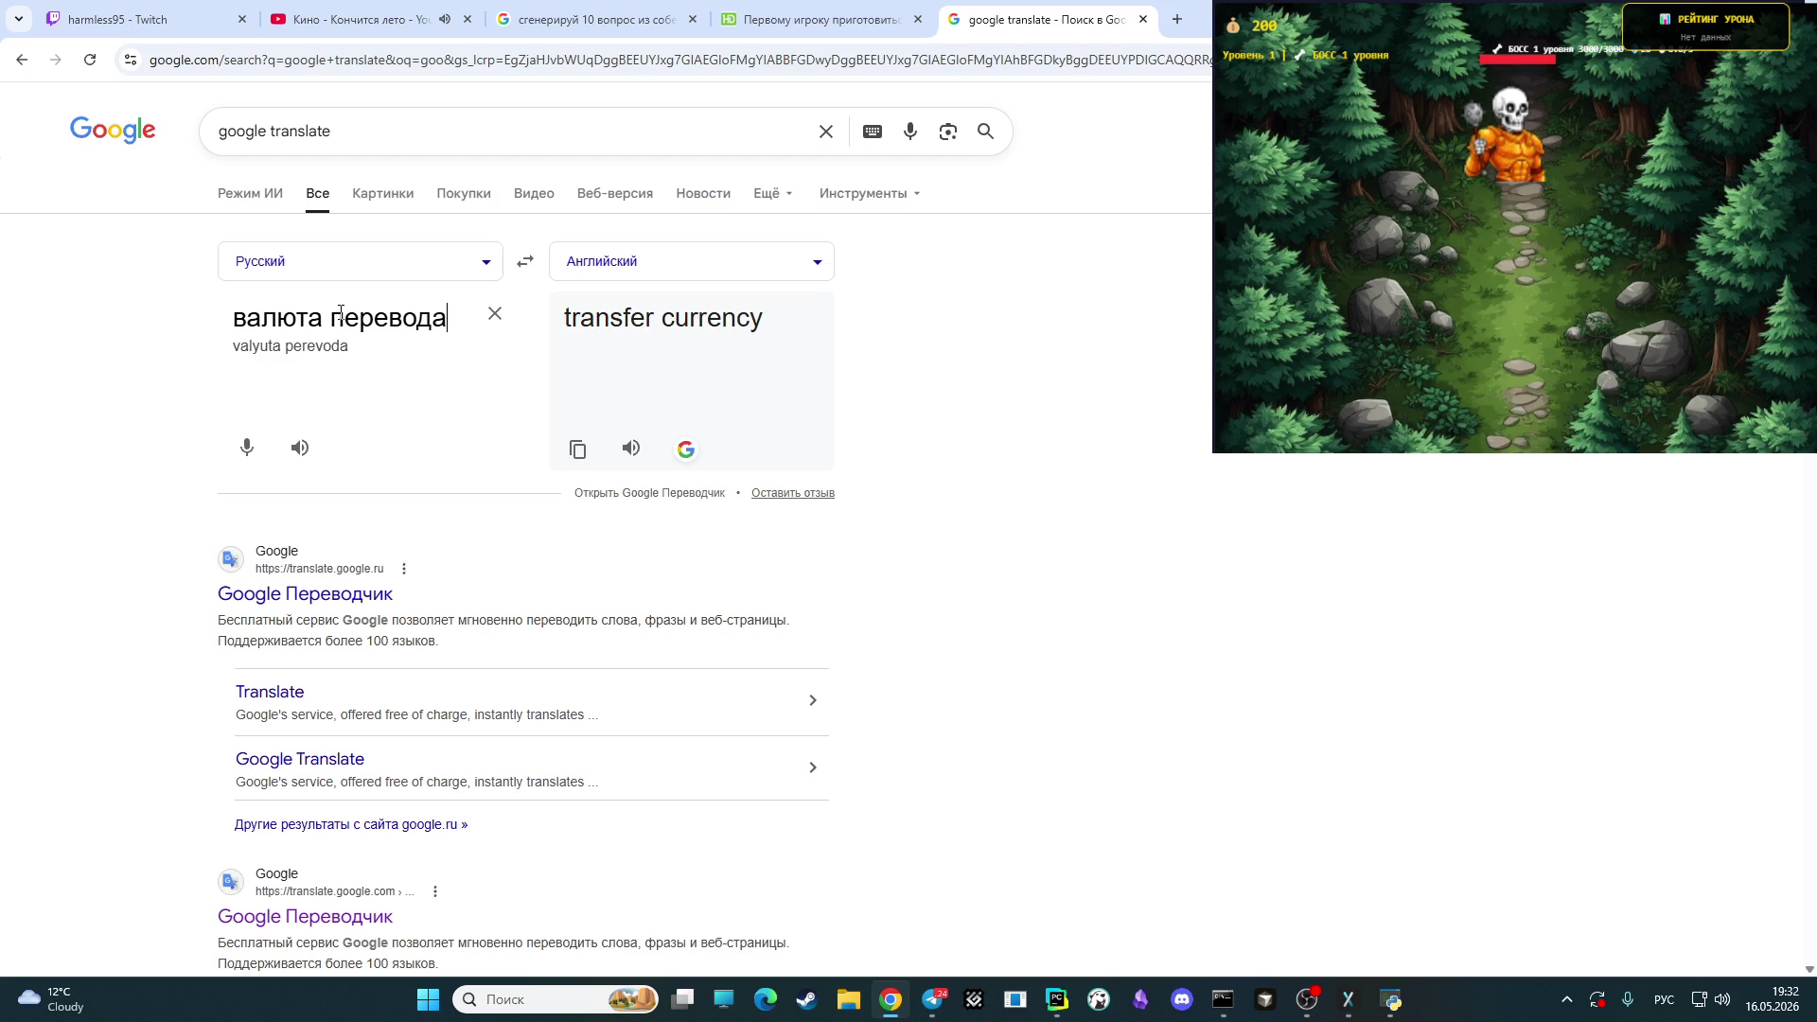
{"action": "key", "text": "BackSpace"}
{"action": "key", "text": "BackSpace"}
{"action": "key", "text": "BackSpace"}
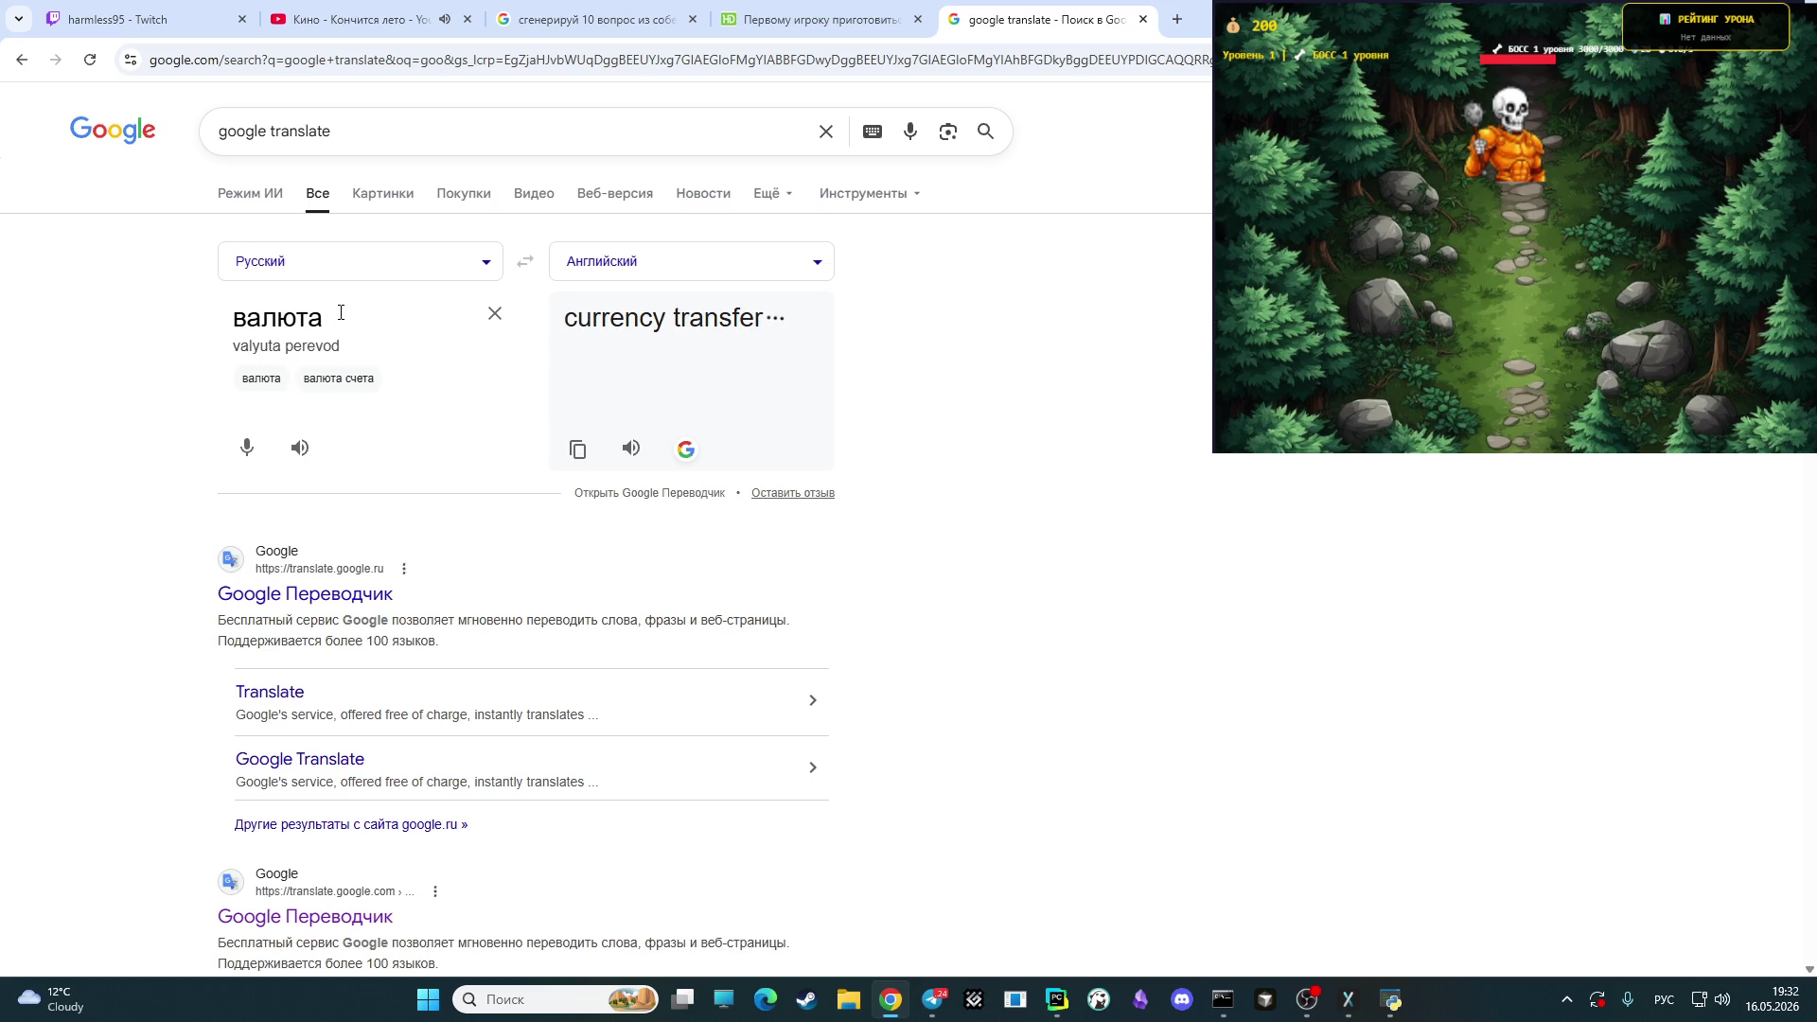
{"action": "key", "text": "BackSpace"}
{"action": "key", "text": "BackSpace"}
{"action": "key", "text": "BackSpace"}
{"action": "type", "text": "перевод"}
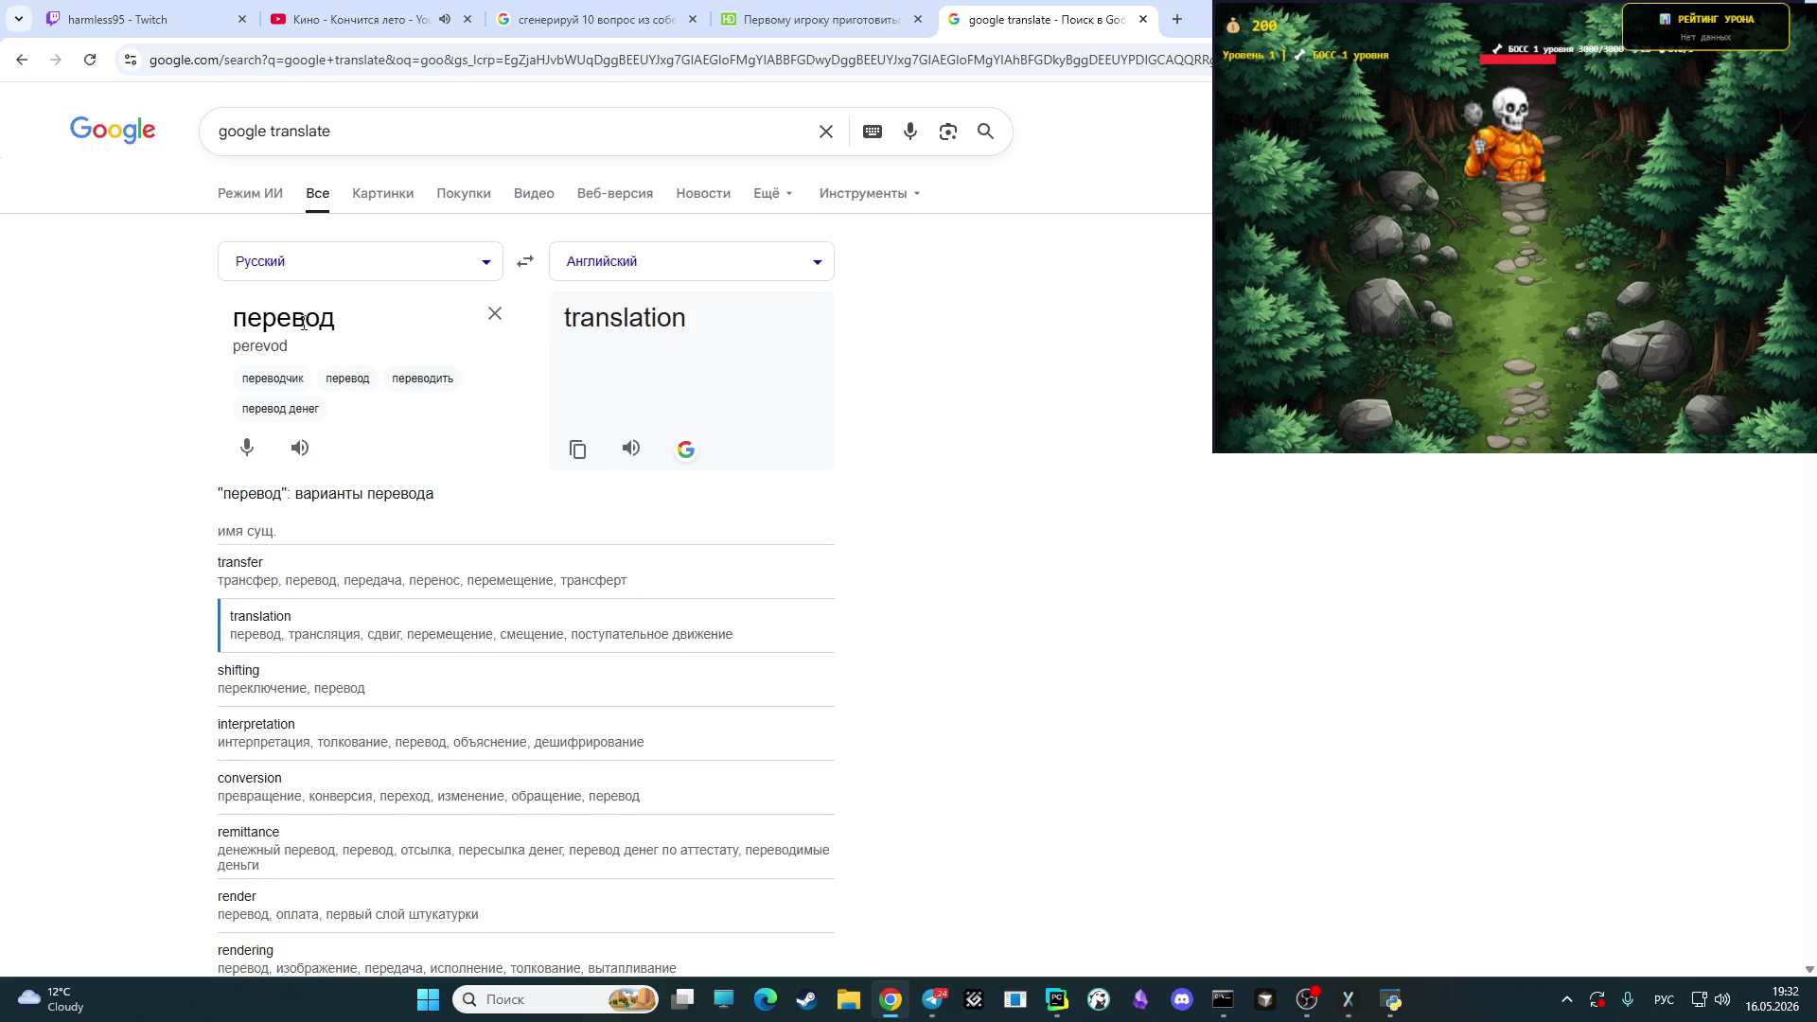
{"action": "type", "text": "а"}
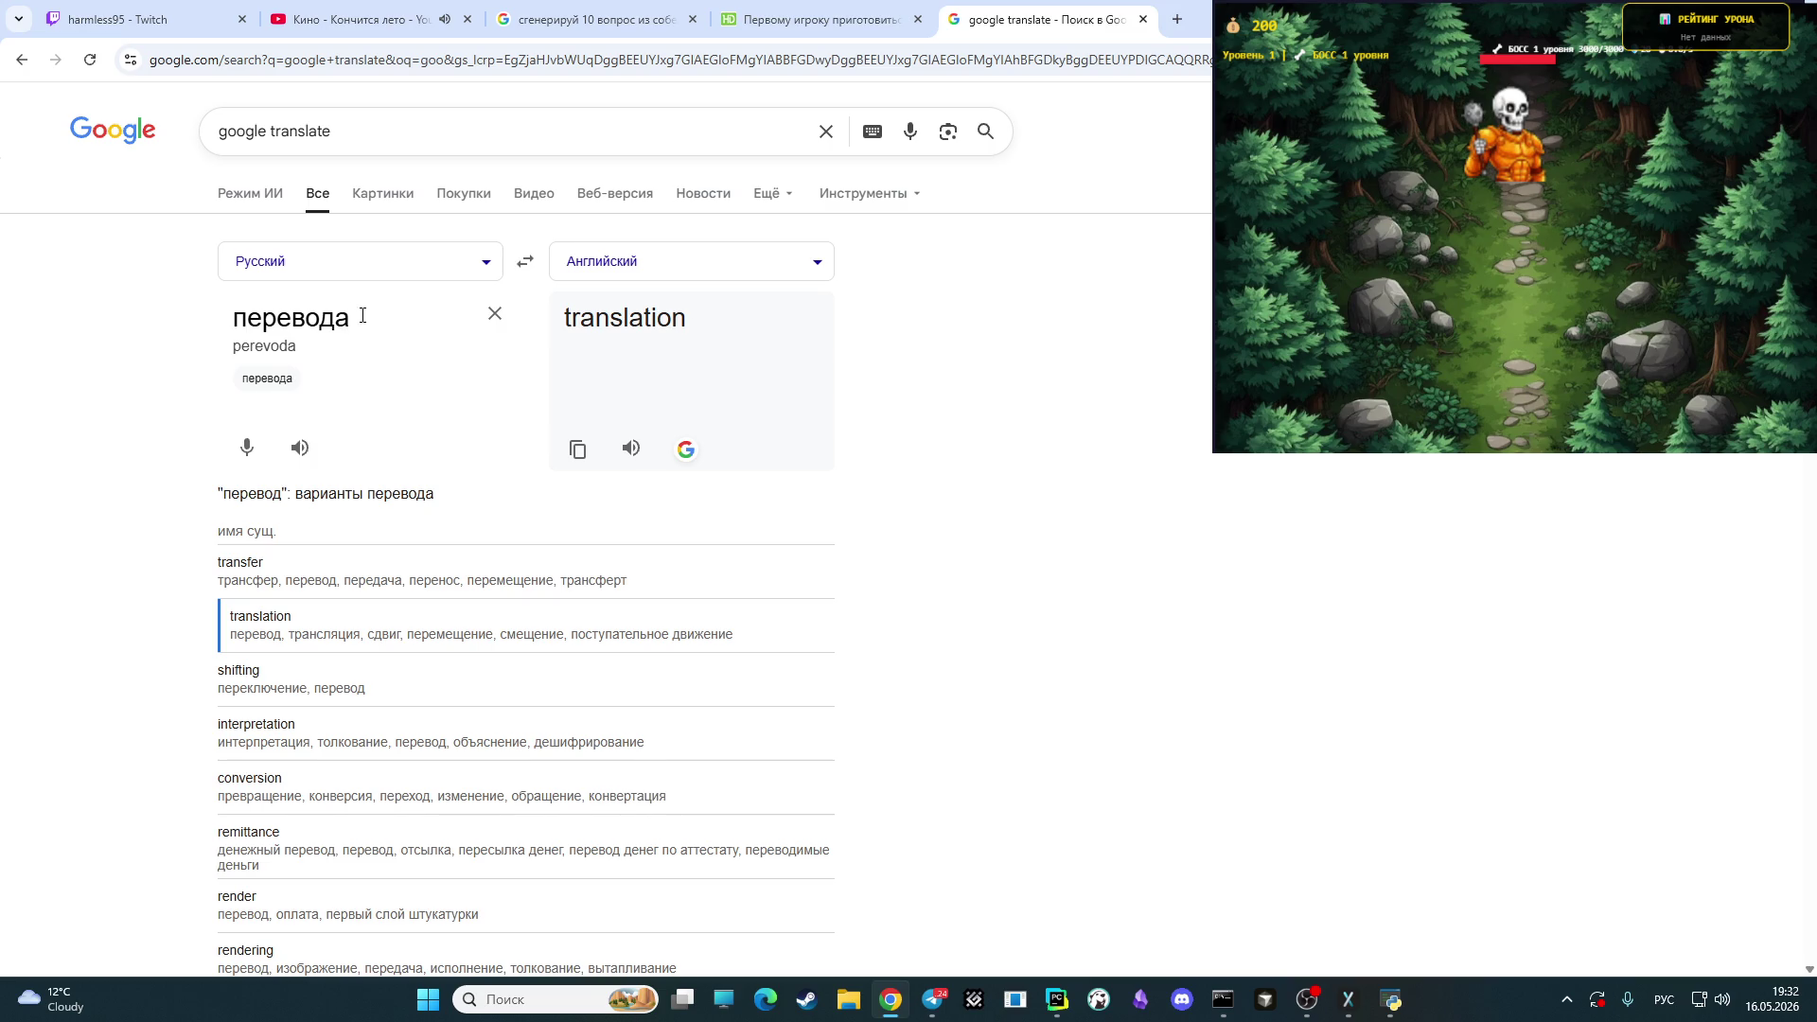
{"action": "key", "text": "BackSpace"}
{"action": "left_click_drag", "start_coordinate": [382, 324], "coordinate": [54, 369]}
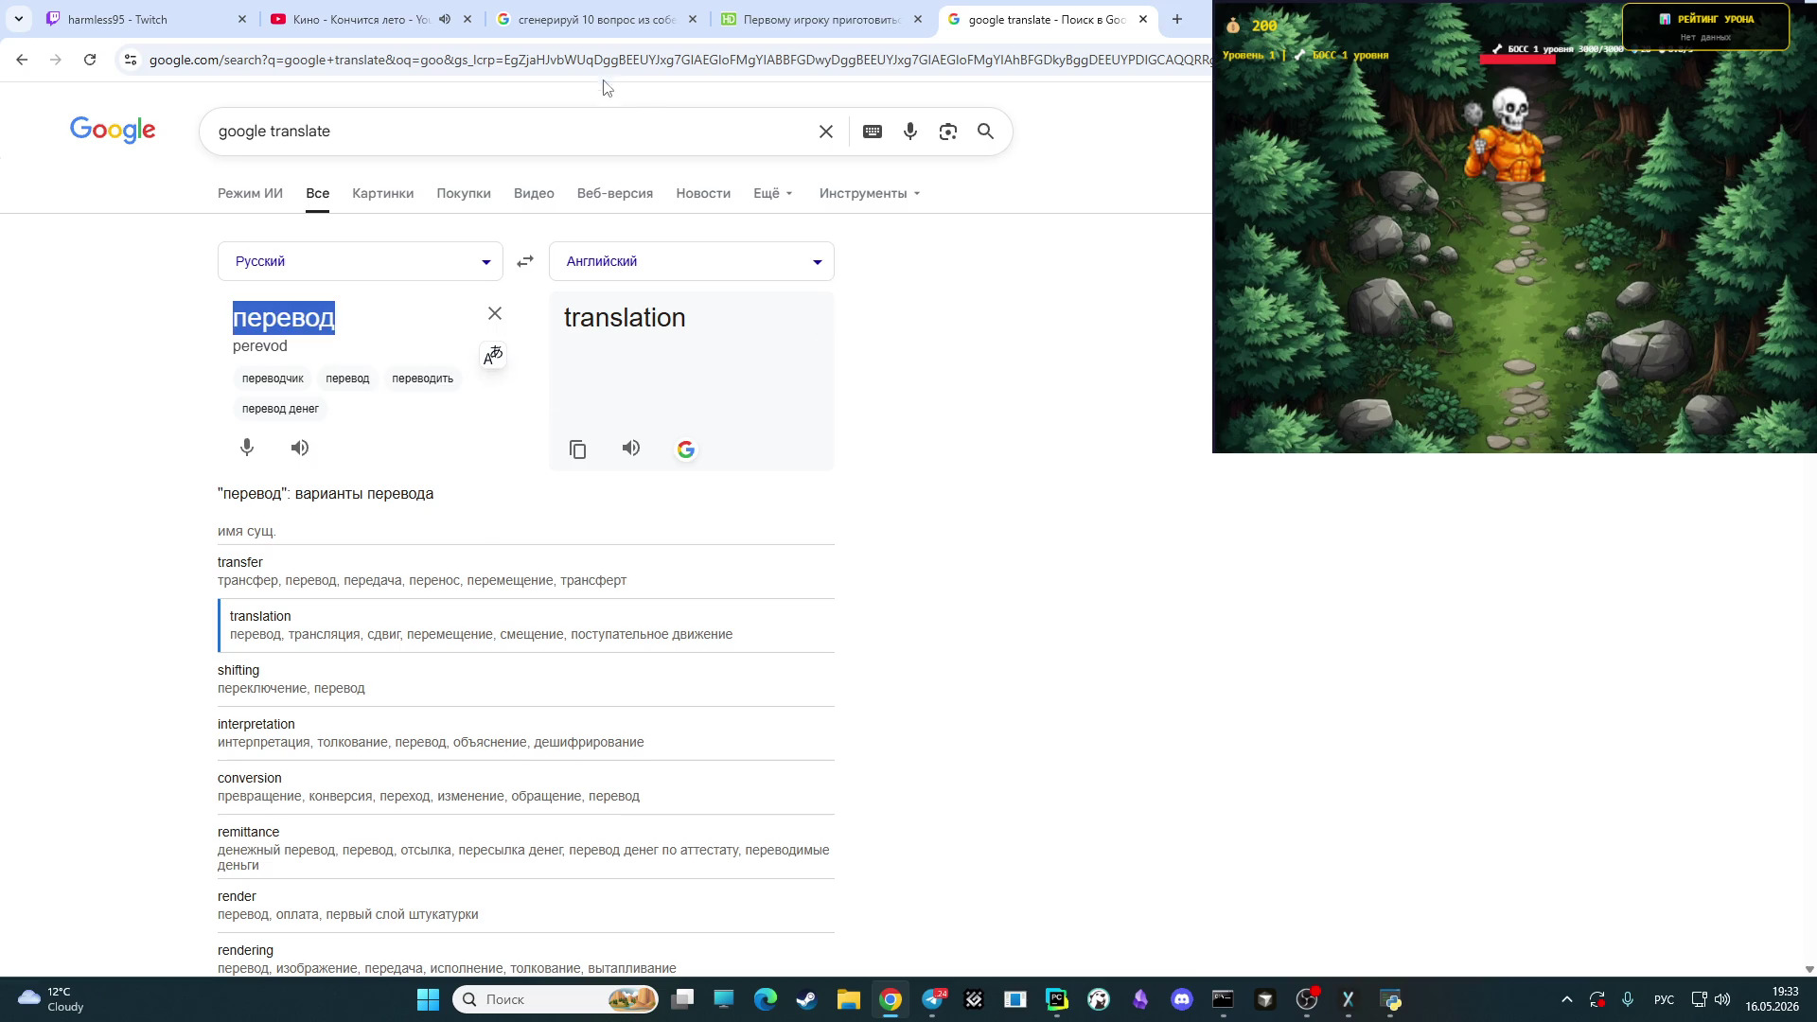
{"action": "left_click", "coordinate": [615, 12]}
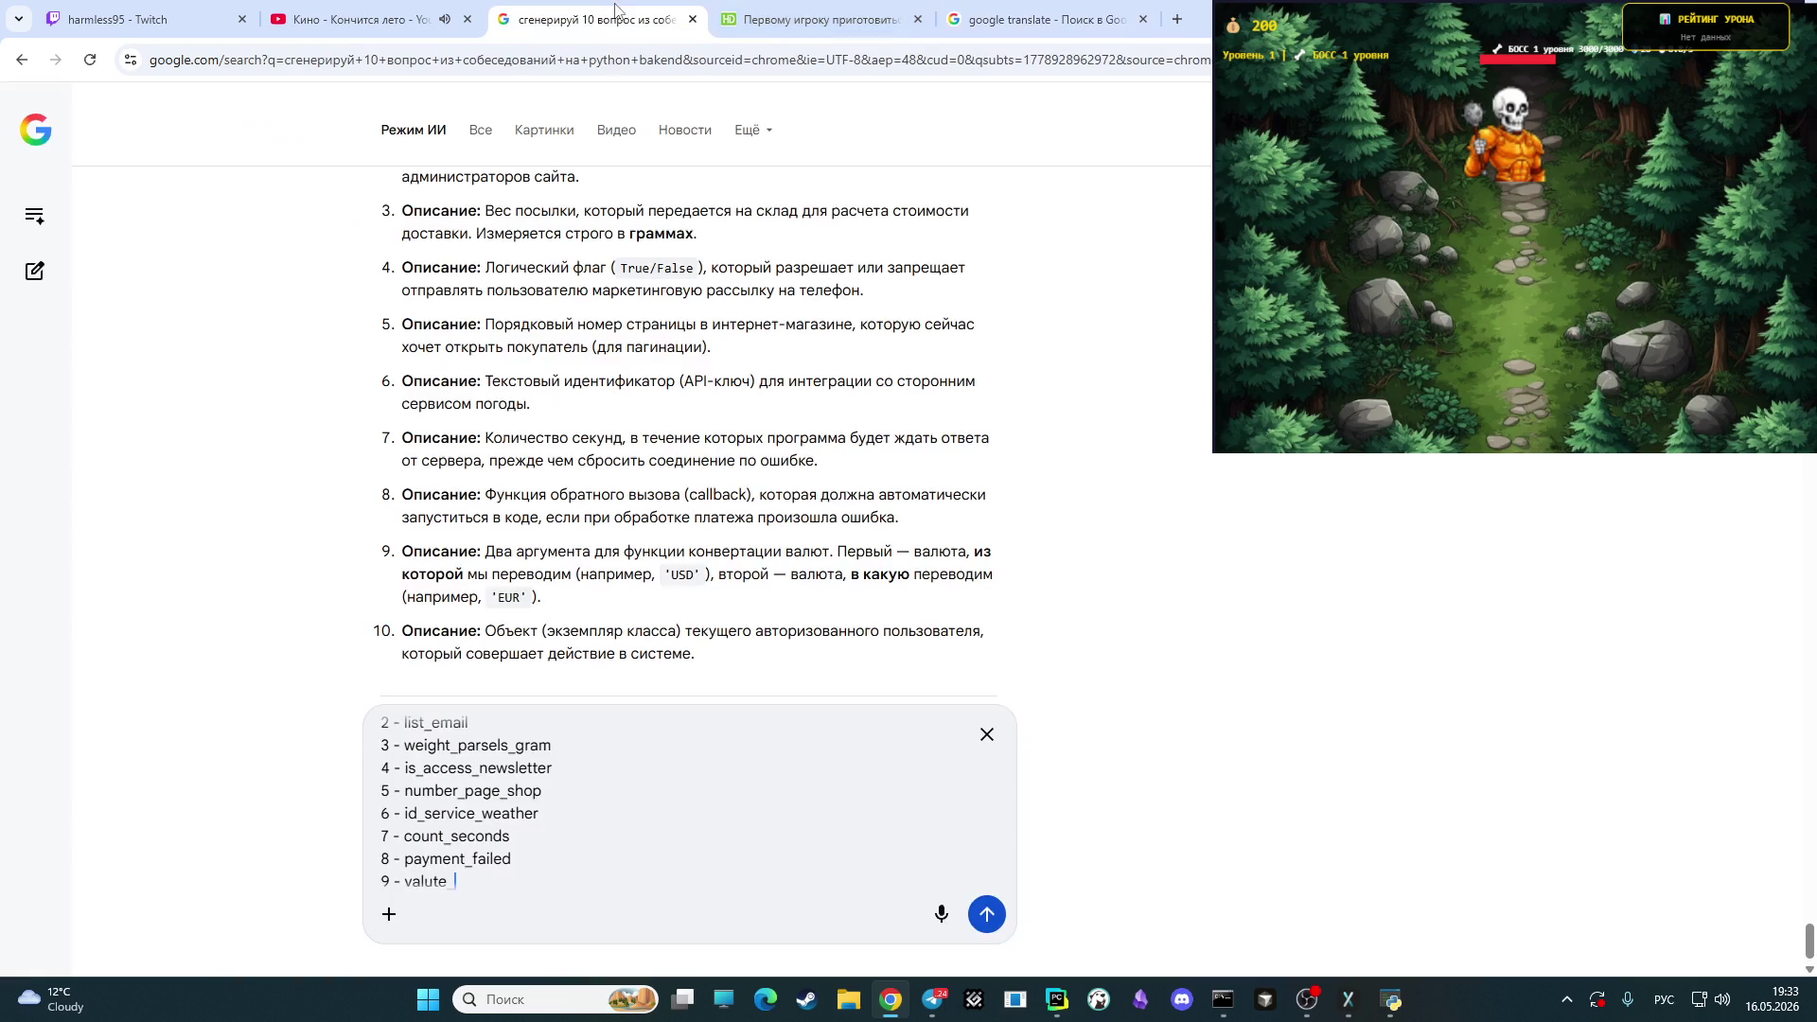
- Finish answer 9 as 'valute_usd, valute_eur', add '10 - current_user', and send the reply
{"action": "key", "text": "alt+shift"}
{"action": "type", "text": "transfer"}
{"action": "key", "text": "BackSpace"}
{"action": "key", "text": "BackSpace"}
{"action": "key", "text": "BackSpace"}
{"action": "key", "text": "BackSpace"}
{"action": "key", "text": "BackSpace"}
{"action": "type", "text": "u"}
{"action": "type", "text": "d, "}
{"action": "type", "text": "valute_"}
{"action": "type", "text": "eur"}
{"action": "key", "text": "shift+Return"}
{"action": "type", "text": "1"}
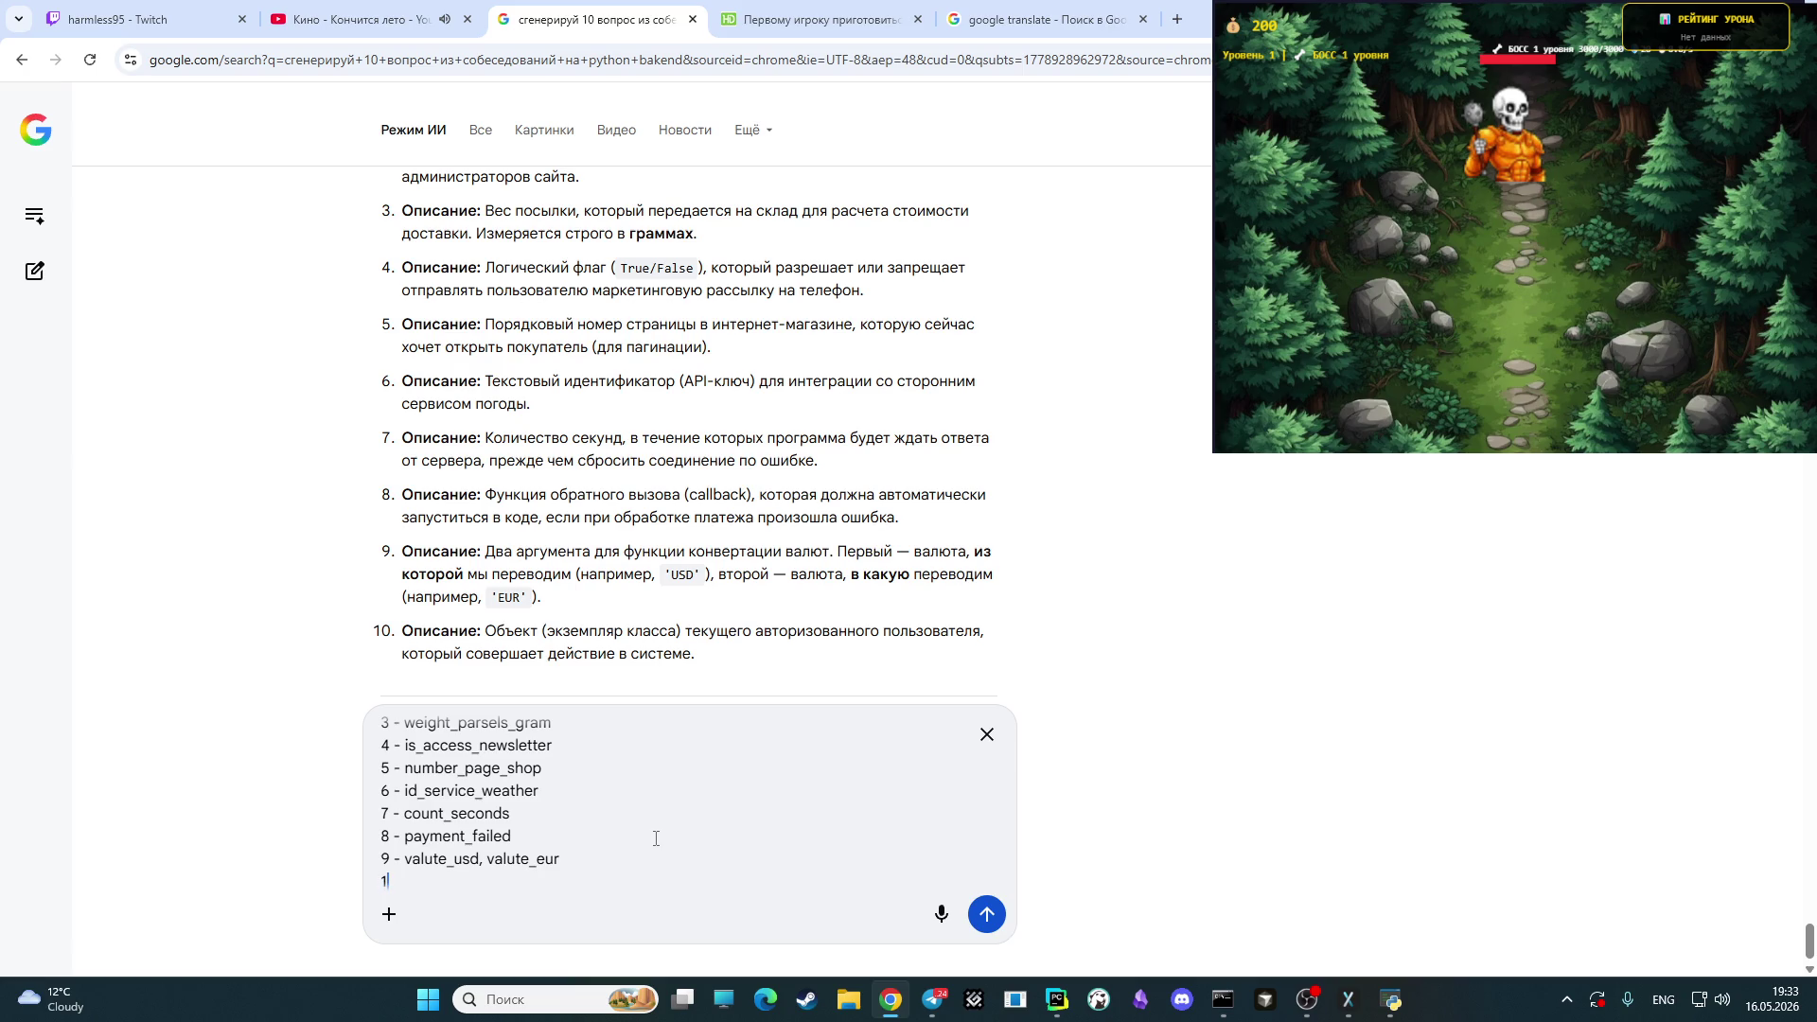
{"action": "type", "text": "0"}
{"action": "type", "text": "- "}
{"action": "type", "text": "curre"}
{"action": "type", "text": "nt_user"}
{"action": "key", "text": "Return"}
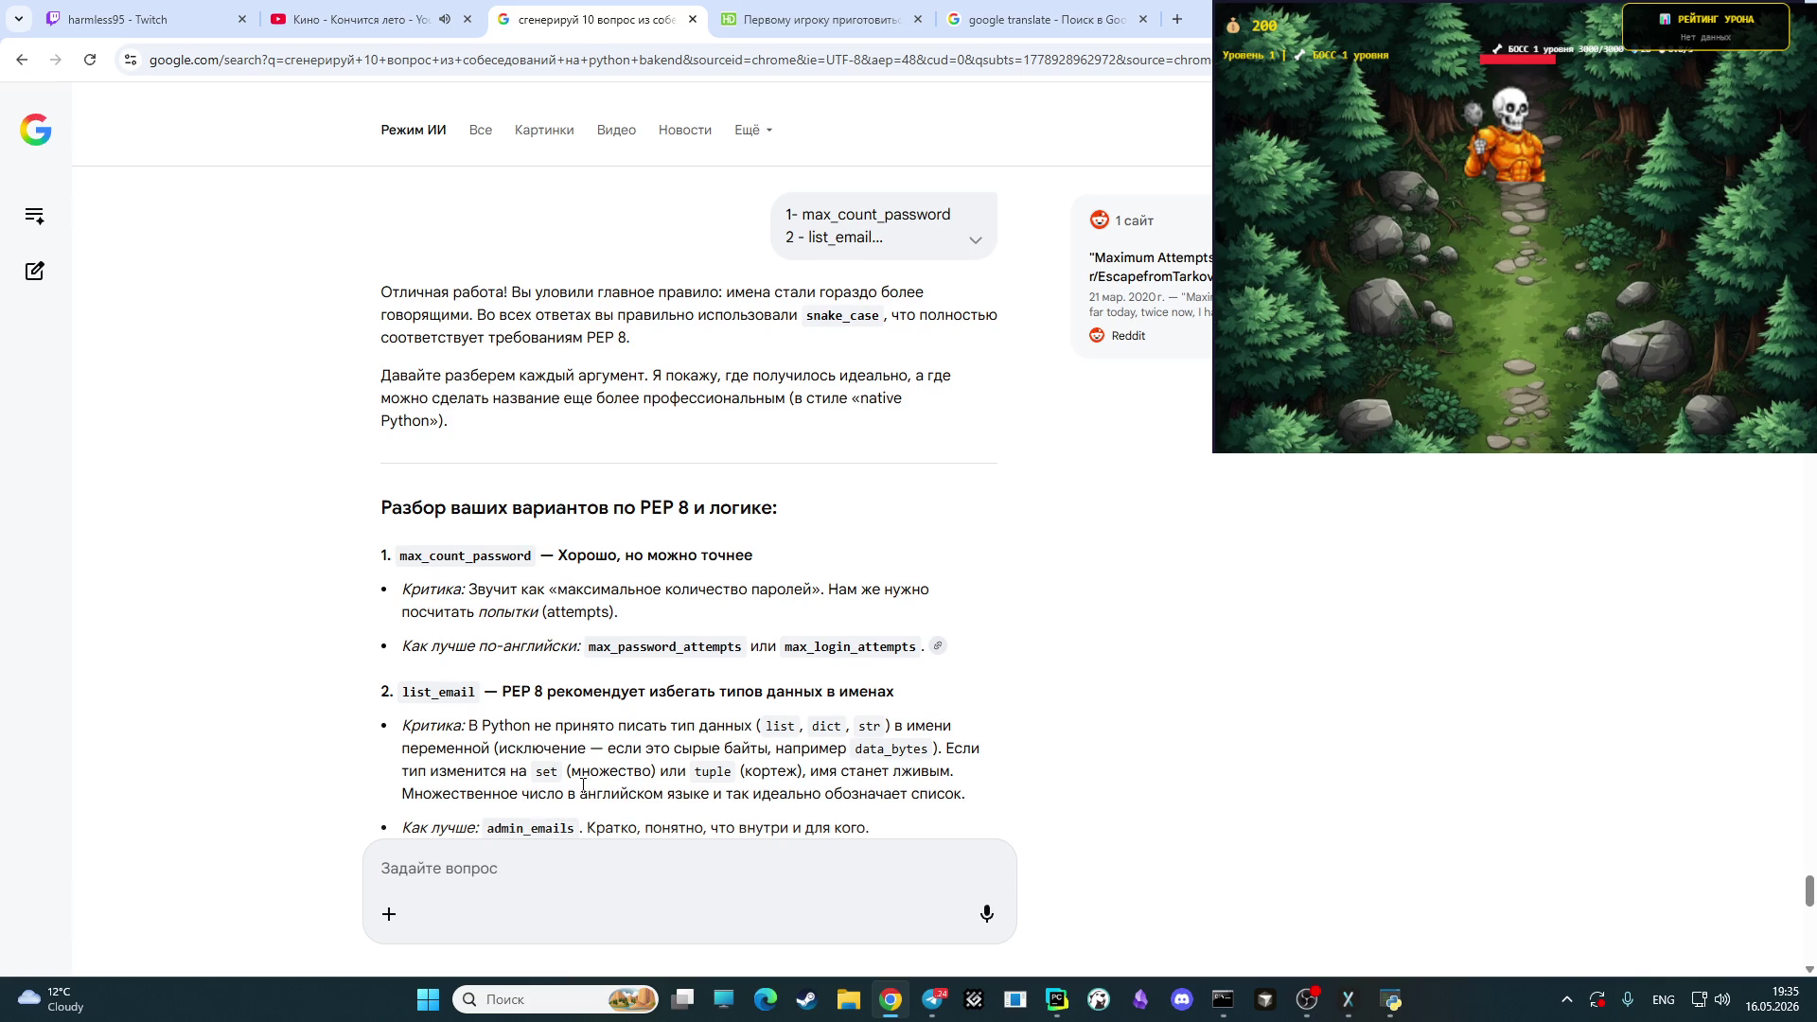
- Scroll the AI's critique to its note that weight_parsels_gram should spell parcel
{"action": "scroll", "coordinate": [583, 785], "scroll_direction": "down", "scroll_amount": 1}
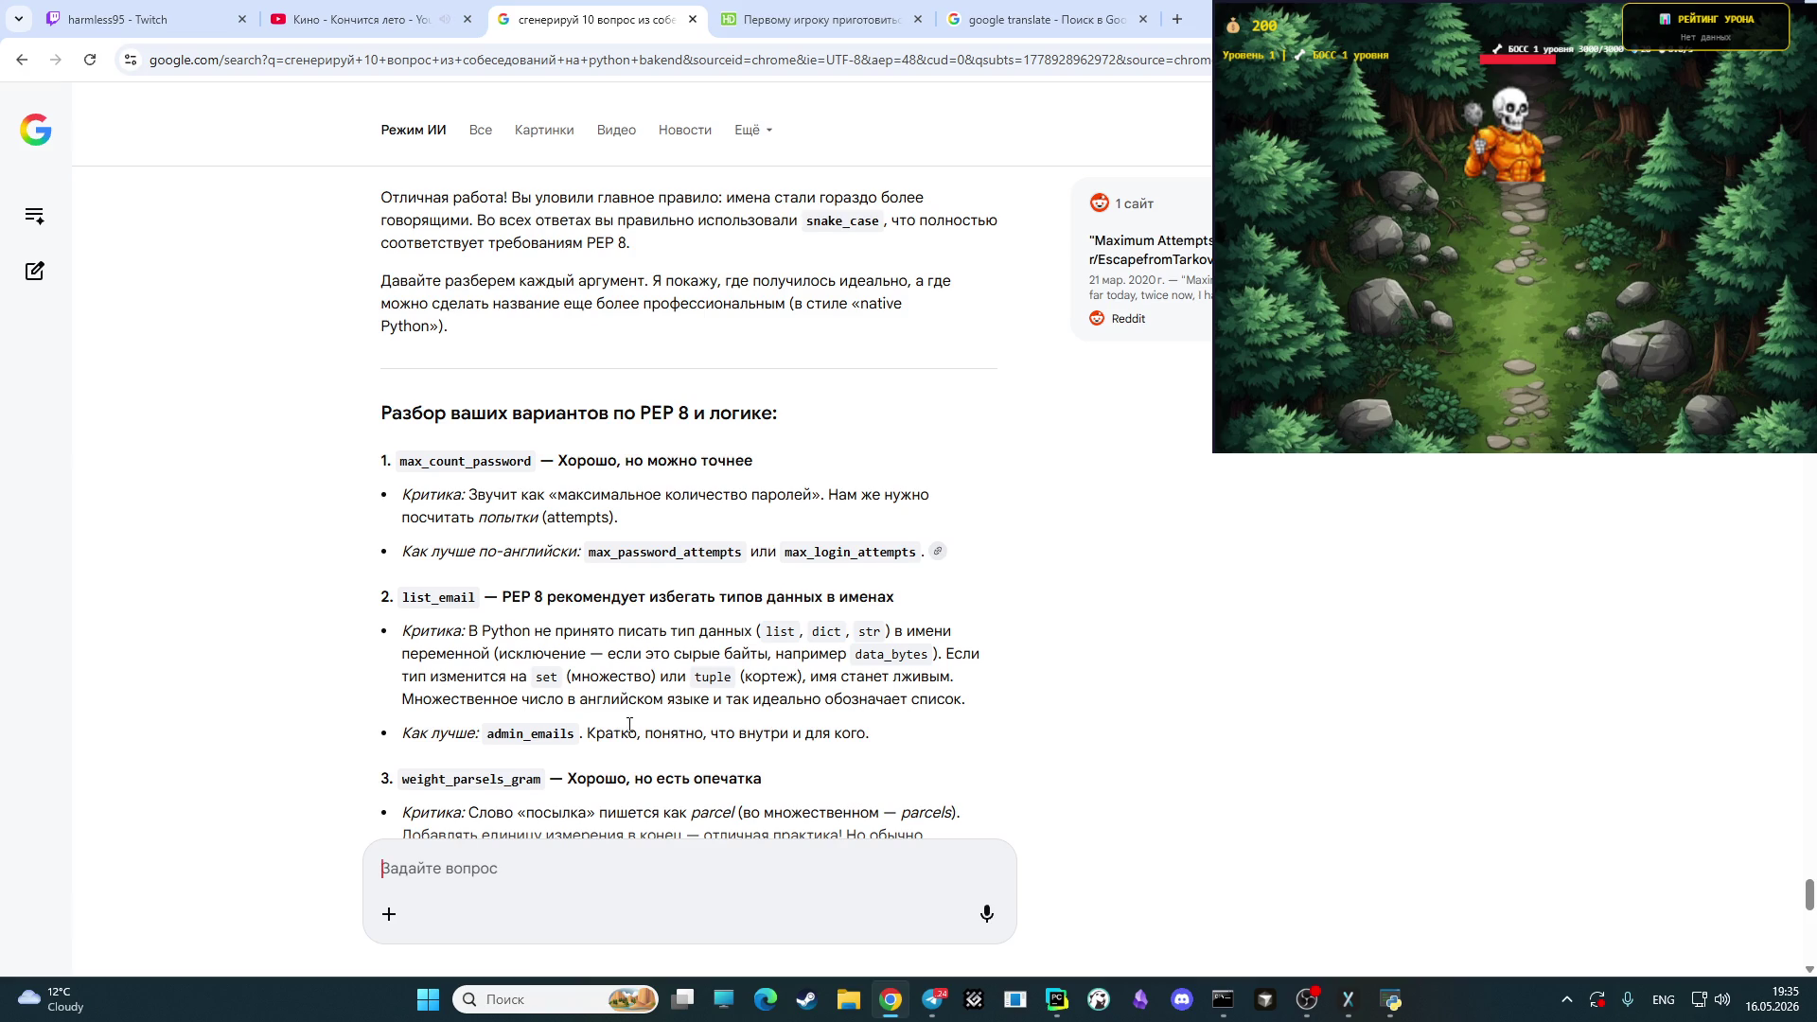
{"action": "scroll", "coordinate": [629, 710], "scroll_direction": "down", "scroll_amount": 1}
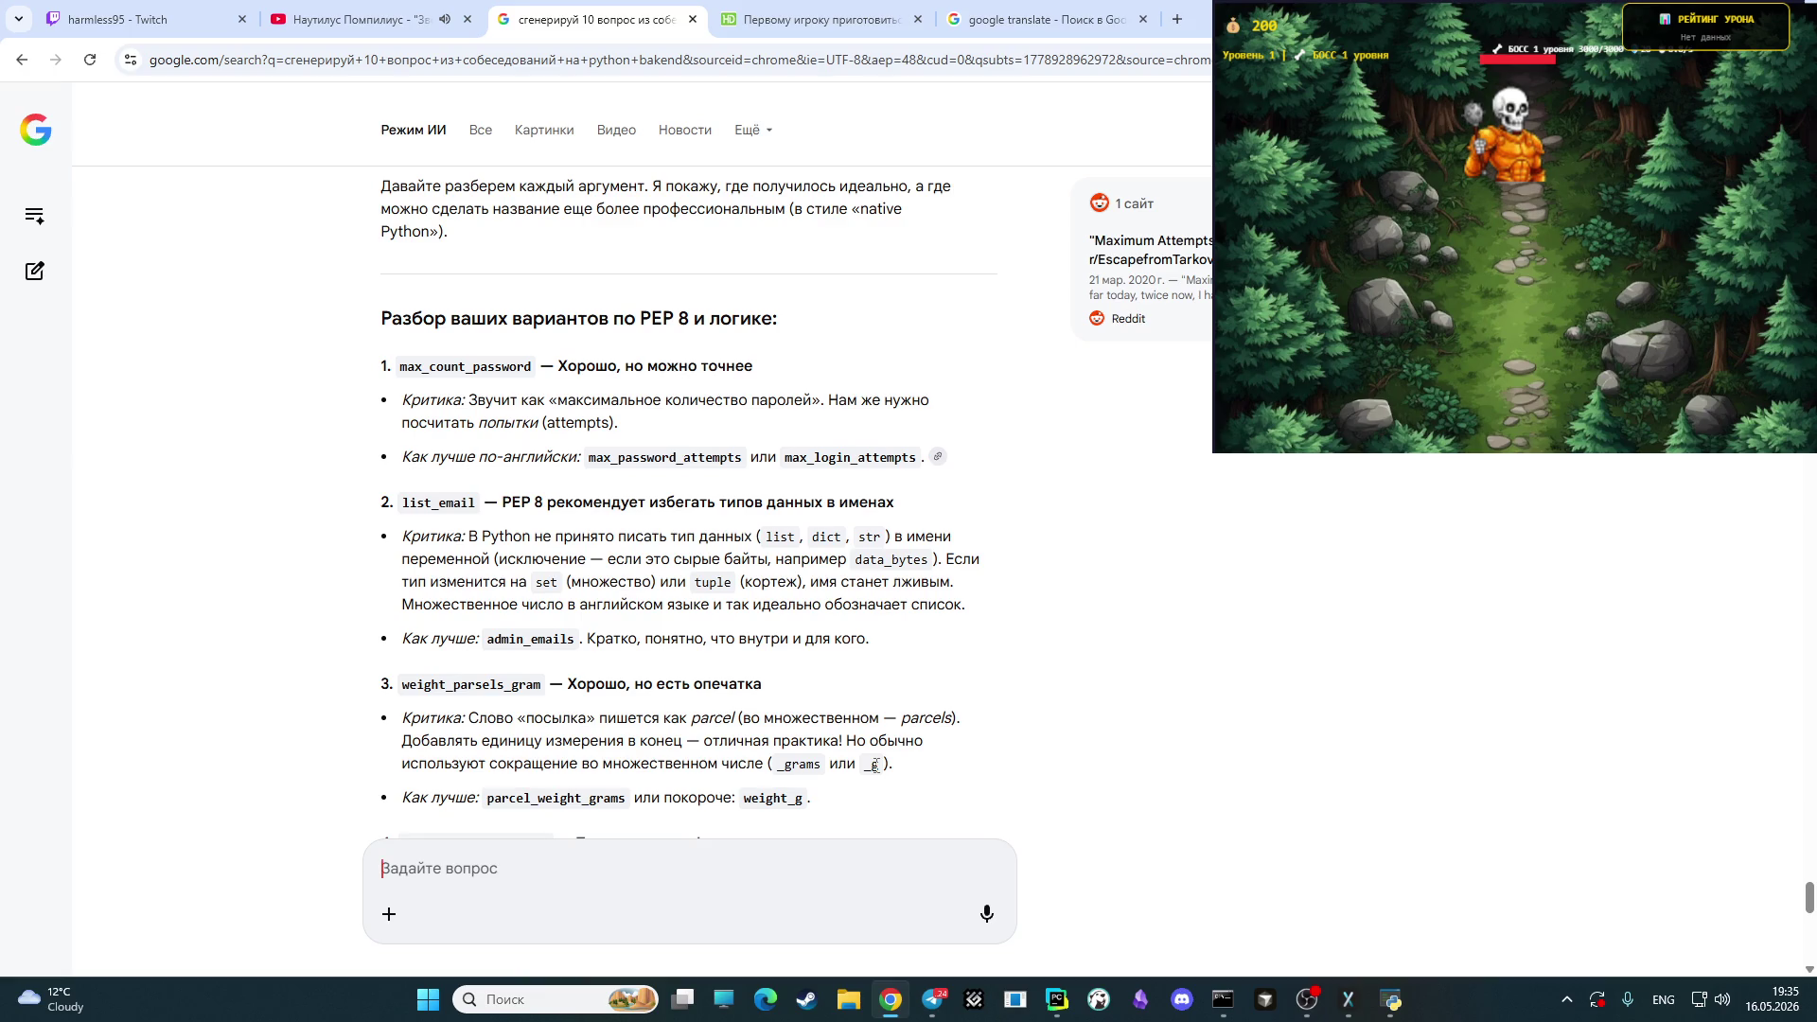
{"action": "scroll", "coordinate": [875, 764], "scroll_direction": "down", "scroll_amount": 1}
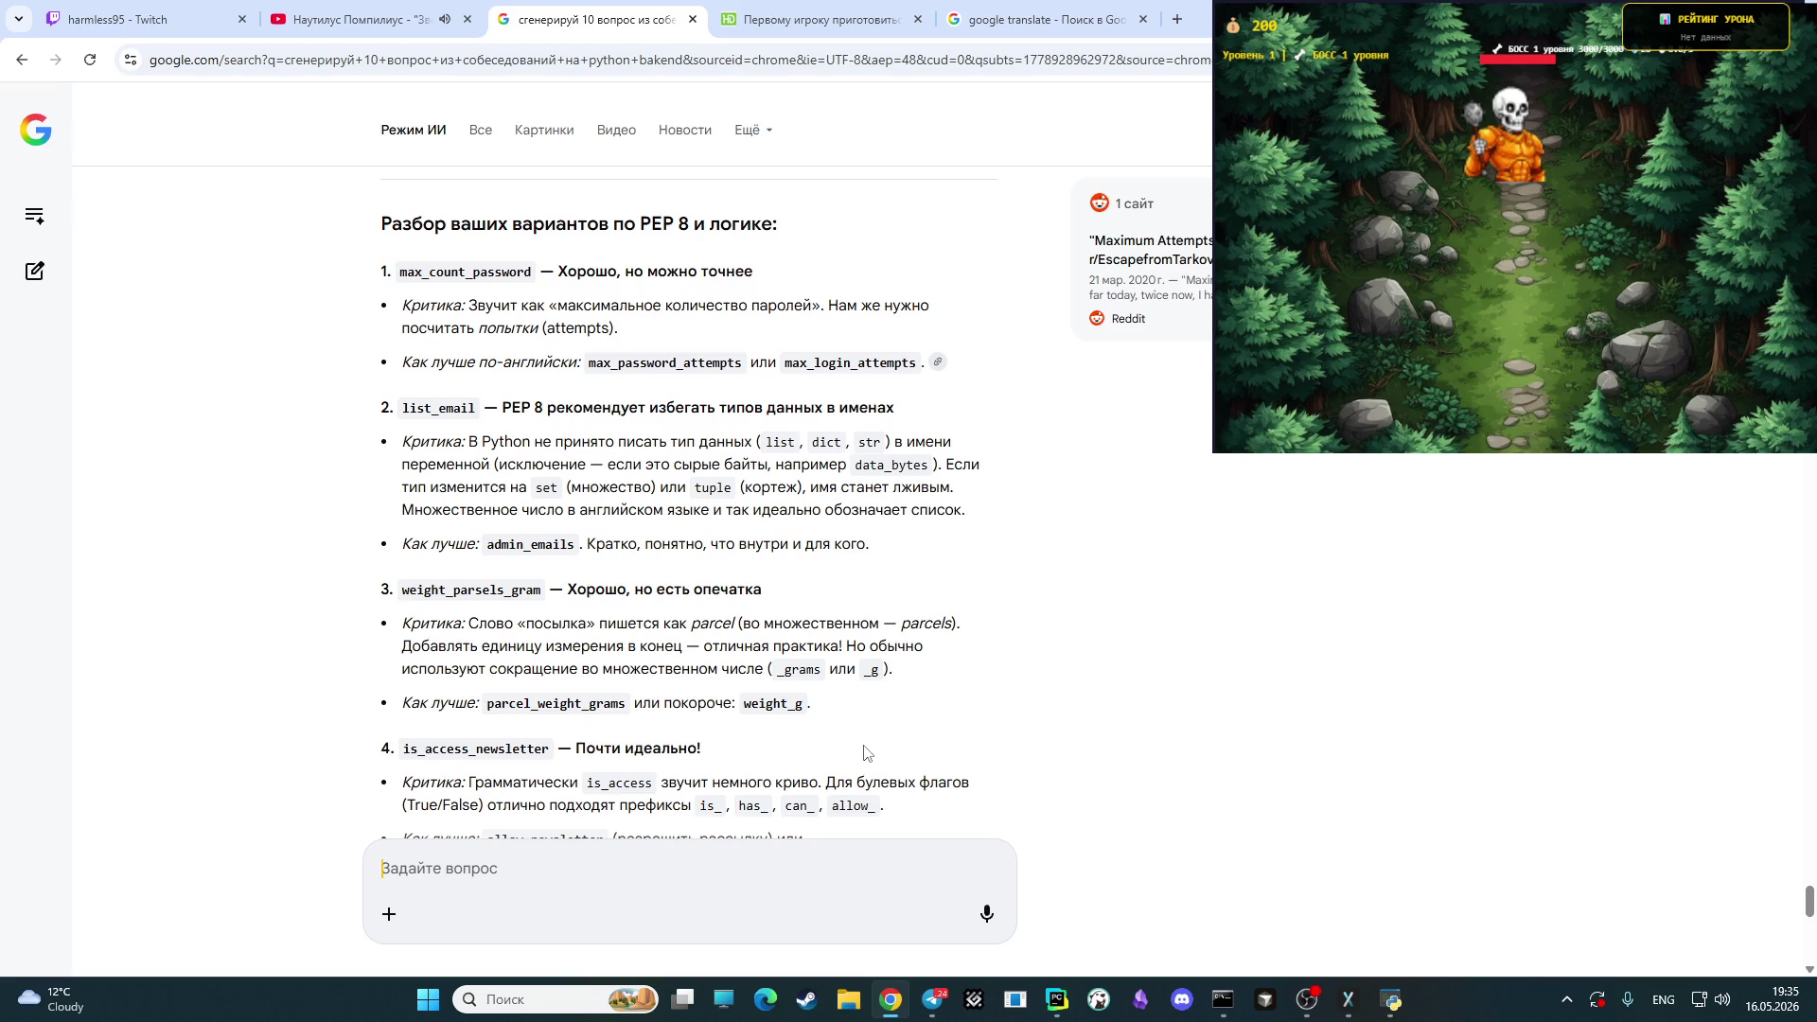
{"action": "scroll", "coordinate": [864, 753], "scroll_direction": "down", "scroll_amount": 1}
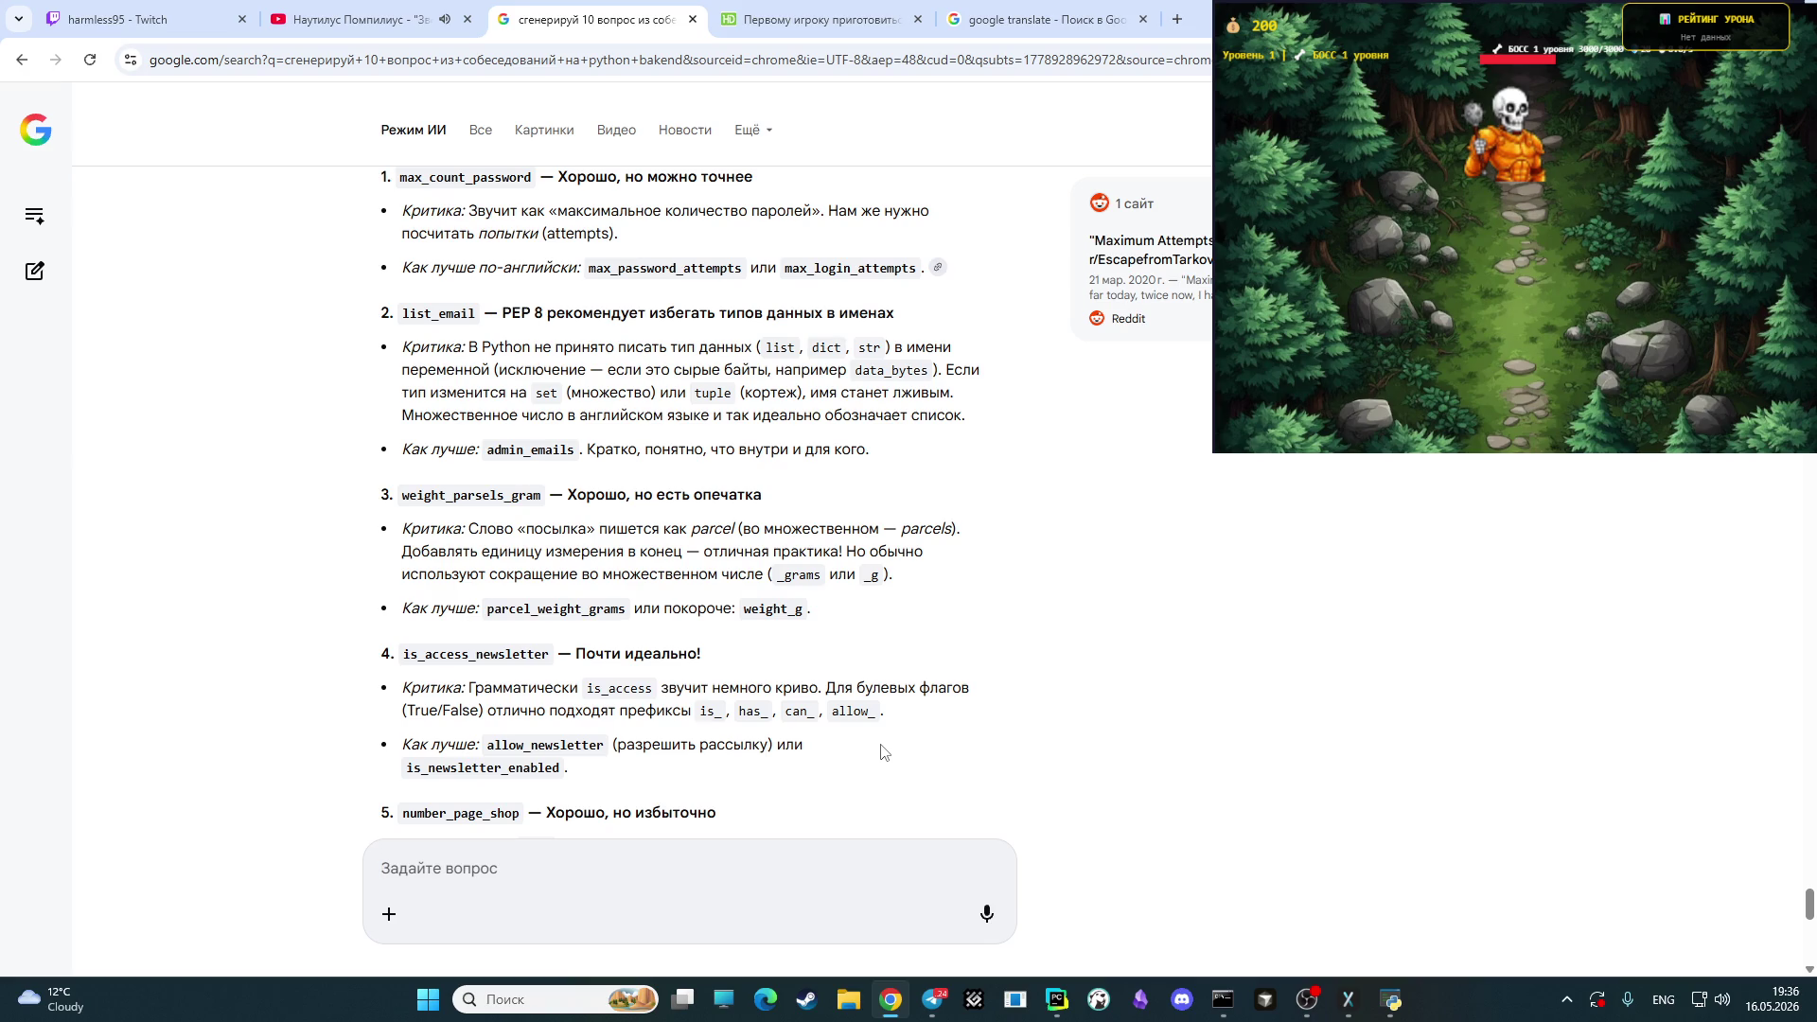
{"action": "left_click", "coordinate": [1307, 999]}
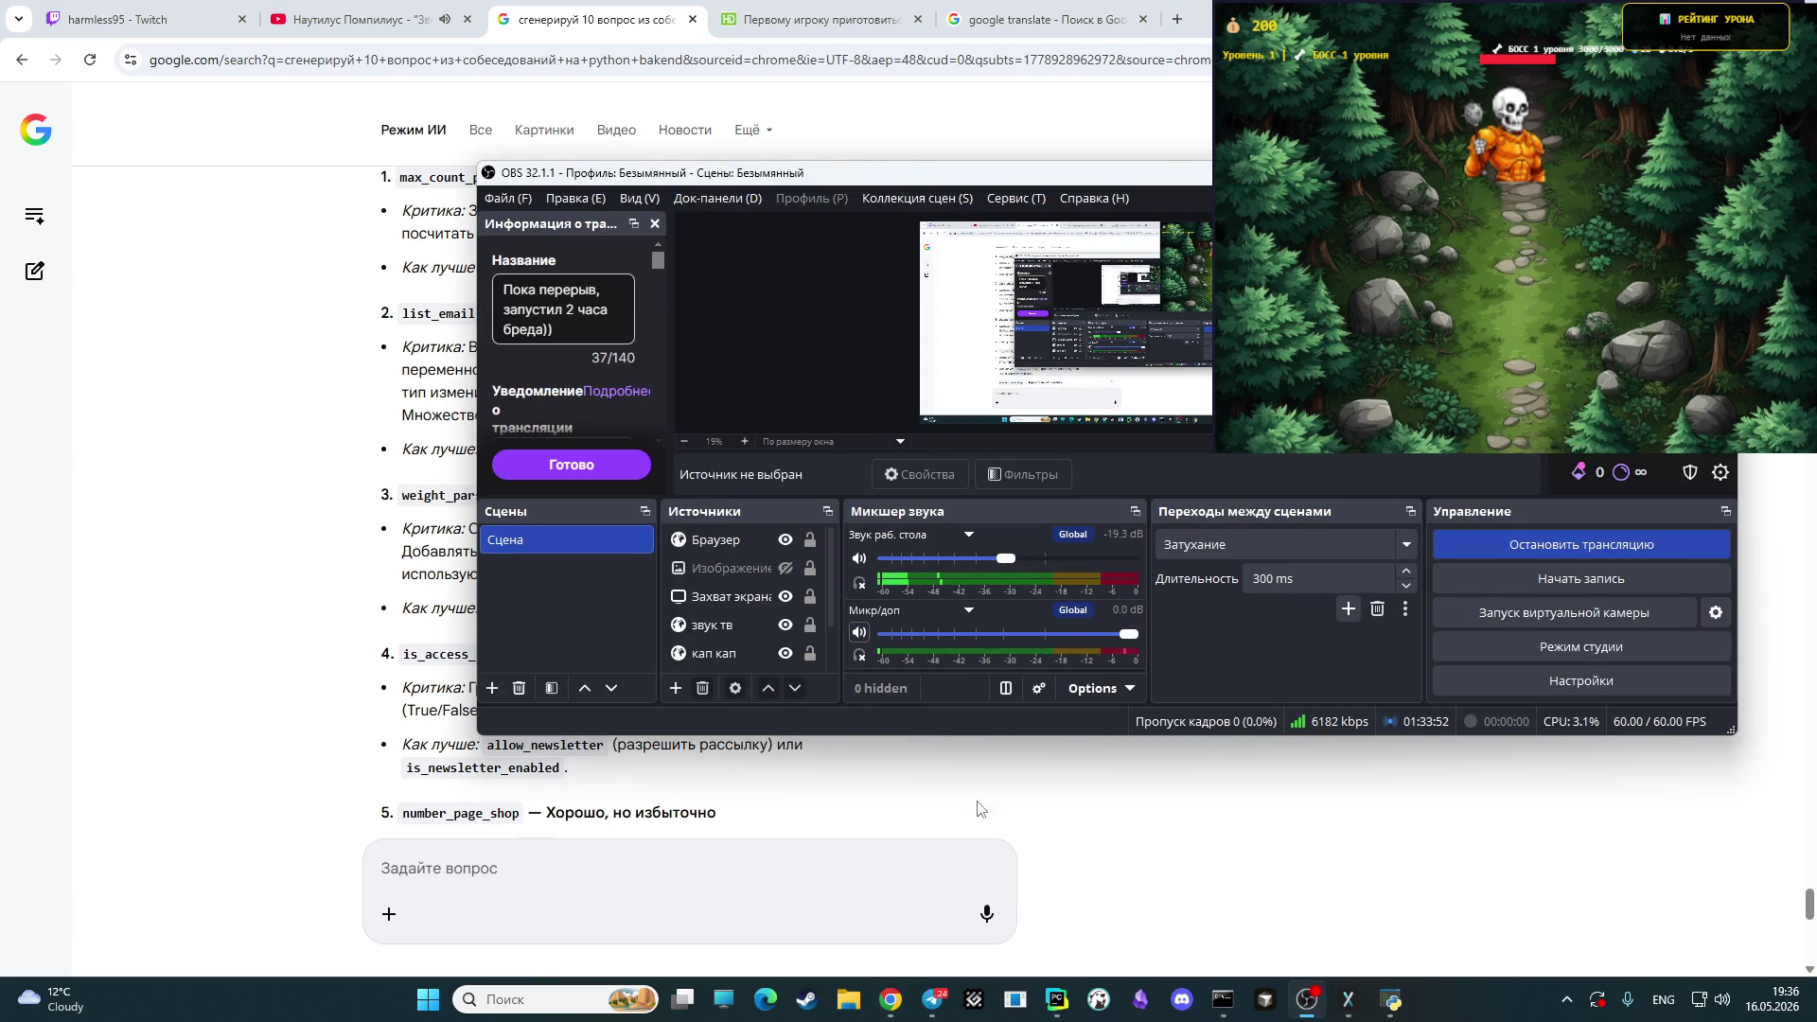
{"action": "left_click", "coordinate": [1116, 816]}
- Scroll down through the critiques of payment_failed and valute_usd, valute_eur (from_currency, to_currency)
{"action": "scroll", "coordinate": [929, 749], "scroll_direction": "down", "scroll_amount": 2}
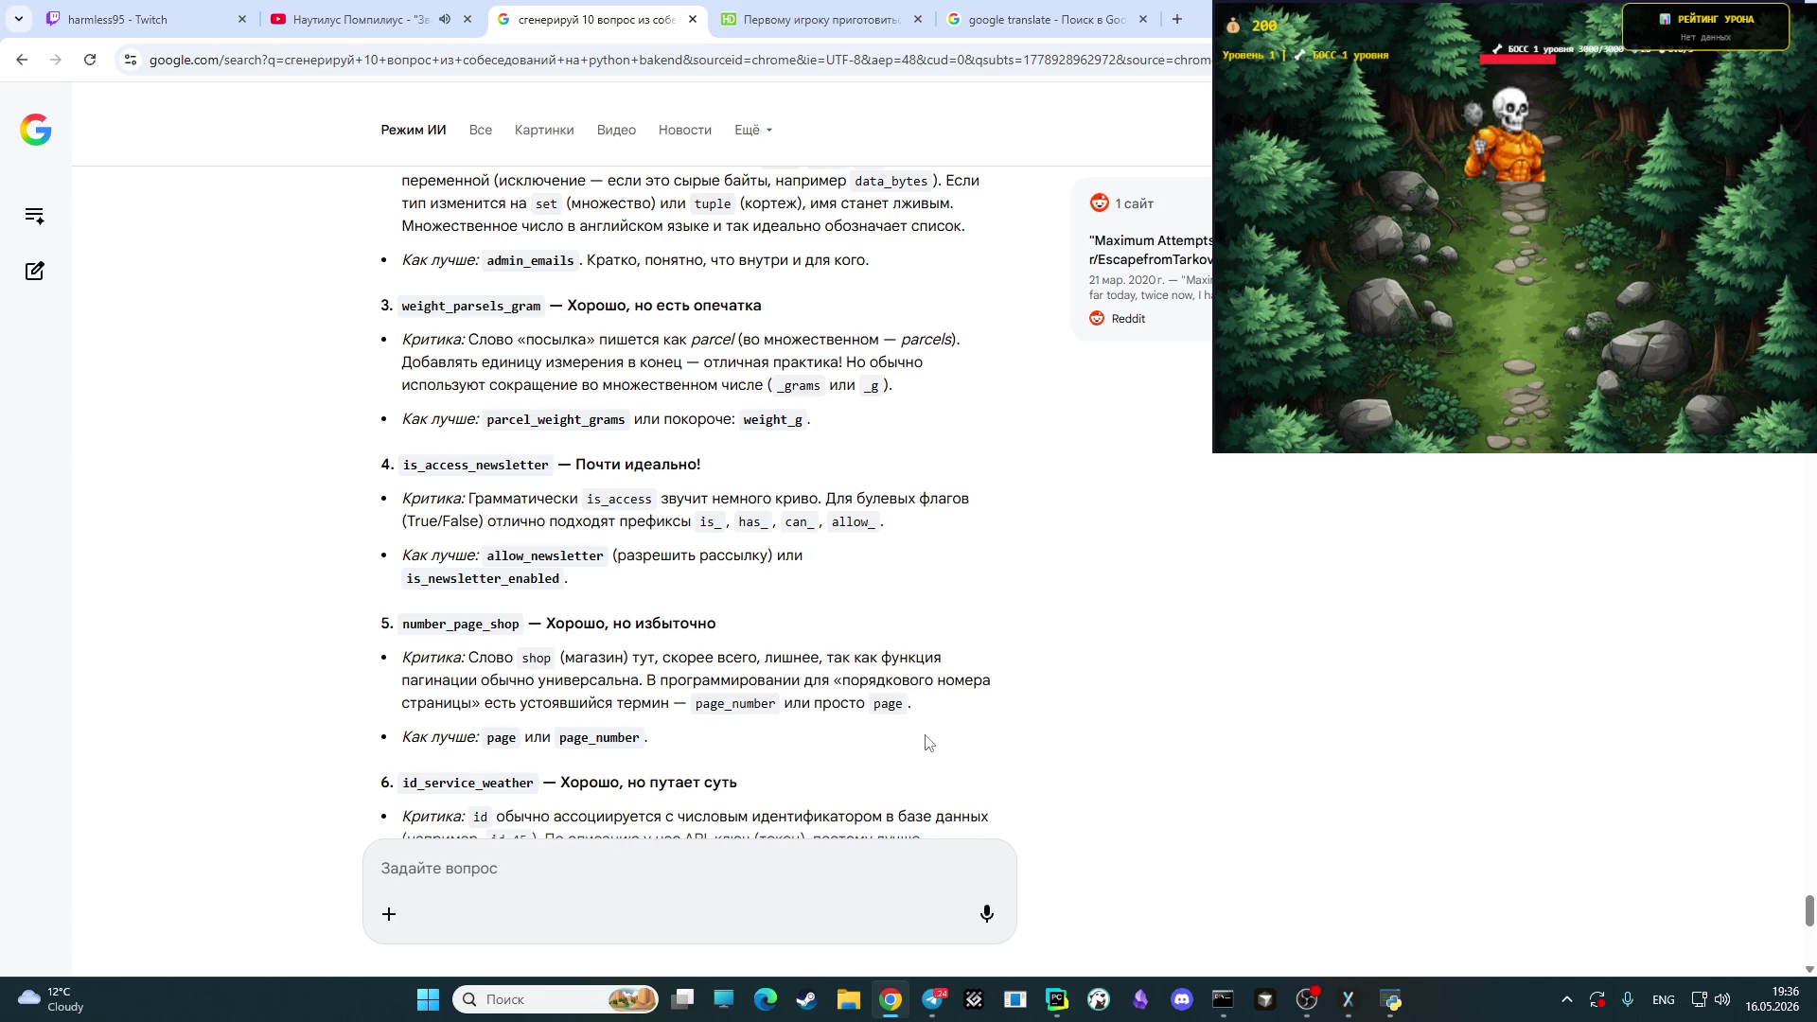
{"action": "scroll", "coordinate": [926, 741], "scroll_direction": "down", "scroll_amount": 2}
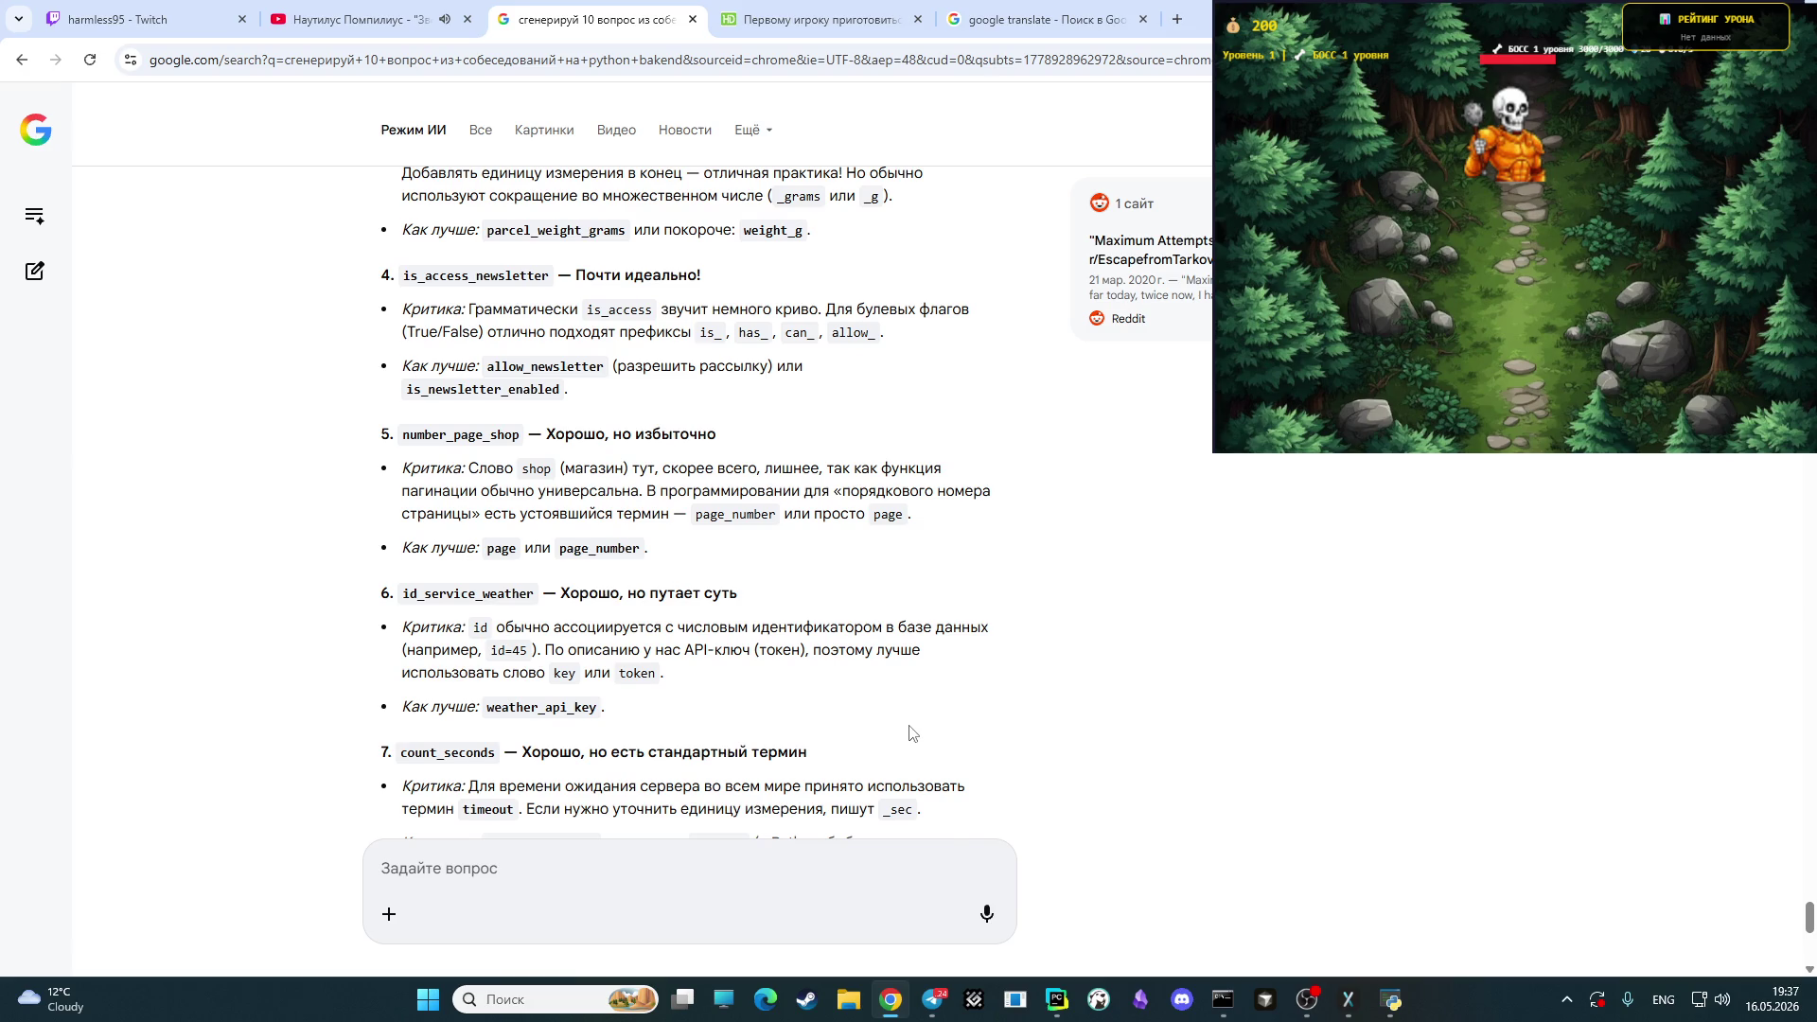
{"action": "scroll", "coordinate": [909, 733], "scroll_direction": "down", "scroll_amount": 2}
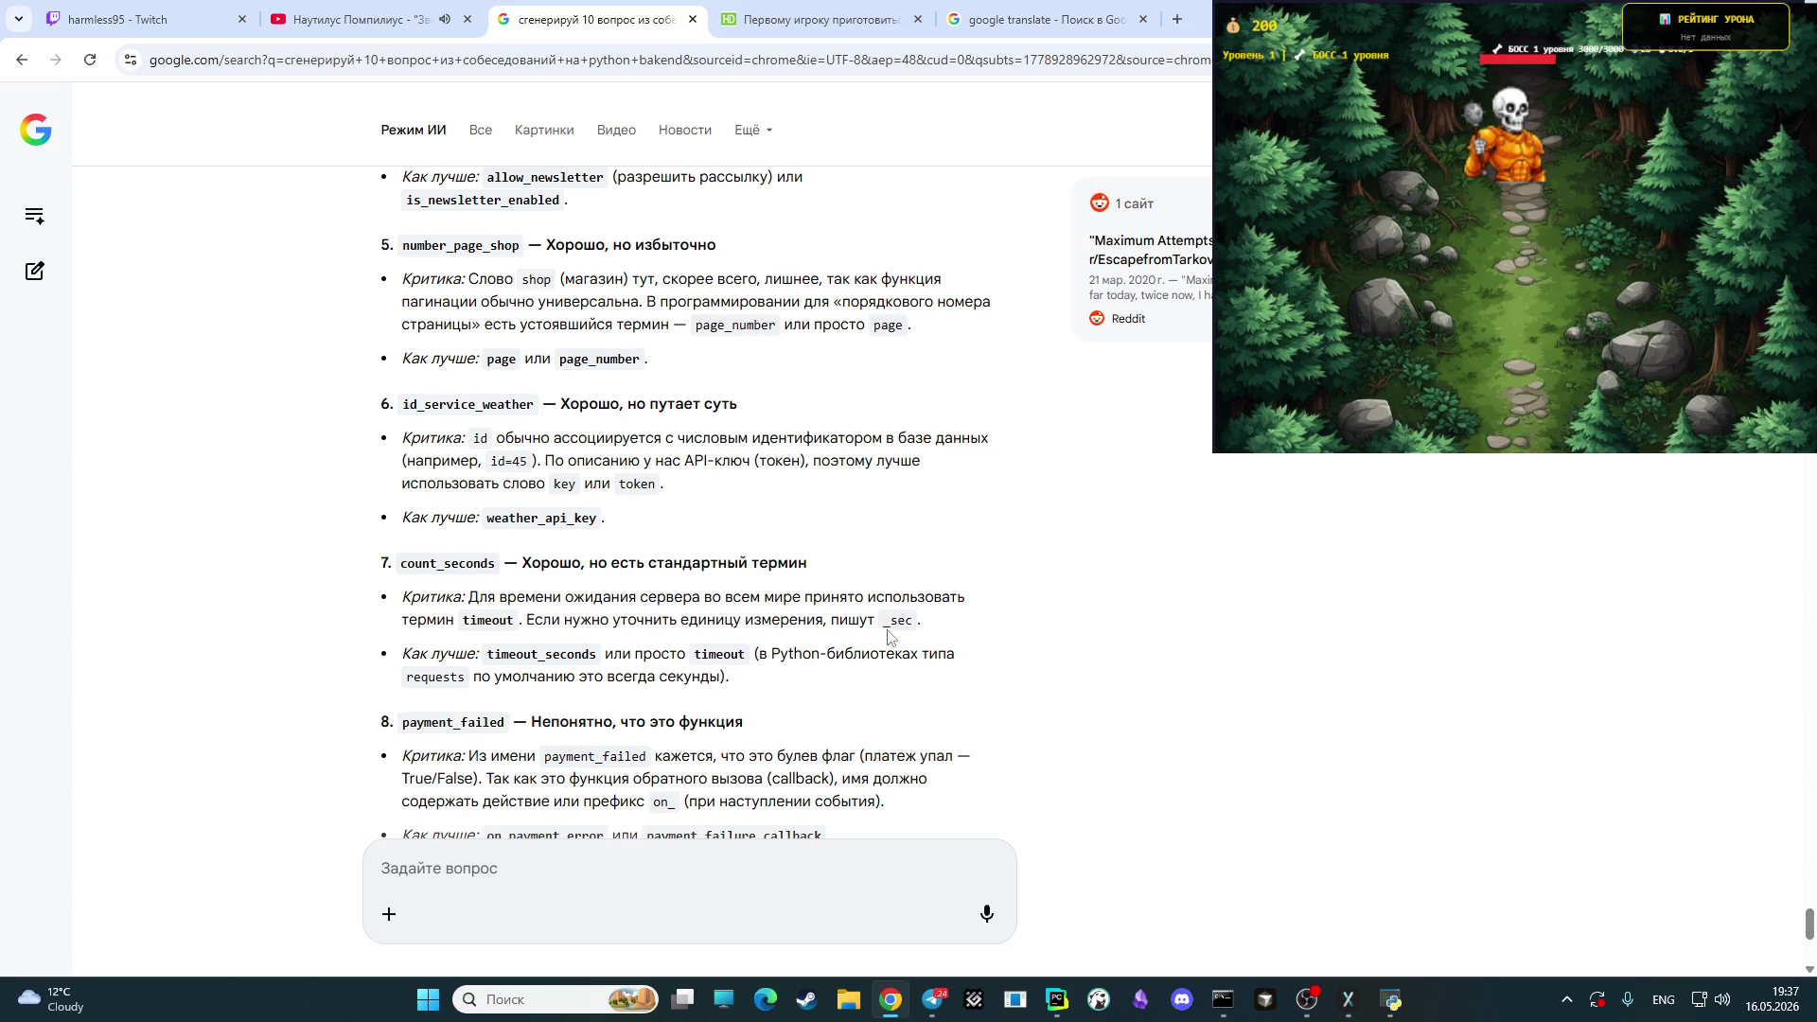
{"action": "scroll", "coordinate": [885, 671], "scroll_direction": "down", "scroll_amount": 1}
{"action": "scroll", "coordinate": [885, 670], "scroll_direction": "down", "scroll_amount": 2}
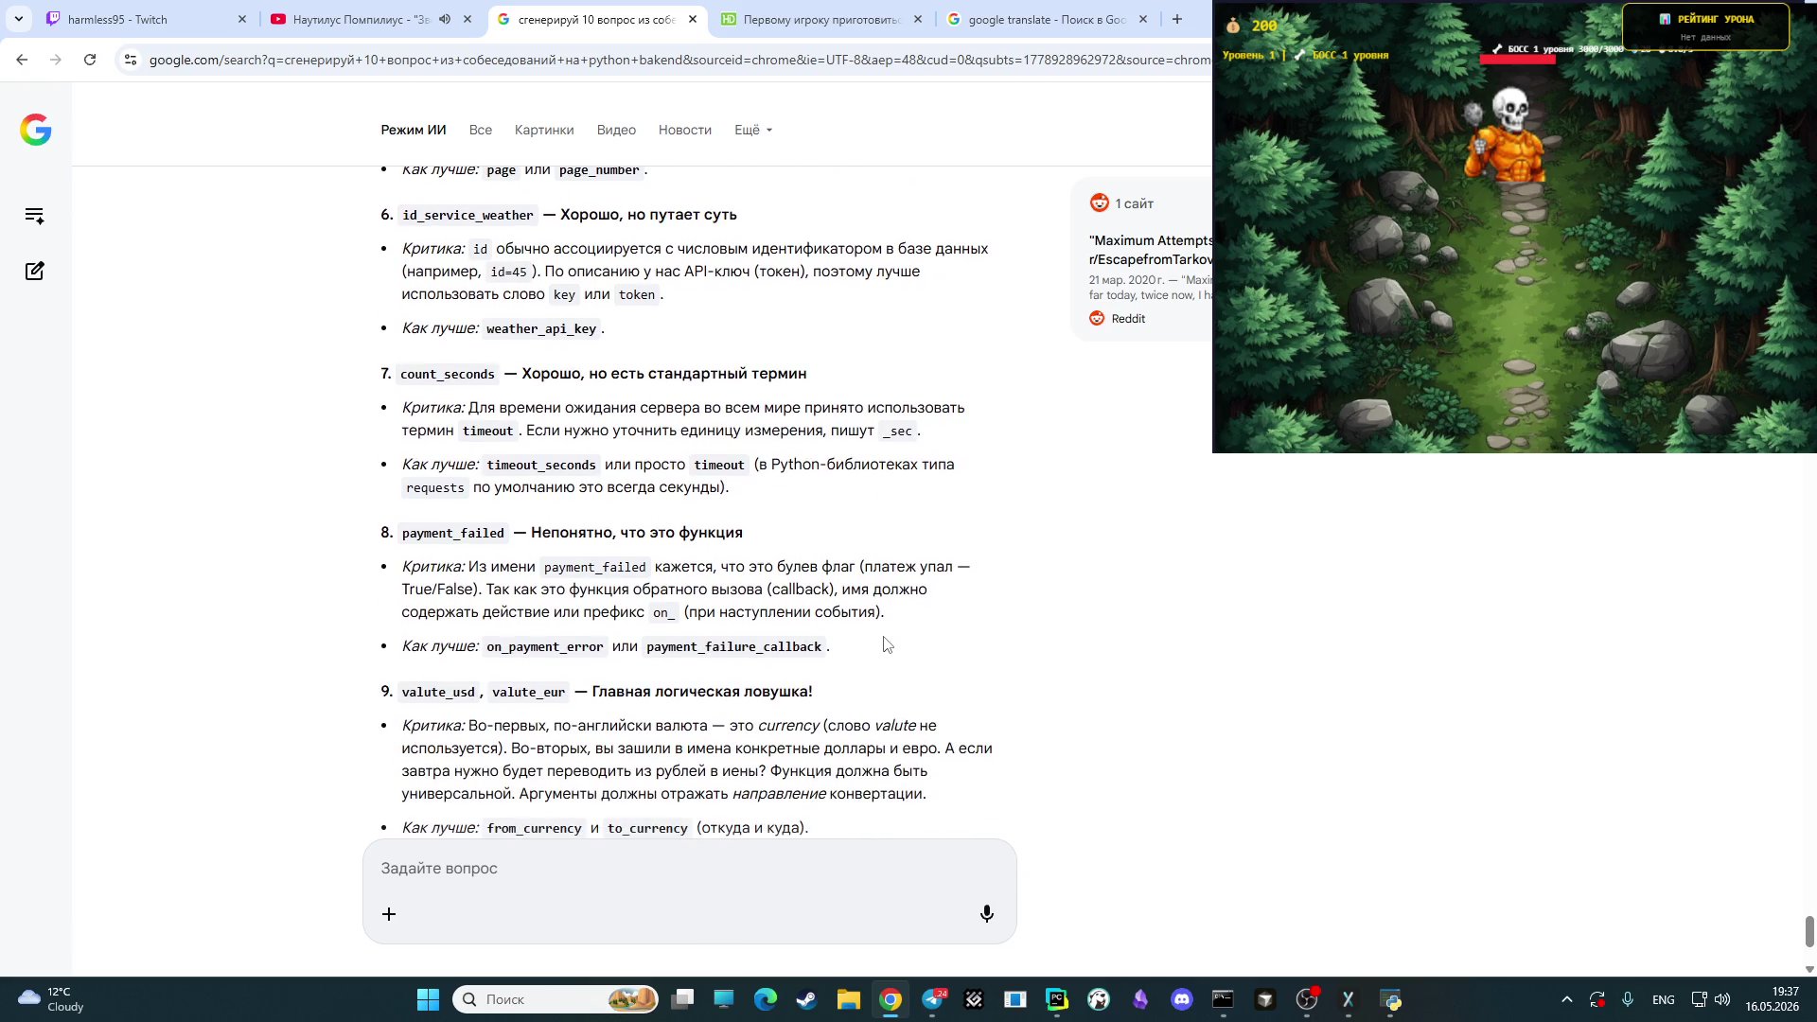